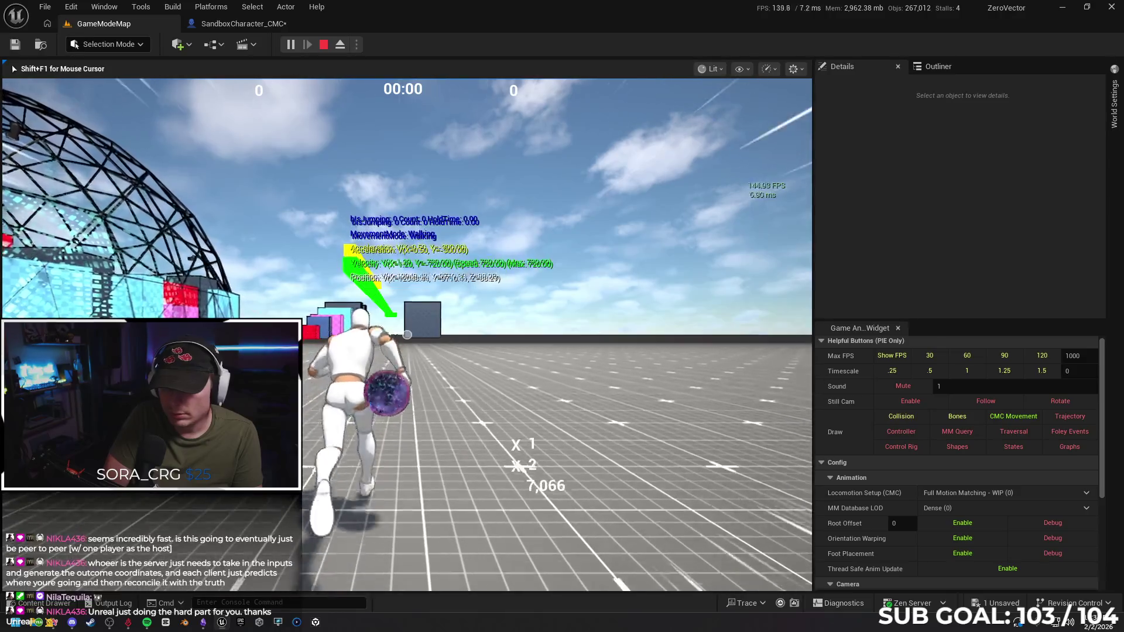
End the play session, save the SandboxCharacter_CMC blueprint, and select its Self entry.
key(Escape)
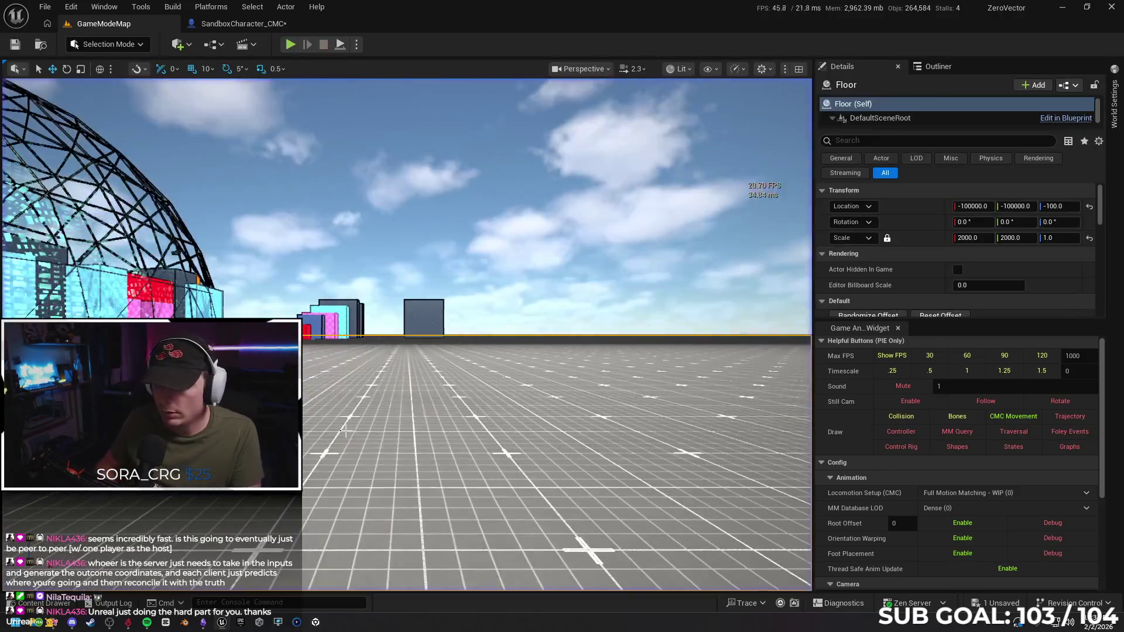
click(240, 23)
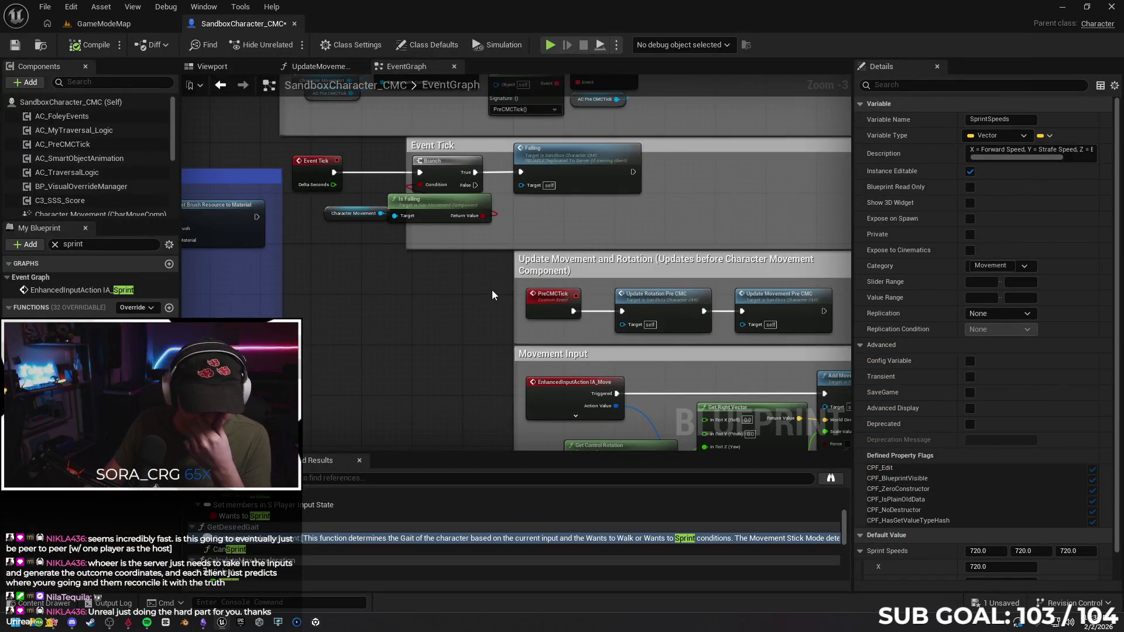
click(14, 45)
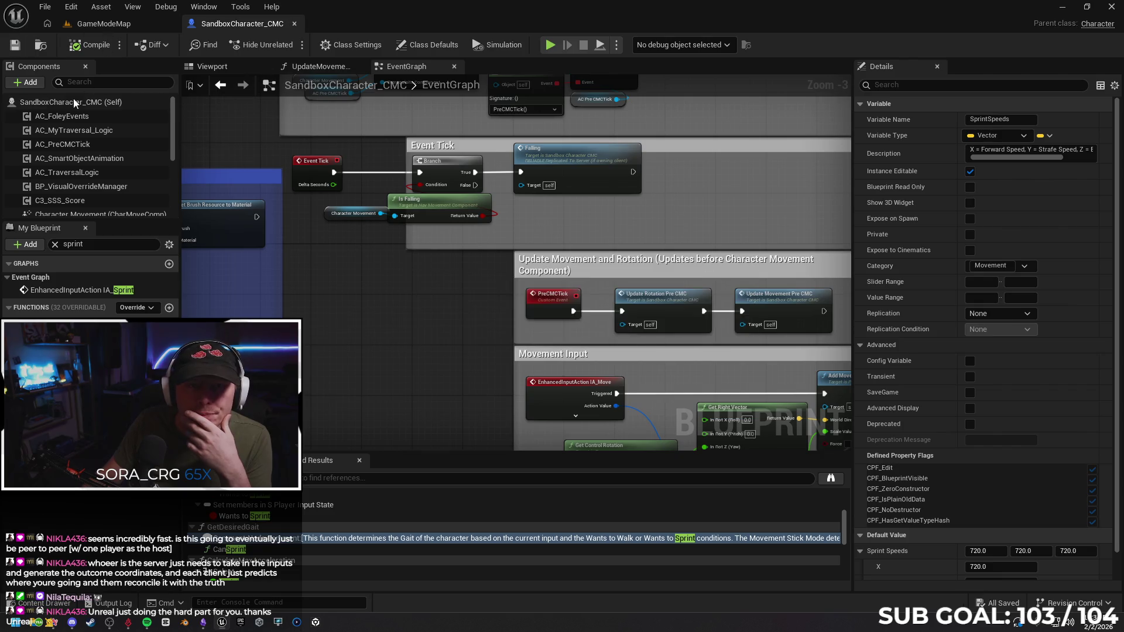
click(53, 102)
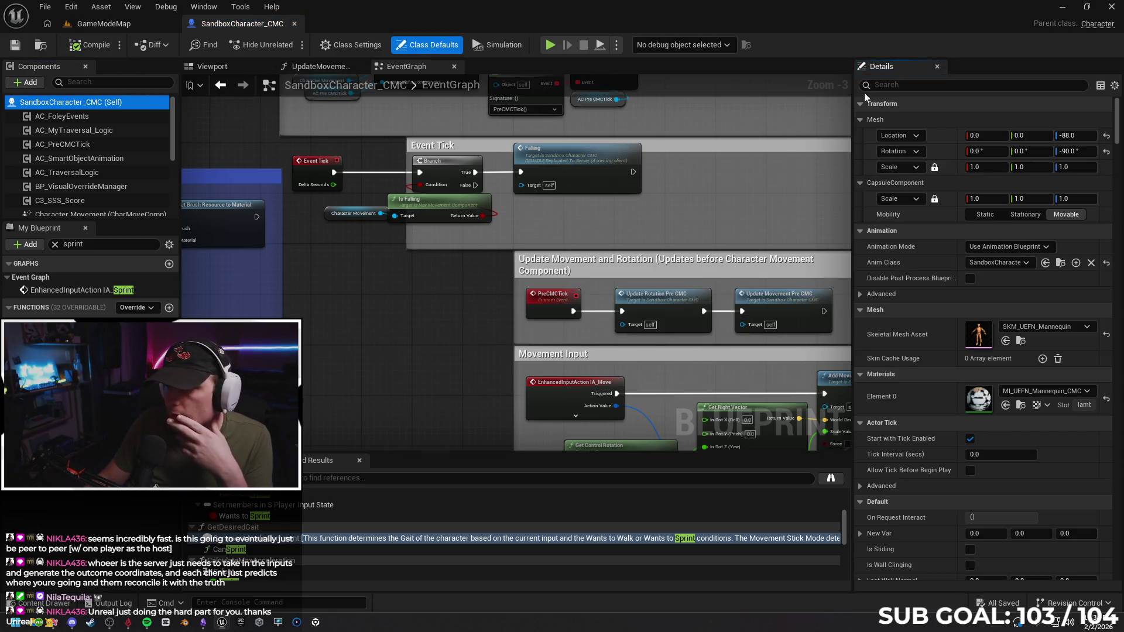
Filter the class defaults for speed and set Max Custom Movement and Max Fly Speed to 1500.
click(902, 85)
text(d)
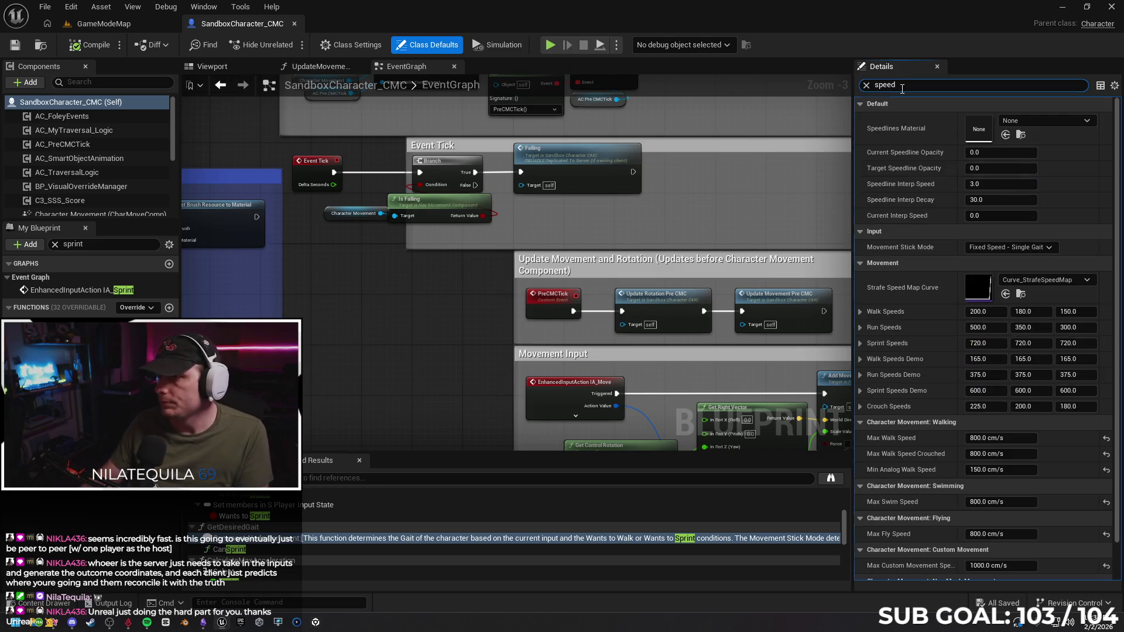
scroll(1119, 429, down, 2)
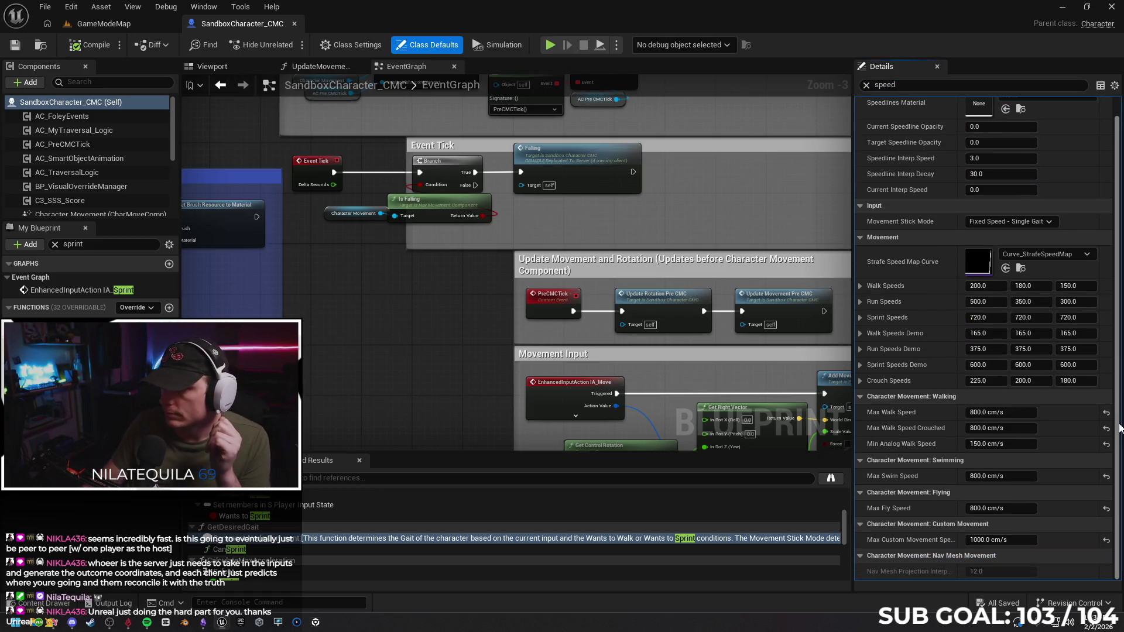
click(982, 542)
text(500)
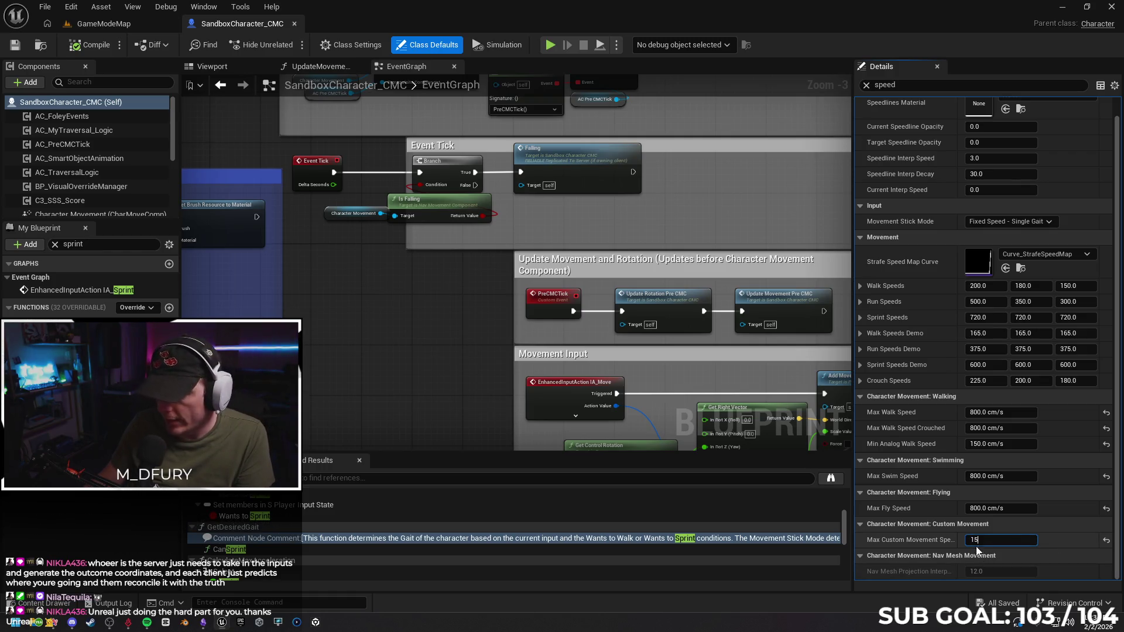
click(978, 510)
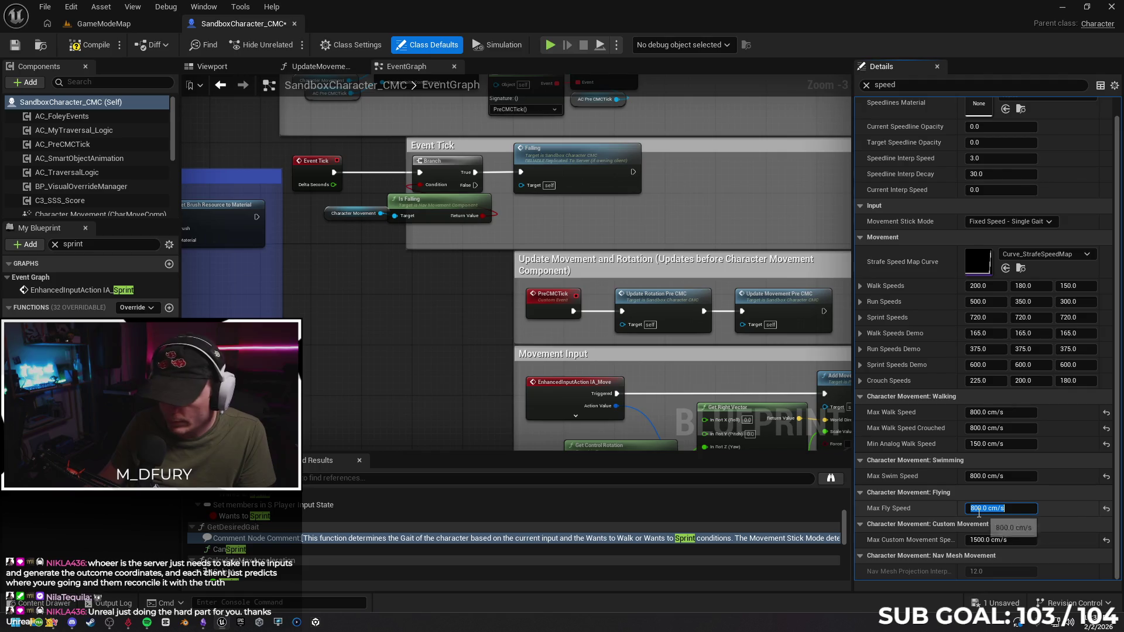
text(1500)
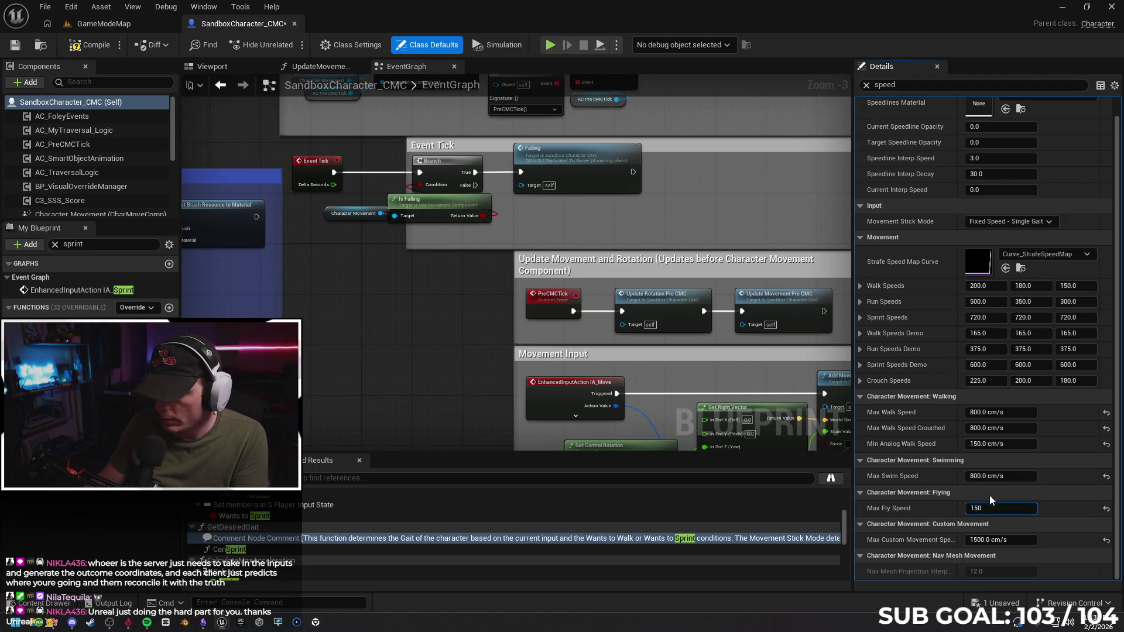
Set Max Swim Speed, Max Walk Speed and Max Walk Speed Crouched to 1500.
click(989, 476)
text(15)
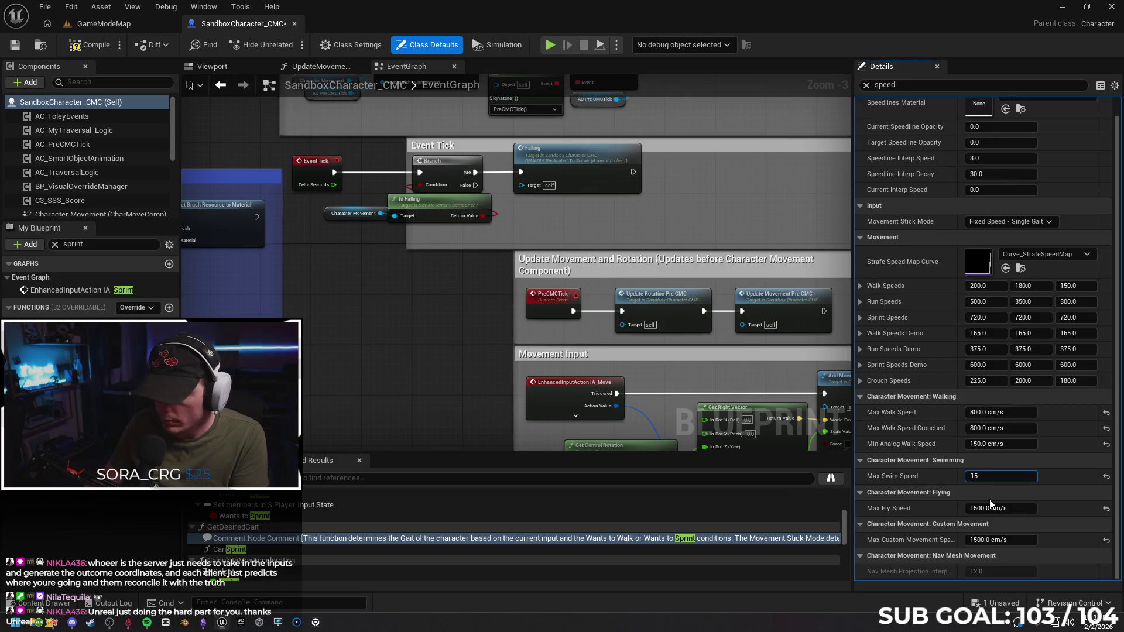
text(00)
click(998, 412)
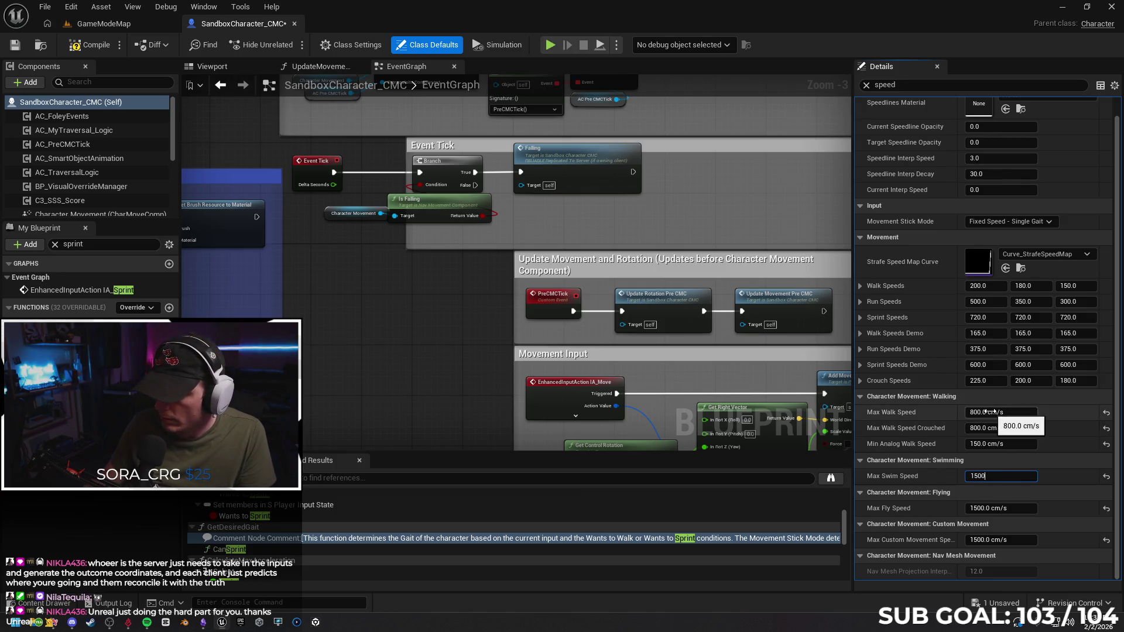
text(15)
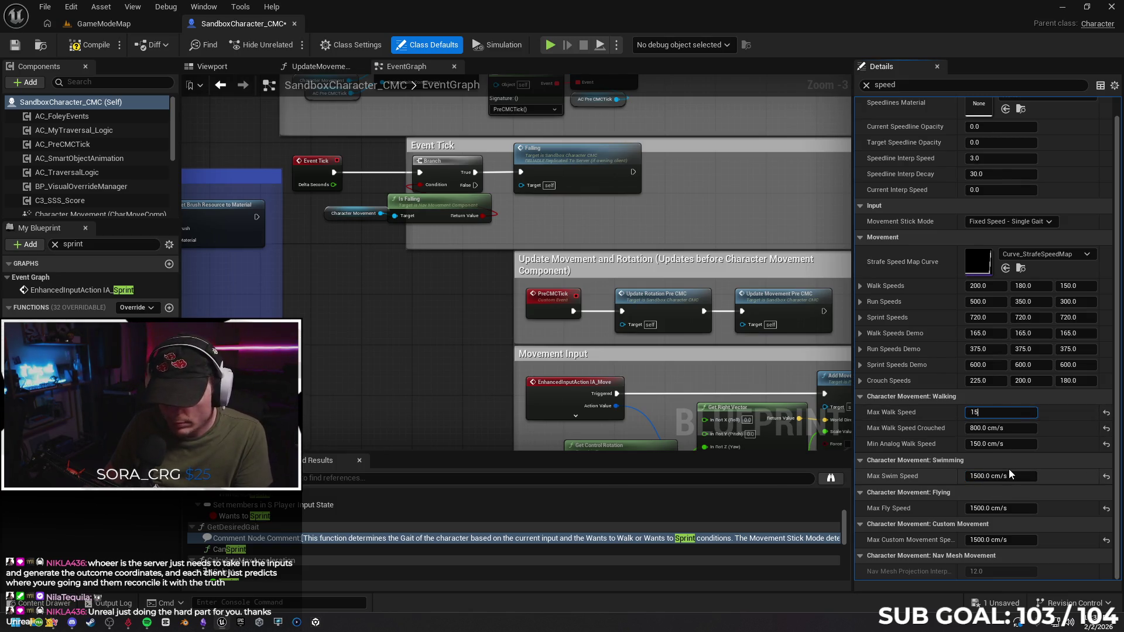
text(00)
click(996, 427)
text(1)
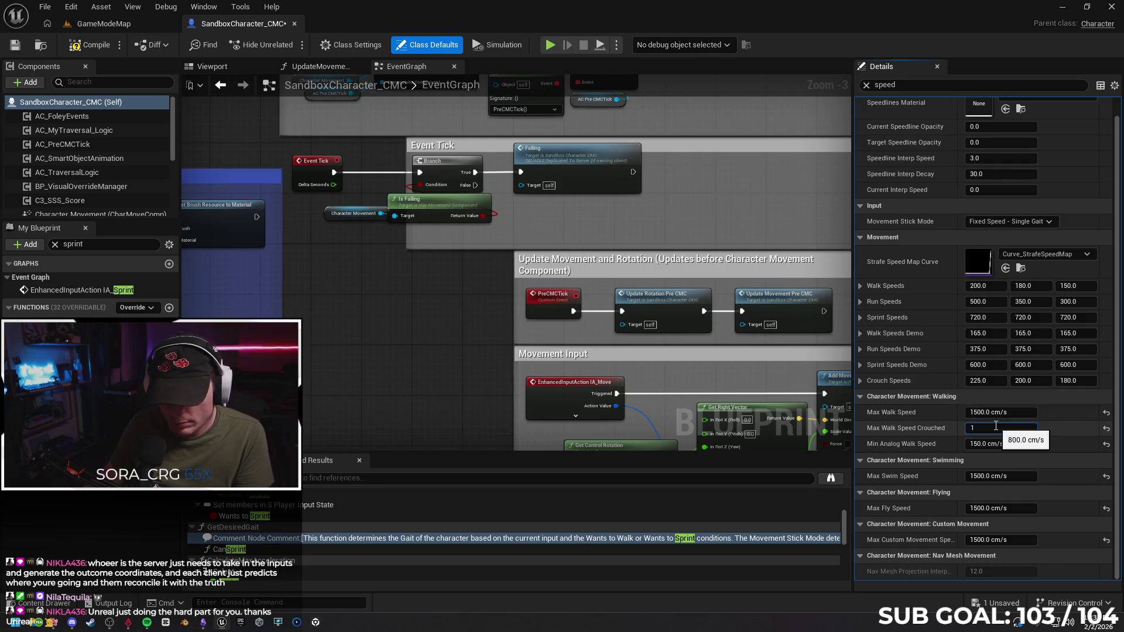
text(500.0)
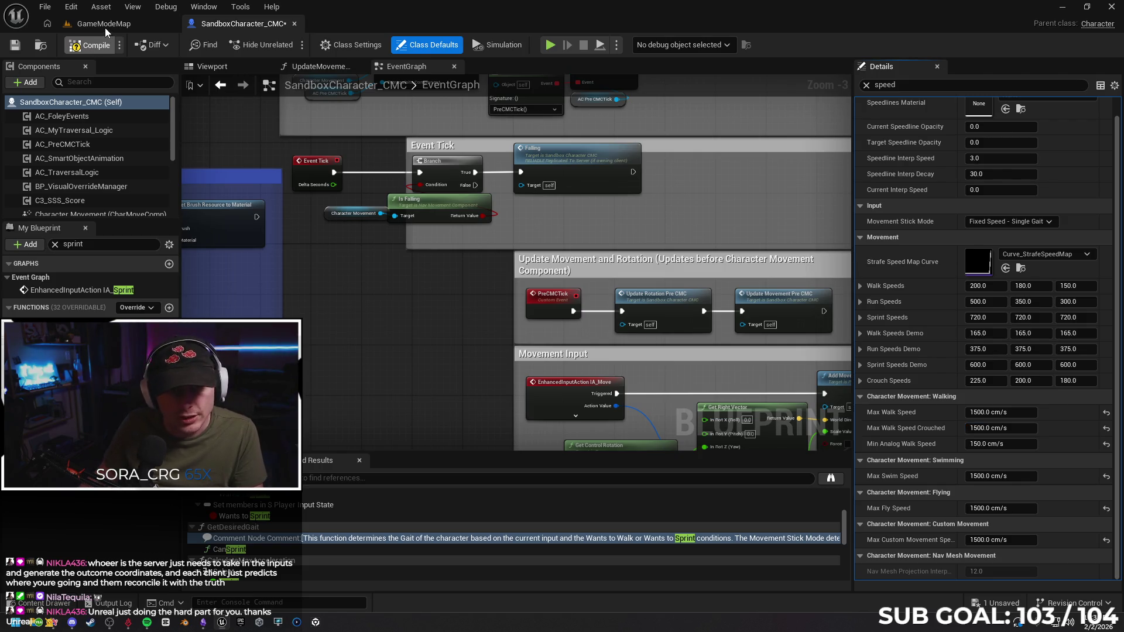
Return to GameModeMap, Play From Here on the floor, then end that session.
click(104, 27)
right_click(418, 484)
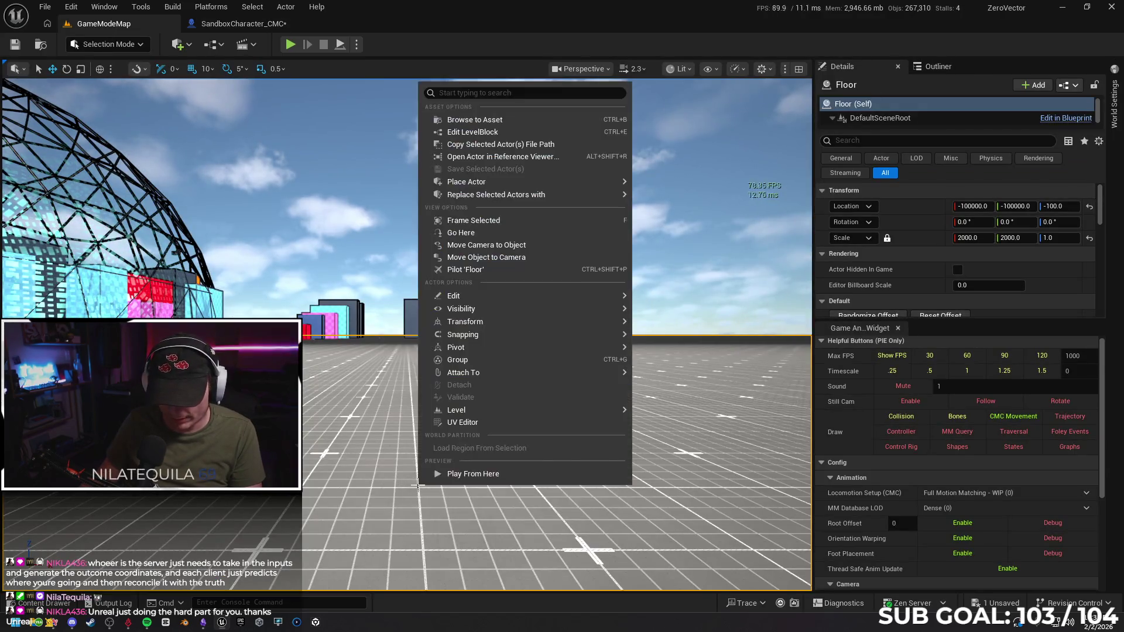
click(434, 473)
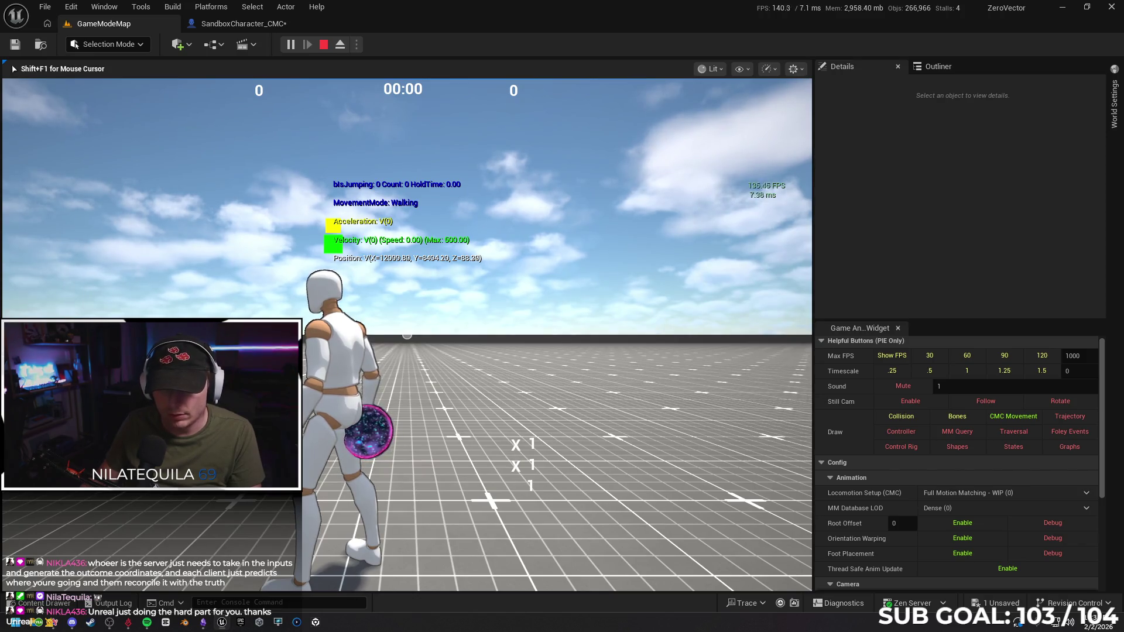
key(Escape)
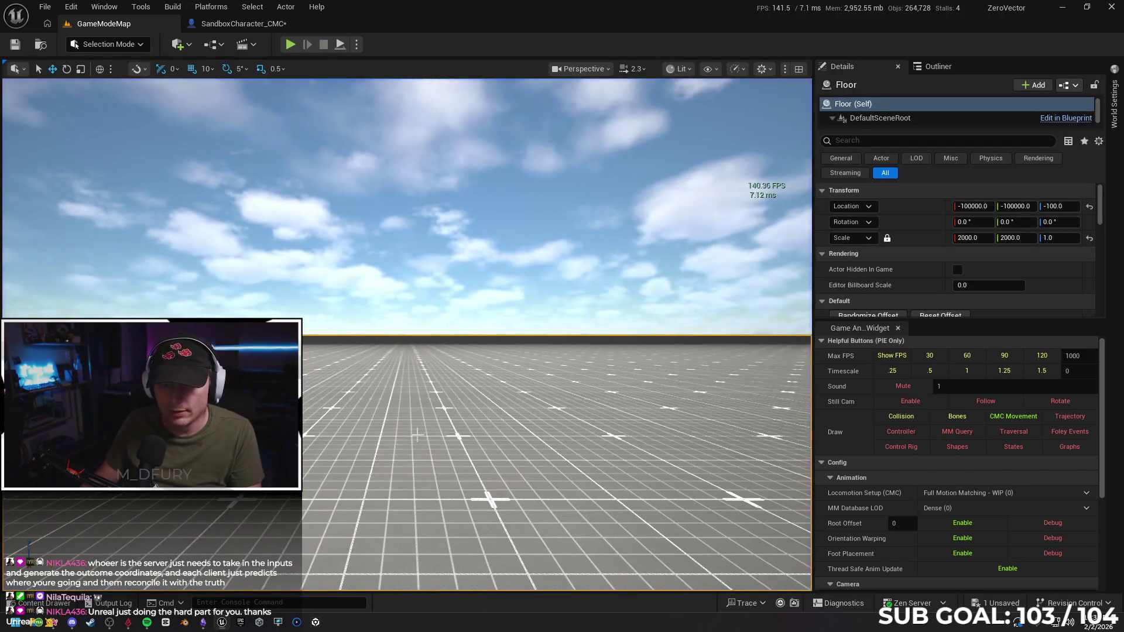
Turn the view toward the dome and coloured blocks and Play From Here again.
drag(391, 390, 411, 435)
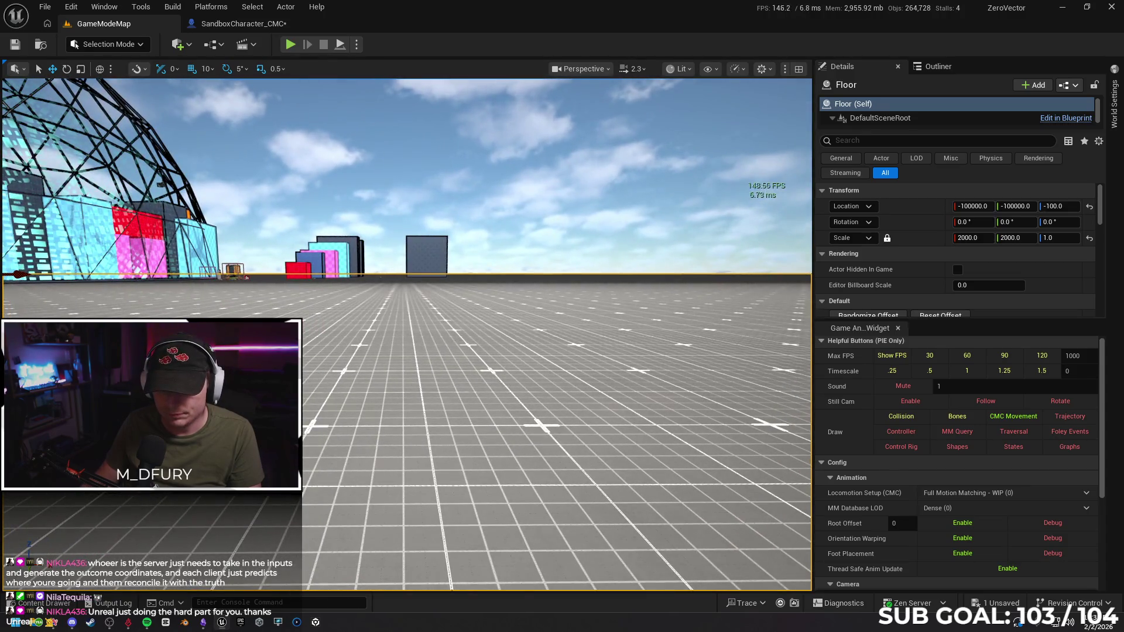
right_click(440, 435)
click(503, 437)
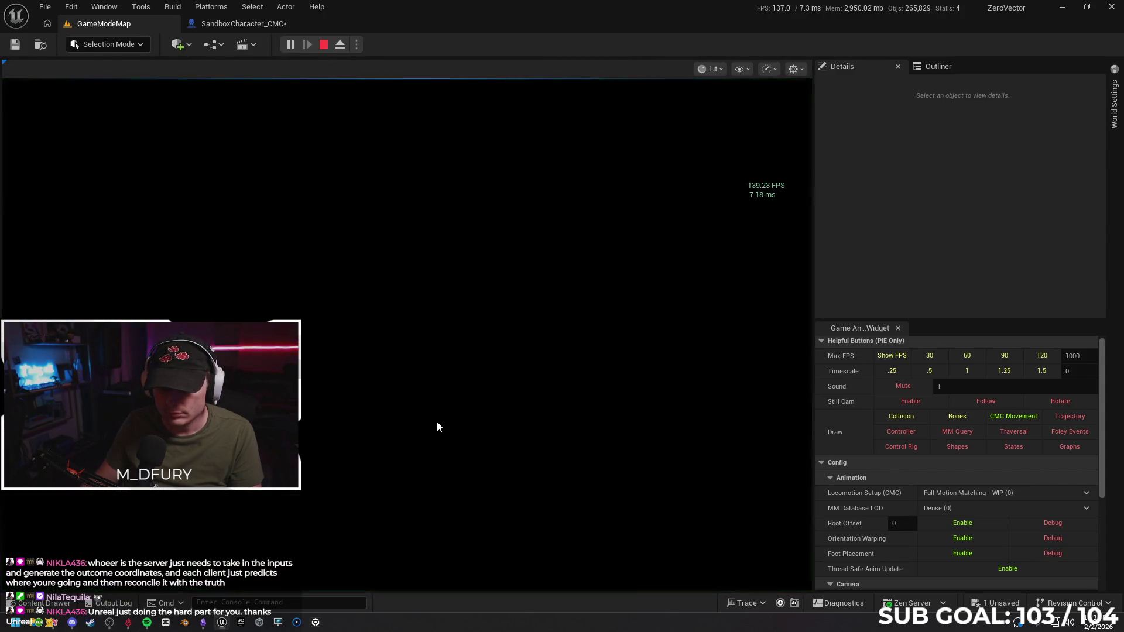
Run the character forward, test repeated jumps and double jumps, then stop the play session.
key(w)
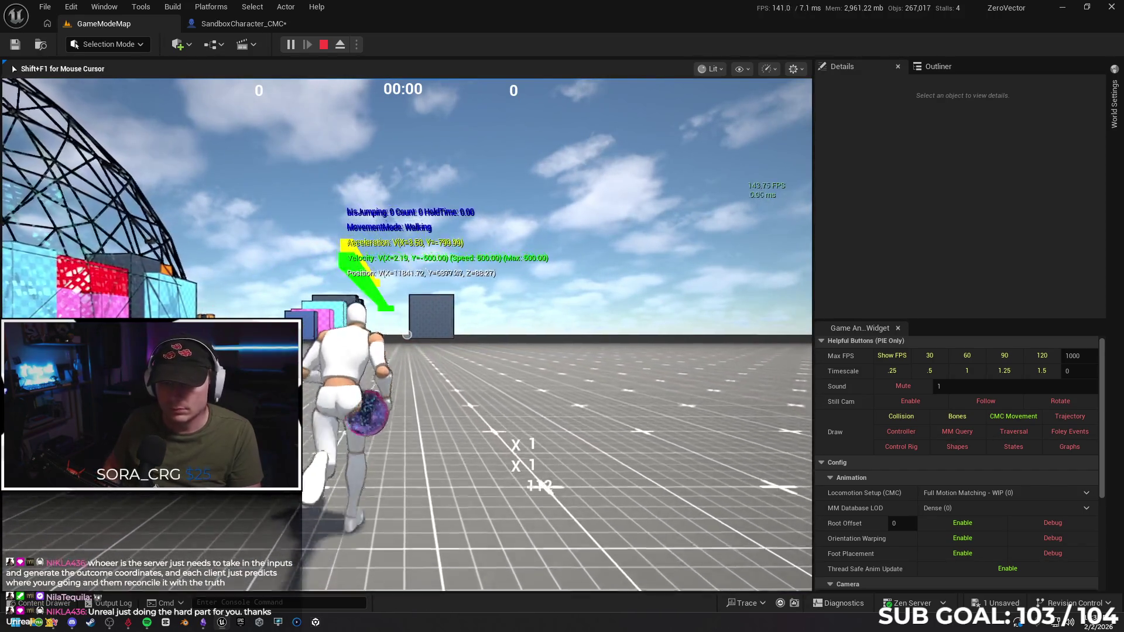
key(space)
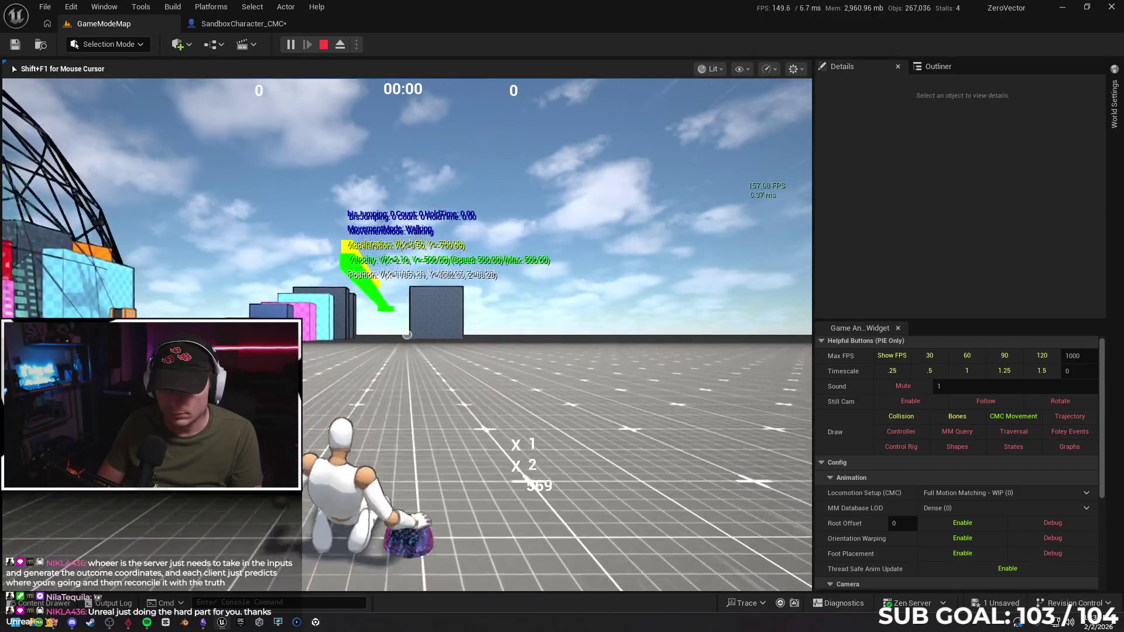
key(space)
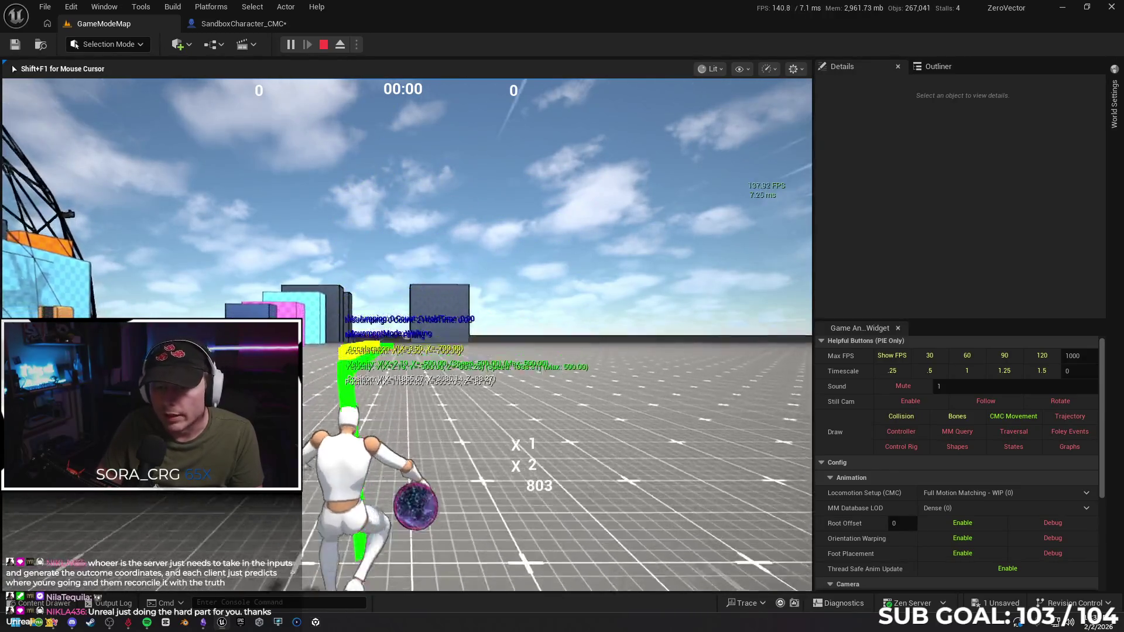
key(space)
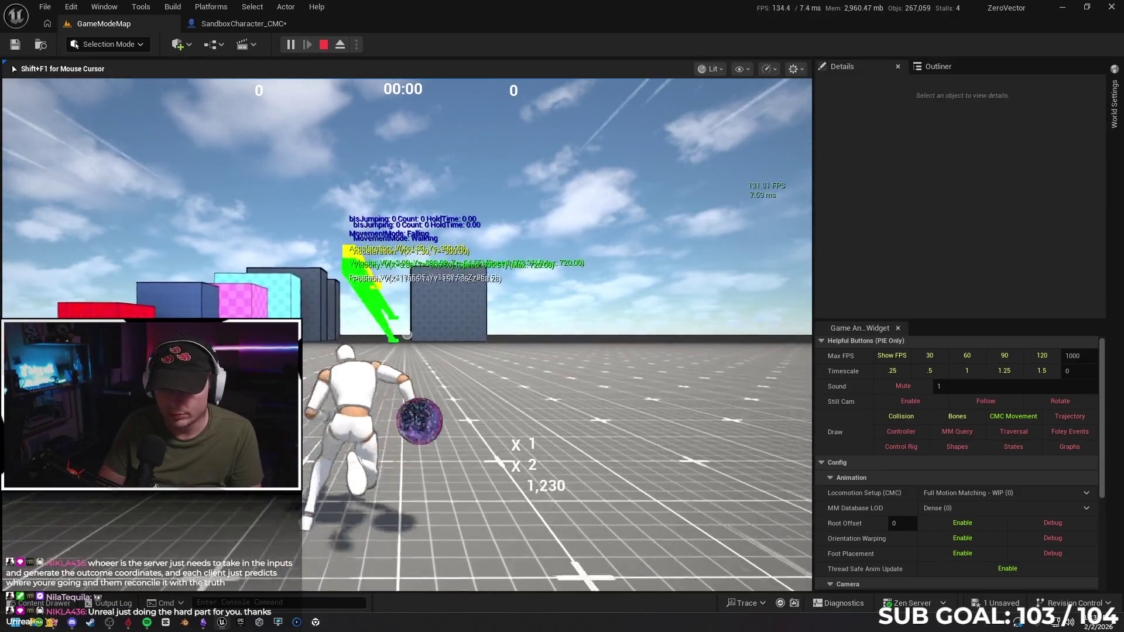
key(space)
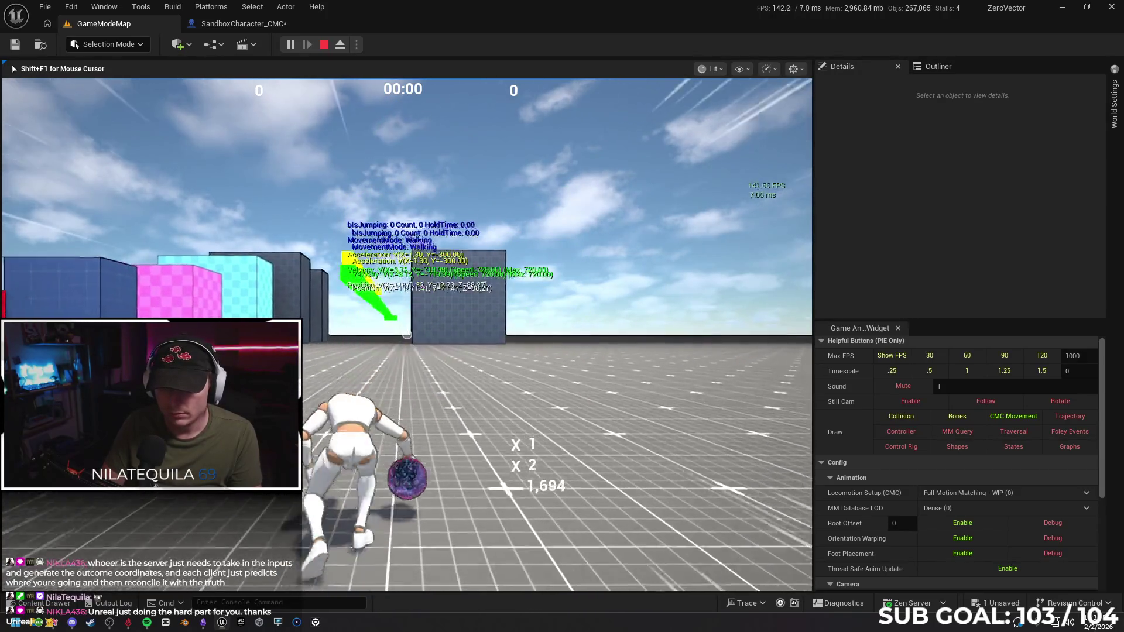
key(space)
key(space)
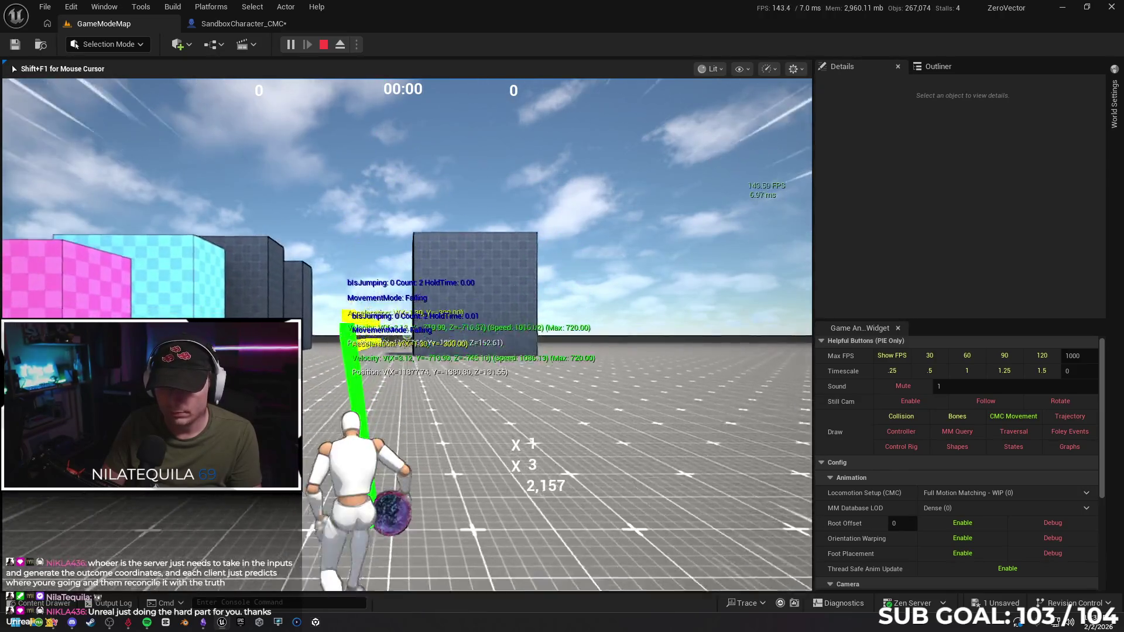
key(space)
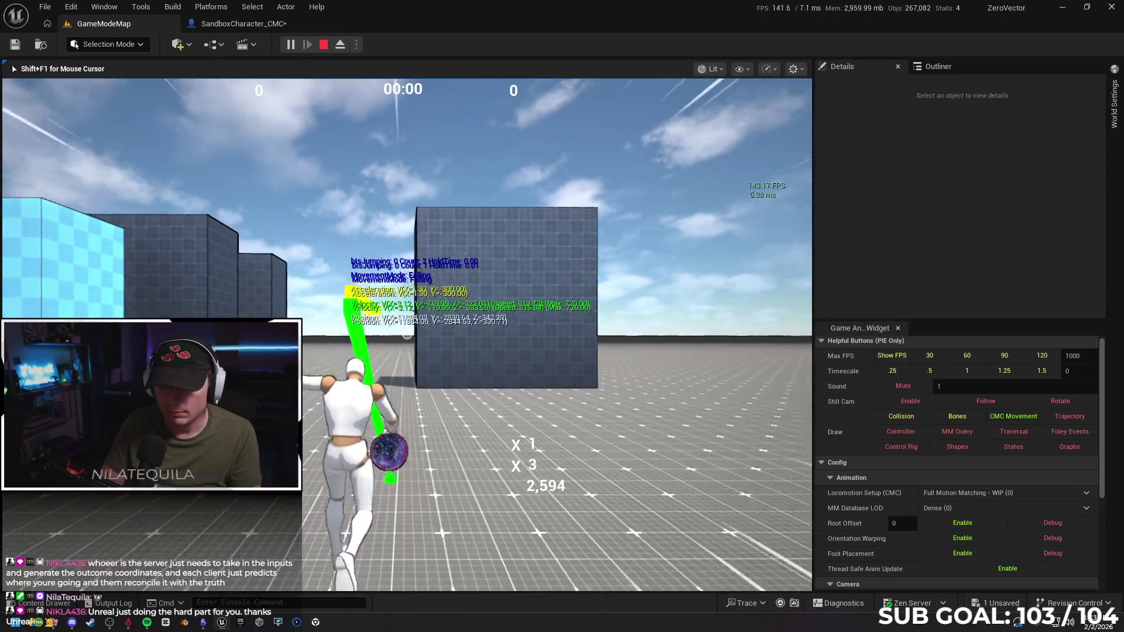
key(space)
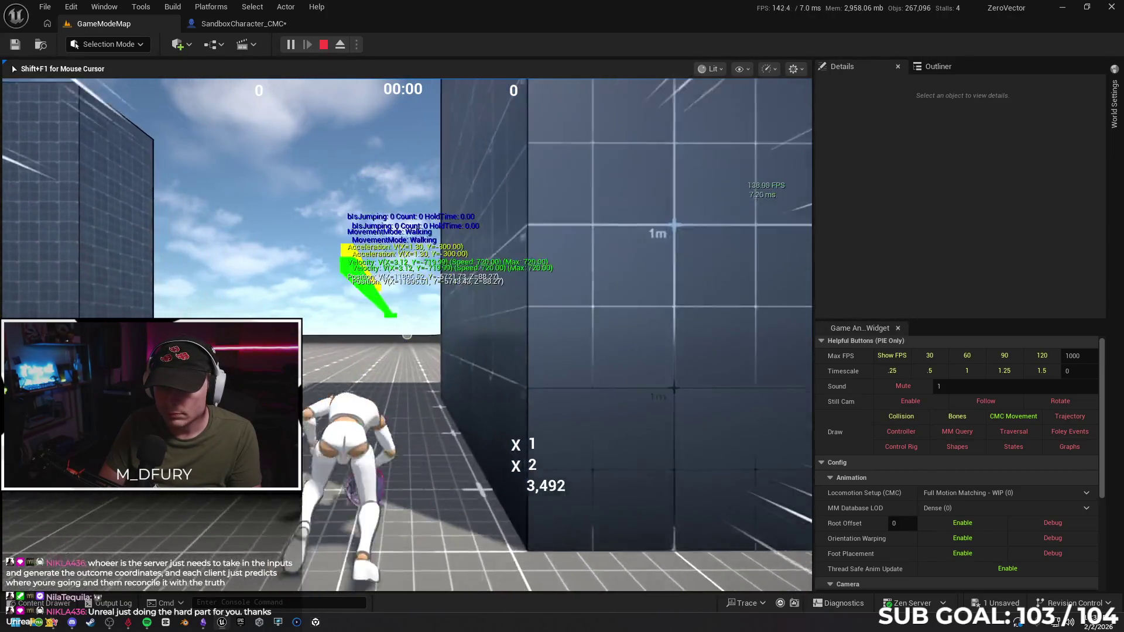
key(space)
key(space)
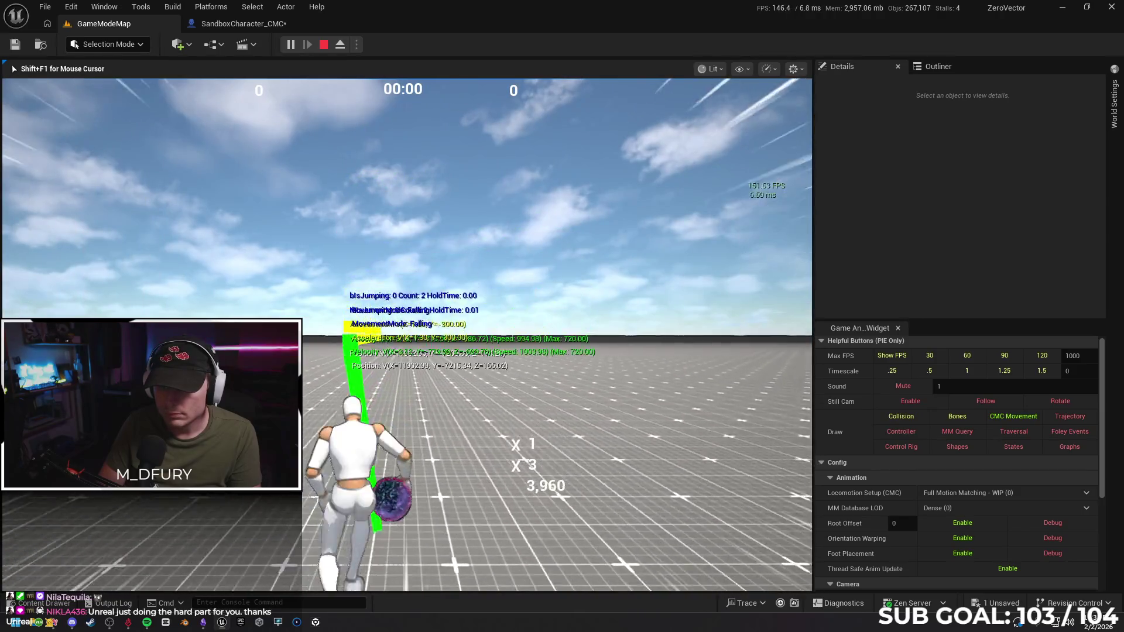
key(space)
key(space)
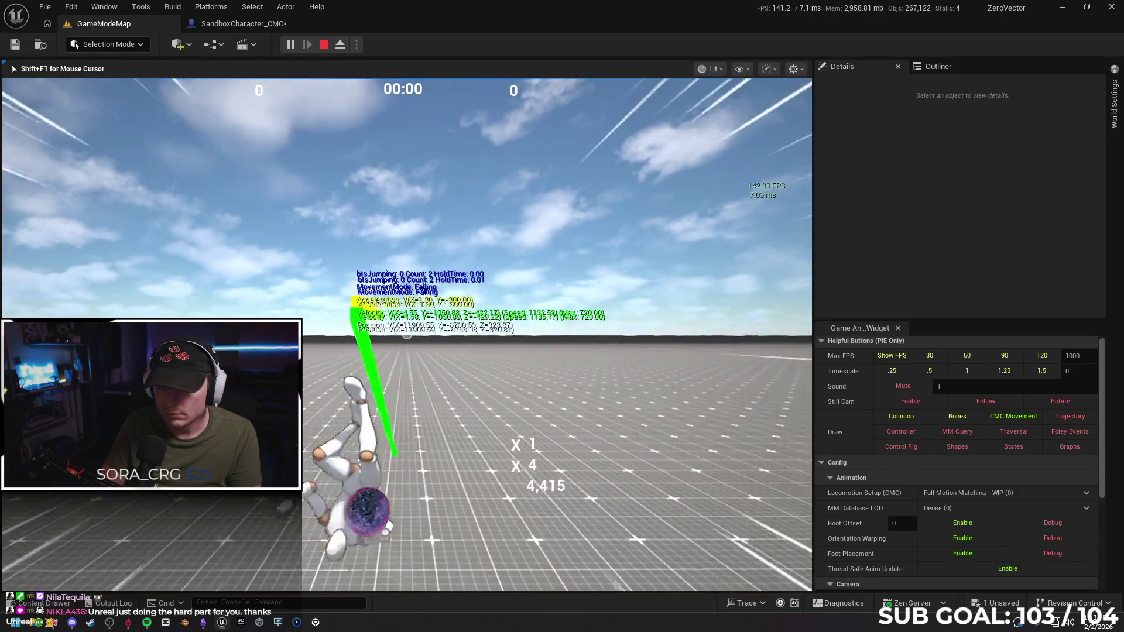
key(space)
key(space)
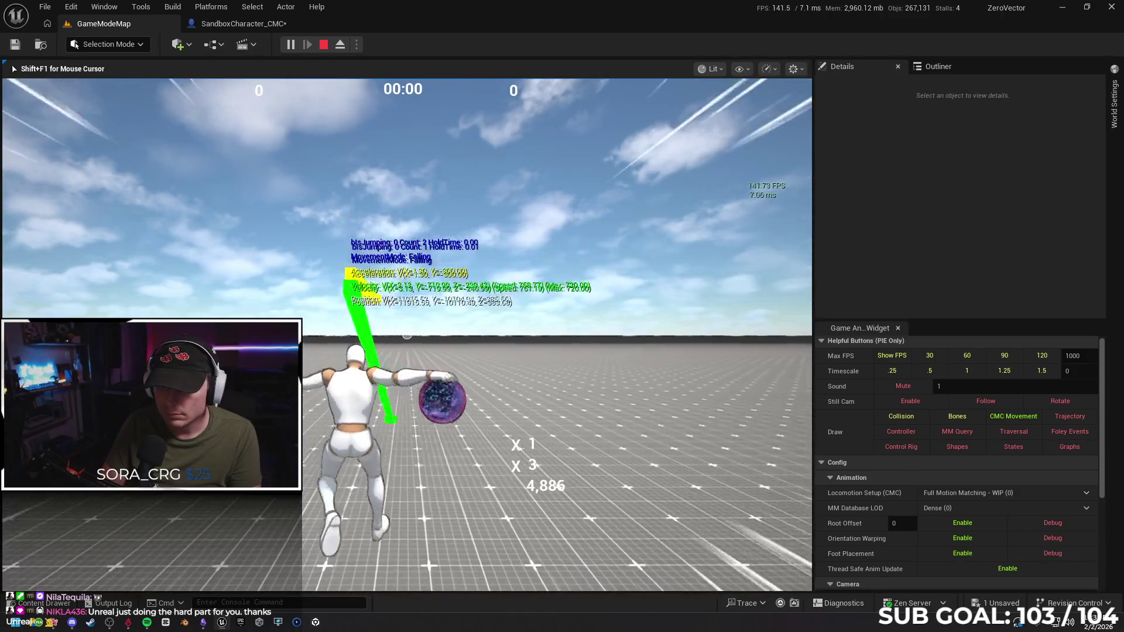
key(space)
key(space)
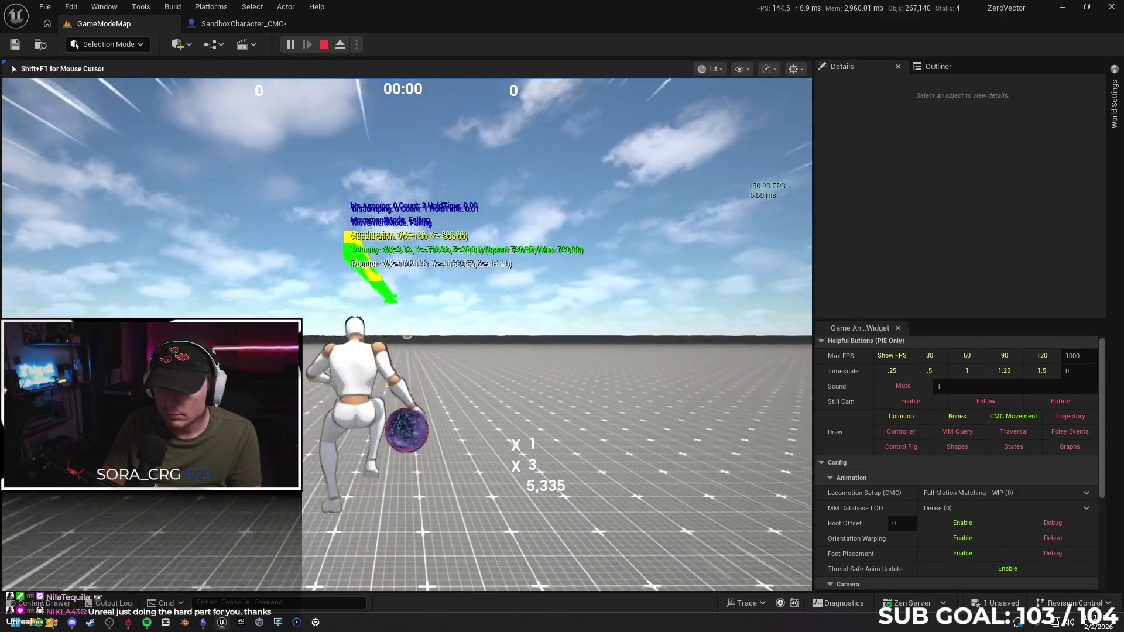
key(space)
key(space)
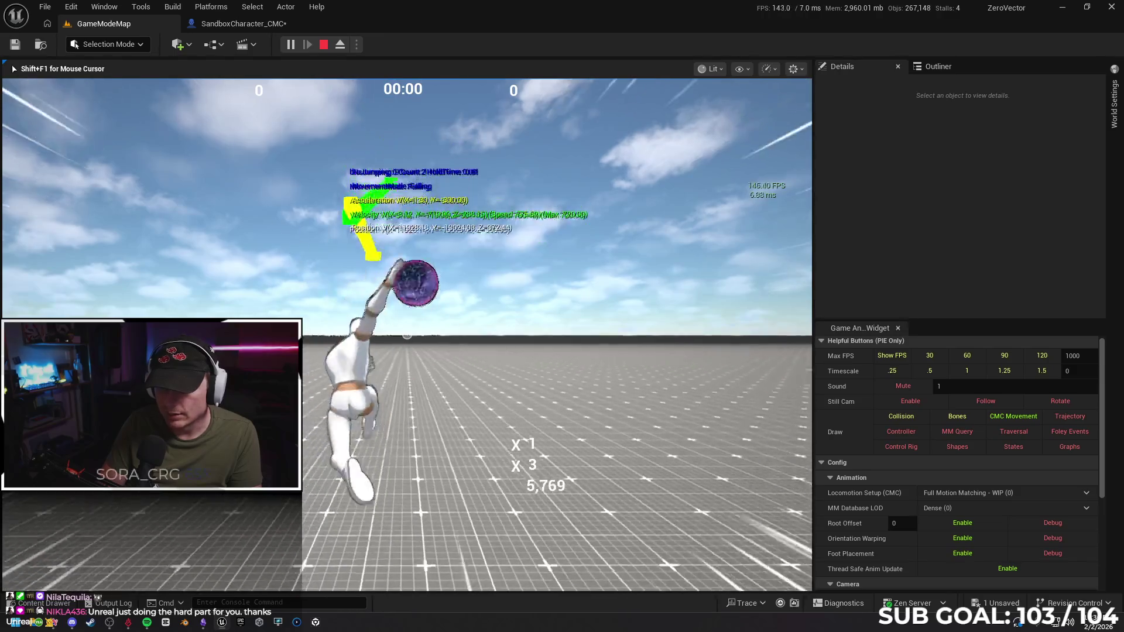
key(space)
key(space)
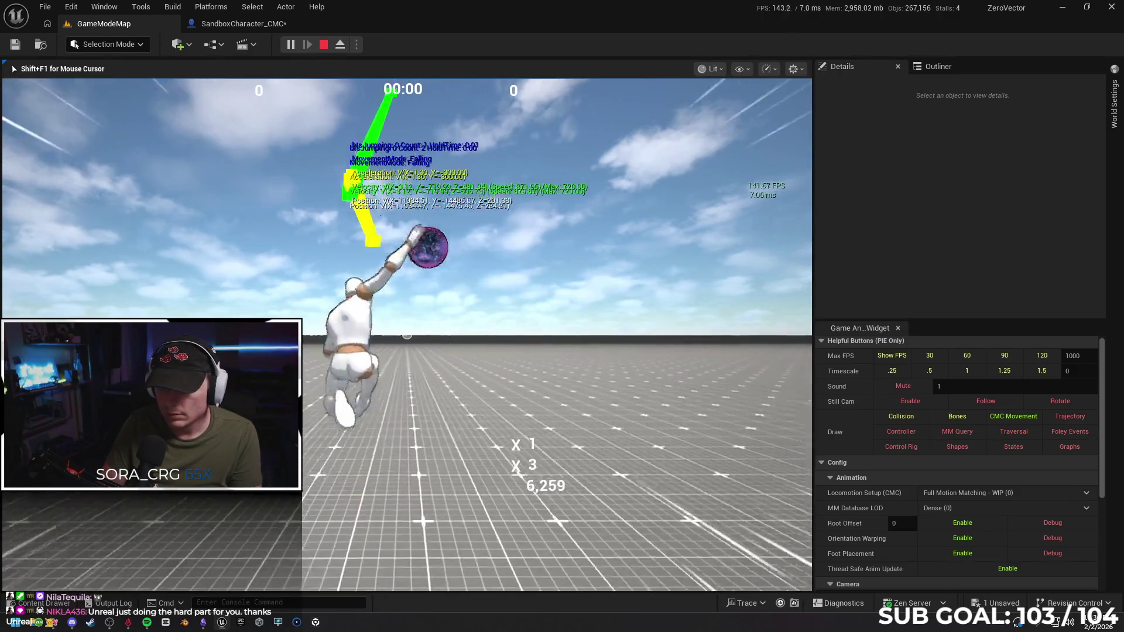
key(space)
key(space)
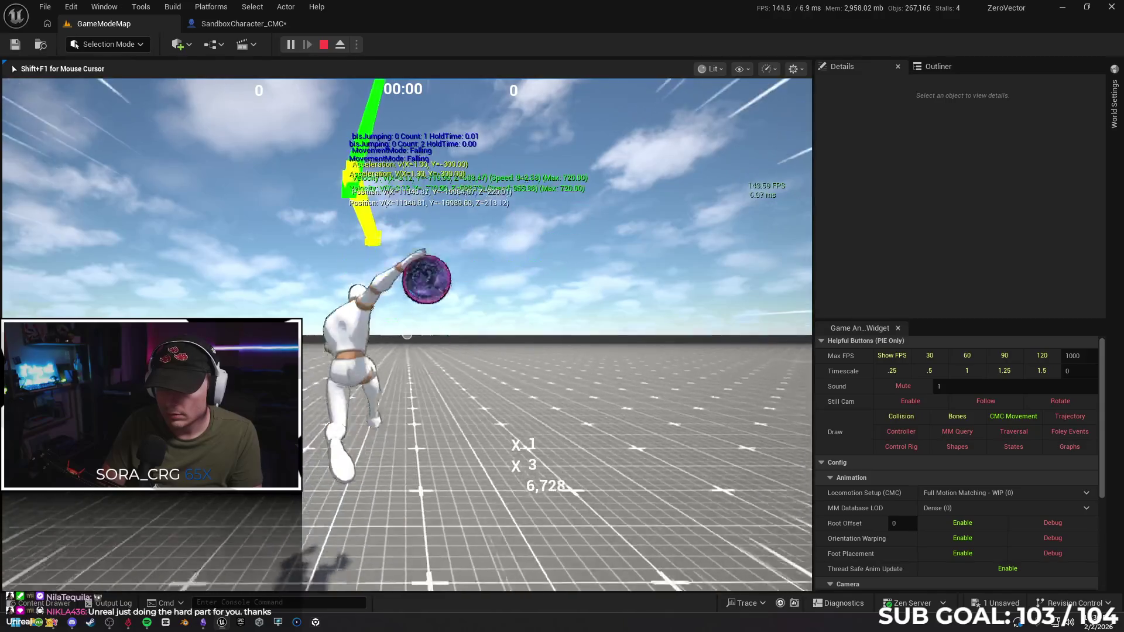
key(space)
key(space)
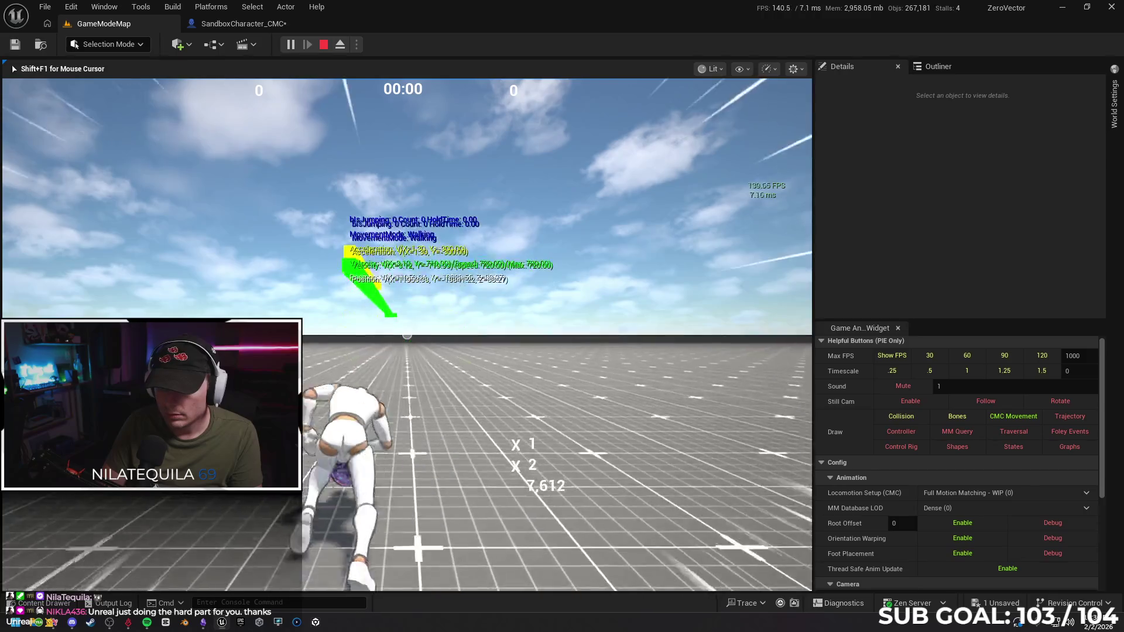
key(space)
key(space)
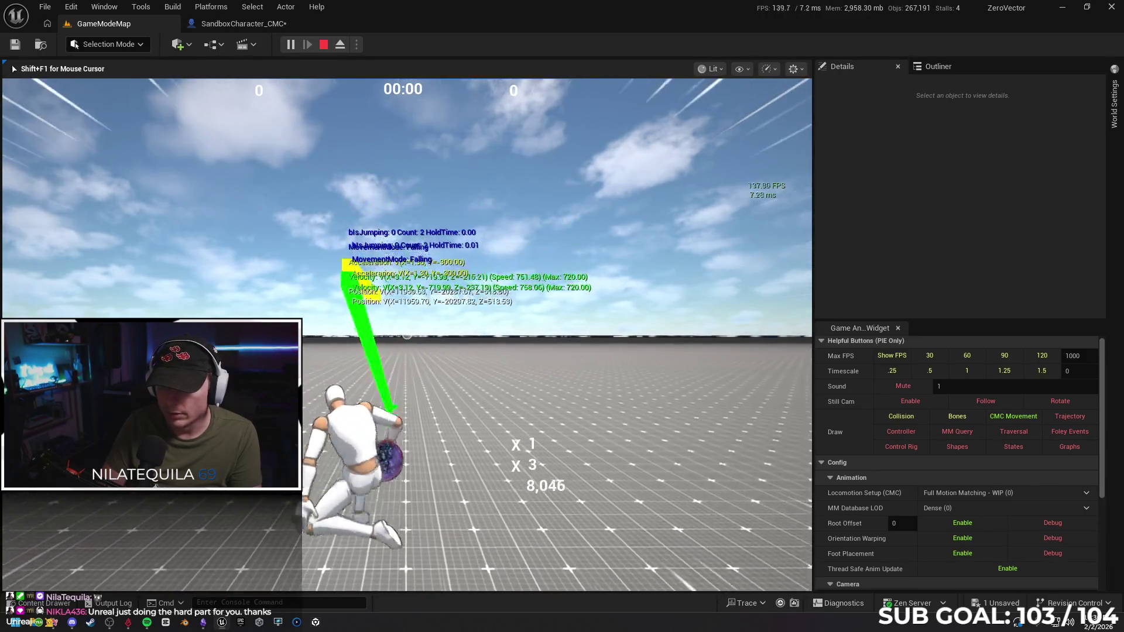
key(space)
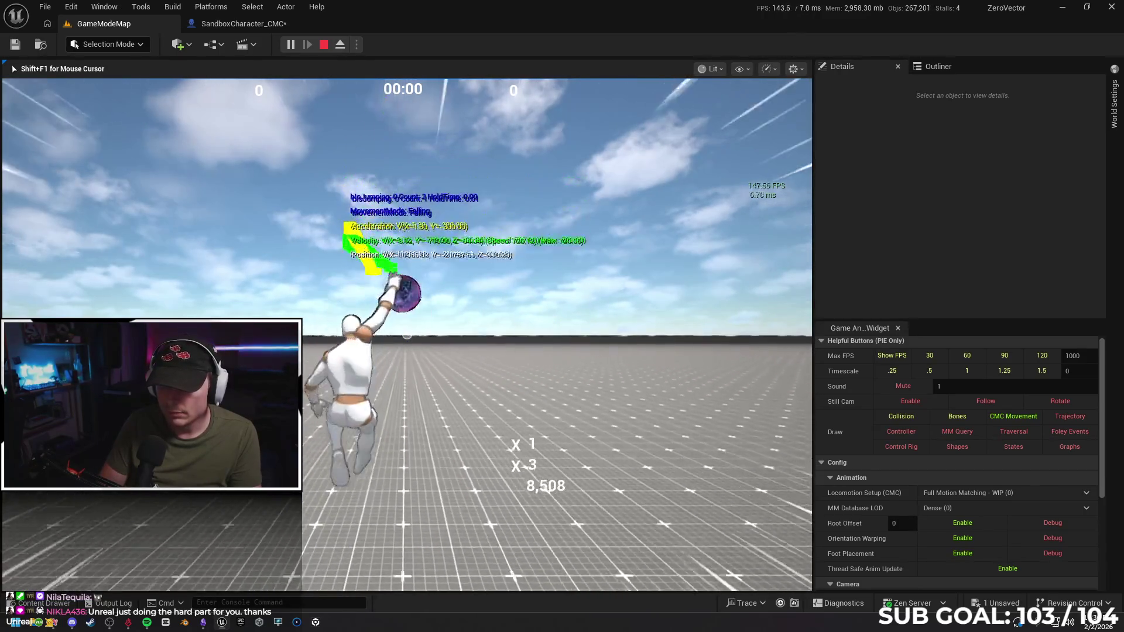
key(space)
key(space)
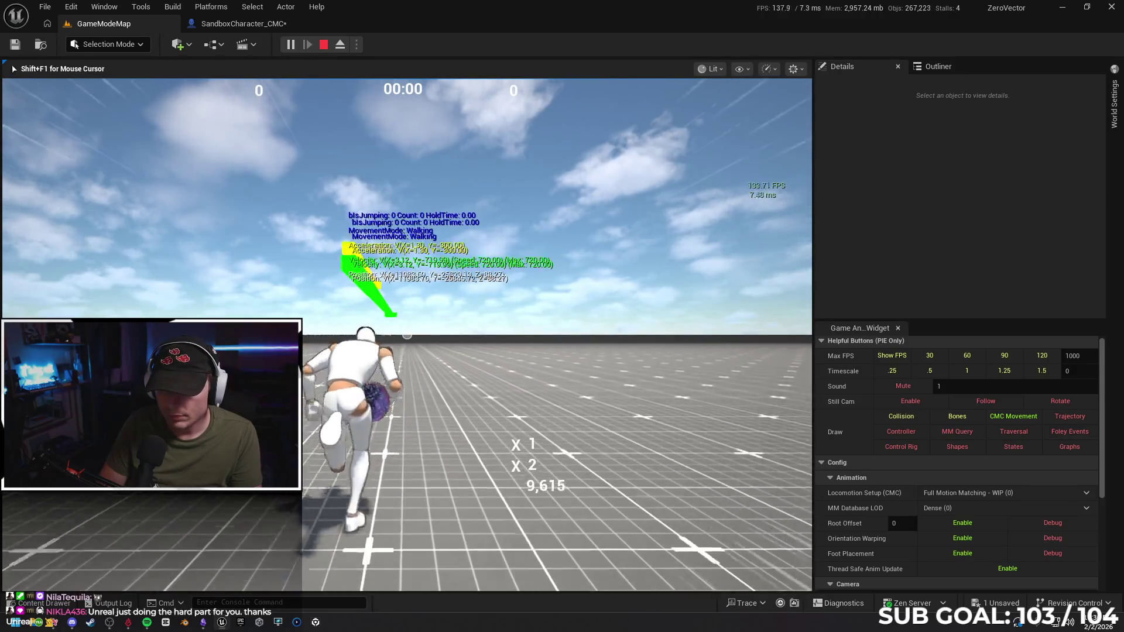
key(space)
key(space)
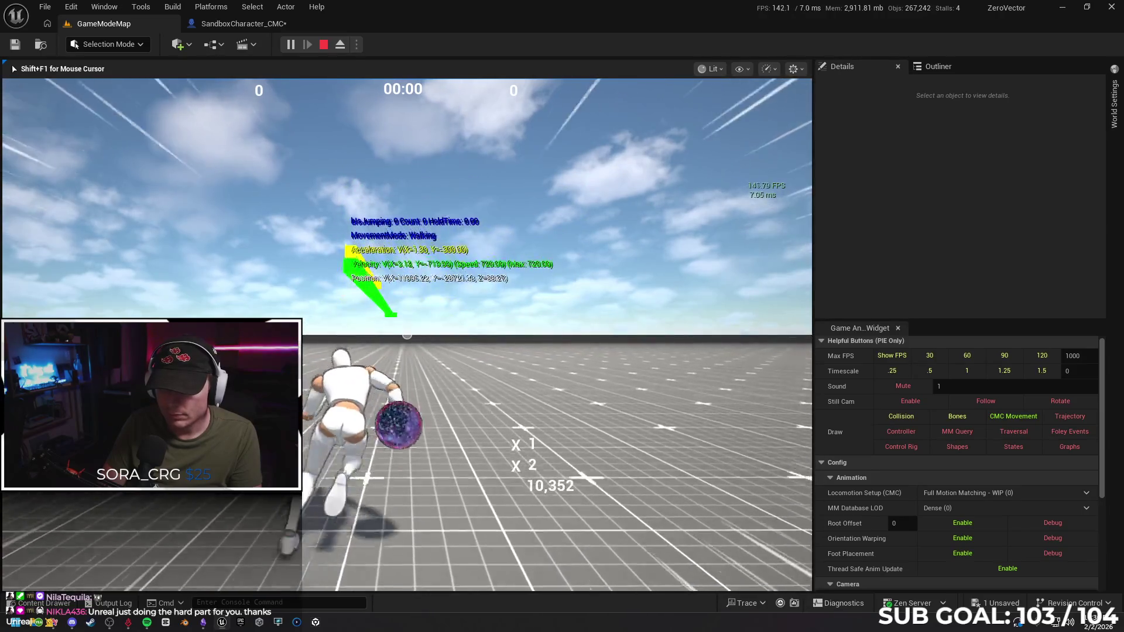
key(space)
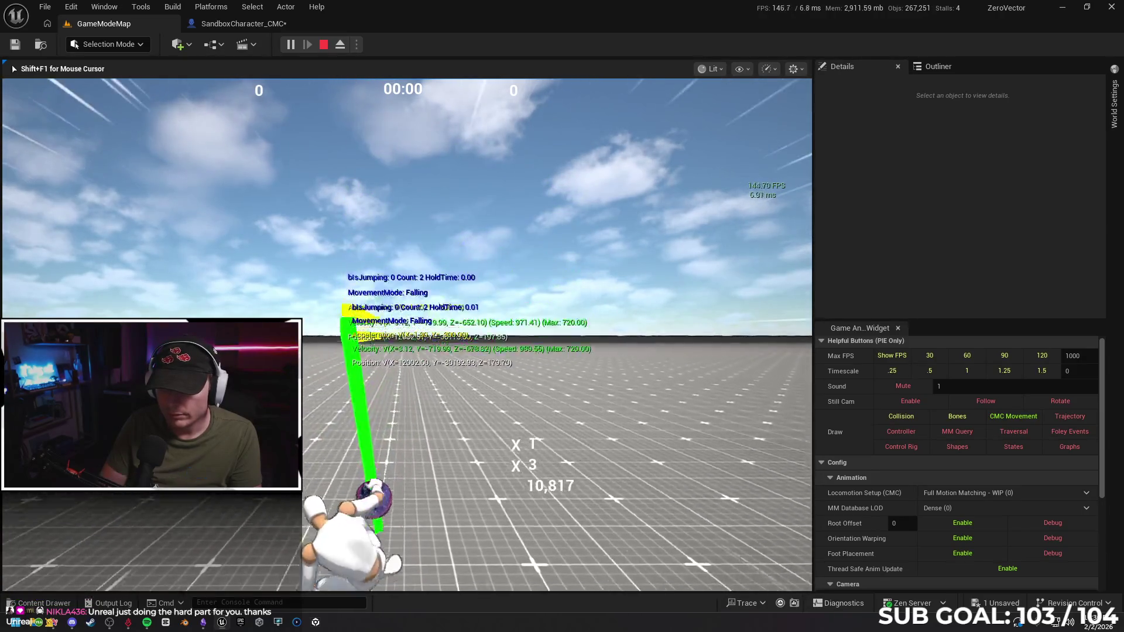
key(space)
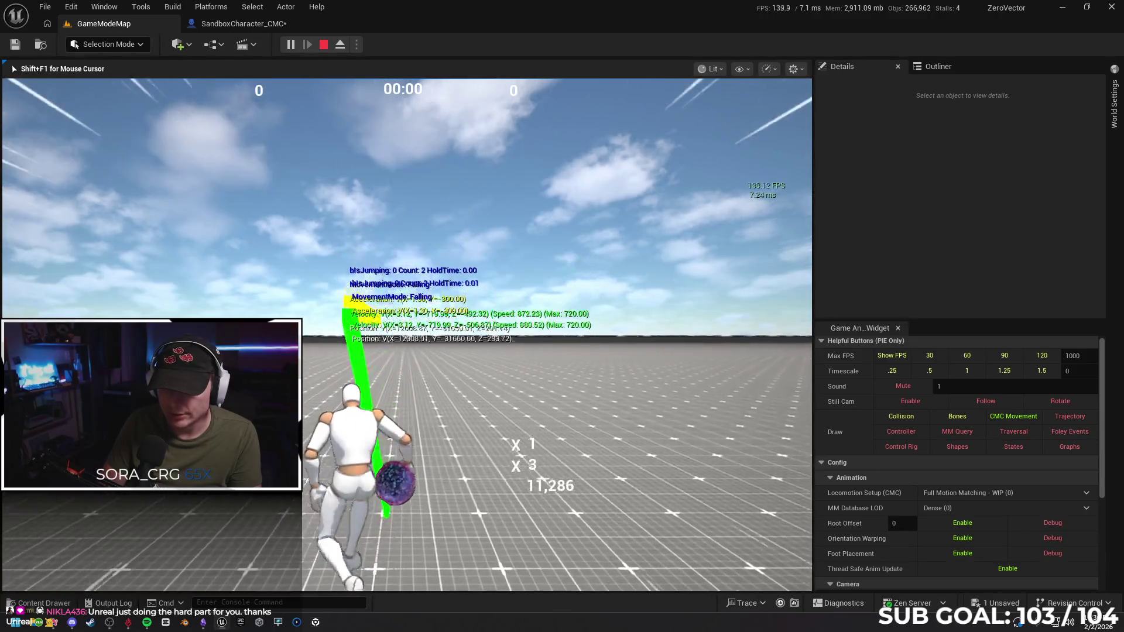
key(Escape)
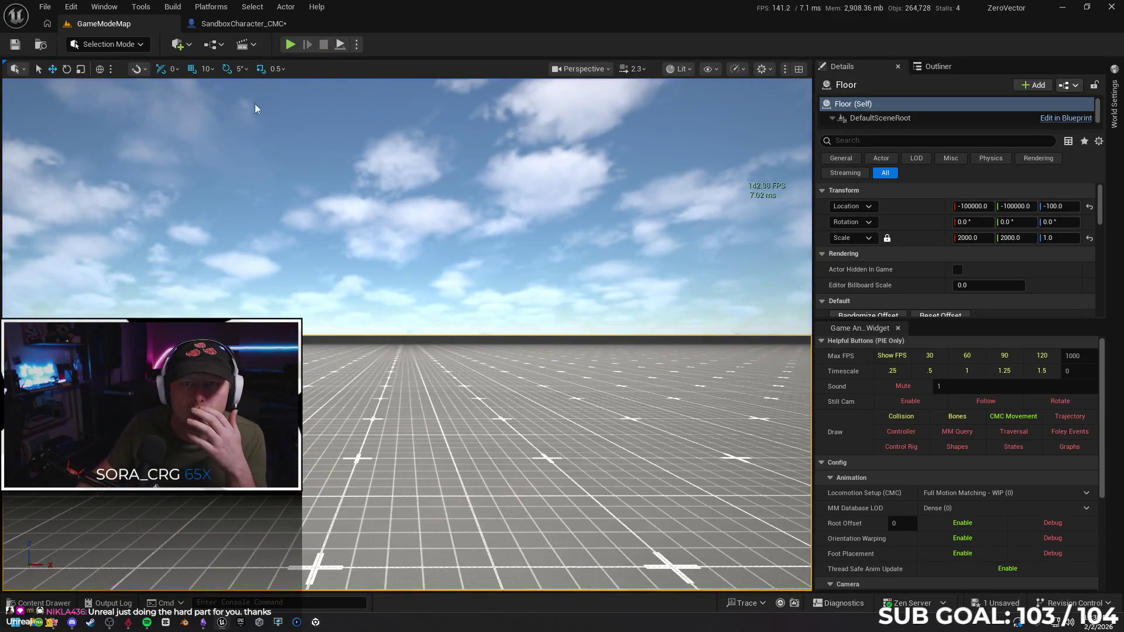
In SandboxCharacter_CMC, clear the sprint and speed search filters and inspect RunSpeeds.
click(227, 23)
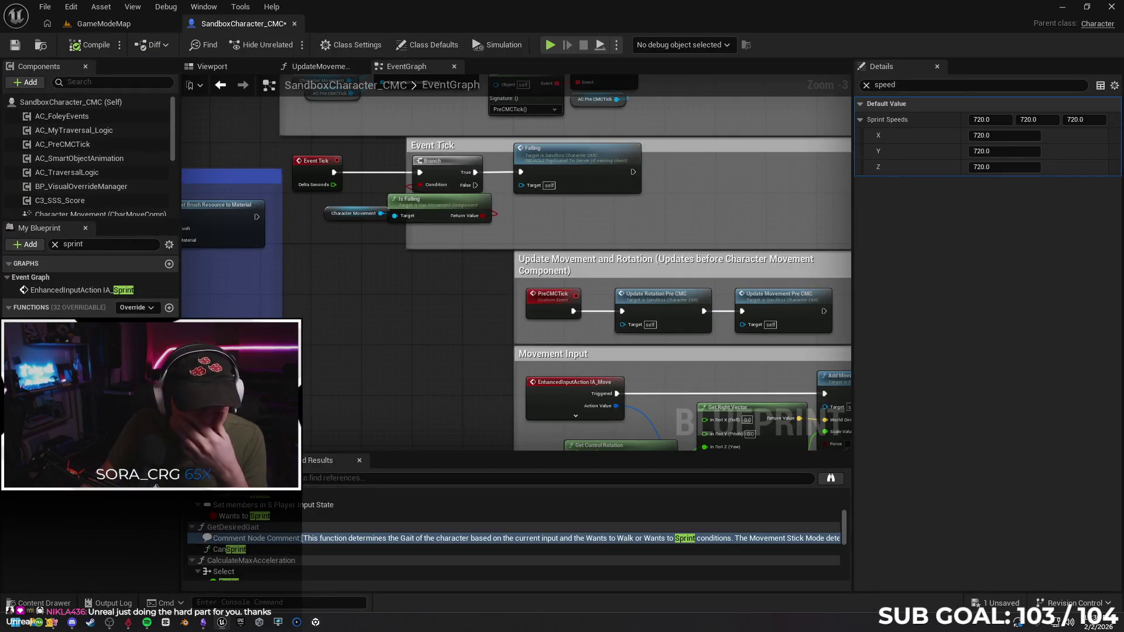
click(53, 245)
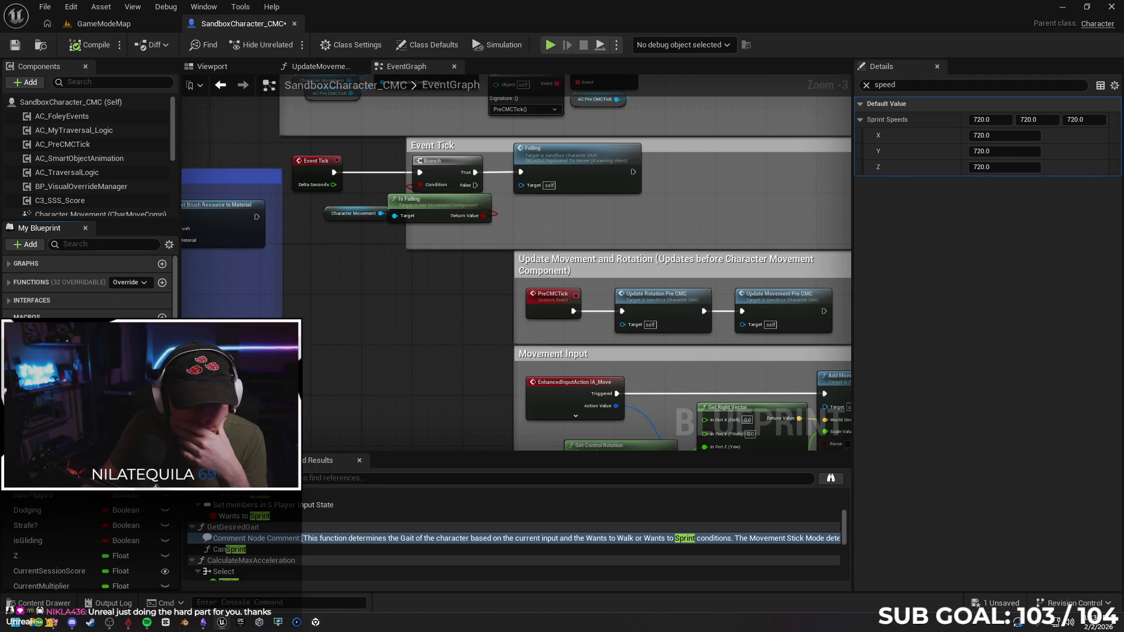
scroll(88, 539, down, 5)
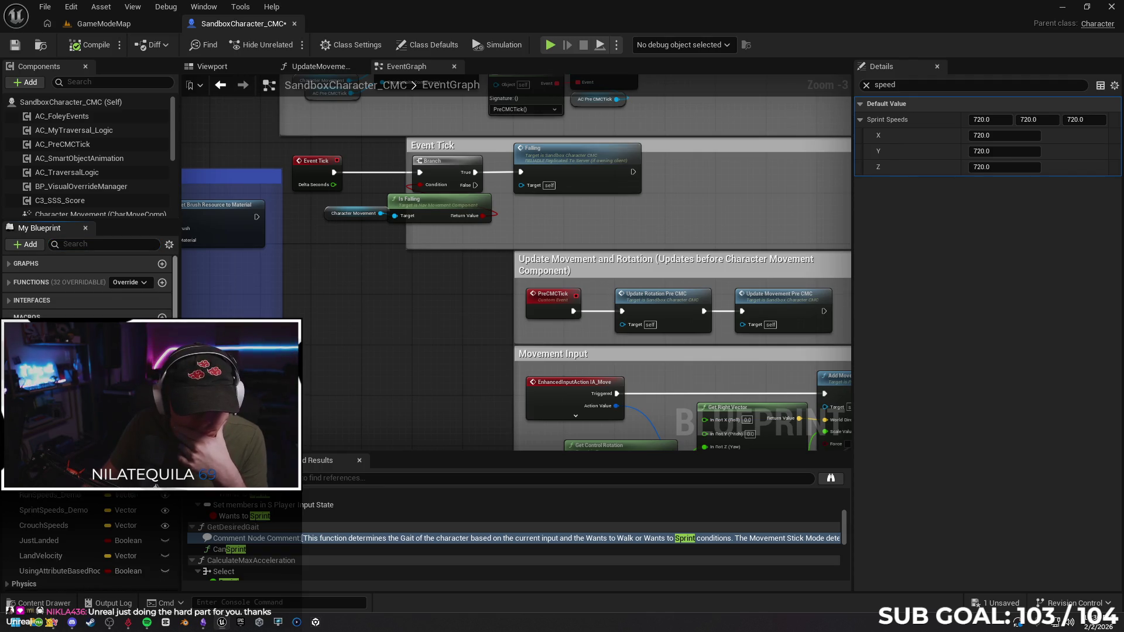
scroll(87, 539, down, 3)
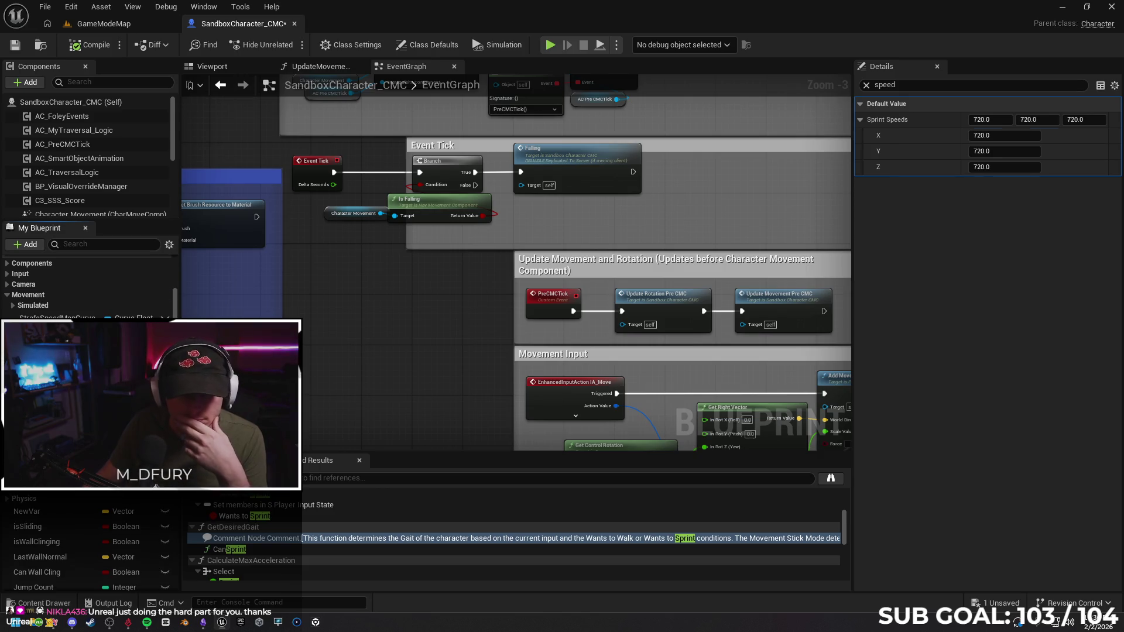
click(88, 295)
click(866, 85)
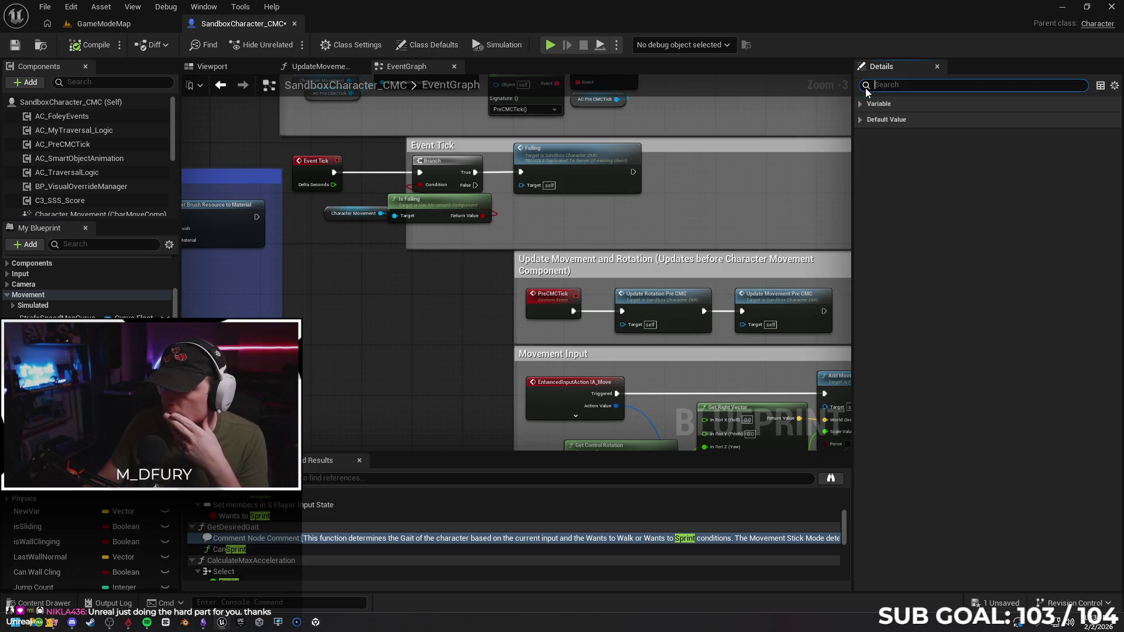
key(ctrl+a)
key(BackSpace)
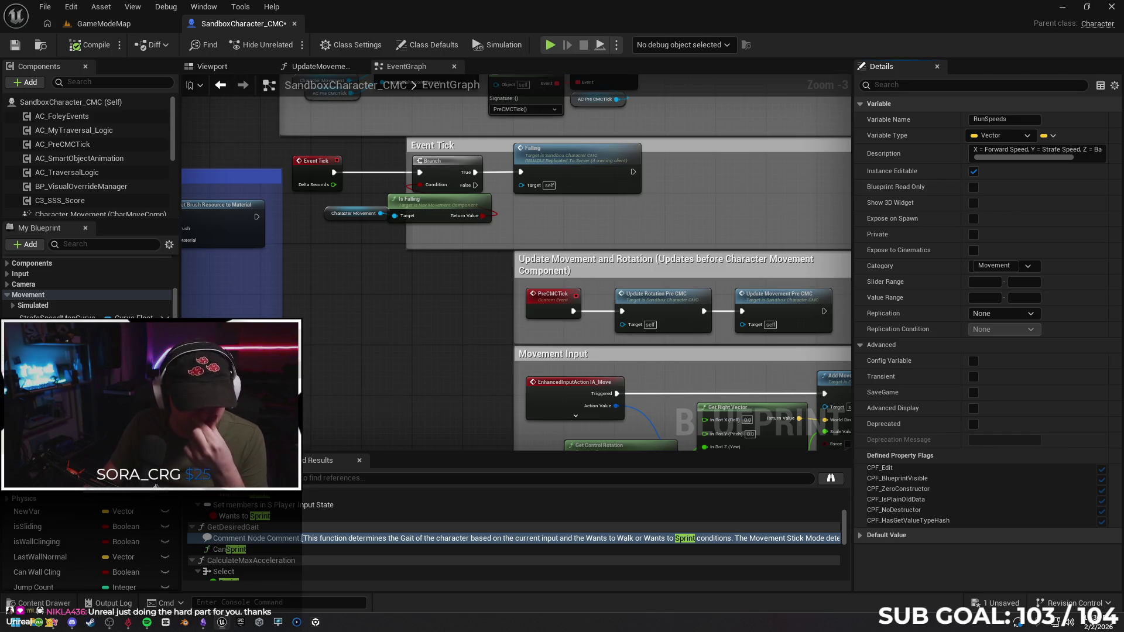
Inspect WalkSpeeds and SprintSpeeds, expanding the Simulated movement variables along the way.
click(47, 351)
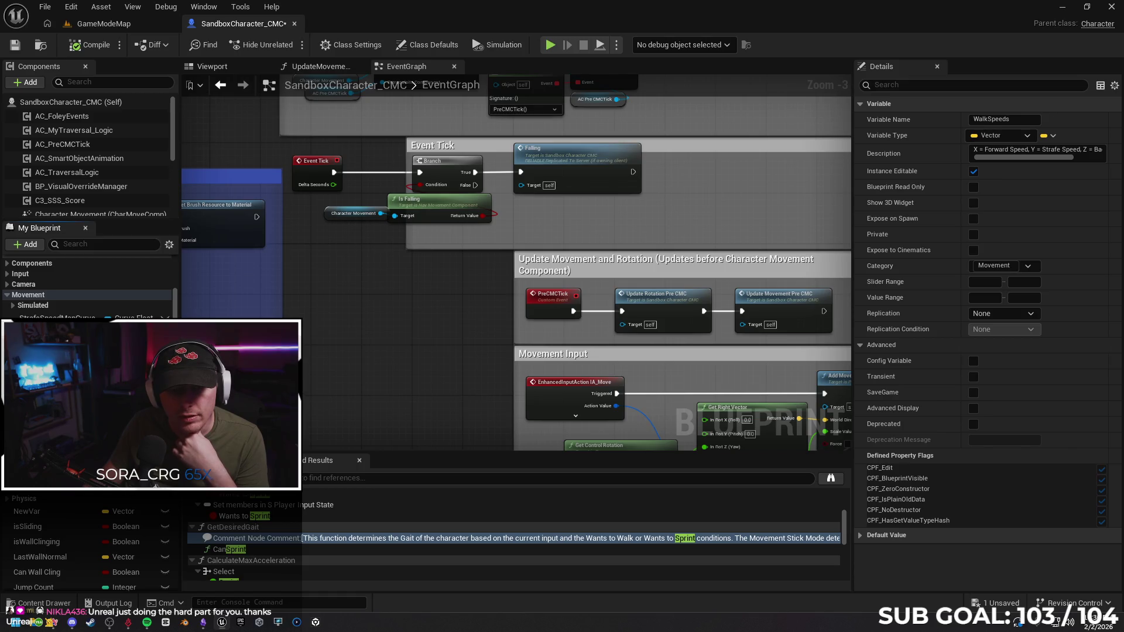
click(13, 305)
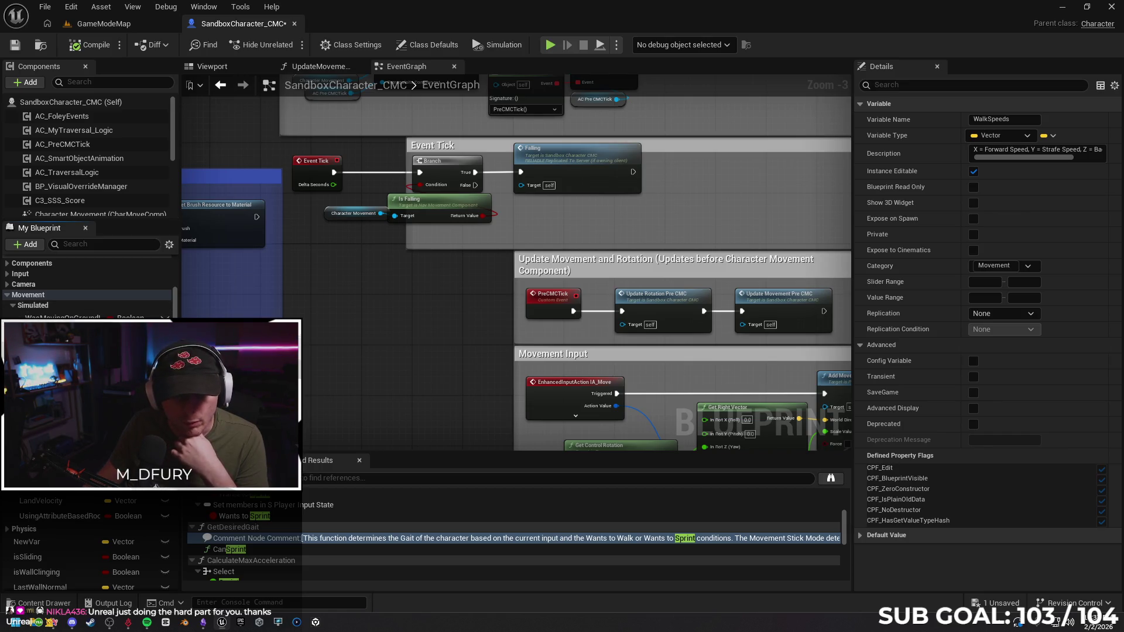
click(47, 295)
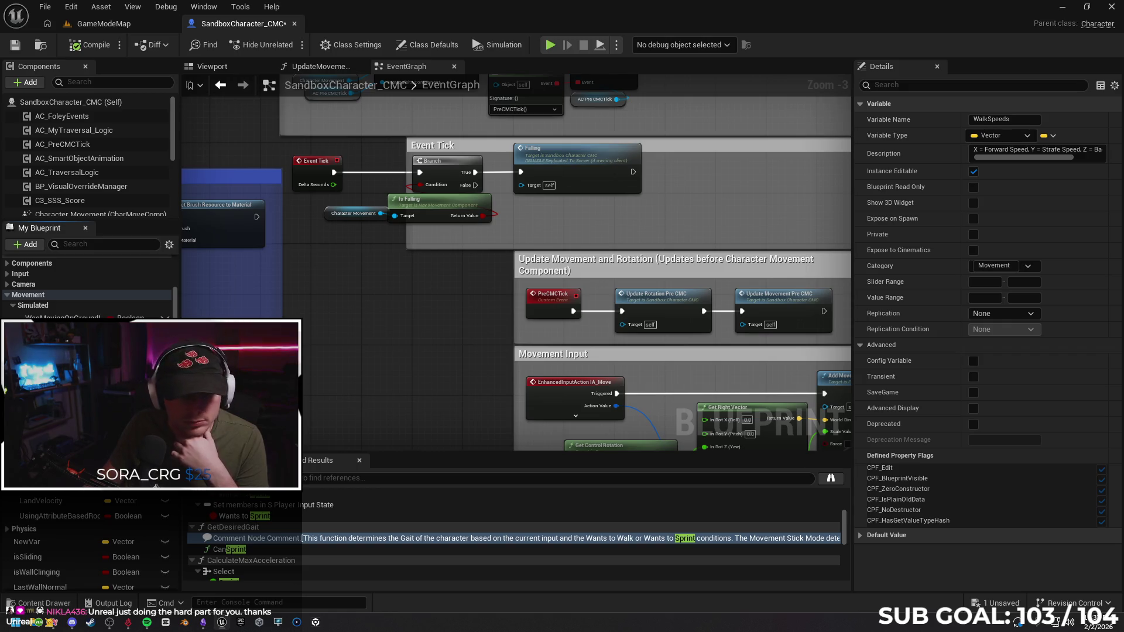
click(53, 410)
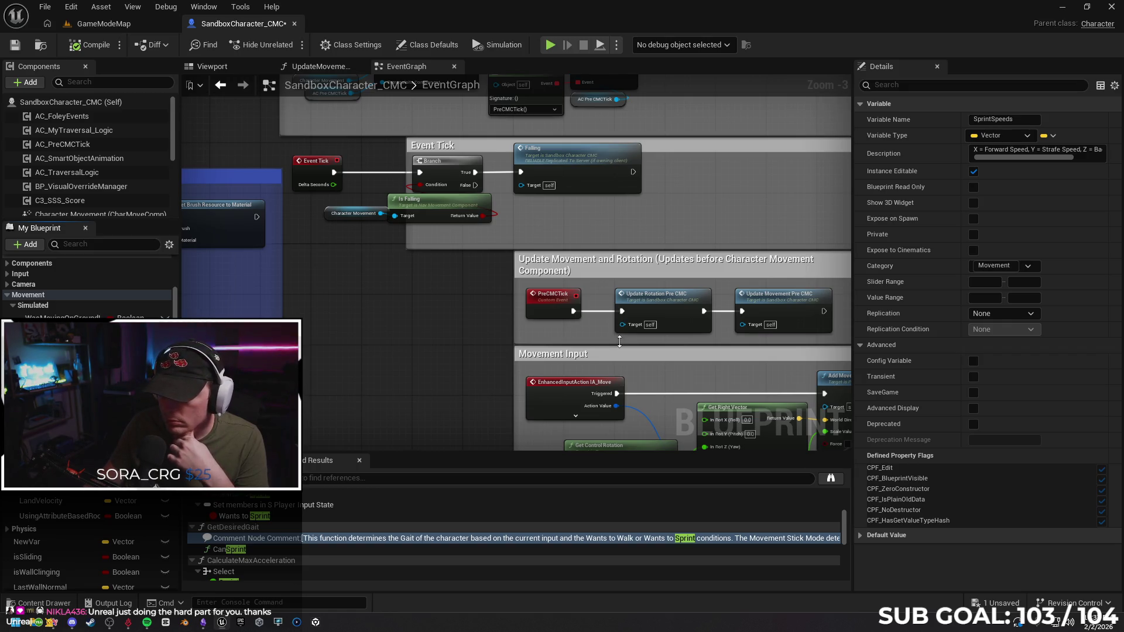
Review the Walk Speeds Demo default and inspect the RunSpeeds_Demo and WalkSpeeds_Demo variables.
click(860, 536)
click(864, 344)
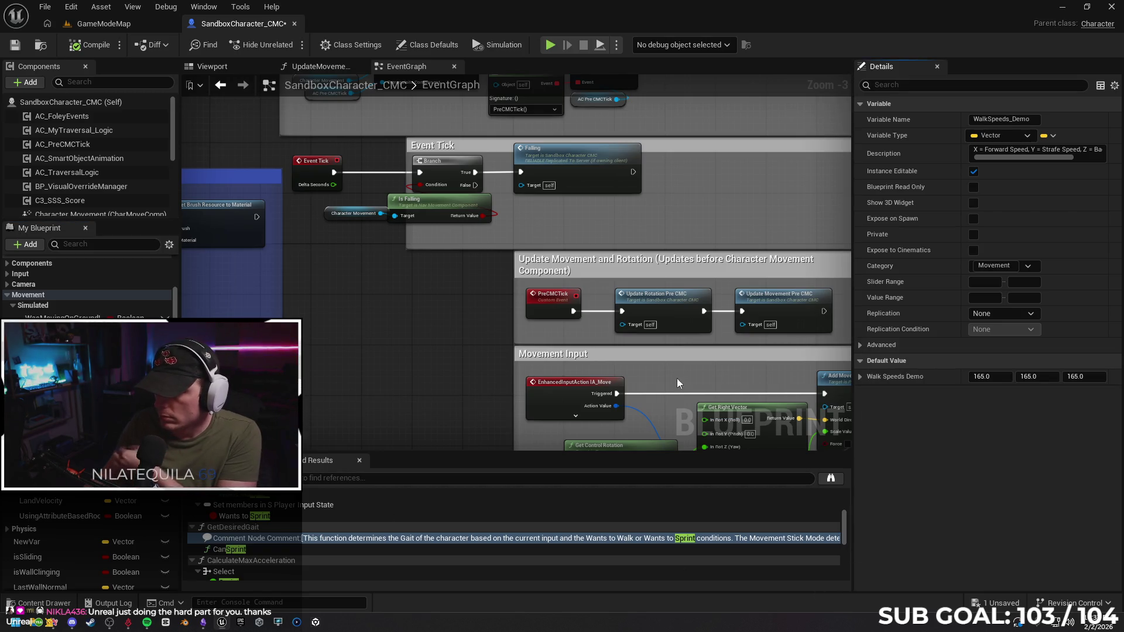
click(58, 422)
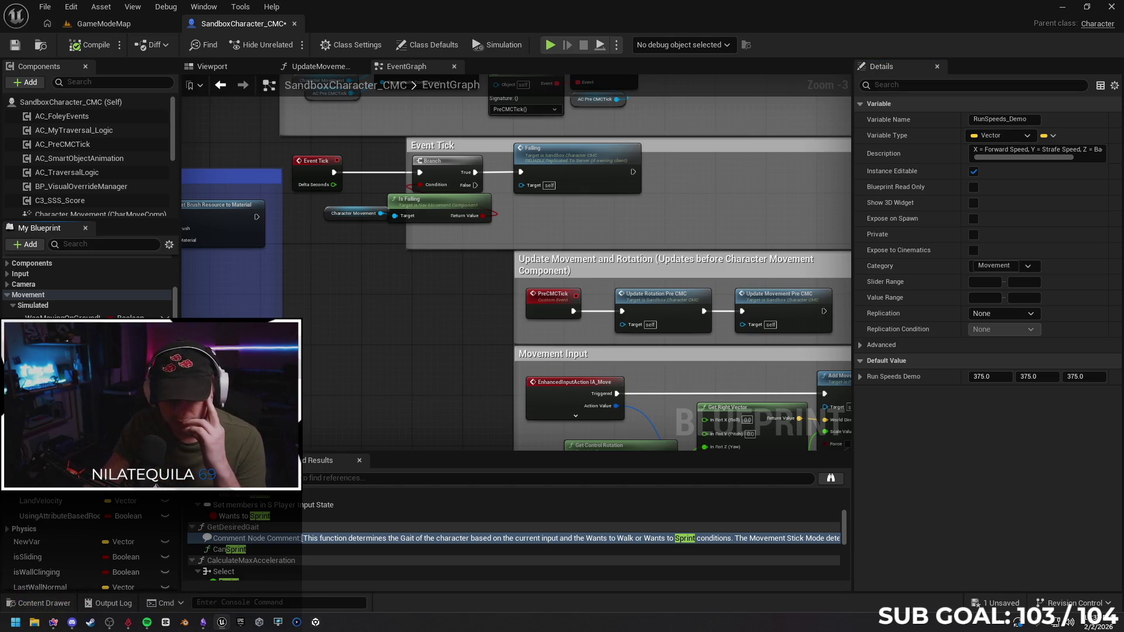
click(59, 406)
Check RunSpeeds' X, Y, Z values, then select SprintSpeeds_Demo, defaulting to 600 on all axes.
click(59, 437)
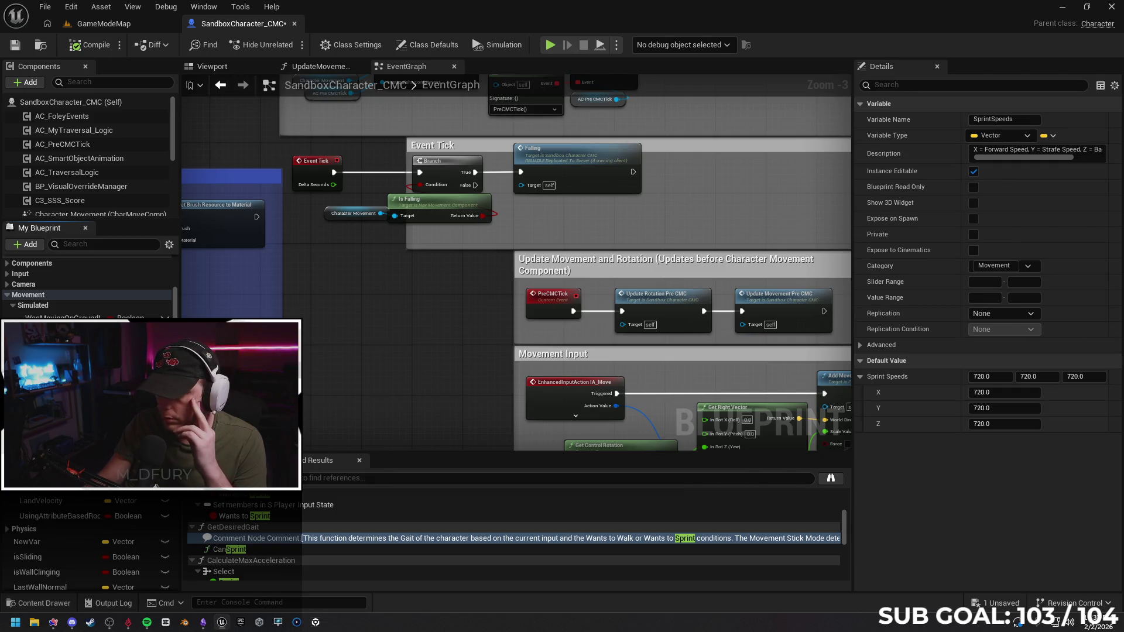
click(59, 391)
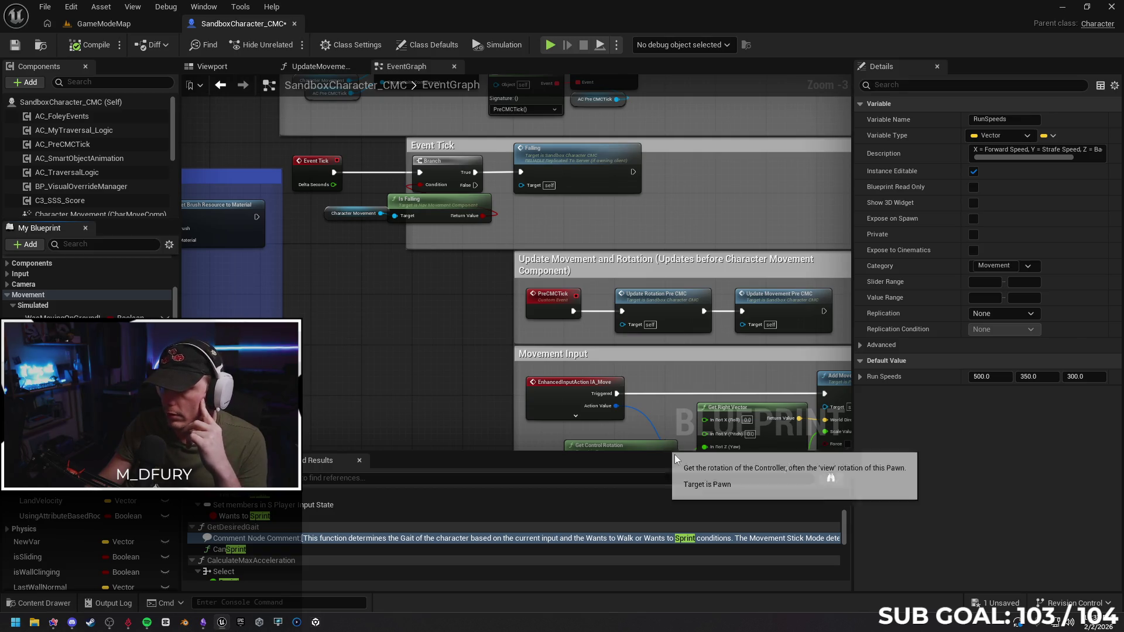
click(860, 379)
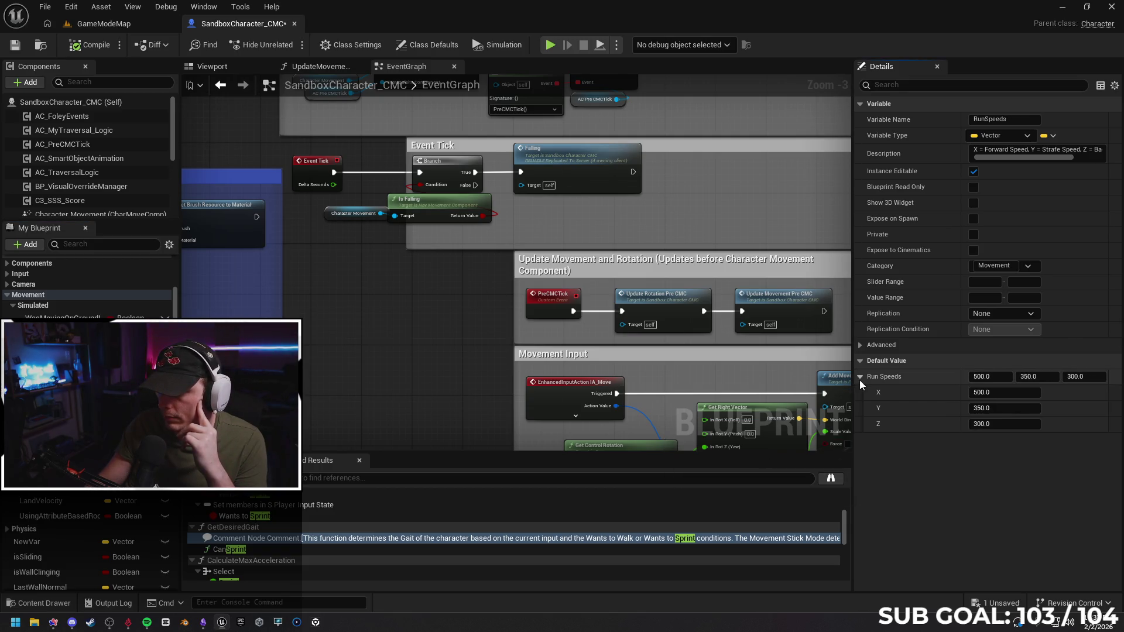
click(859, 379)
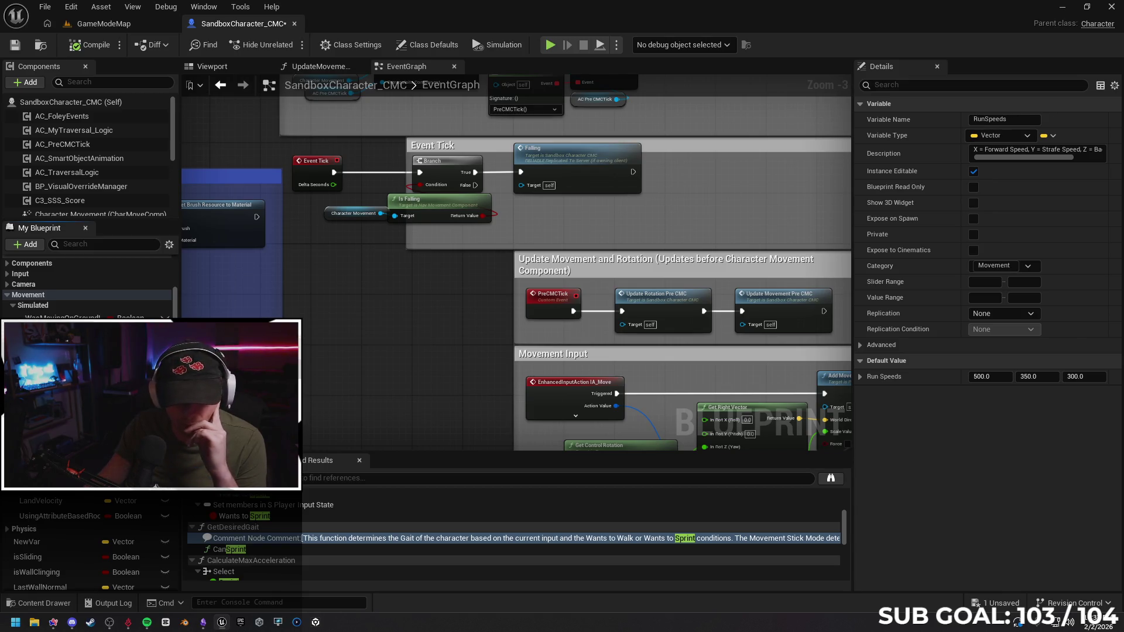
click(53, 409)
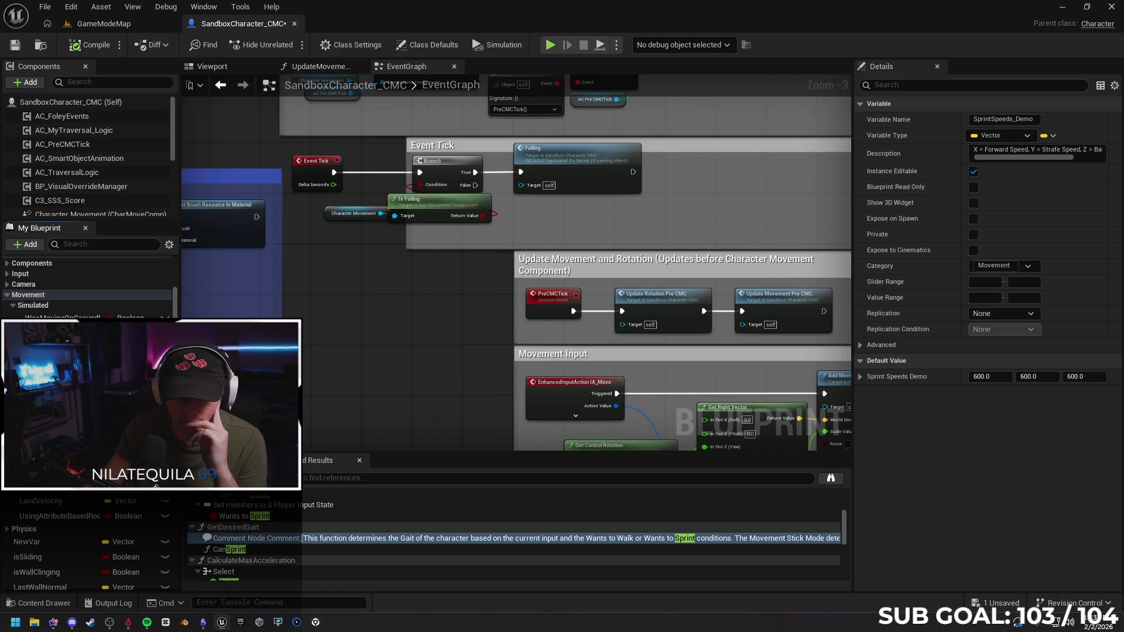
Set SprintSpeeds_Demo's default X, Y and Z values to 720.
click(983, 377)
text(720)
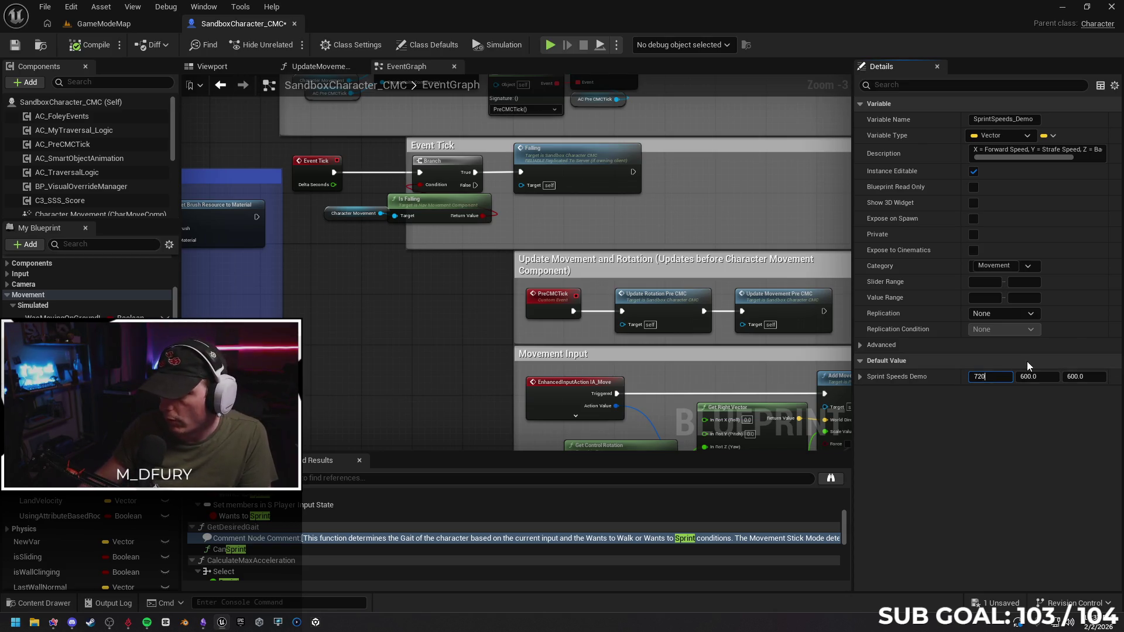
click(1039, 376)
text(720)
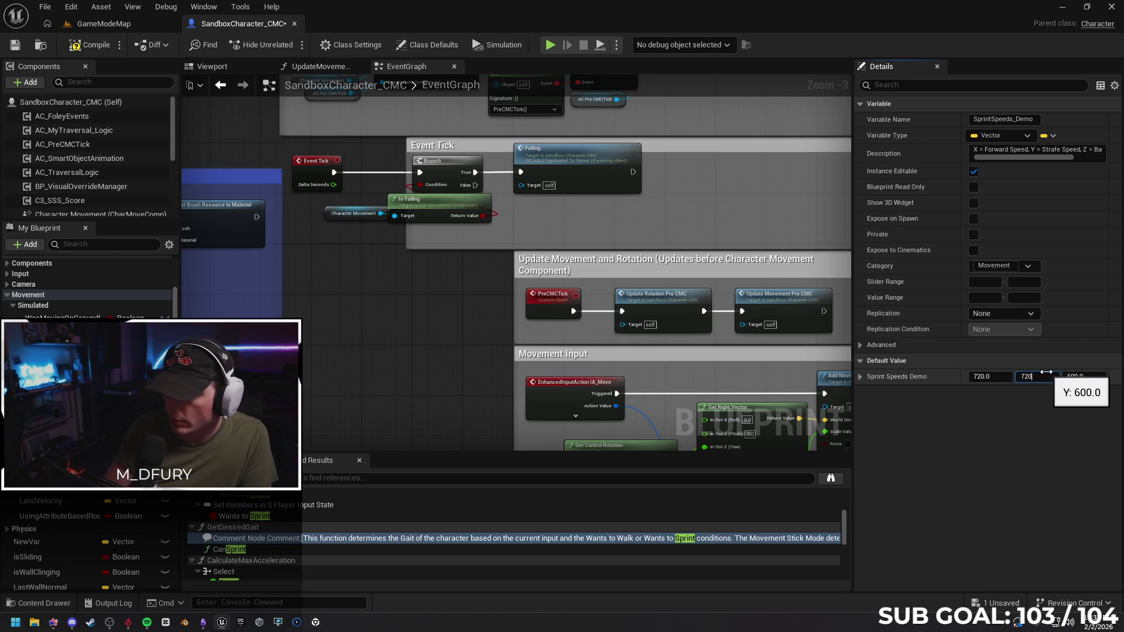
click(1081, 377)
text(720)
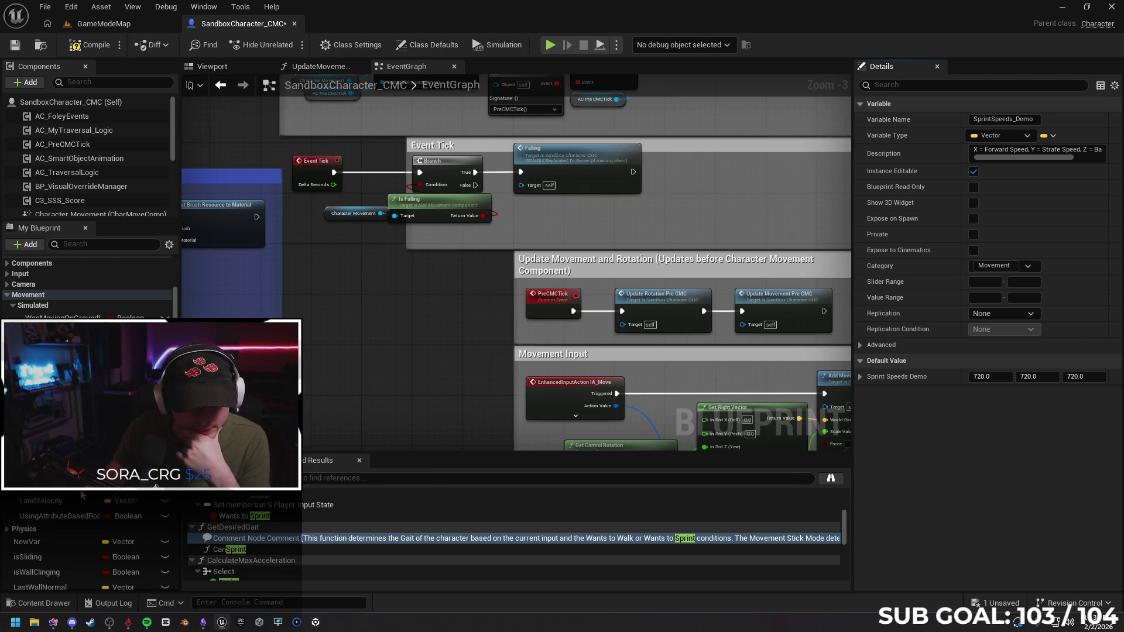
Select CrouchSpeeds and expand then collapse its X, Y, Z default values.
click(156, 486)
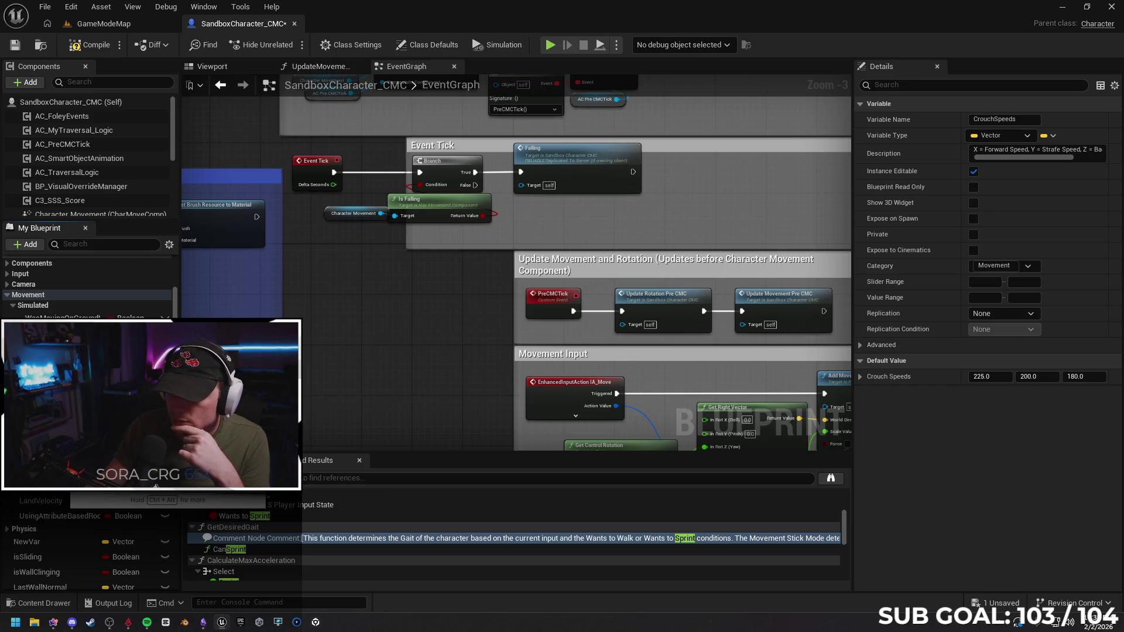
click(861, 377)
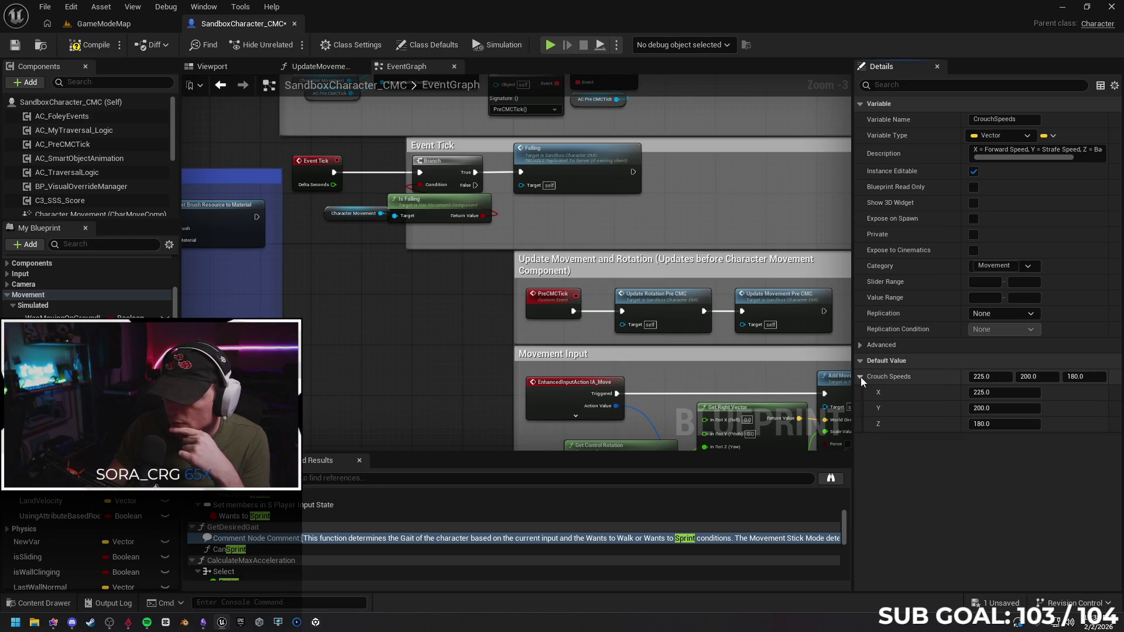
click(860, 377)
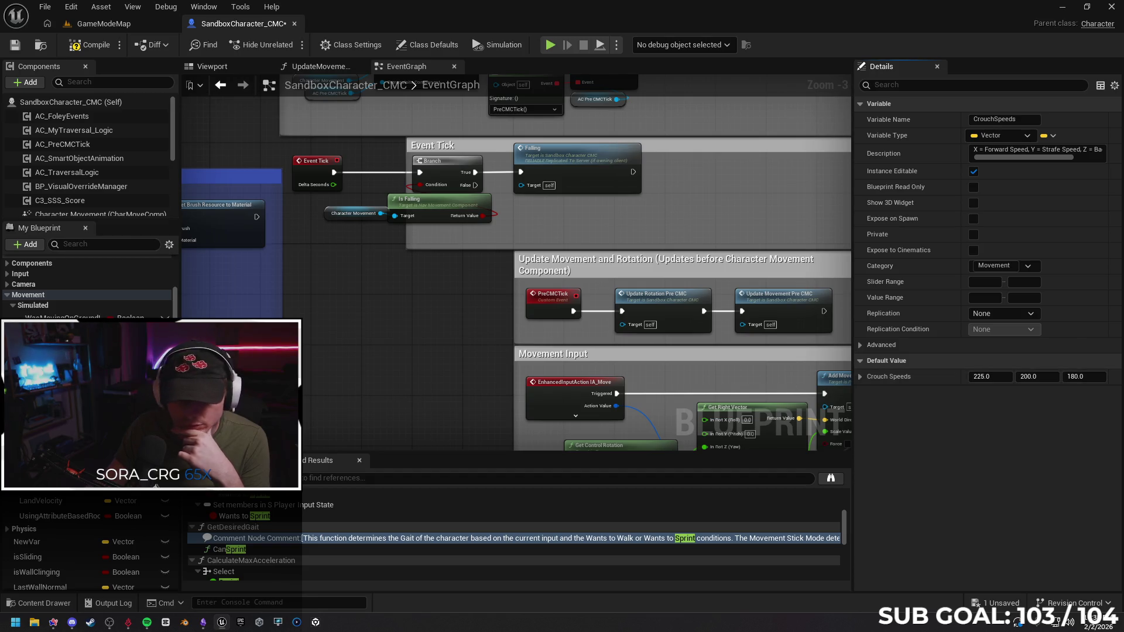
Pan the event graph across the slide toggle, start-slide and stop-slide nodes, then select JustLanded.
scroll(452, 347, down, 4)
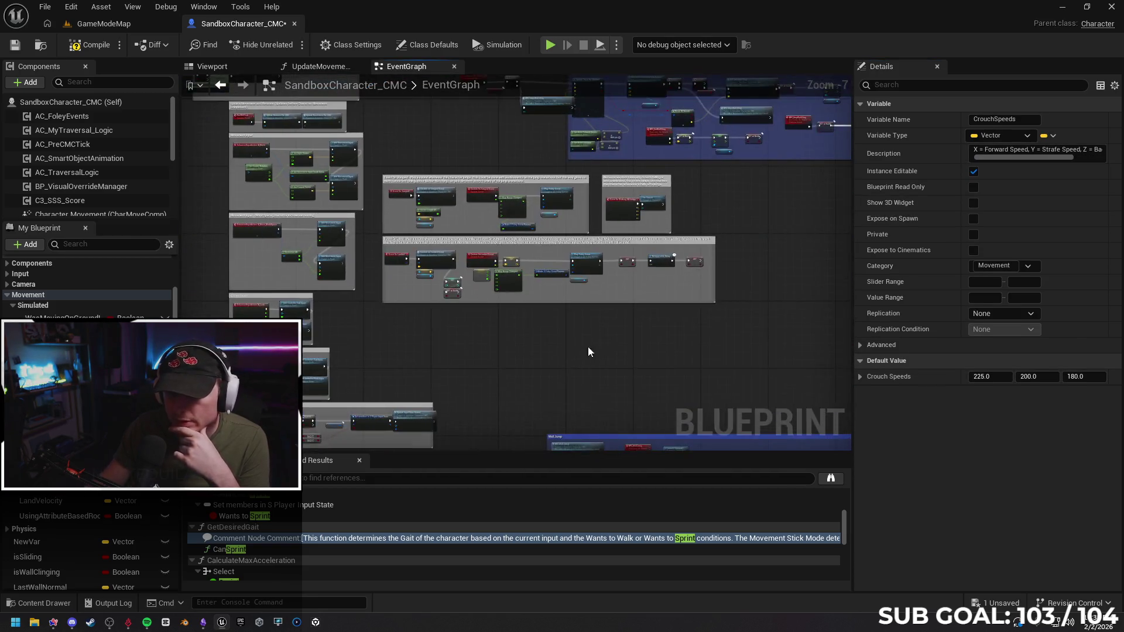
mouse_move(588, 347)
mouse_down()
mouse_move(364, 319)
mouse_move(413, 188)
mouse_up()
scroll(433, 190, up, 4)
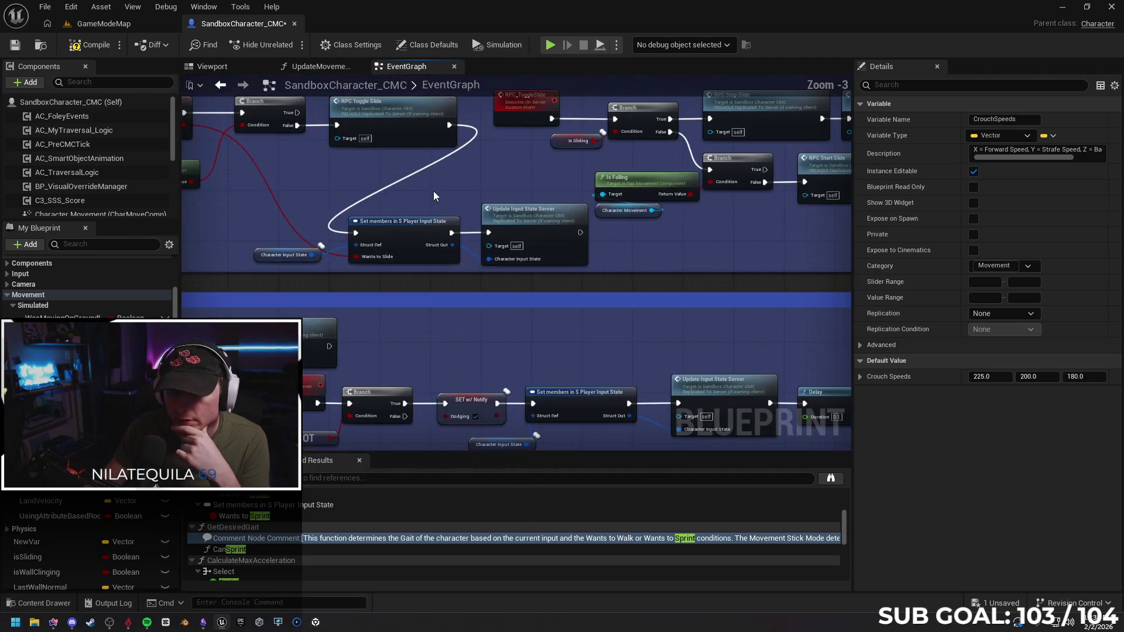
mouse_move(541, 262)
mouse_down()
mouse_move(603, 245)
mouse_move(401, 257)
mouse_up()
mouse_move(710, 314)
mouse_down()
mouse_move(459, 311)
mouse_move(415, 343)
mouse_up()
mouse_move(637, 343)
mouse_down()
mouse_move(669, 299)
mouse_move(262, 317)
mouse_up()
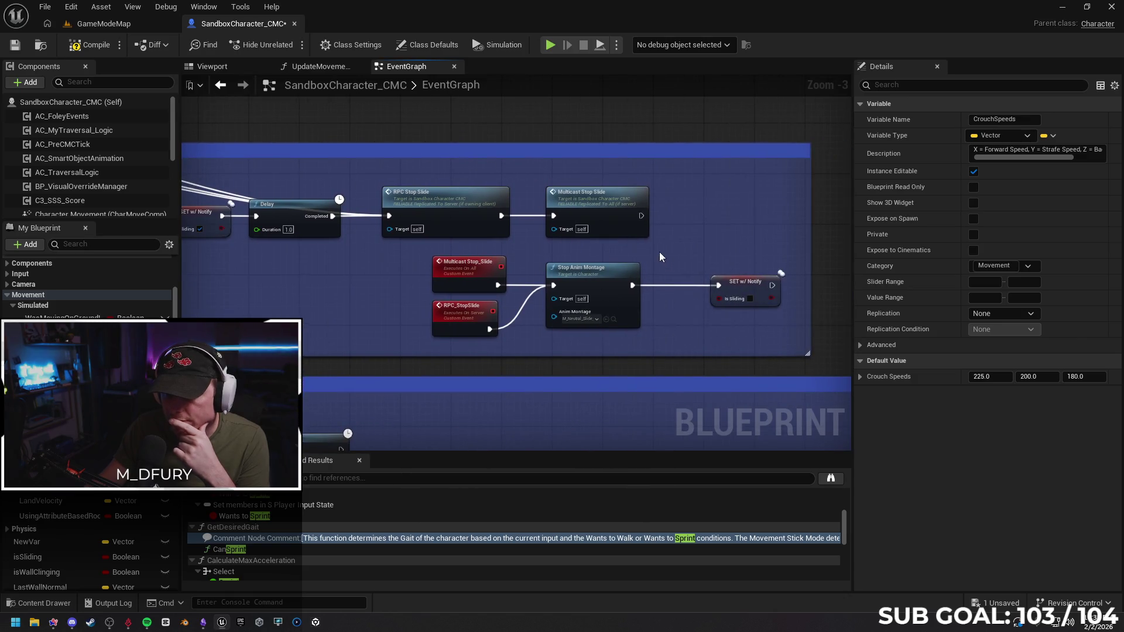
click(60, 494)
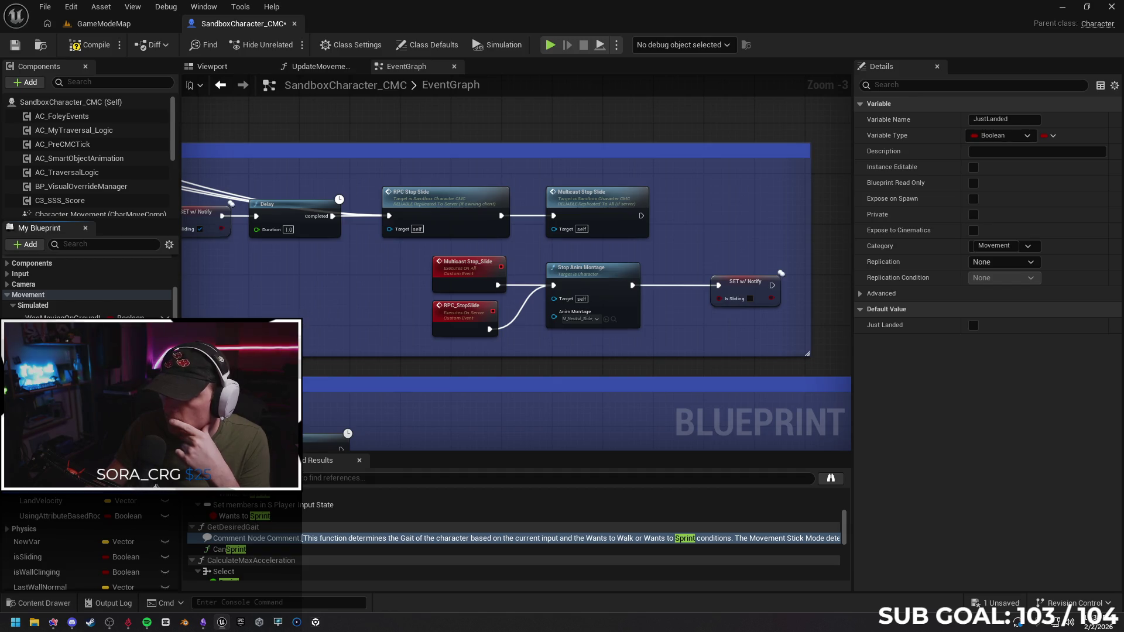
Review LandVelocity, isSliding, Target Speedline Opacity, Current Interp Speed and Z variable settings.
click(74, 503)
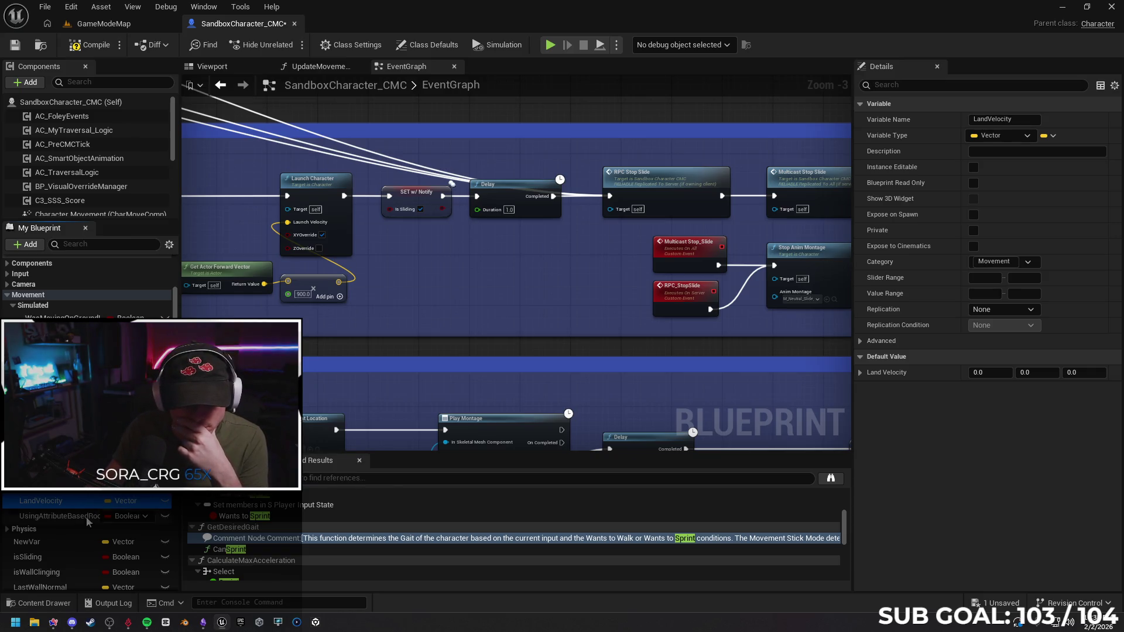
scroll(71, 538, down, 3)
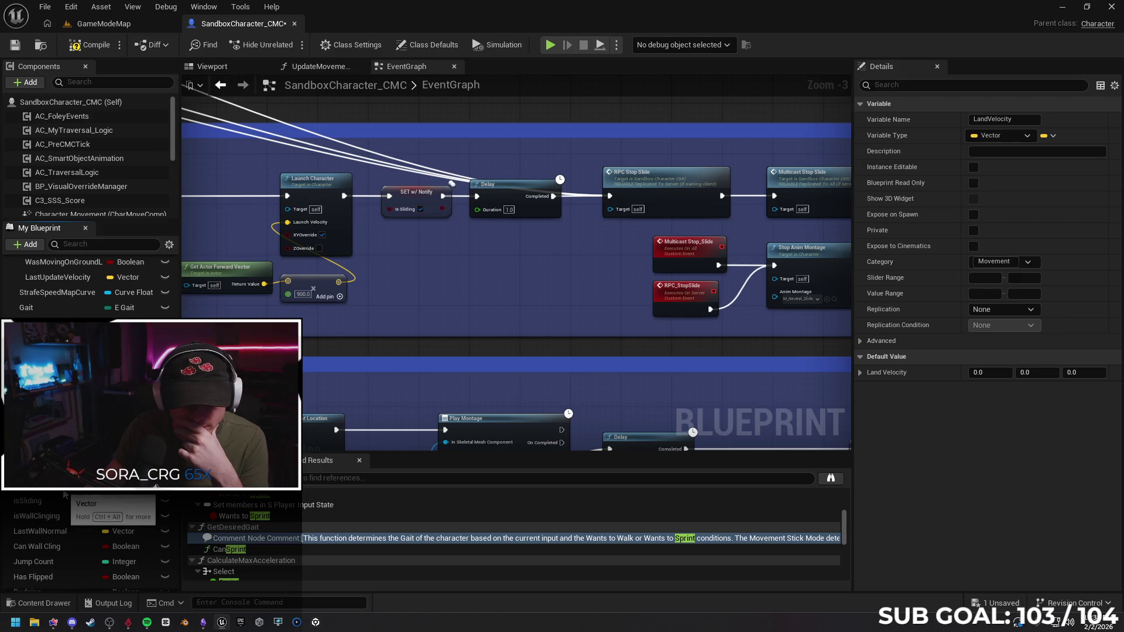
scroll(65, 500, down, 4)
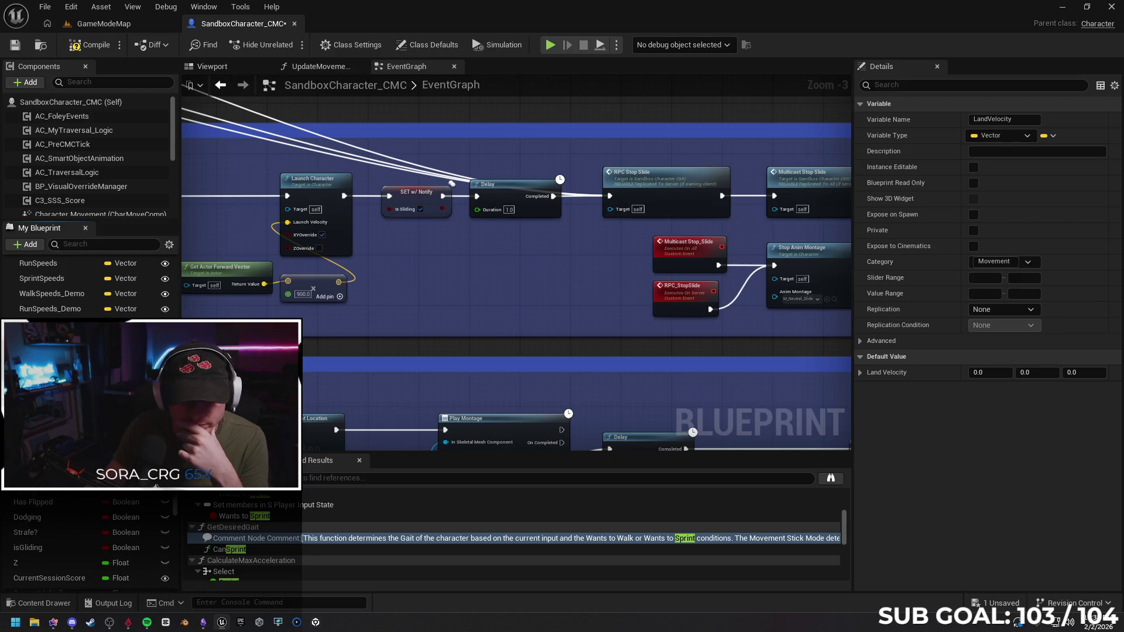
scroll(71, 538, down, 1)
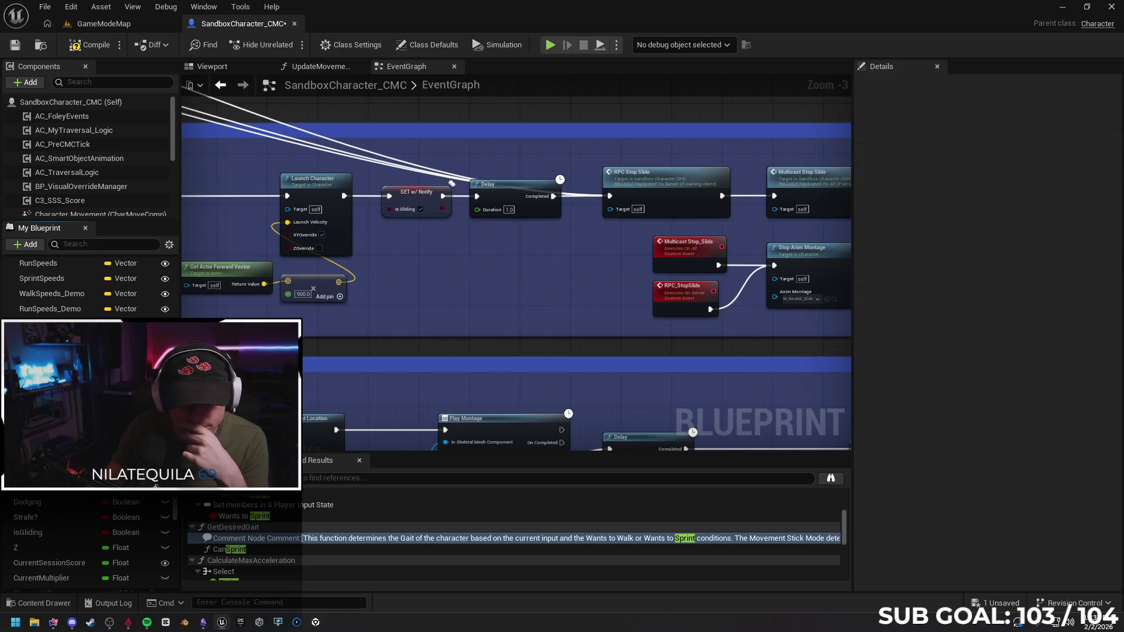
click(53, 486)
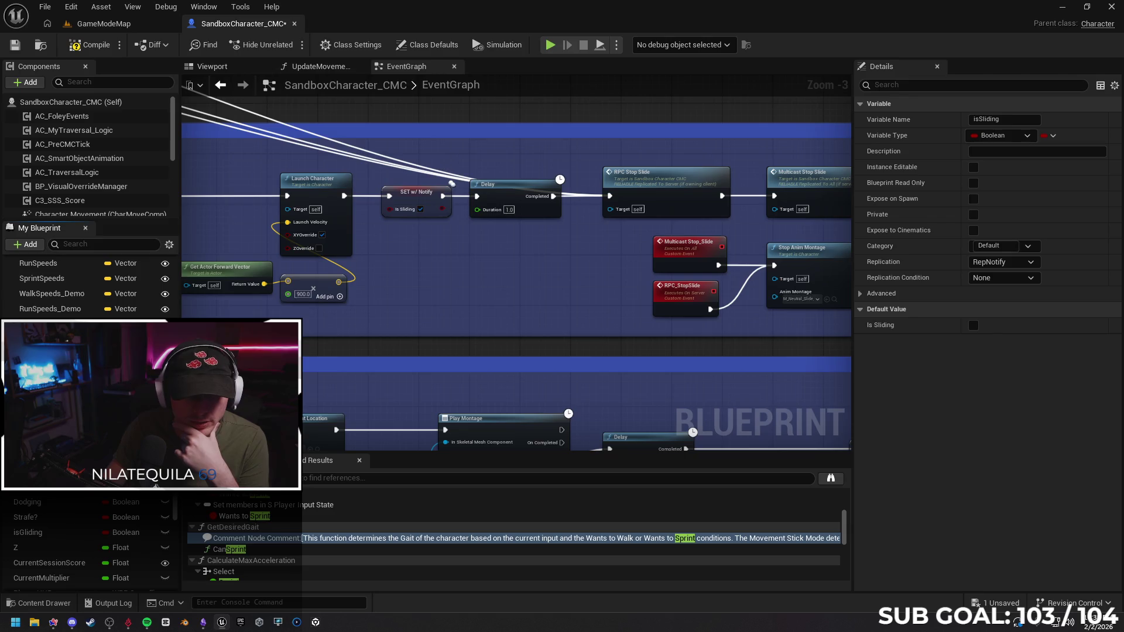
scroll(88, 292, down, 10)
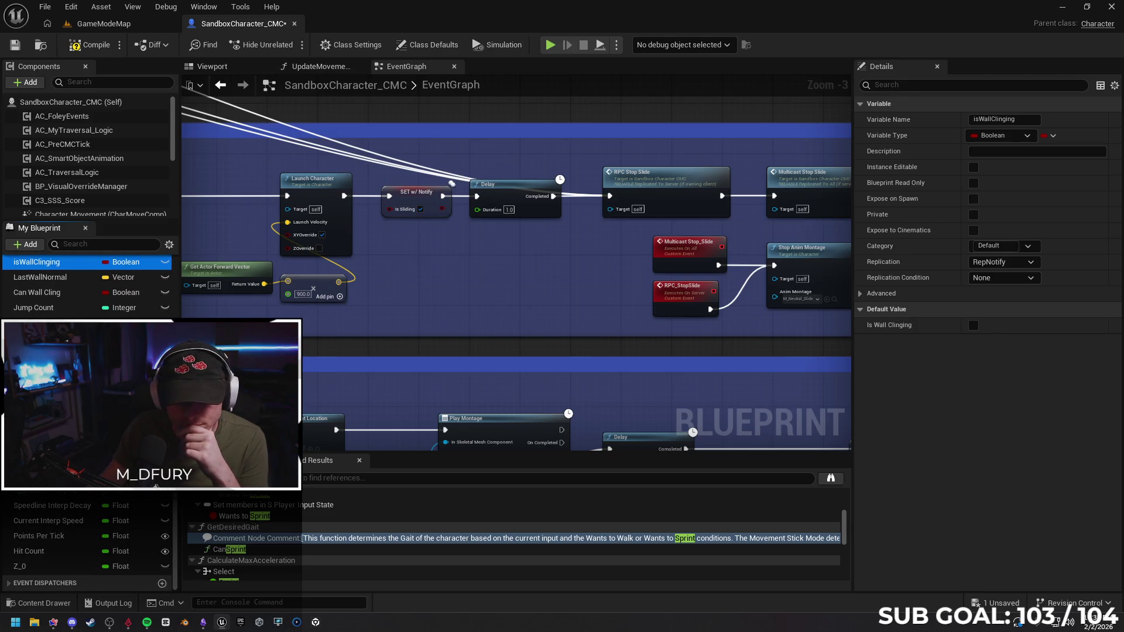
click(53, 490)
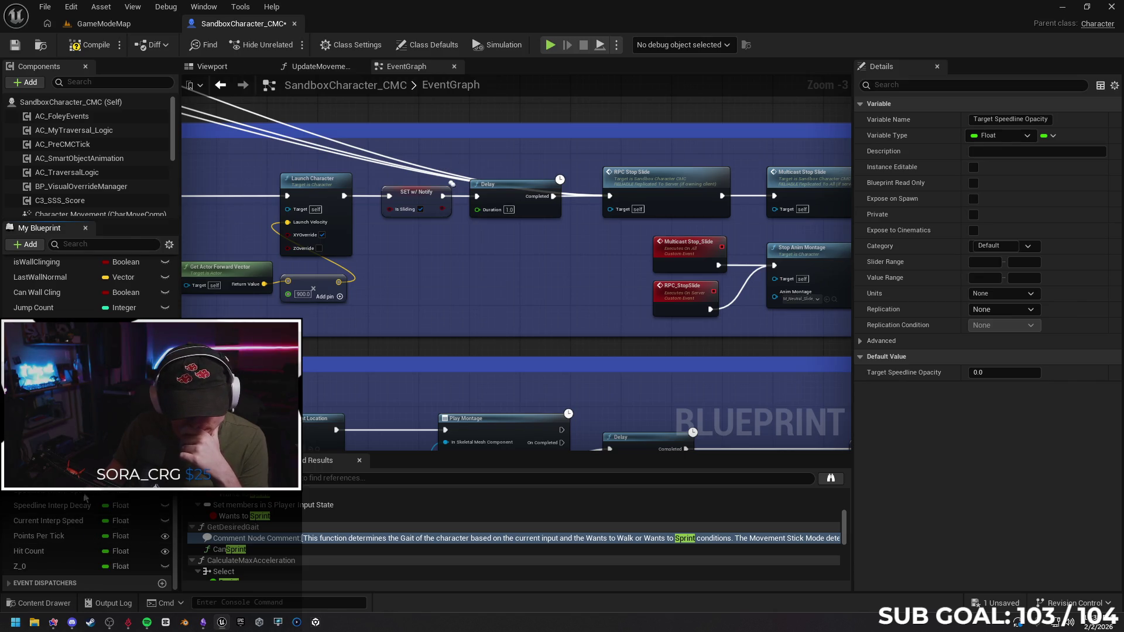
click(59, 521)
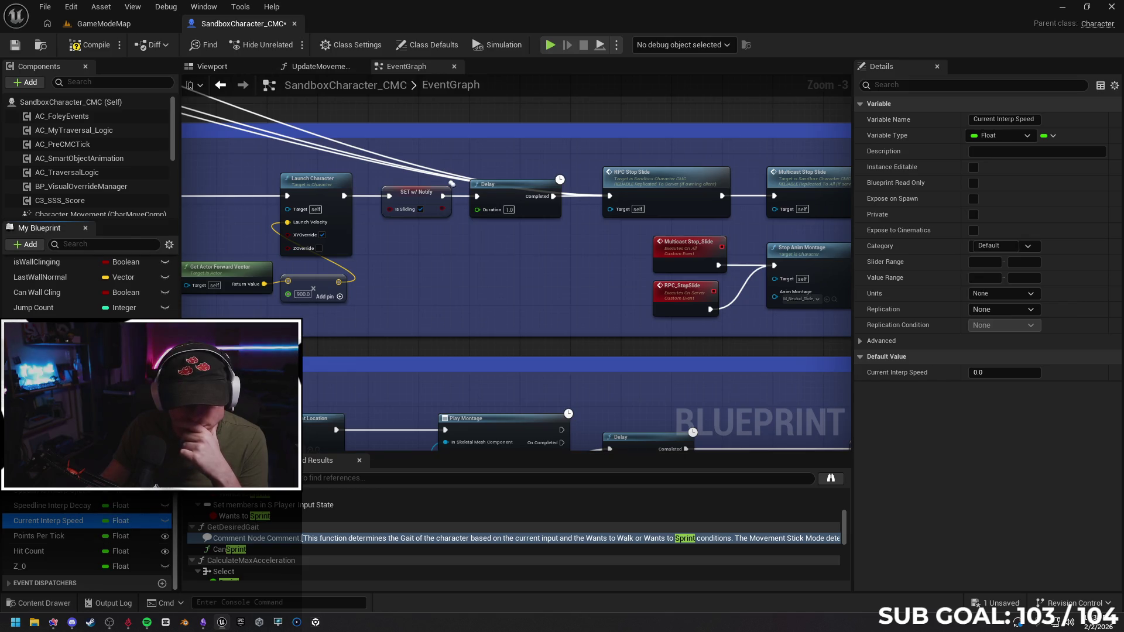
click(47, 490)
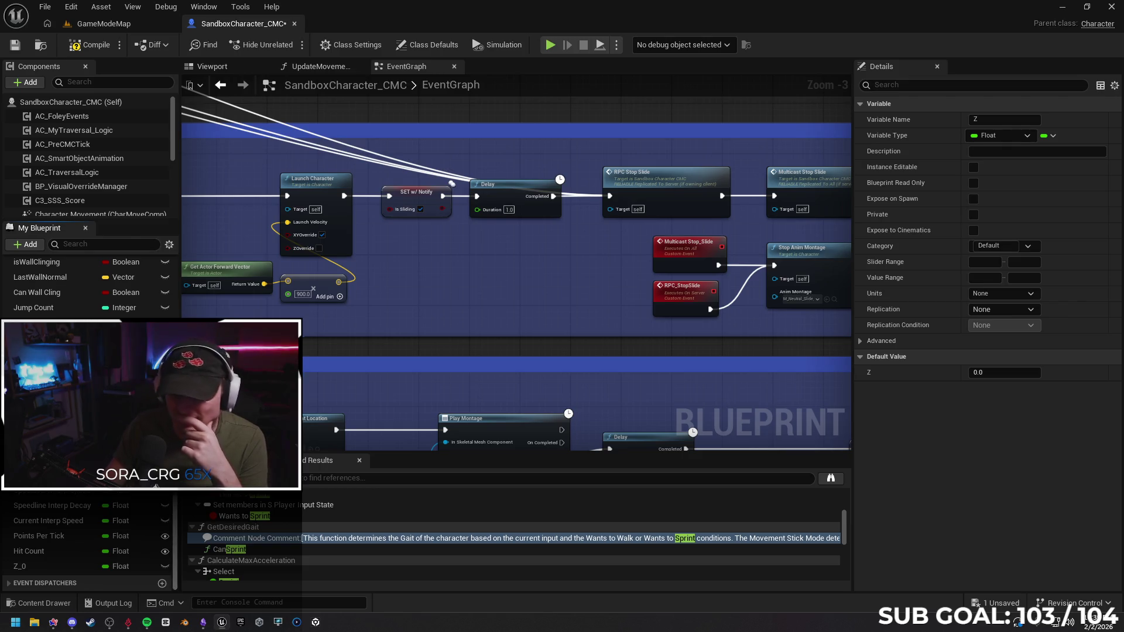
scroll(88, 527, up, 5)
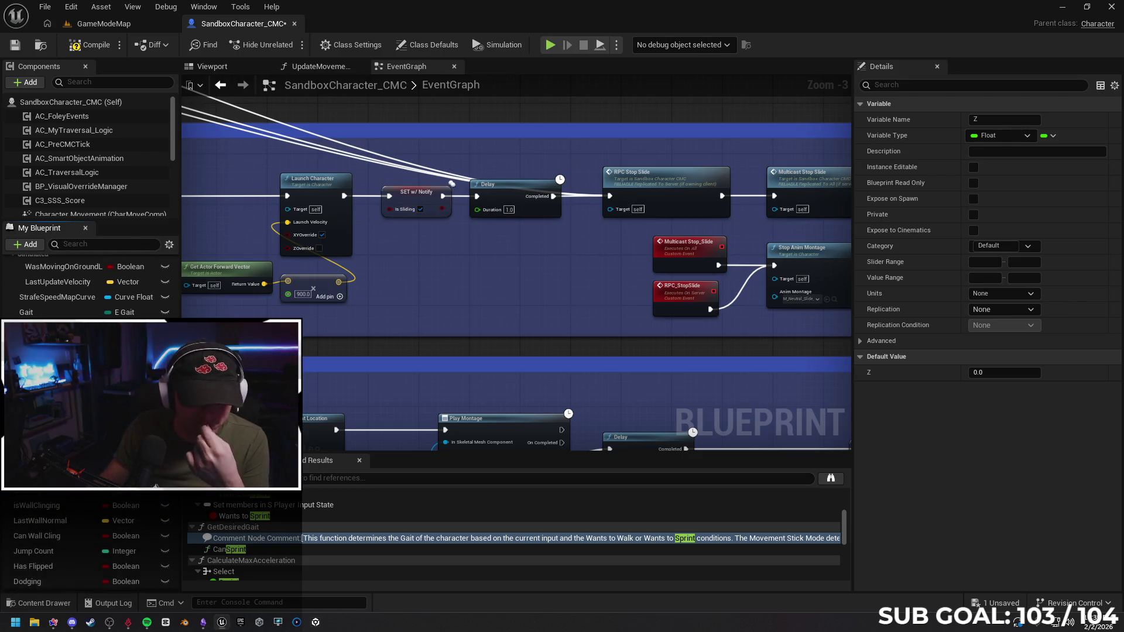
scroll(88, 527, up, 2)
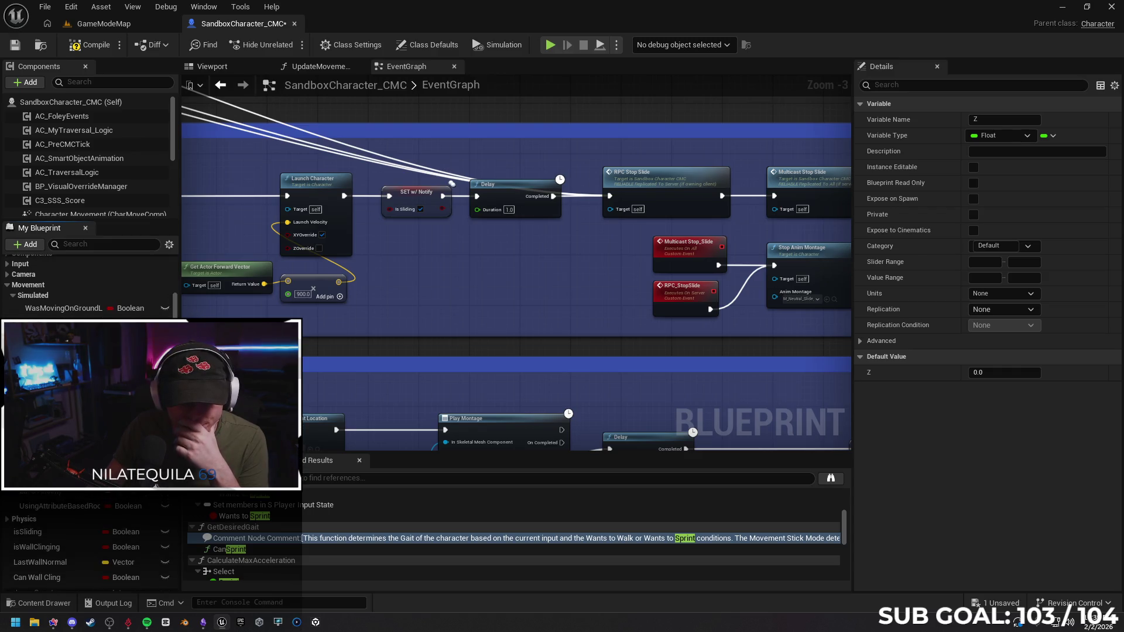
Set SprintSpeeds replication to RepNotify and return to the GameModeMap level.
click(59, 410)
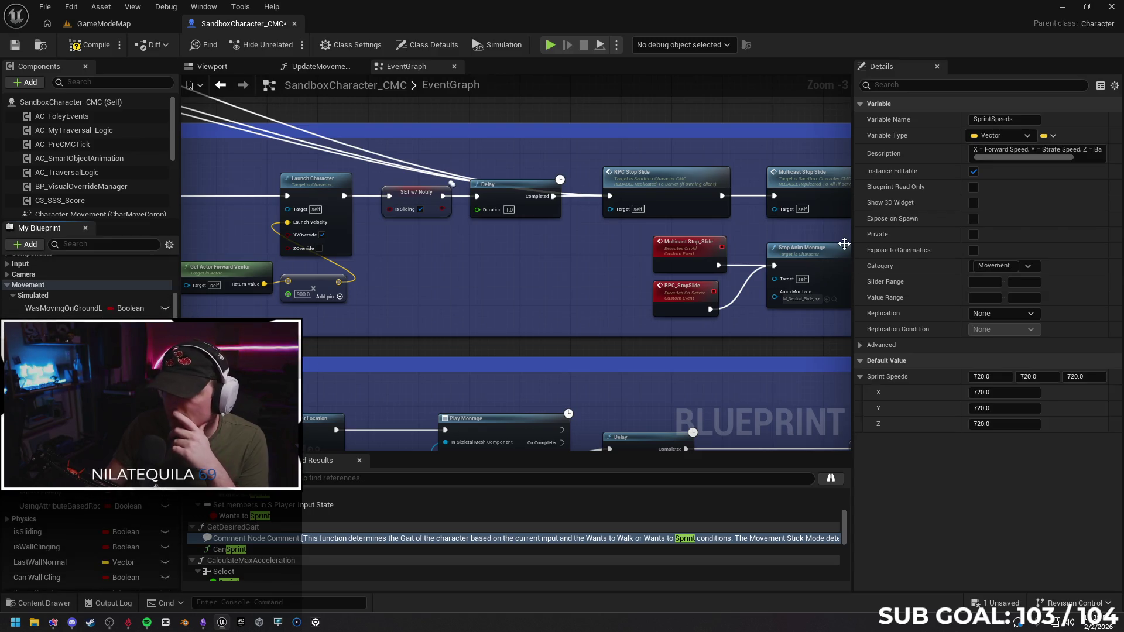
click(998, 314)
click(1007, 351)
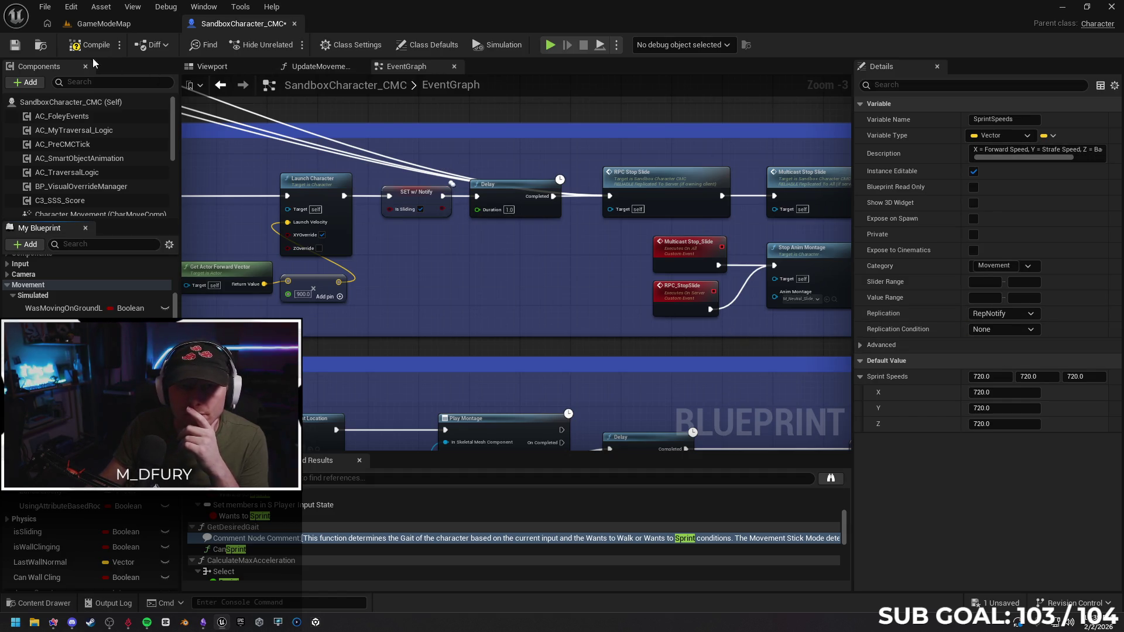
click(106, 24)
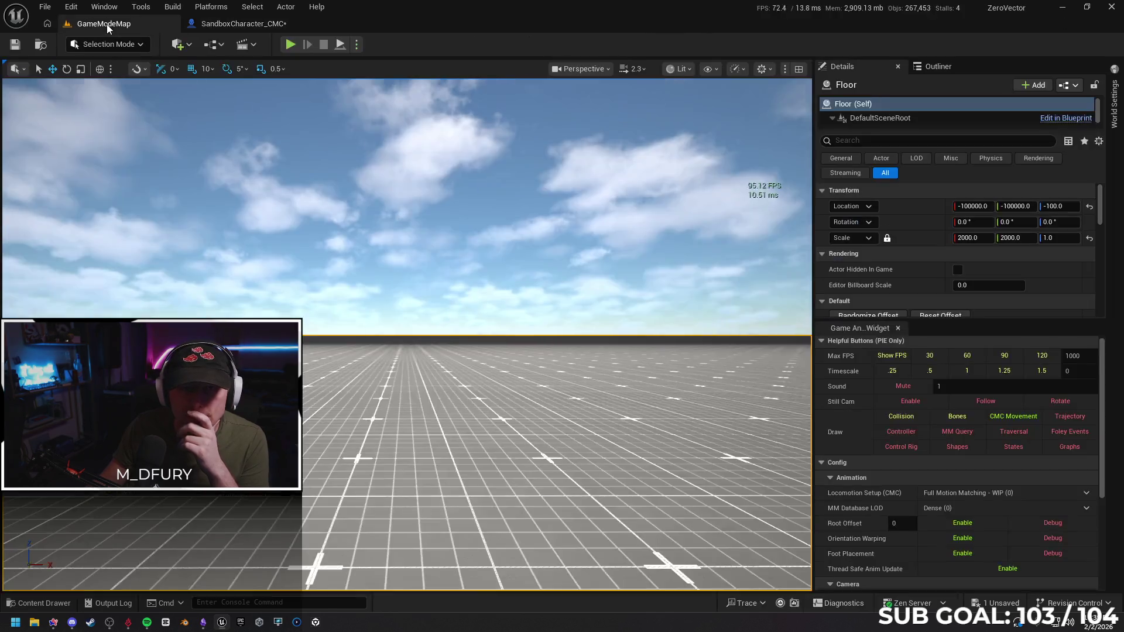
Play From Here in GameModeMap, run forward, and test jumps and flipping double jumps.
right_click(363, 446)
click(392, 429)
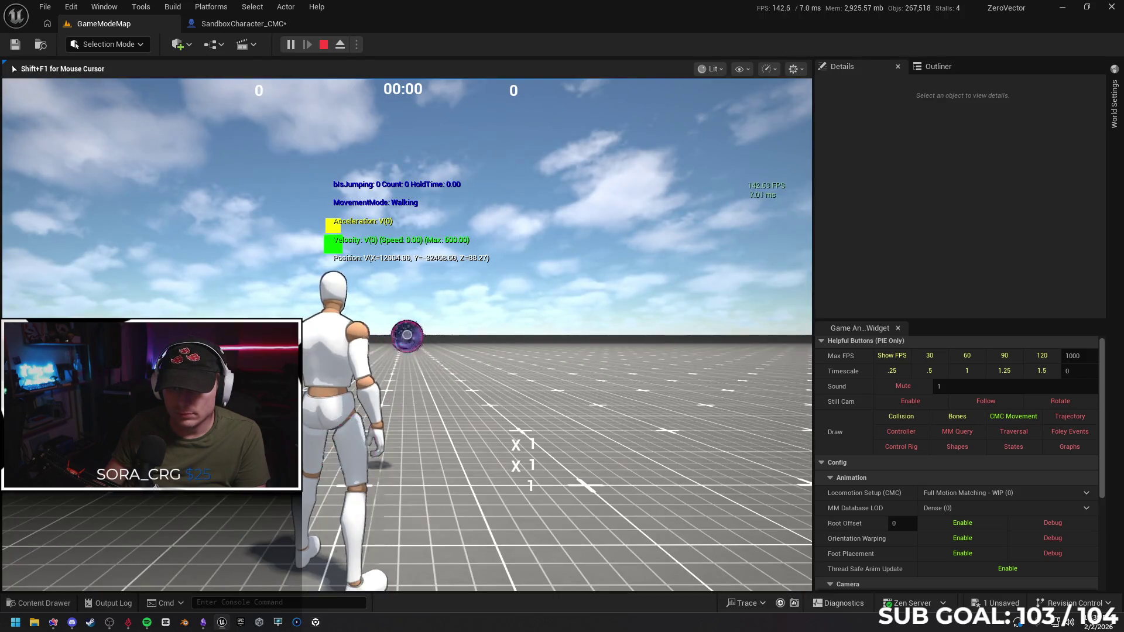
key(w)
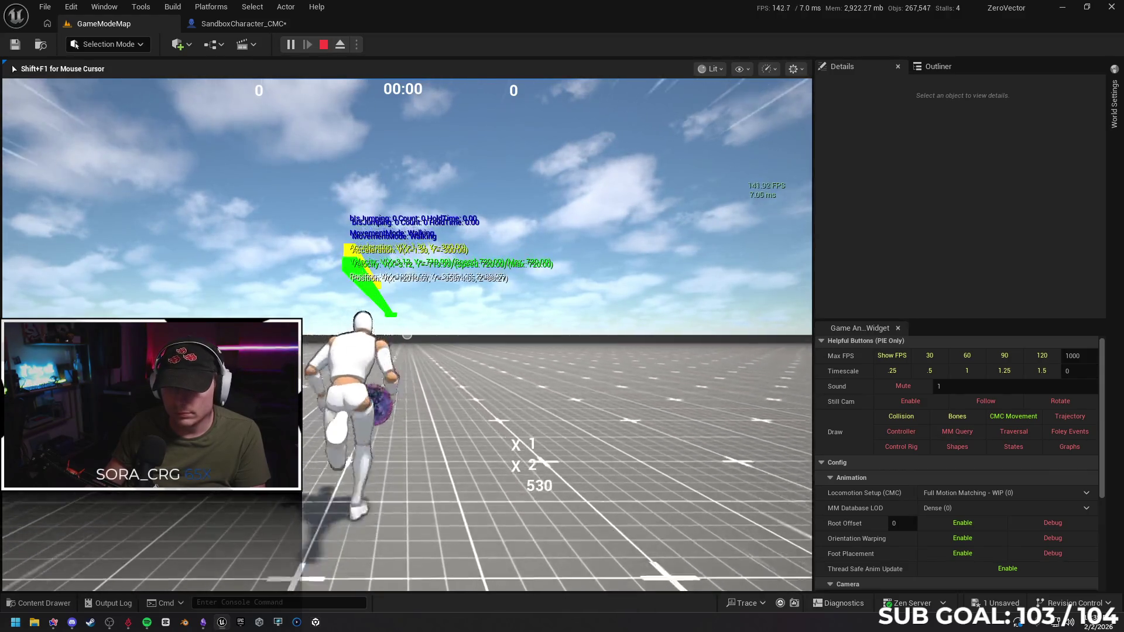
key(space)
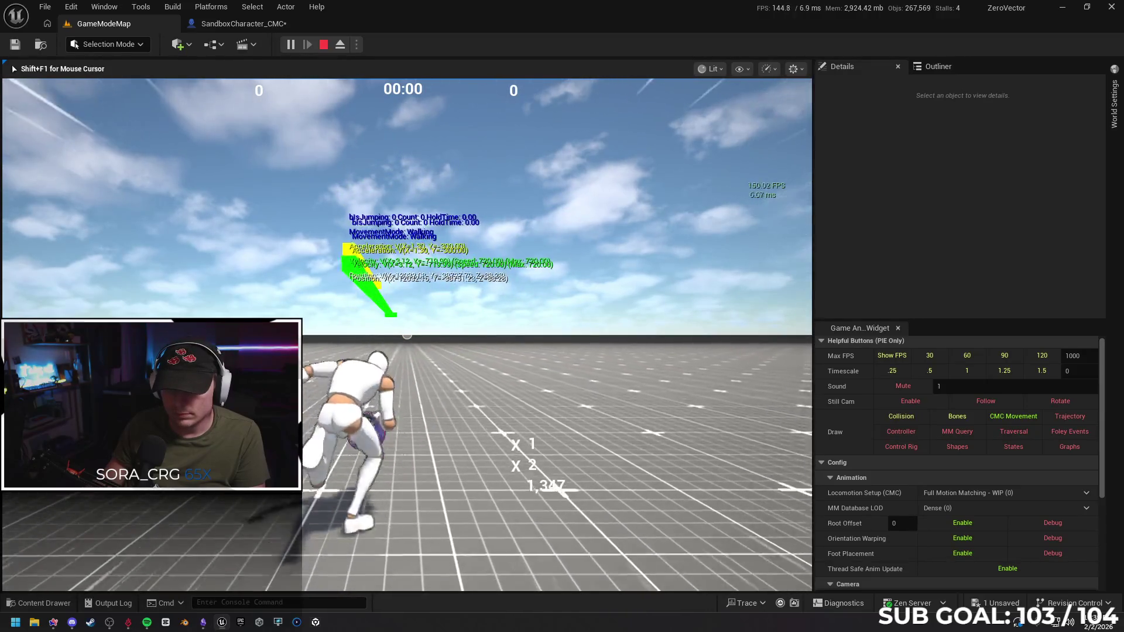
key(space)
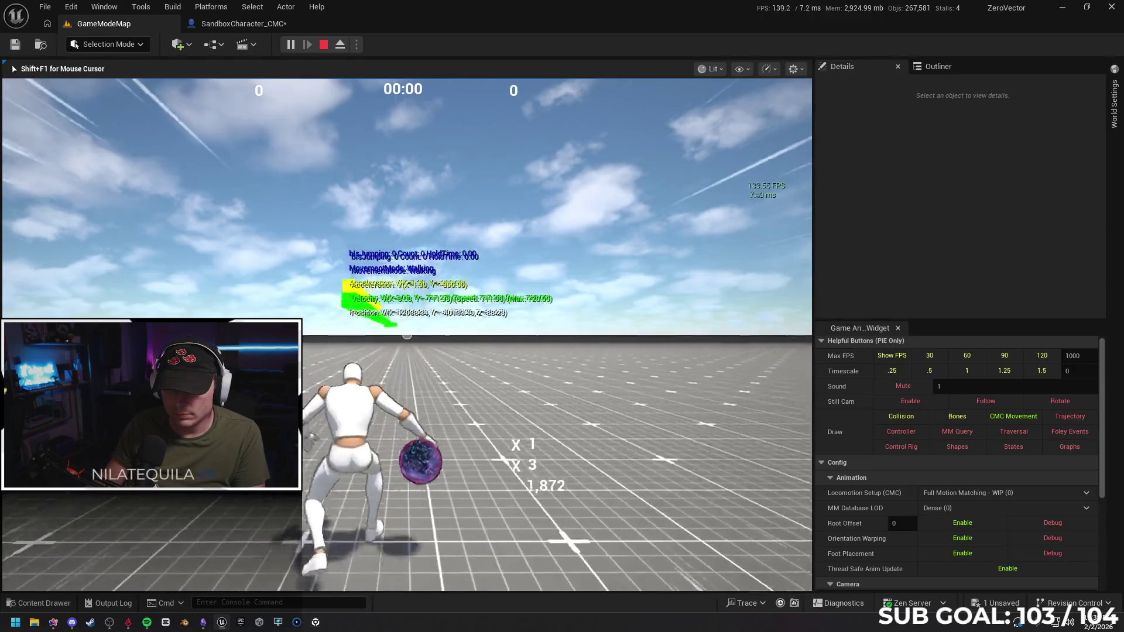
key(space)
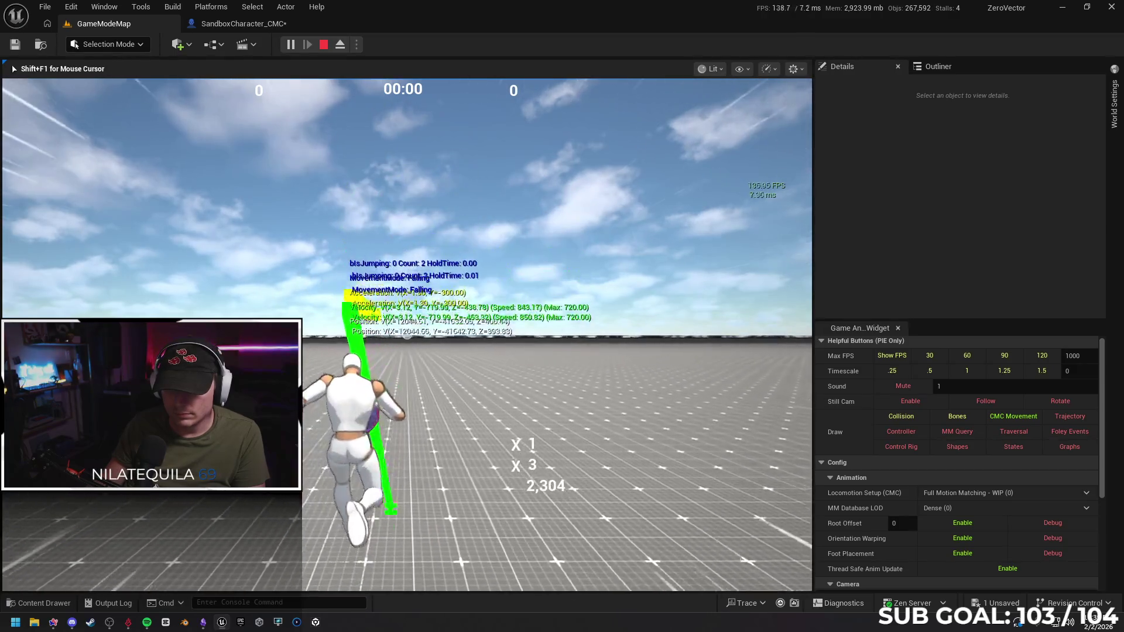
key(space)
key(space)
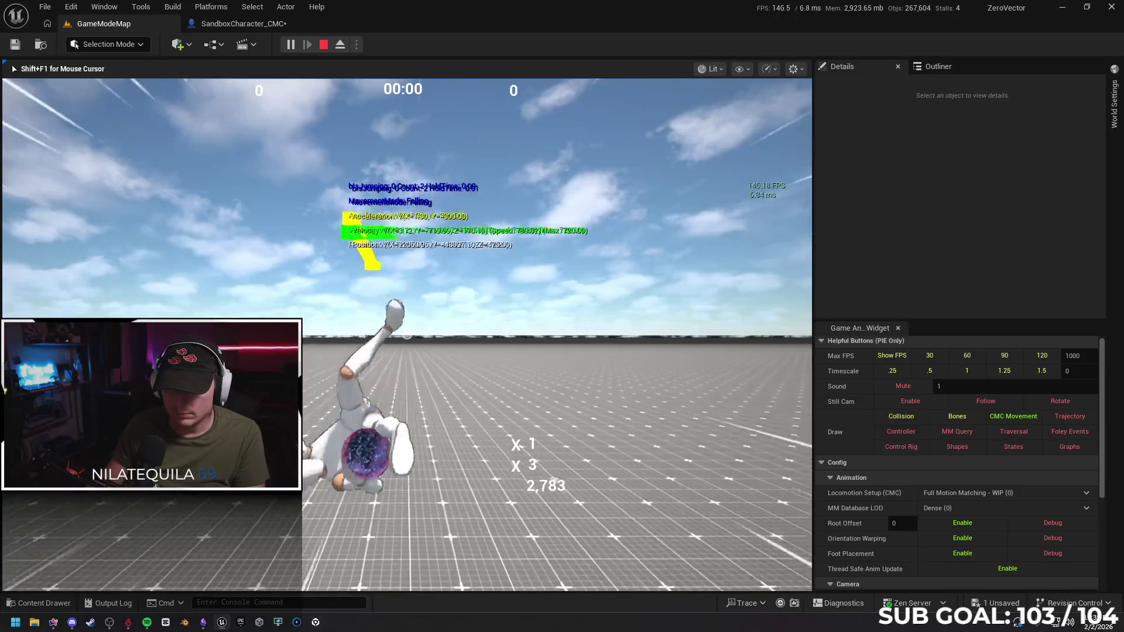
key(space)
key(space)
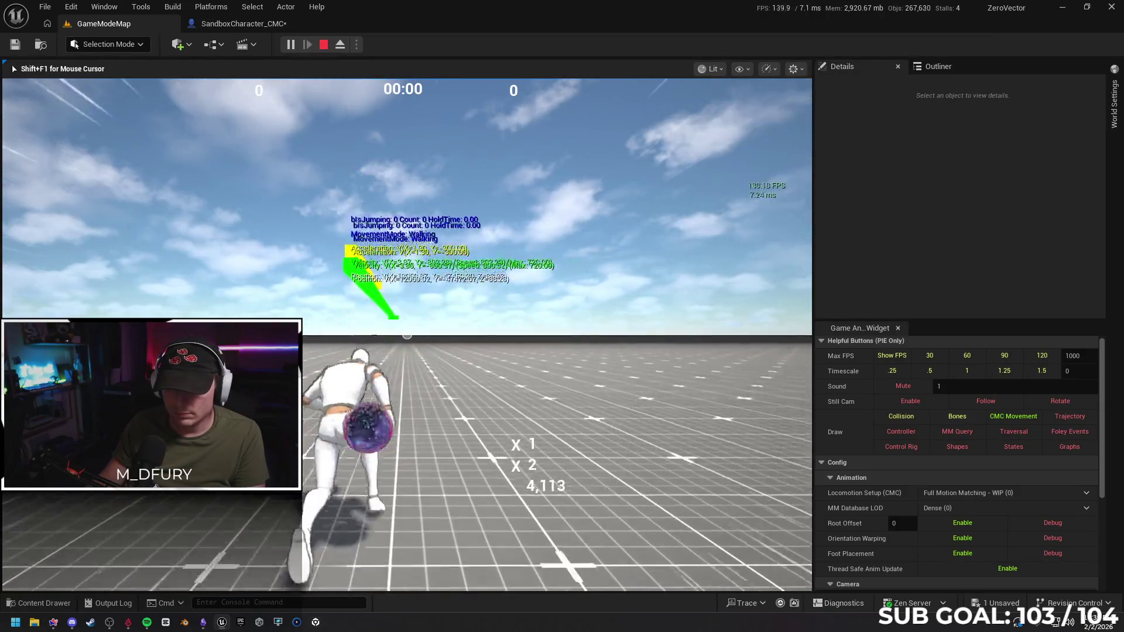
key(space)
key(space)
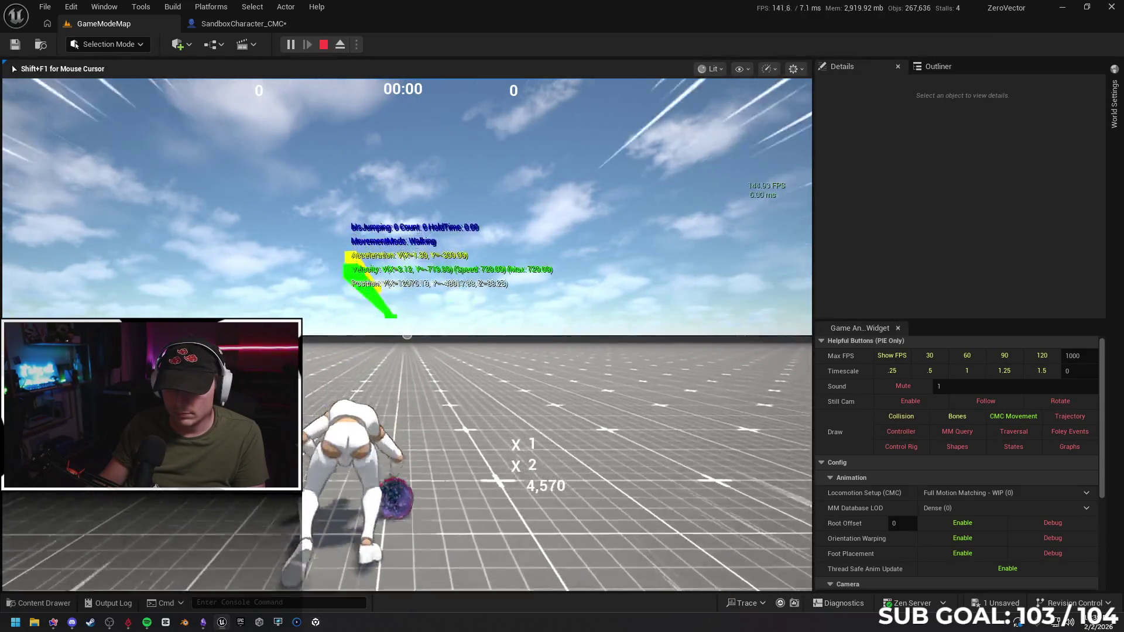
Continue the jump and flip tests, then stop play and return to SandboxCharacter_CMC.
key(space)
key(space)
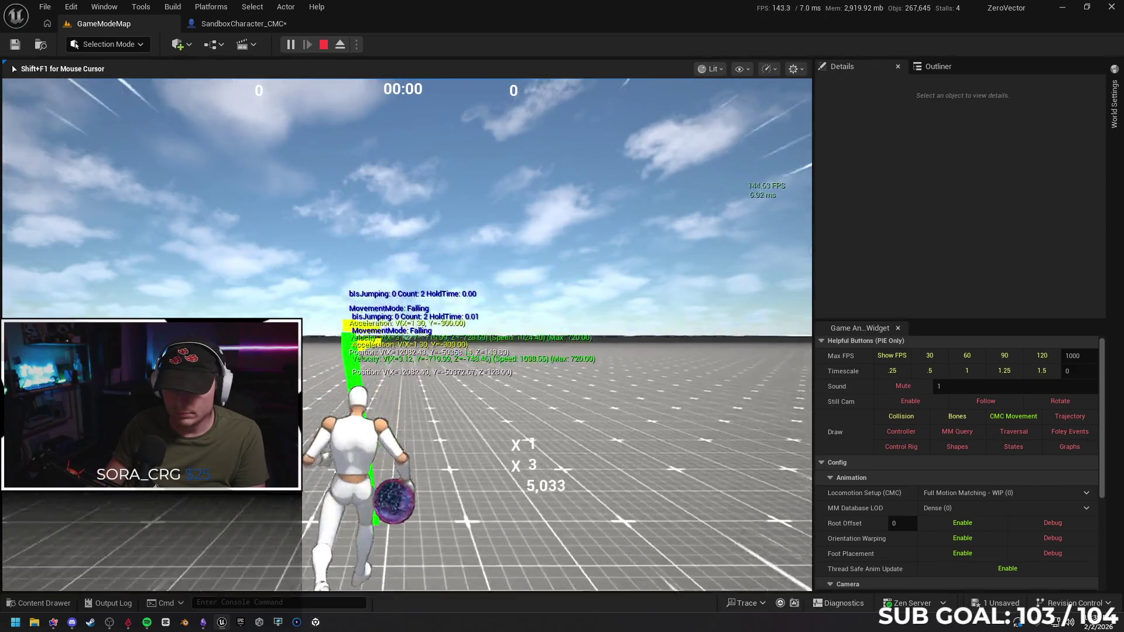
key(space)
key(space)
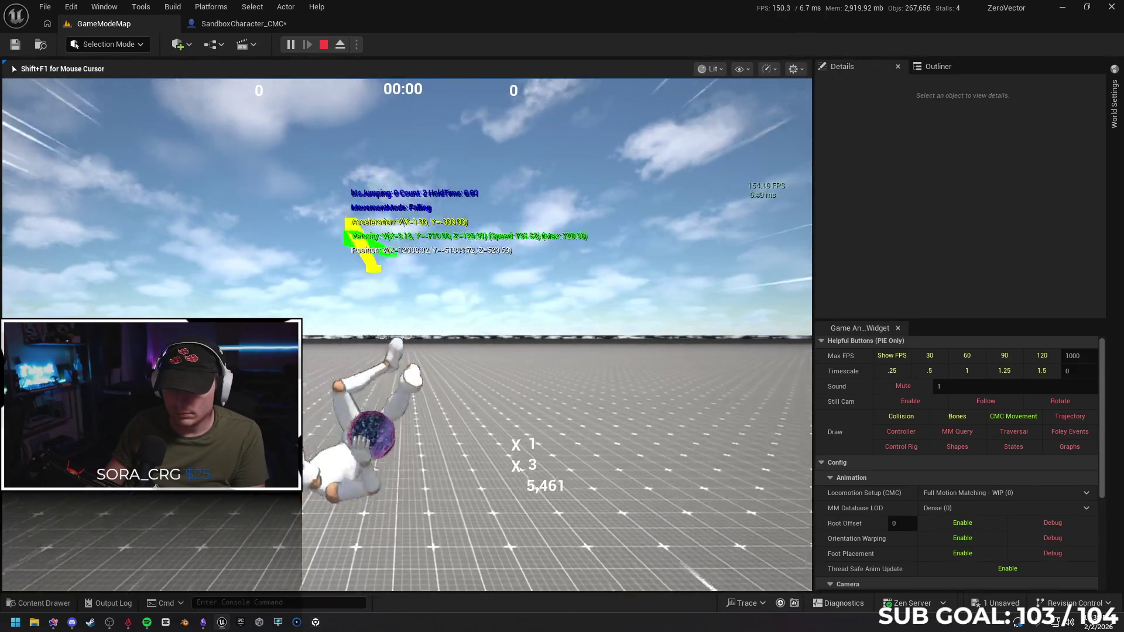
key(space)
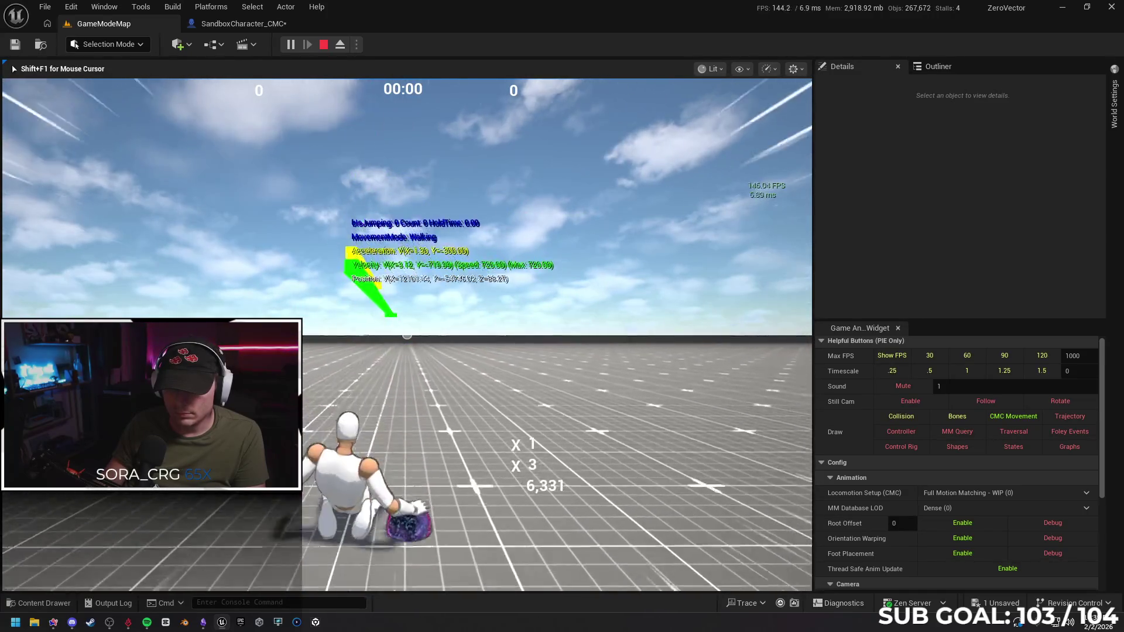
key(space)
key(space)
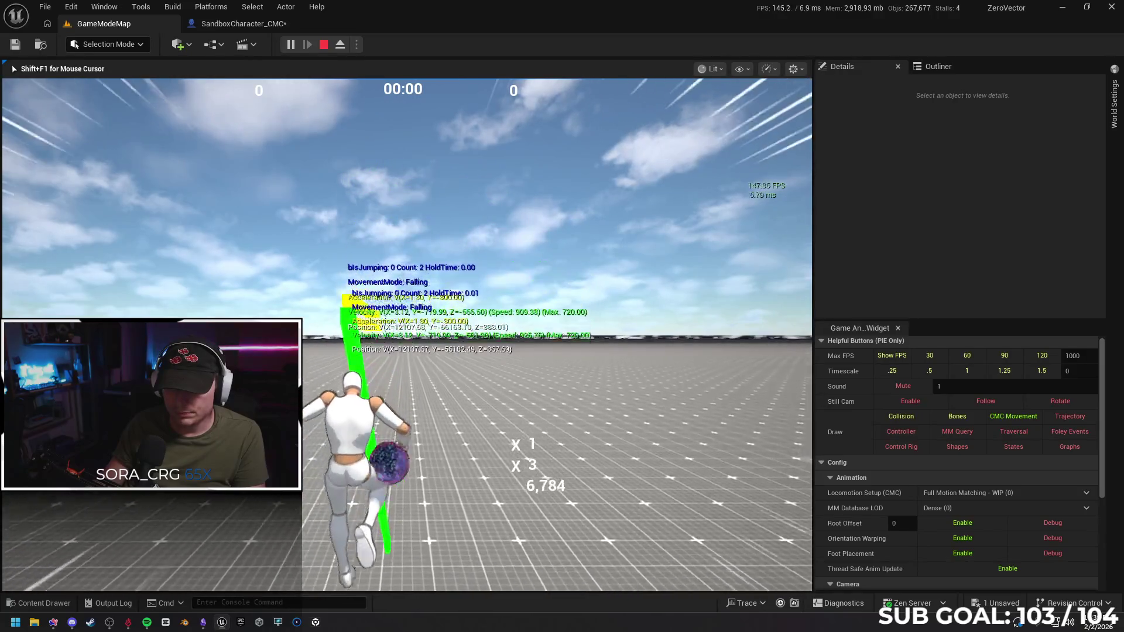
key(space)
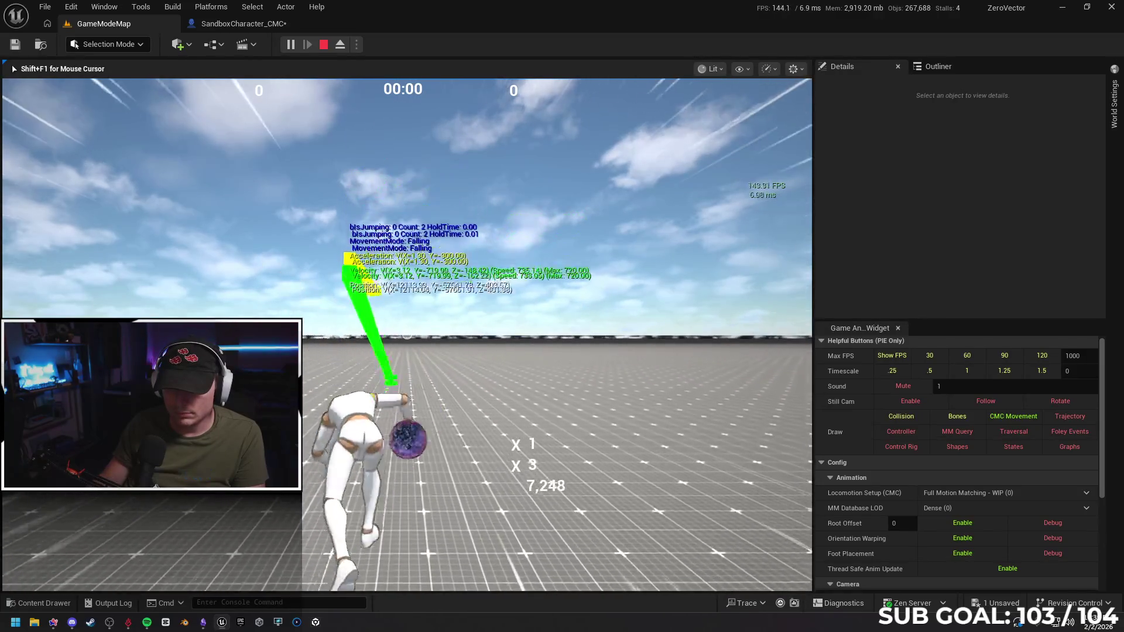
key(space)
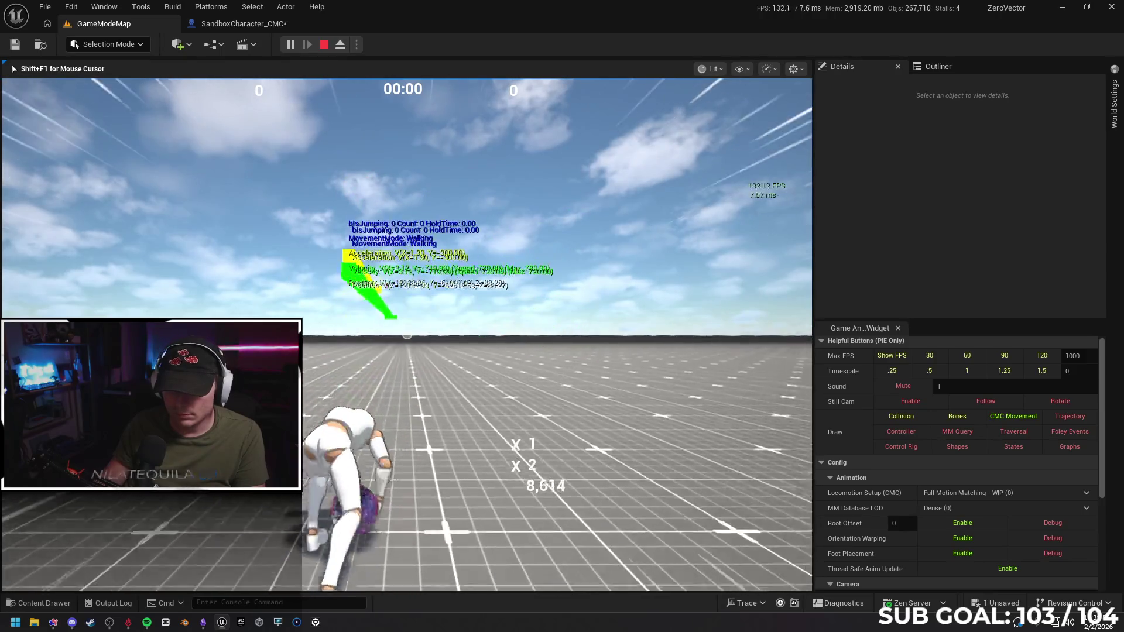
key(space)
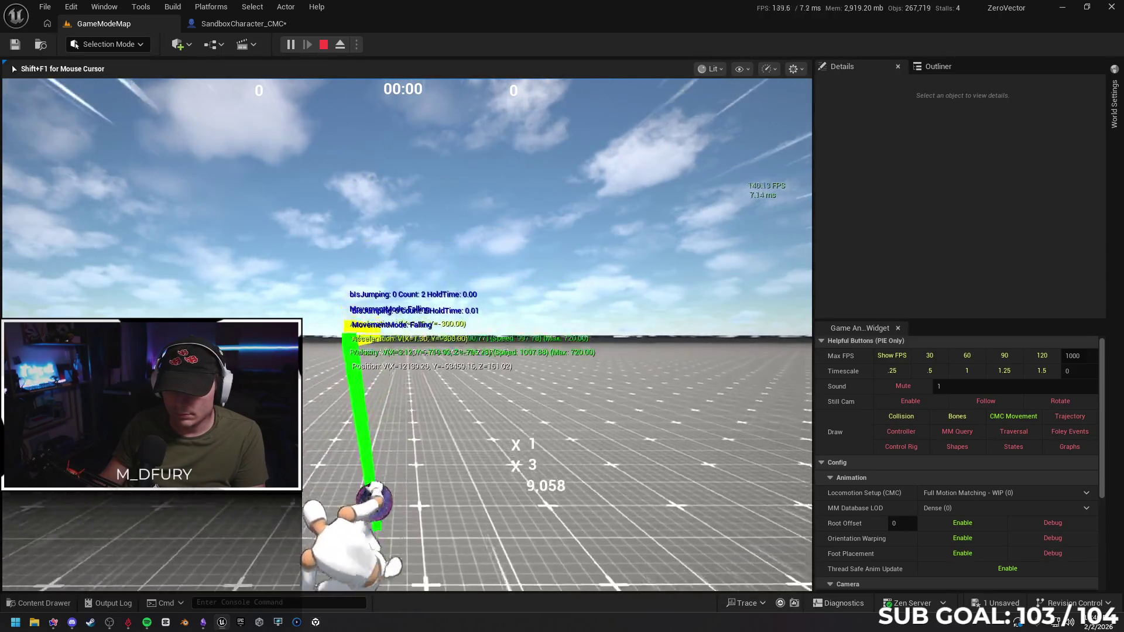
key(space)
key(space)
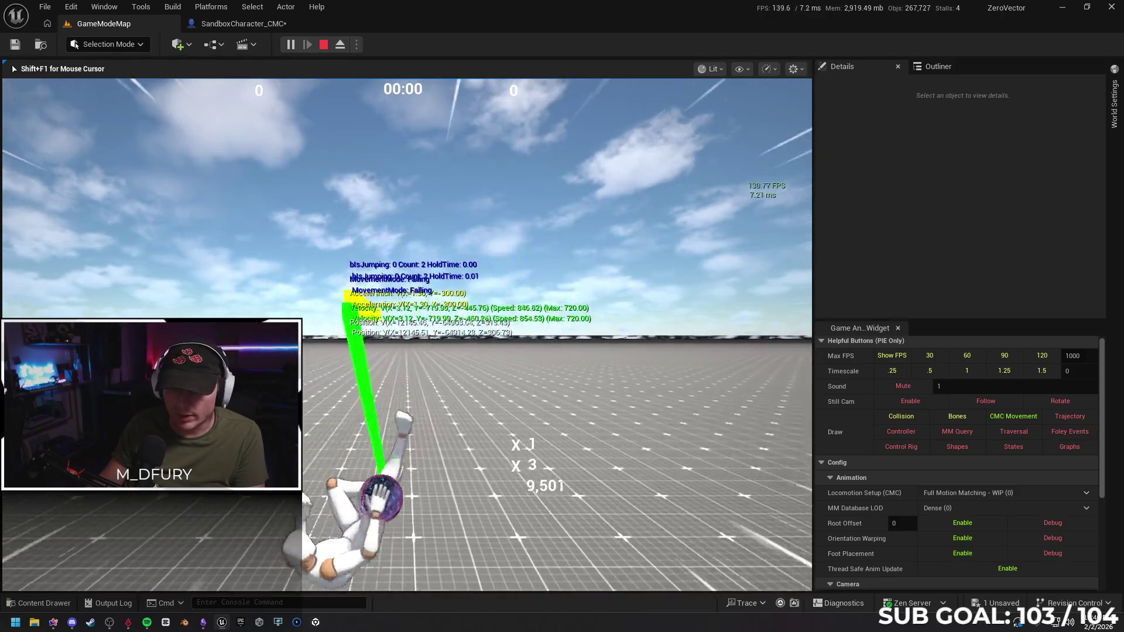
key(Escape)
click(244, 24)
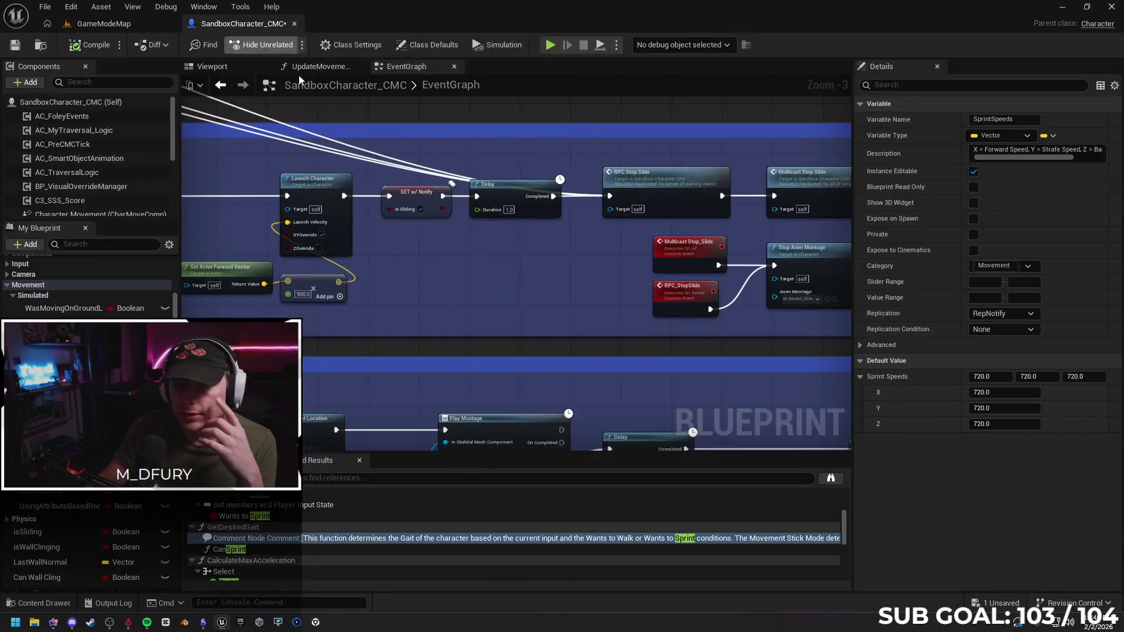
Survey the EventGraph's jump logic, inspecting the RPC_SlideJump event and Is Sliding branch.
scroll(480, 266, down, 3)
mouse_move(466, 222)
mouse_down()
mouse_move(763, 189)
mouse_move(572, 276)
mouse_move(499, 261)
mouse_move(501, 390)
mouse_move(679, 166)
mouse_move(524, 228)
mouse_move(616, 276)
mouse_move(660, 354)
mouse_move(739, 184)
mouse_up()
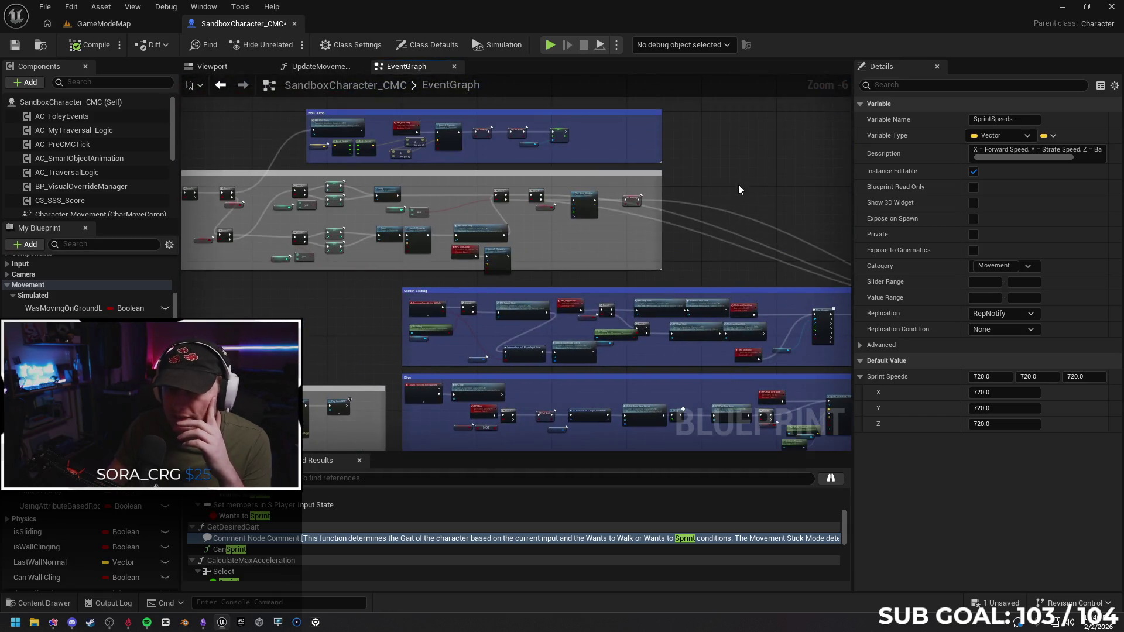
scroll(588, 247, up, 2)
scroll(497, 278, up, 2)
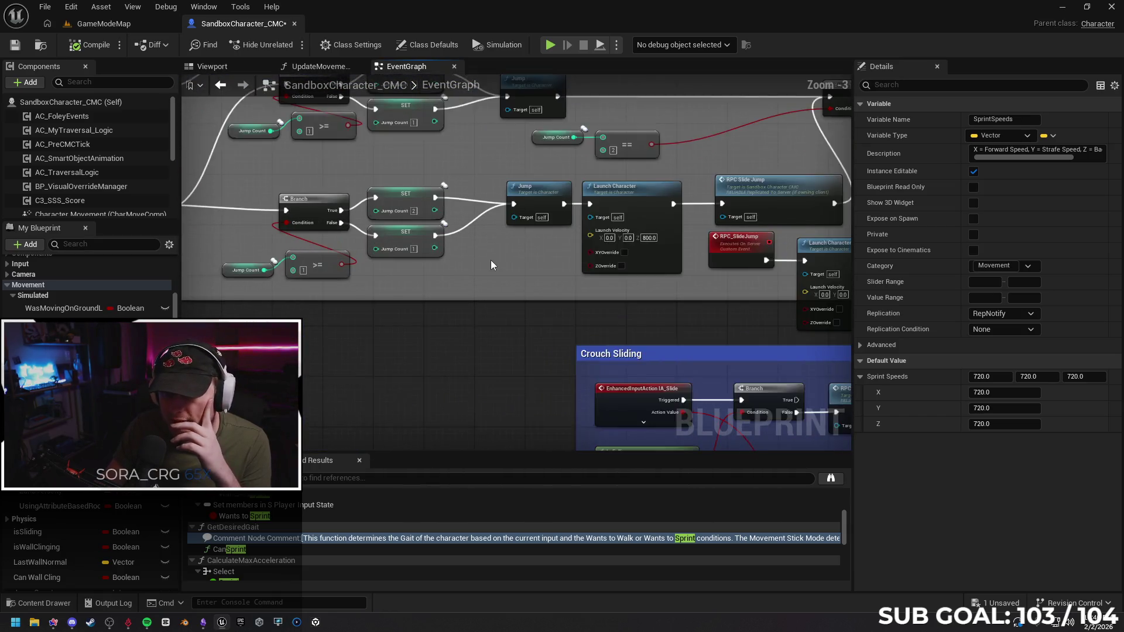
mouse_move(531, 268)
mouse_down()
mouse_move(477, 296)
mouse_move(361, 300)
mouse_up()
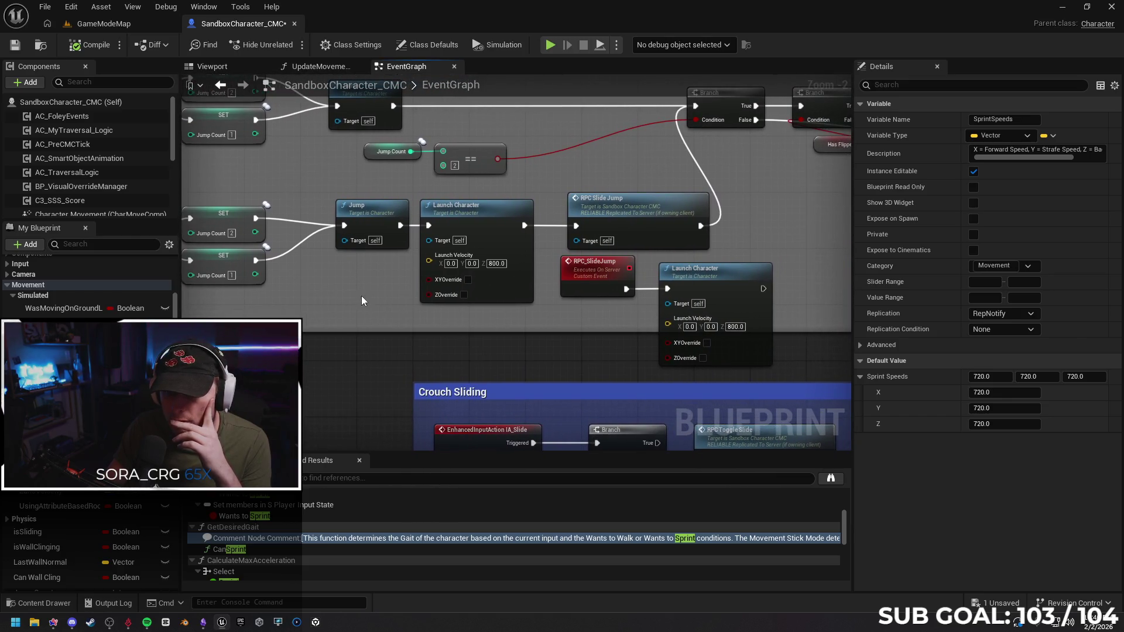
click(601, 274)
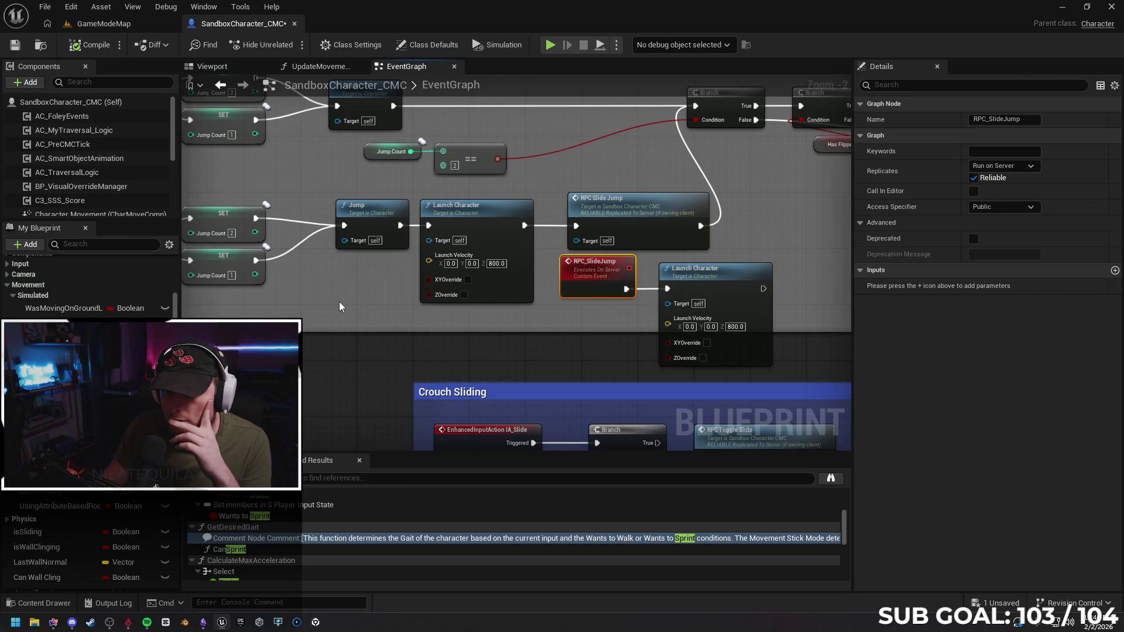
mouse_move(339, 301)
mouse_down()
mouse_move(304, 324)
mouse_move(153, 359)
mouse_move(639, 302)
mouse_up()
mouse_move(525, 312)
mouse_down()
mouse_move(634, 283)
mouse_move(652, 293)
mouse_move(441, 293)
mouse_up()
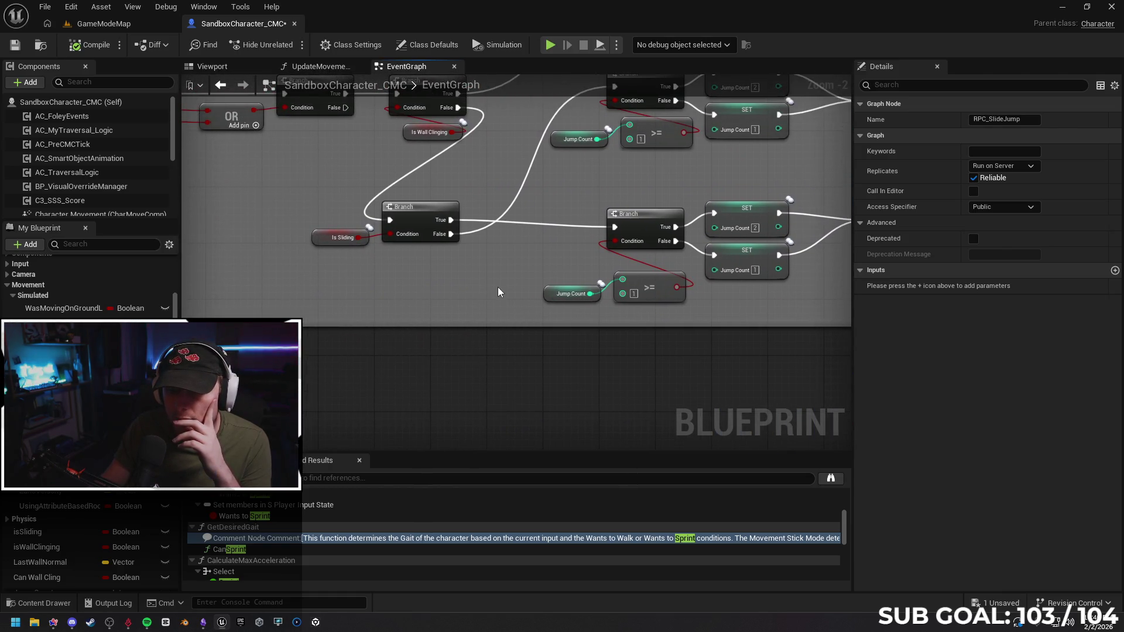
Set Jump Count to replicate with RepNotify and check Has Flipped's replication.
click(553, 291)
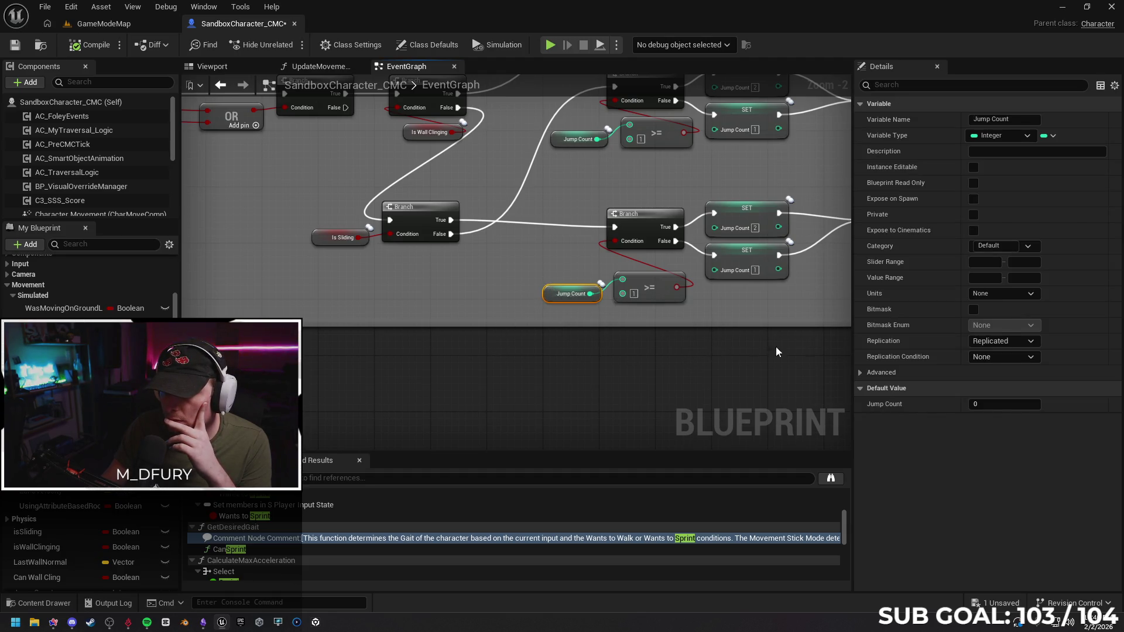
click(999, 341)
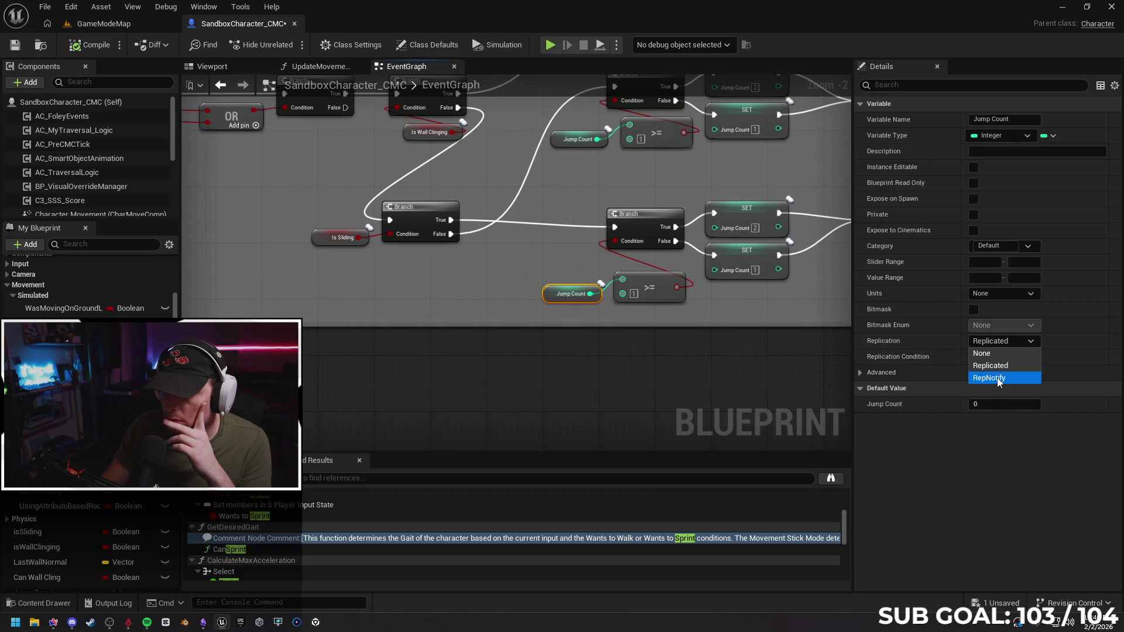
click(996, 377)
mouse_move(750, 357)
mouse_down()
mouse_move(651, 338)
mouse_move(498, 344)
mouse_move(473, 284)
mouse_up()
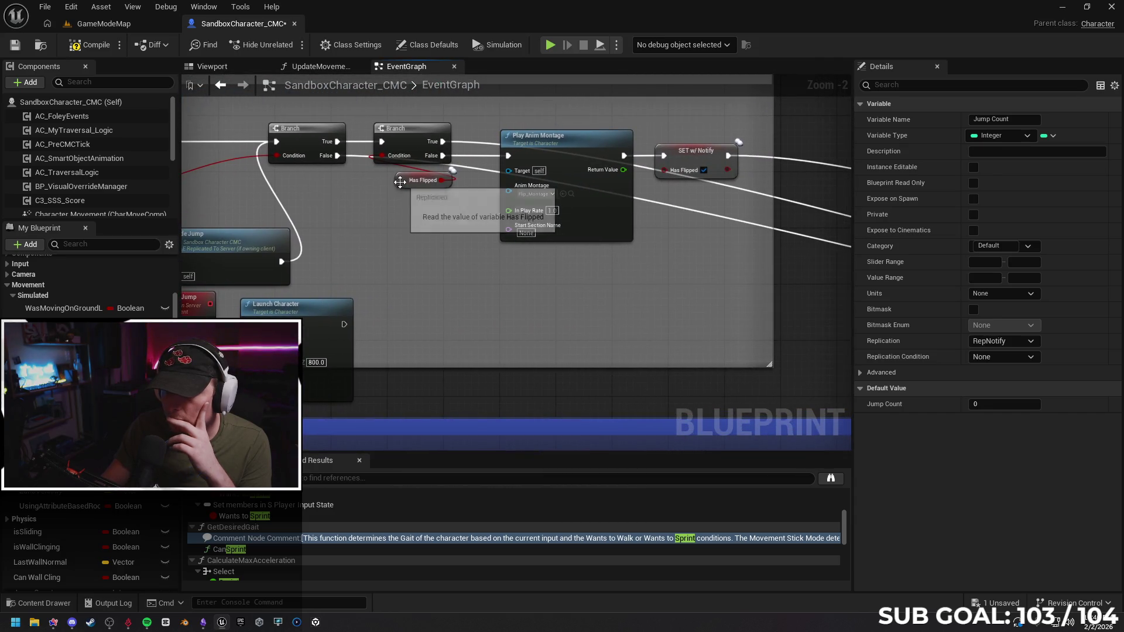
click(410, 180)
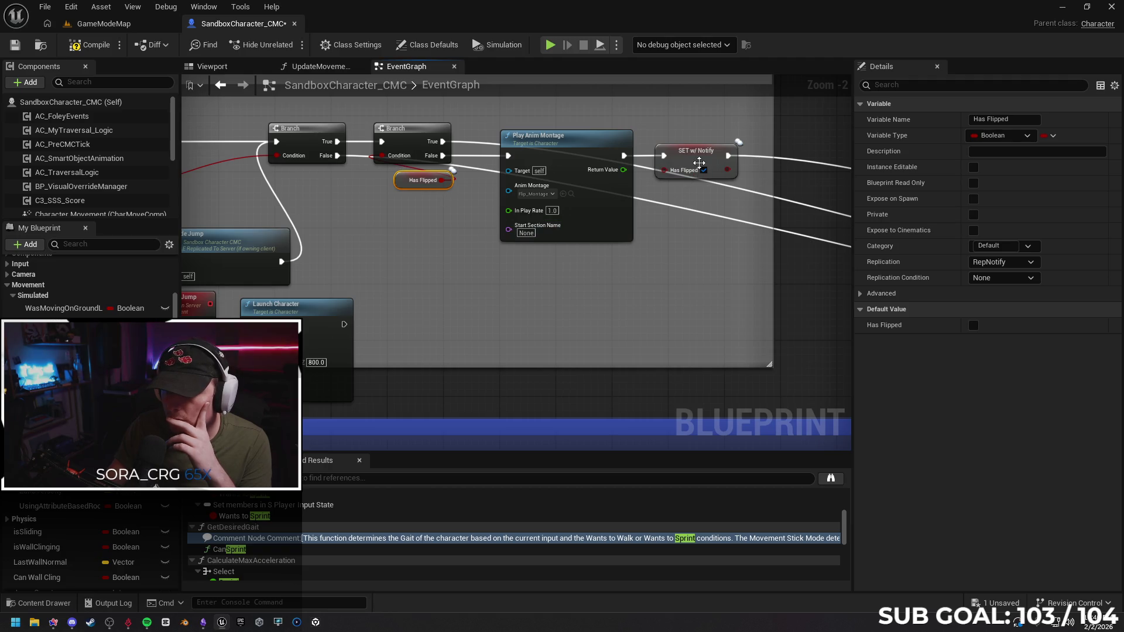
click(94, 24)
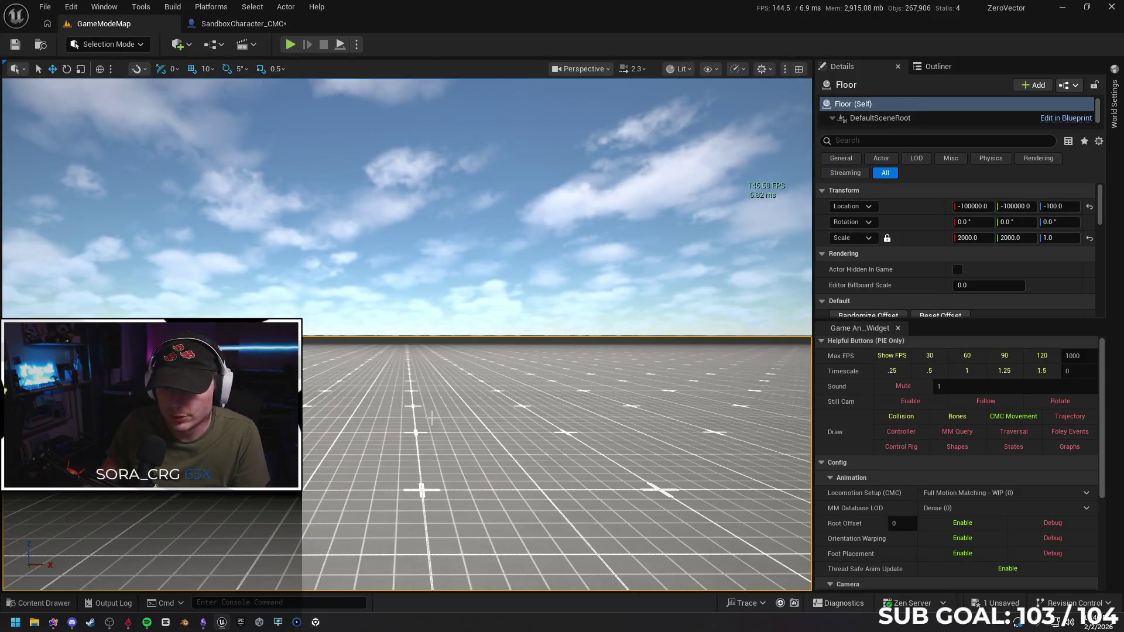
Launch Play From Here on the grid floor, then stop the session.
right_click(413, 398)
click(438, 419)
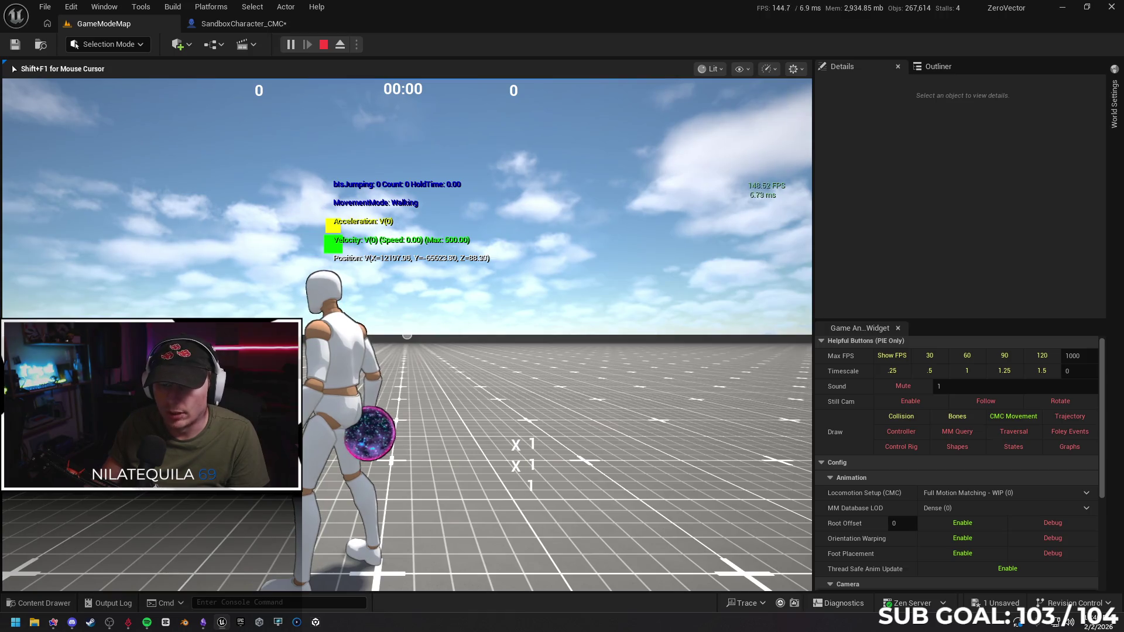
key(Escape)
click(394, 403)
Restart play-in-editor with Alt+P and run the character forward.
right_click(382, 414)
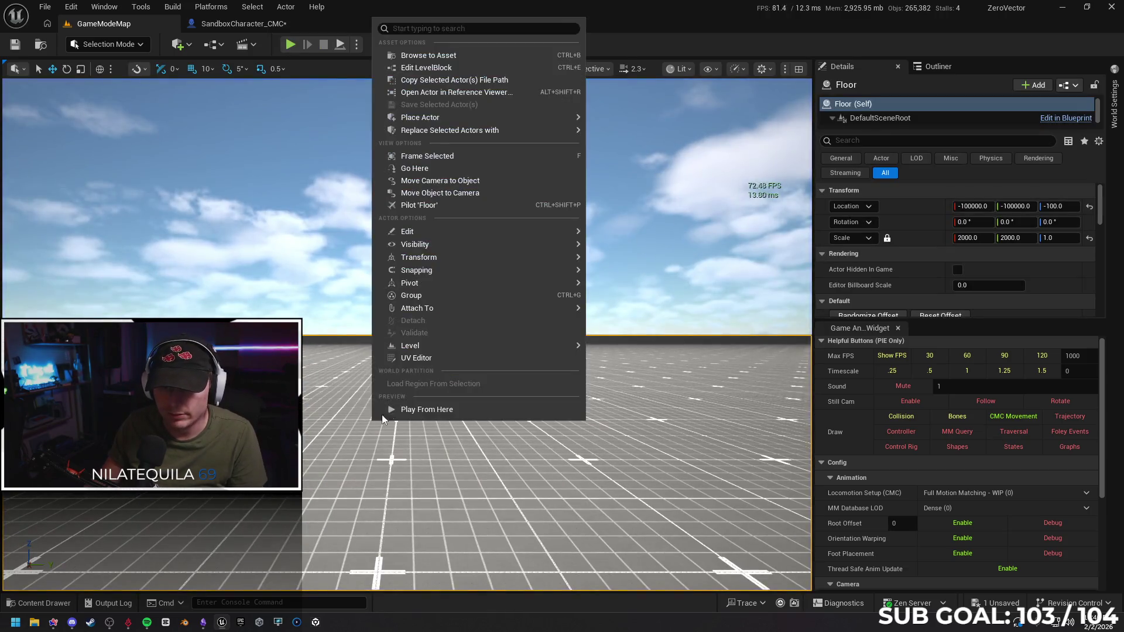
key(Escape)
key(alt+p)
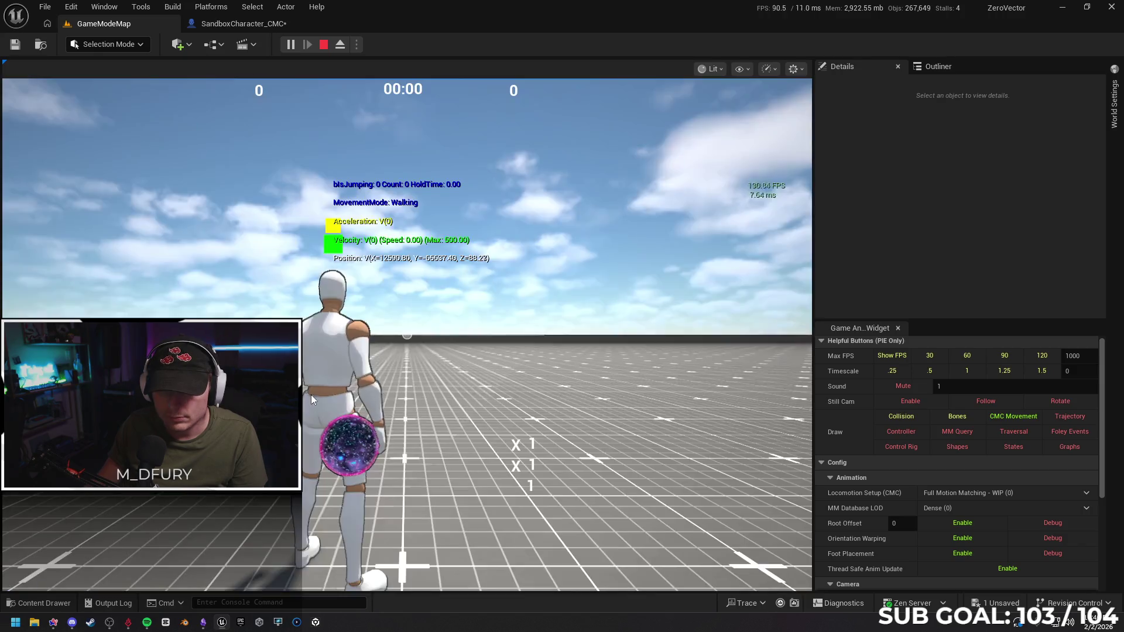
key(w)
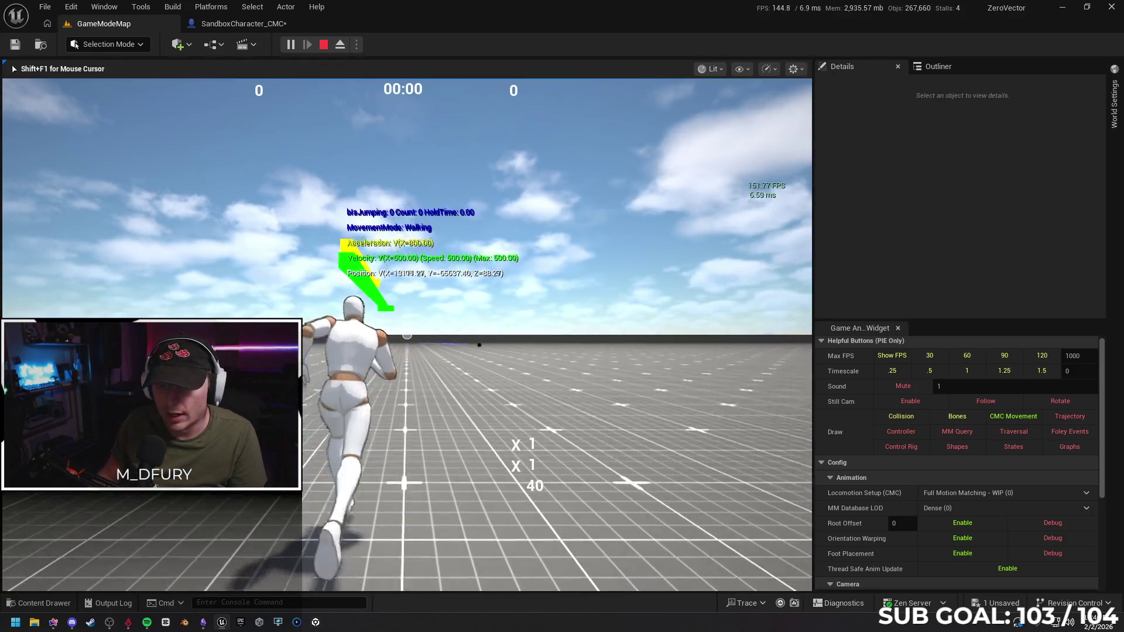
Jump repeatedly while running, chaining double jumps into flips and dunks to push the combo to x3.
key(space)
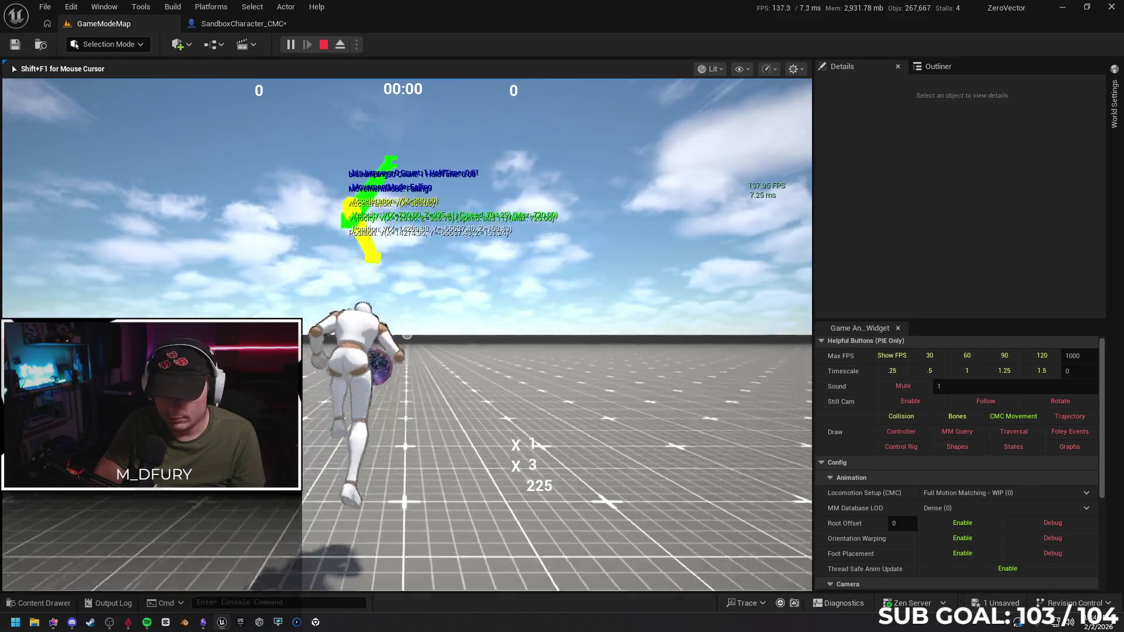
key(space)
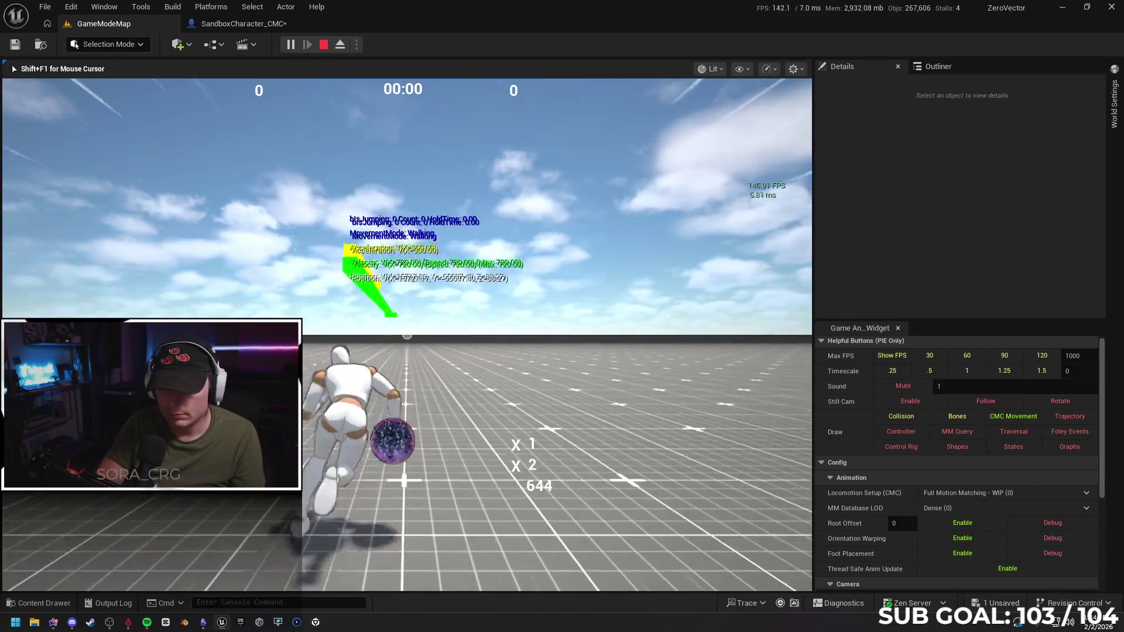
key(space)
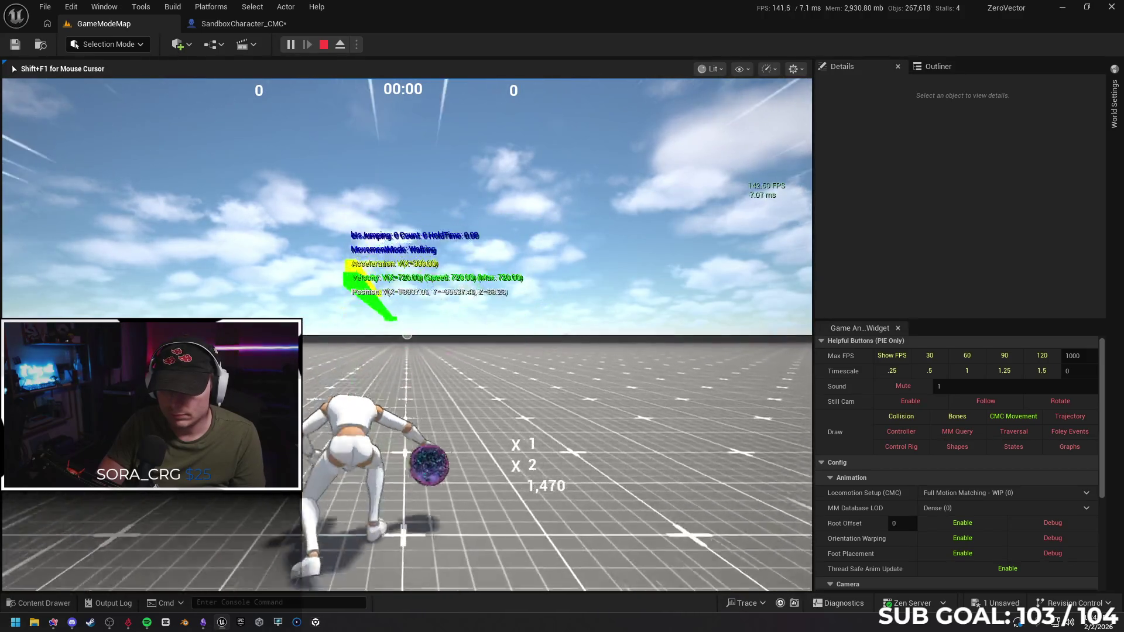
key(space)
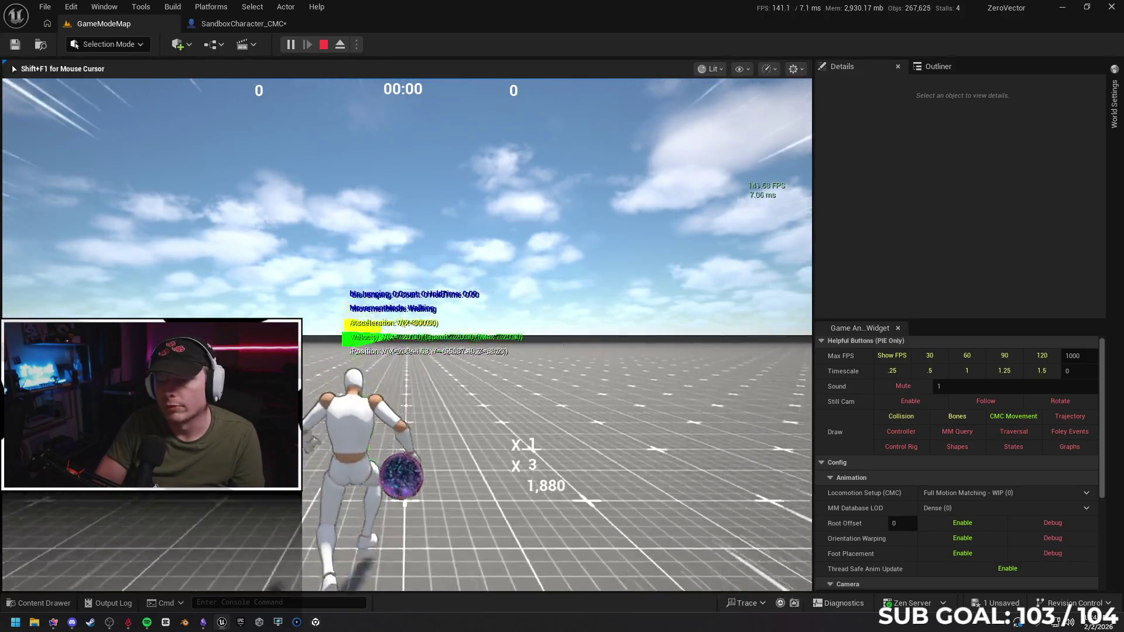
key(space)
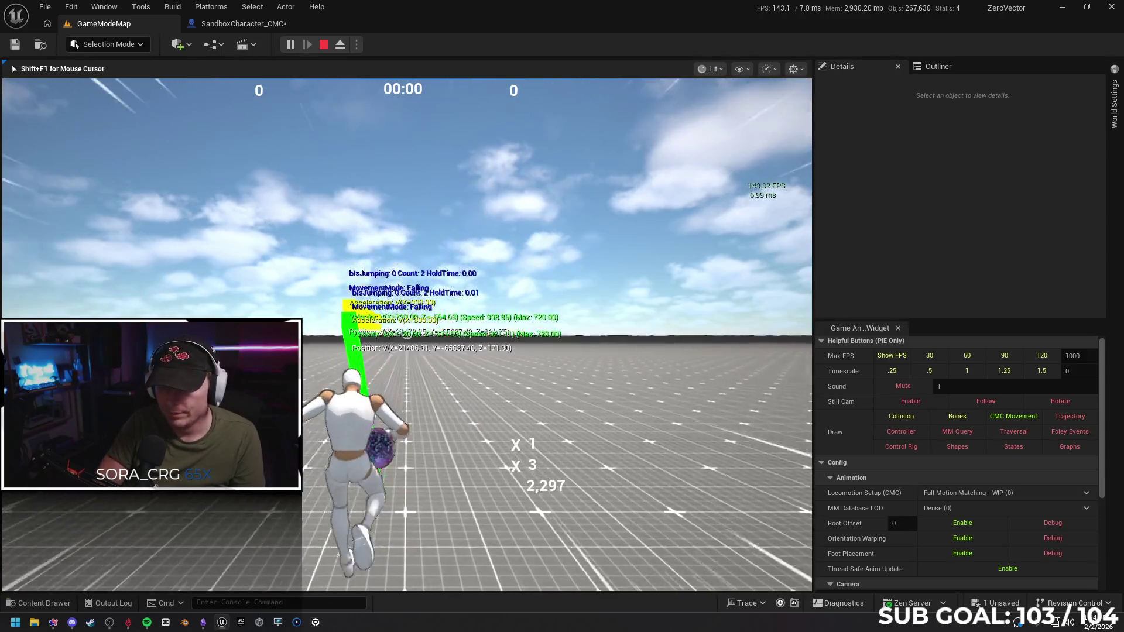
key(space)
key(space)
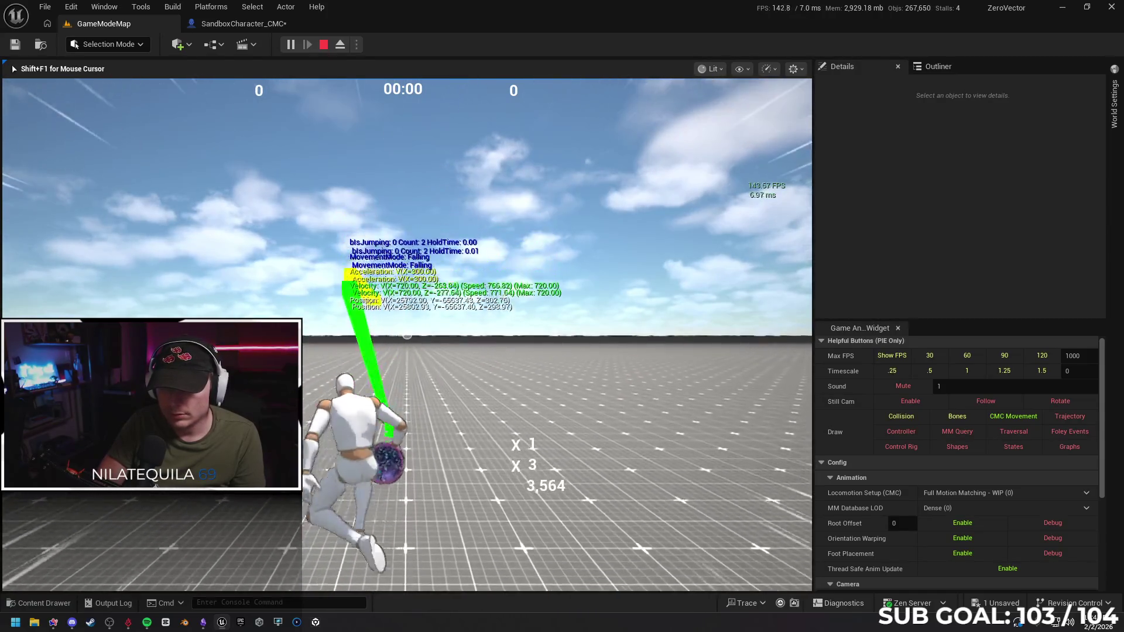
key(space)
key(space)
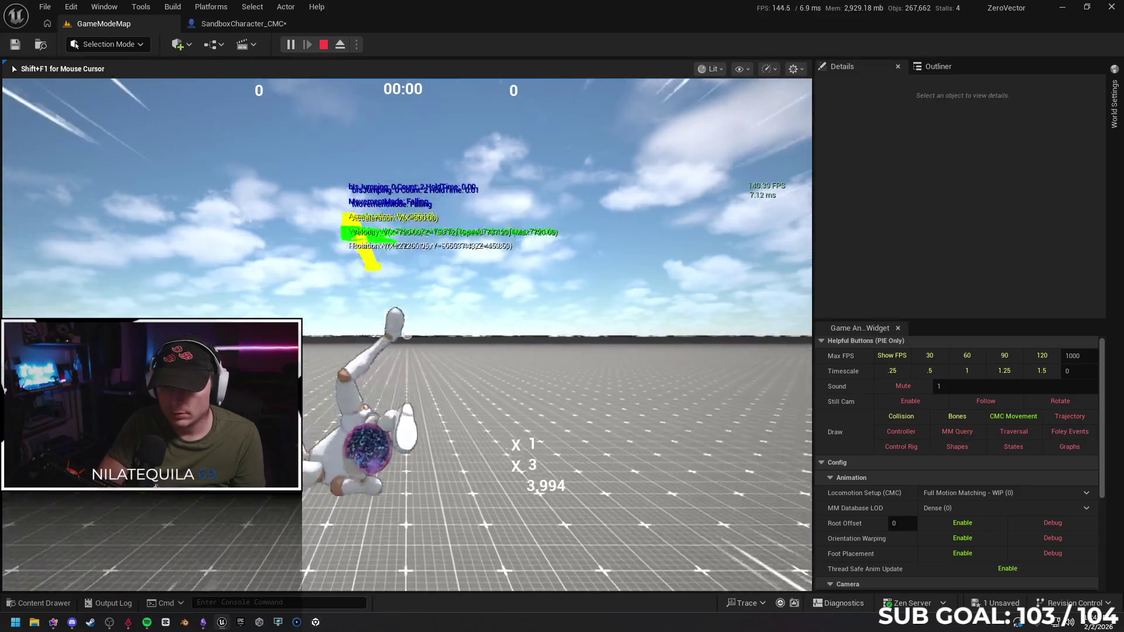
key(space)
key(space)
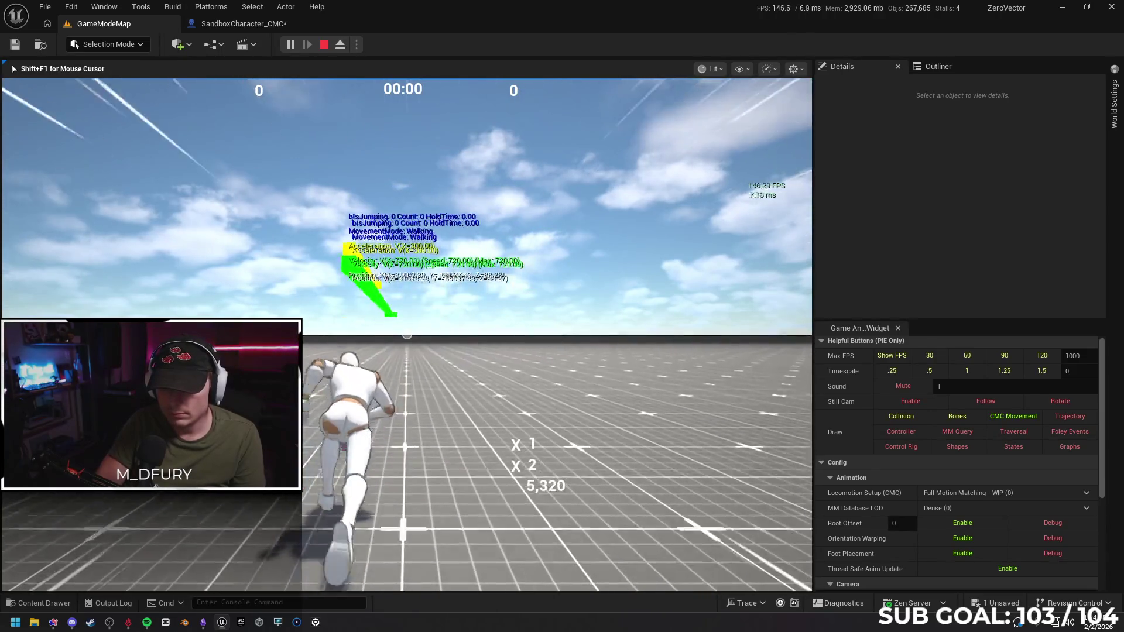
key(space)
key(space)
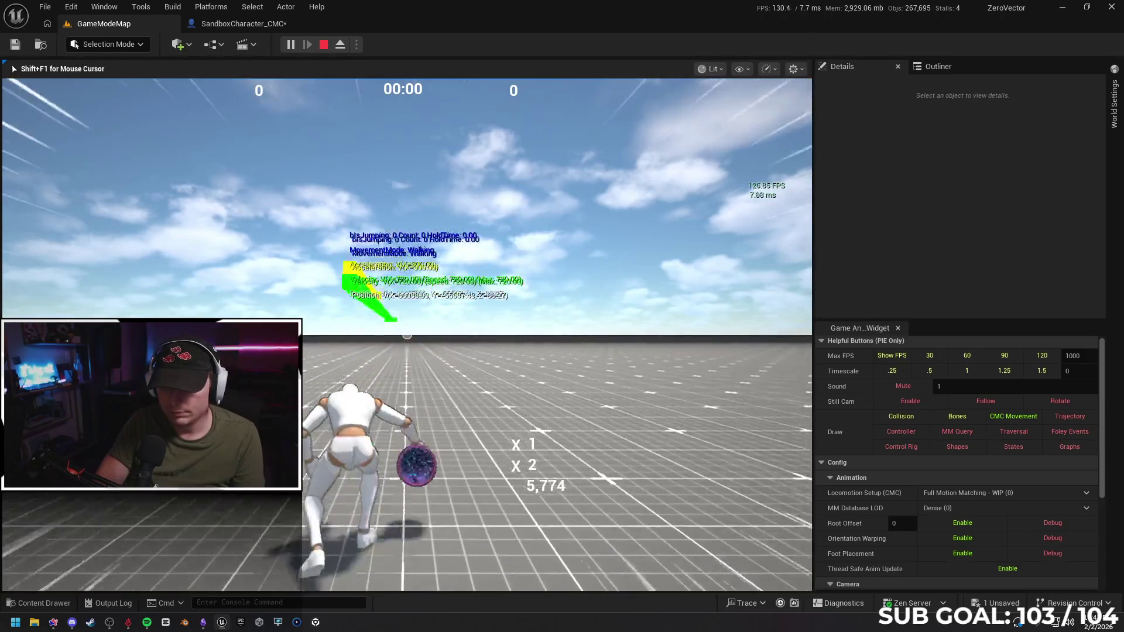
key(space)
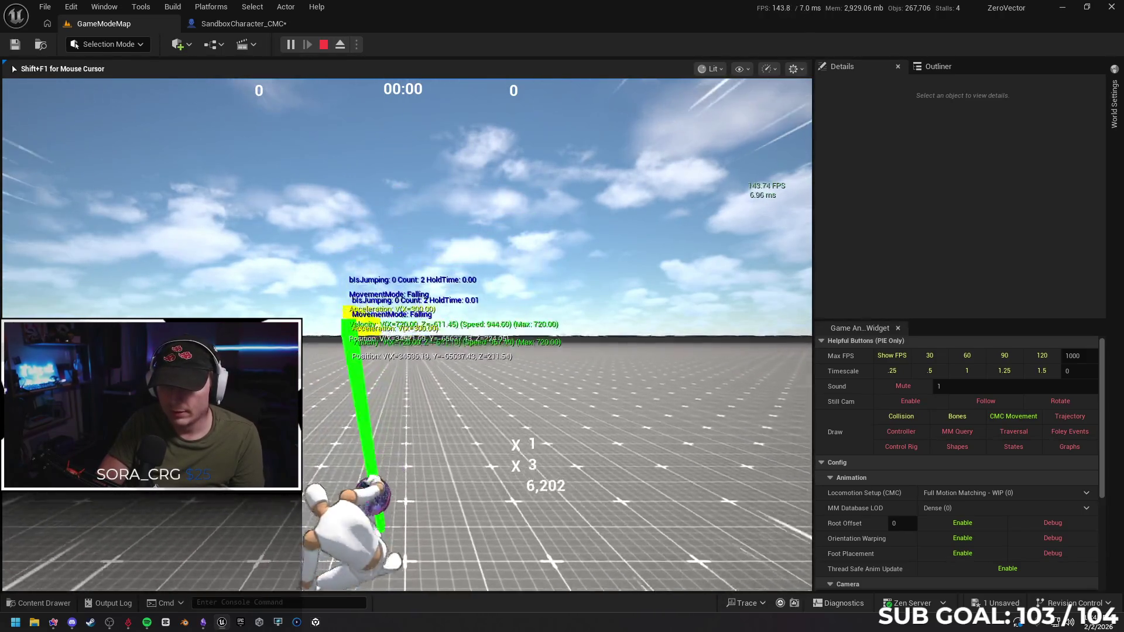
key(space)
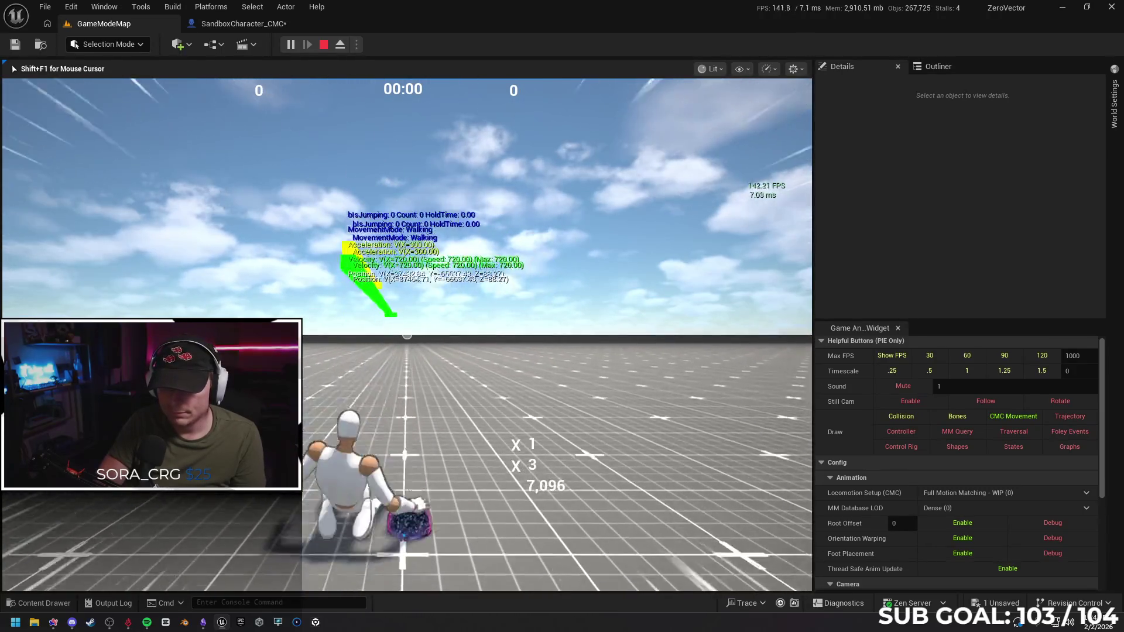
key(space)
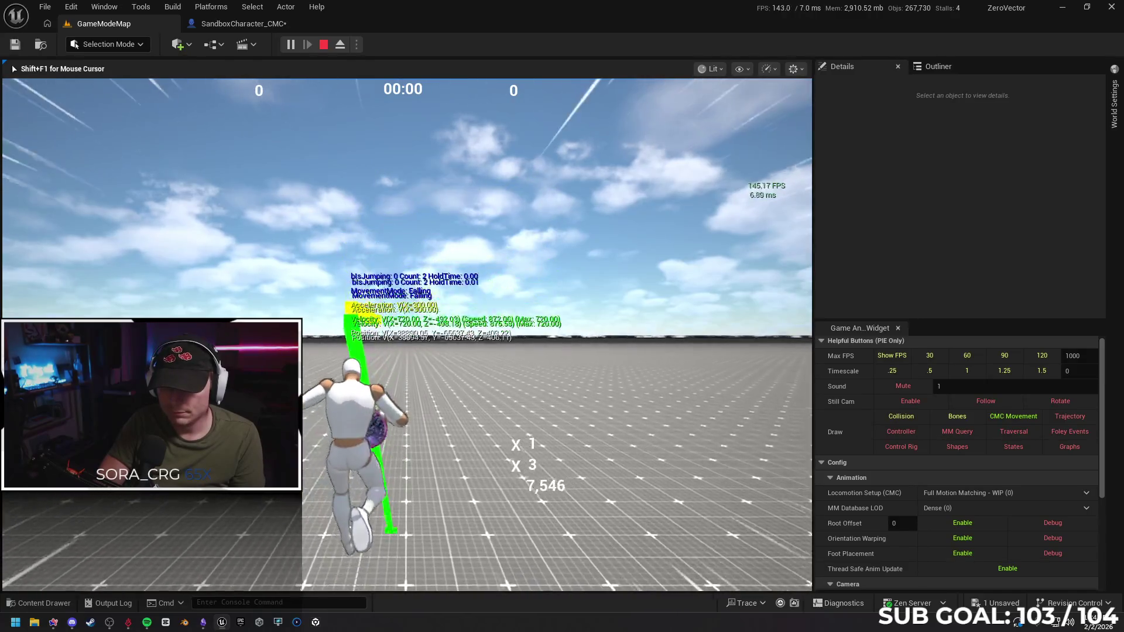
key(space)
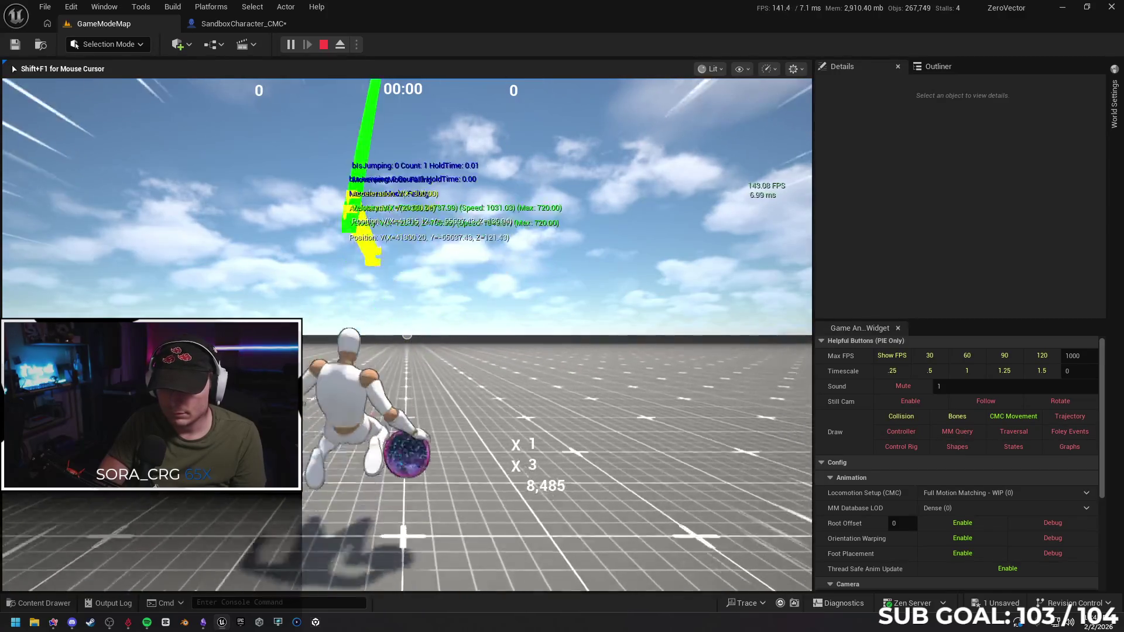
key(space)
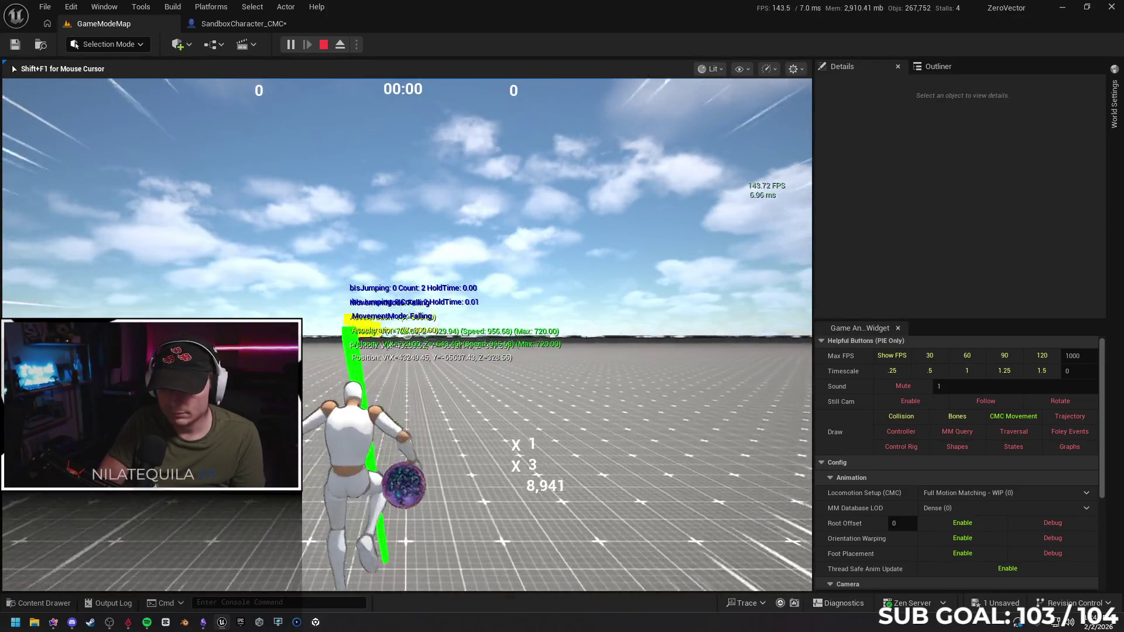
key(space)
key(space)
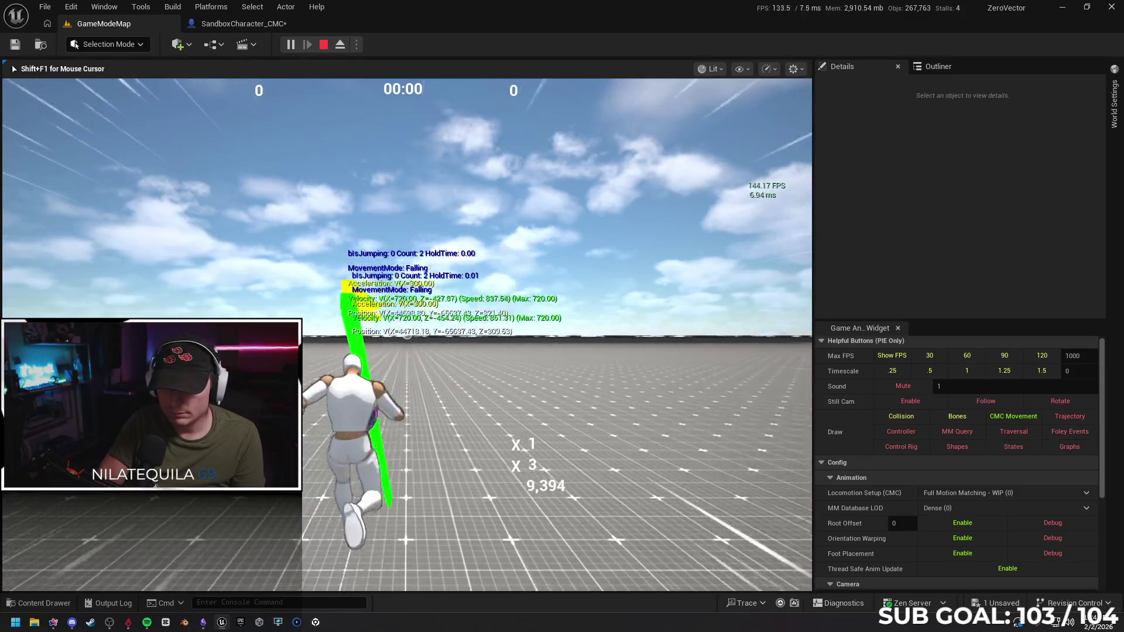
key(space)
key(space)
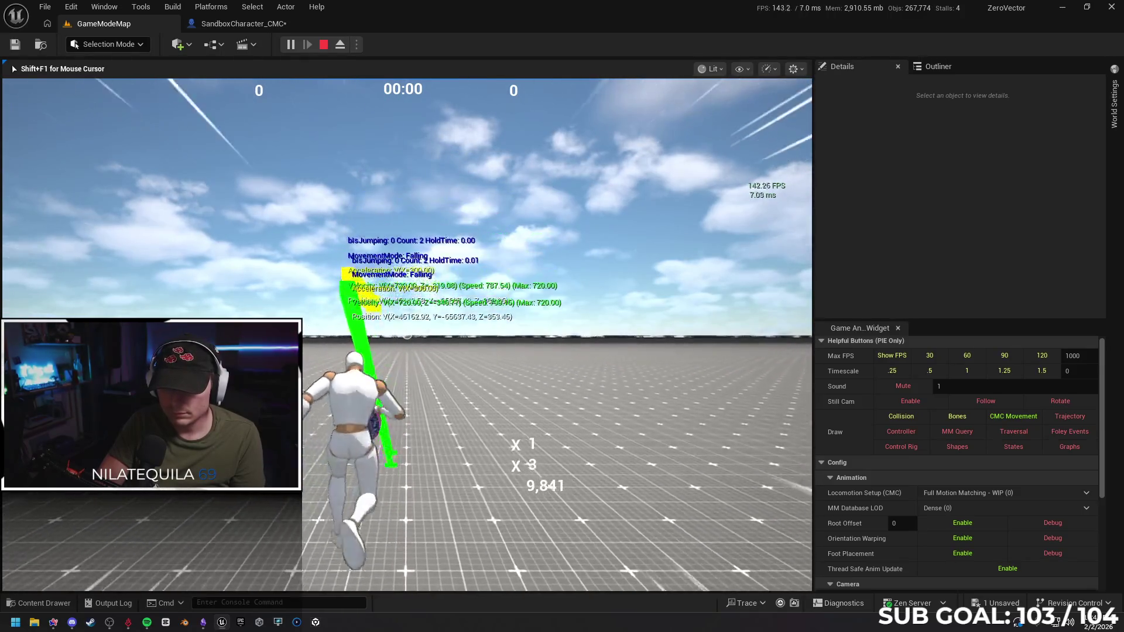
key(space)
key(space)
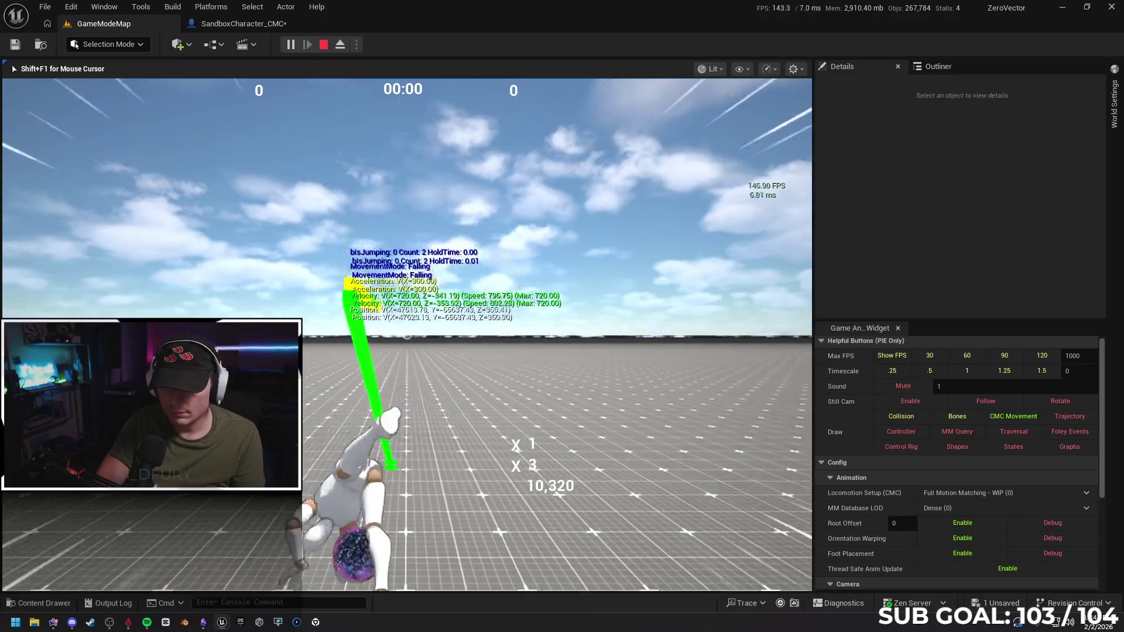
key(space)
key(space)
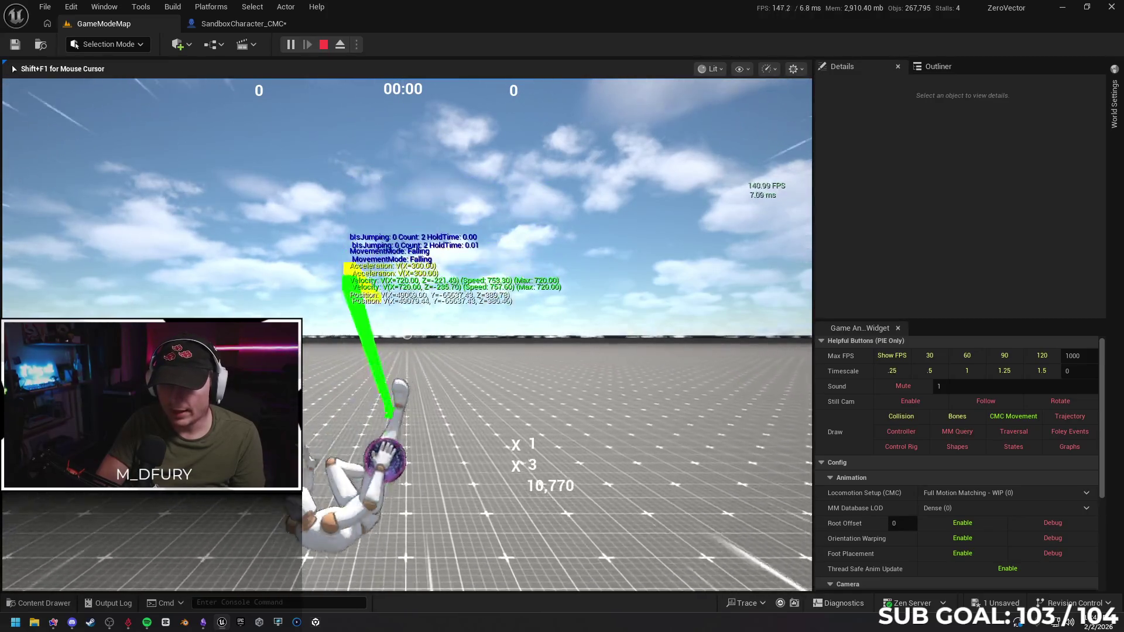
key(space)
key(space)
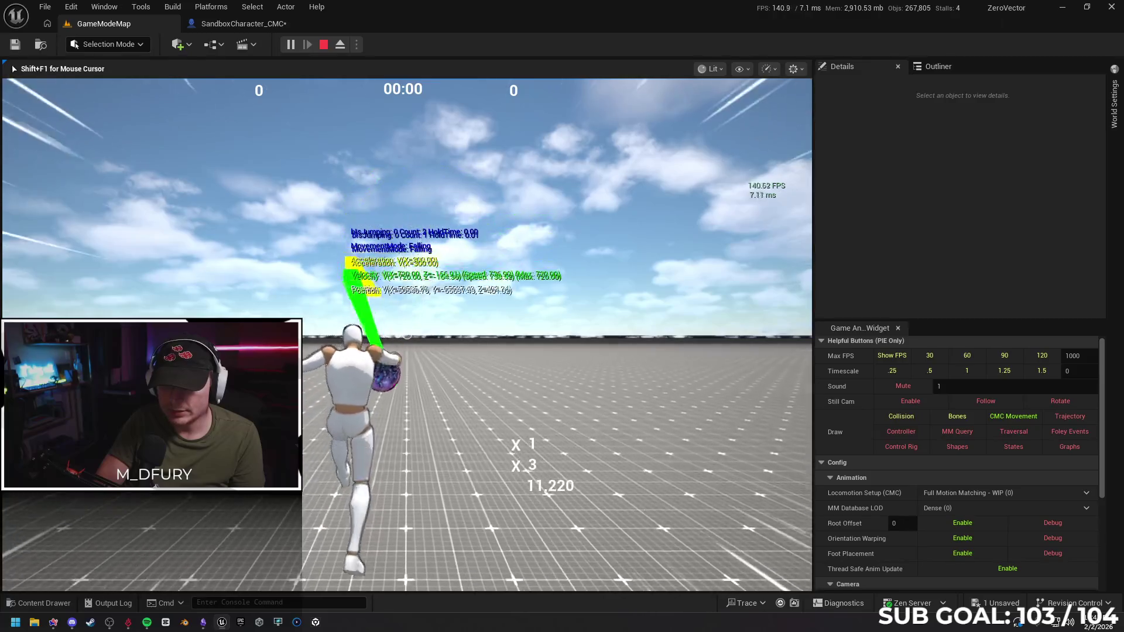
key(space)
key(space)
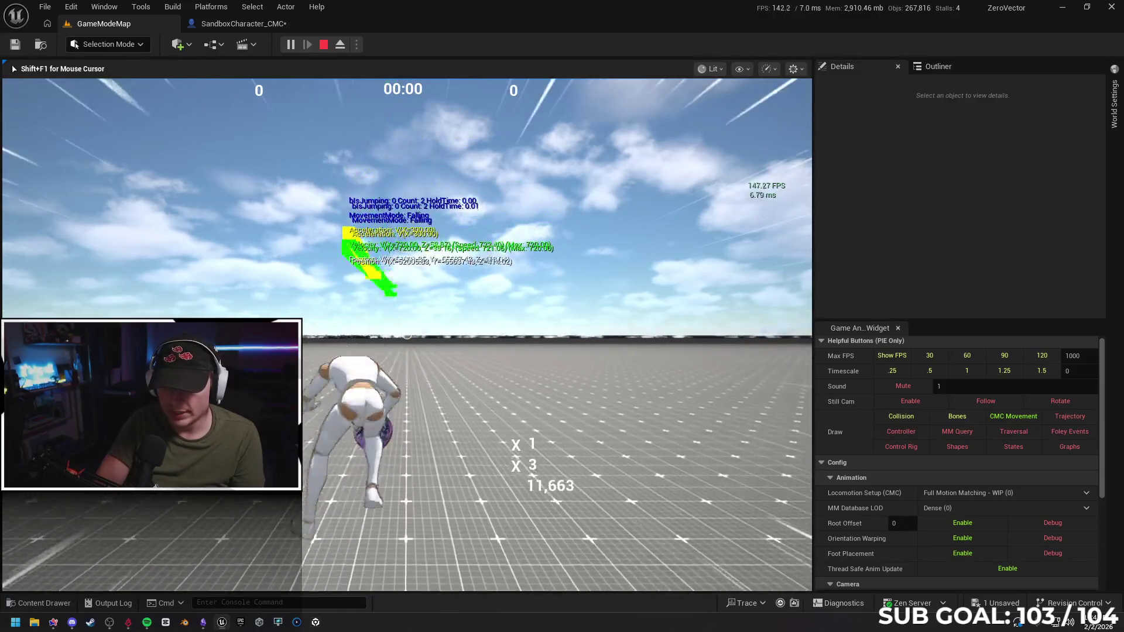
key(space)
key(space)
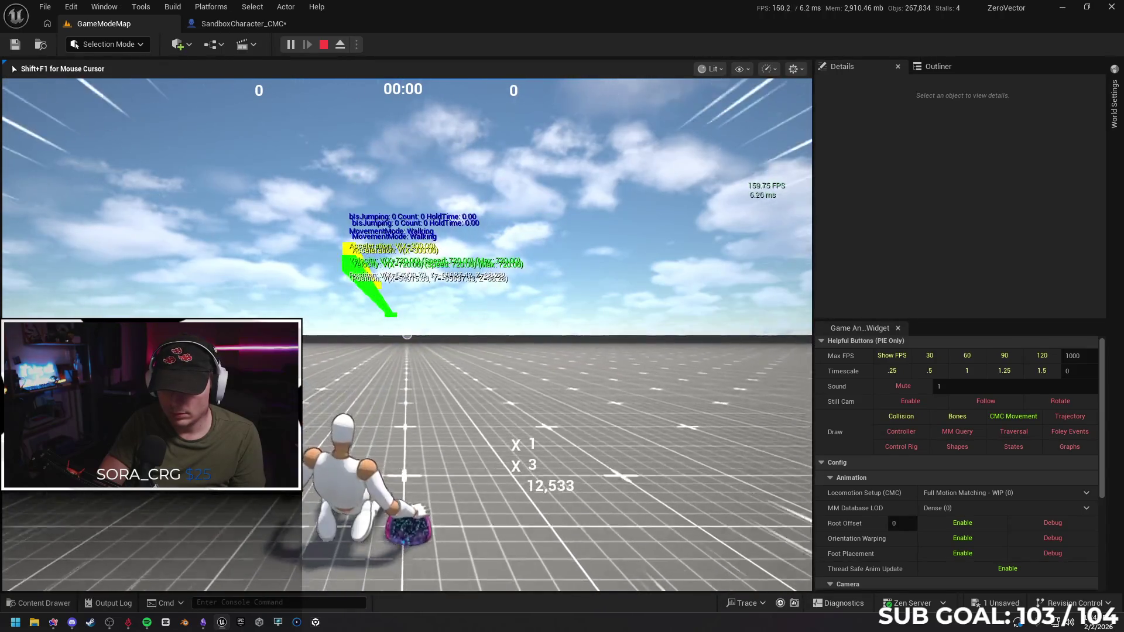
key(space)
key(space)
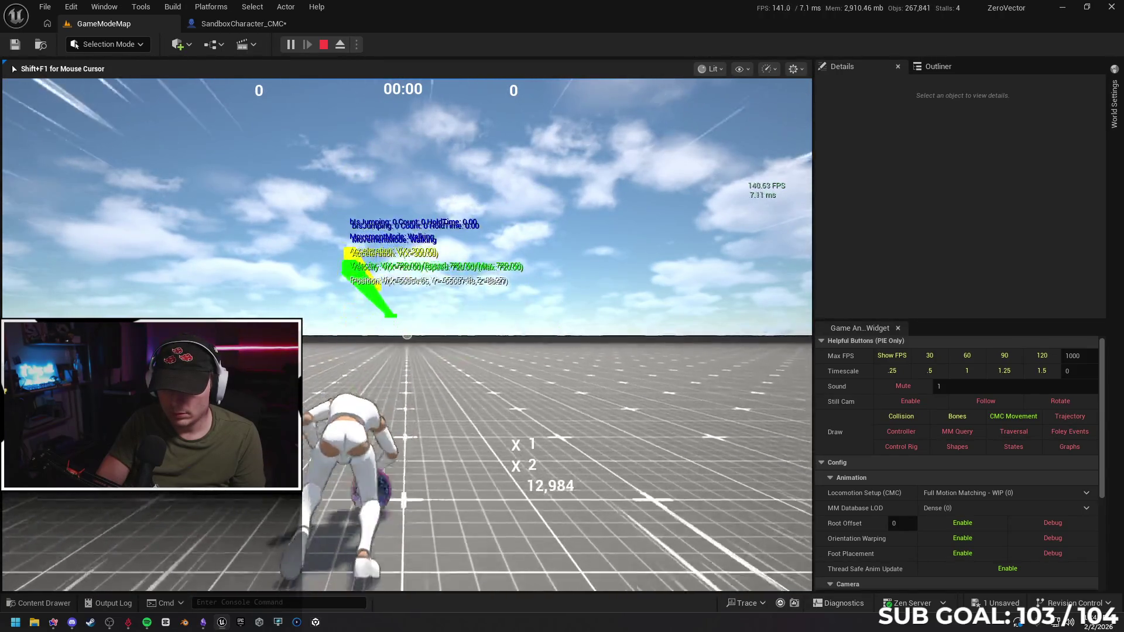
key(space)
key(space)
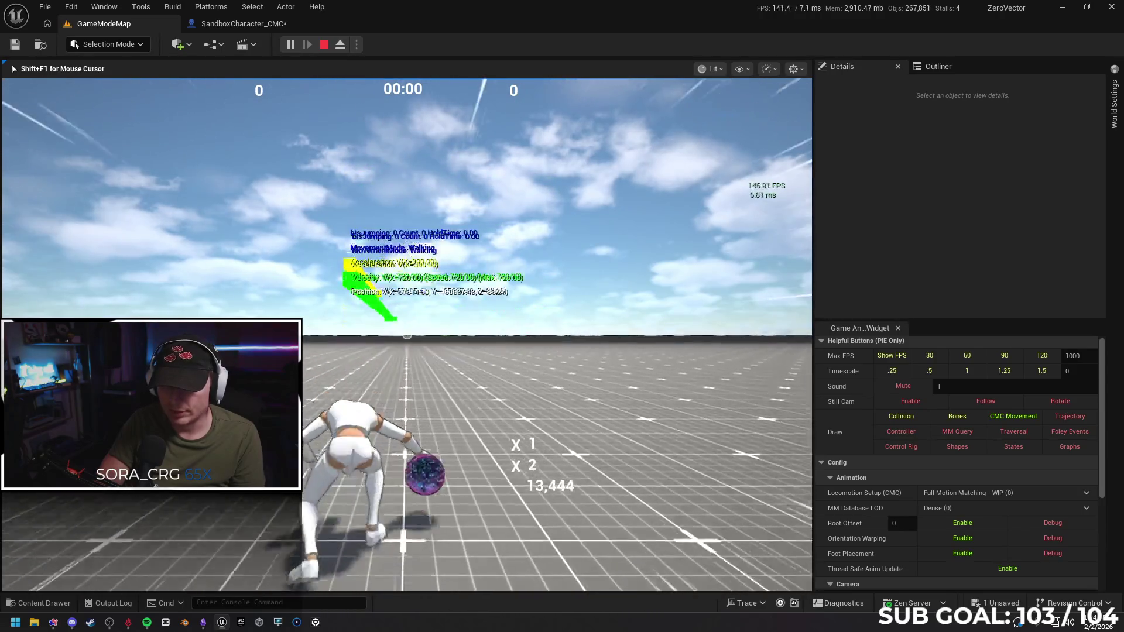
key(space)
key(space)
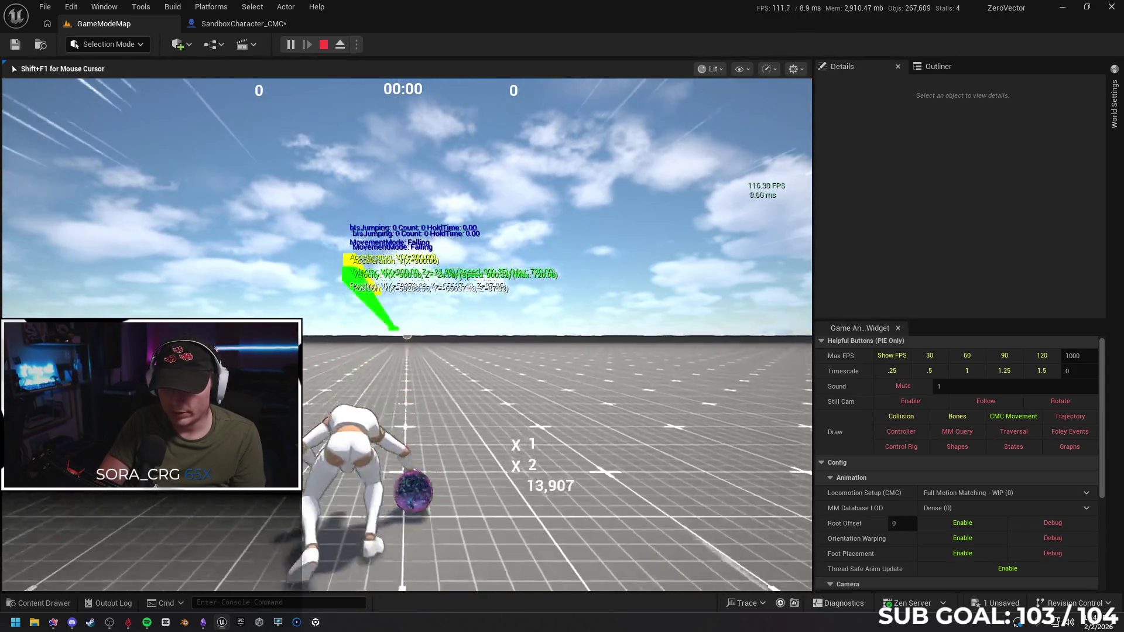
key(space)
key(space)
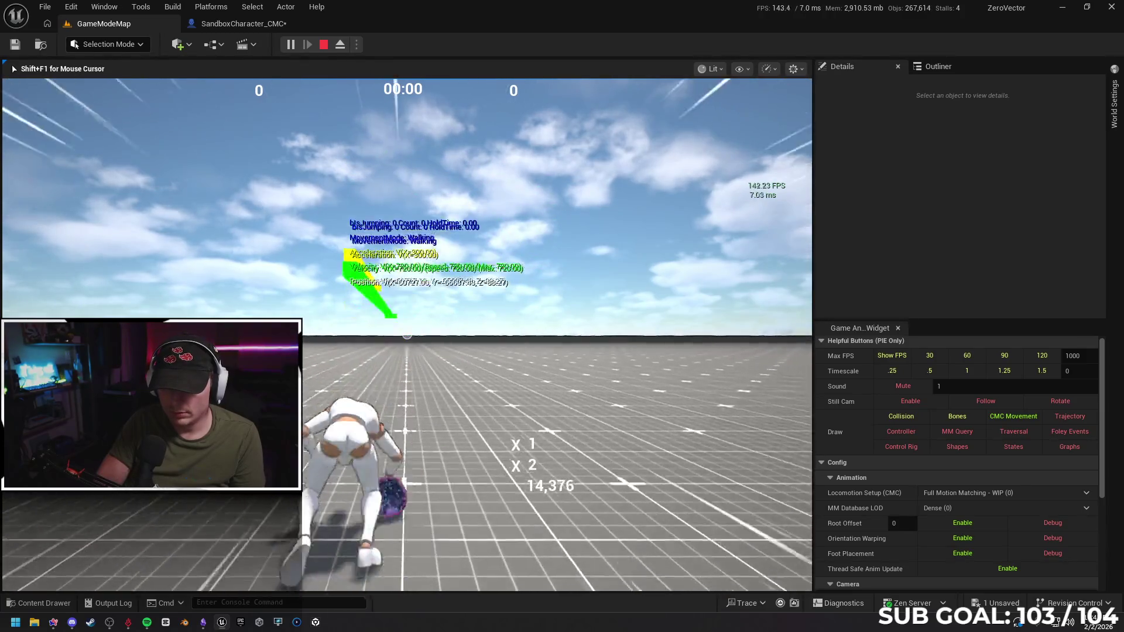
key(space)
key(space)
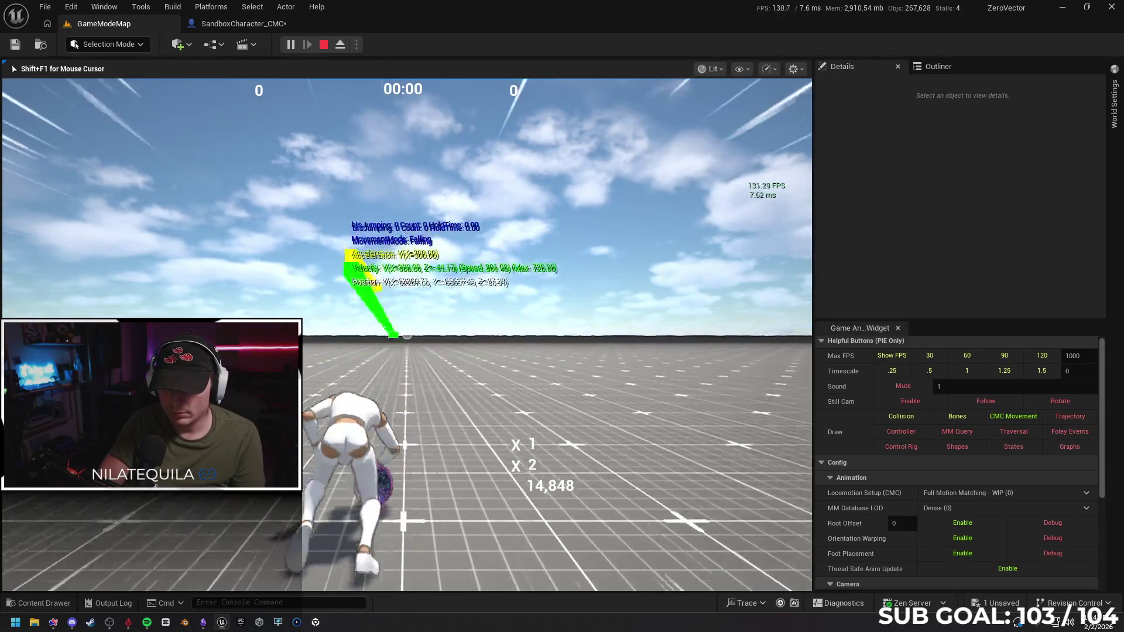
key(space)
key(space)
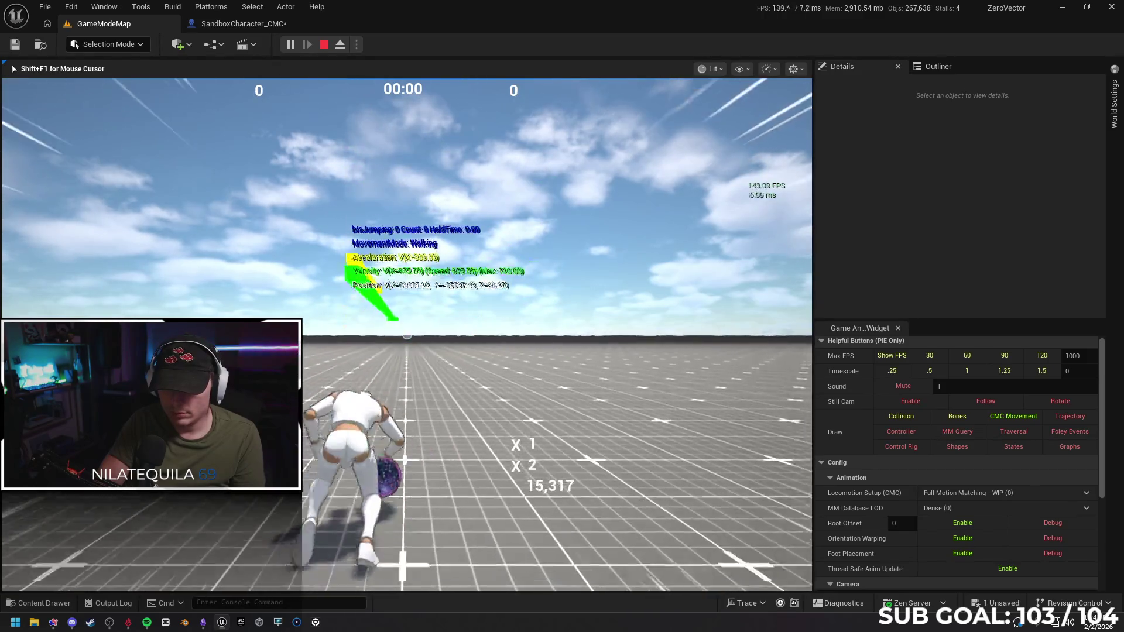
key(space)
key(space)
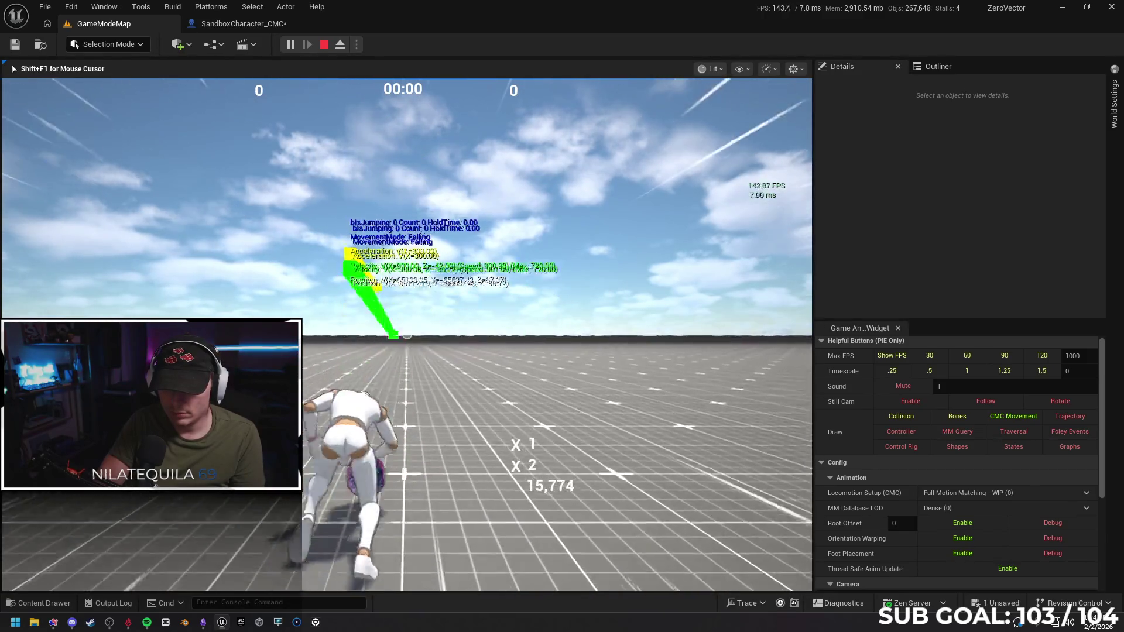
key(space)
key(space)
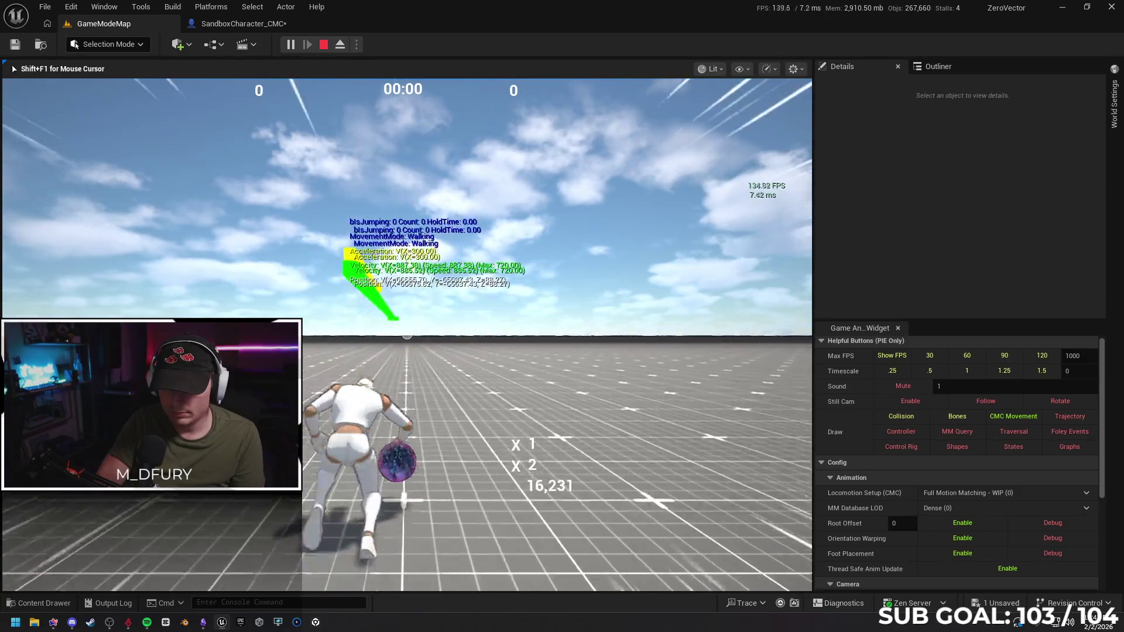
key(space)
key(space)
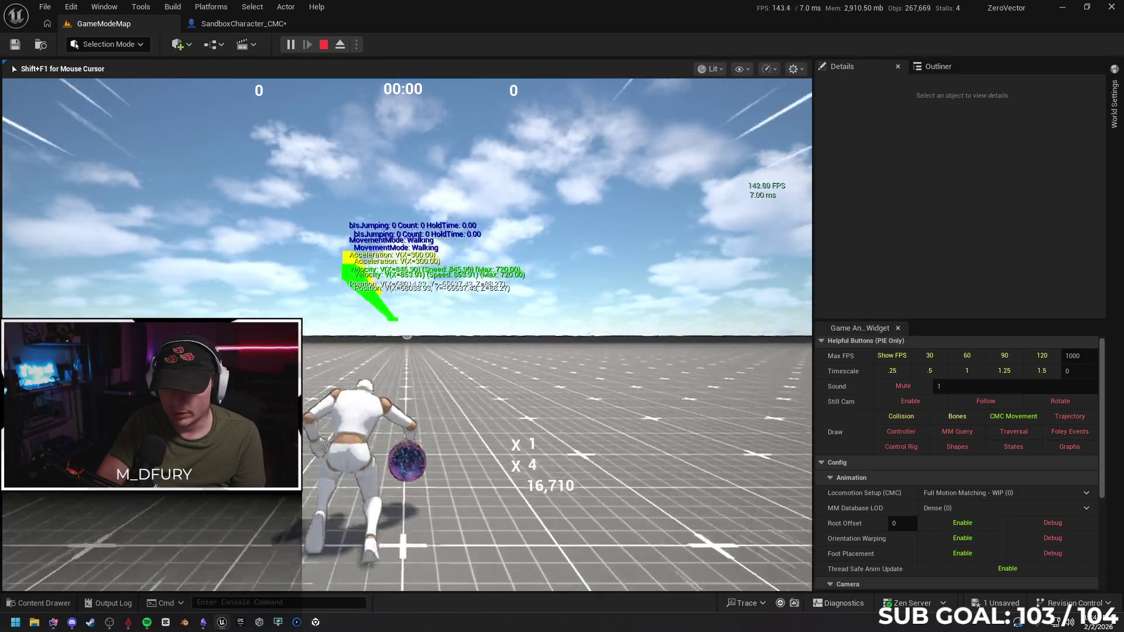
key(space)
key(space)
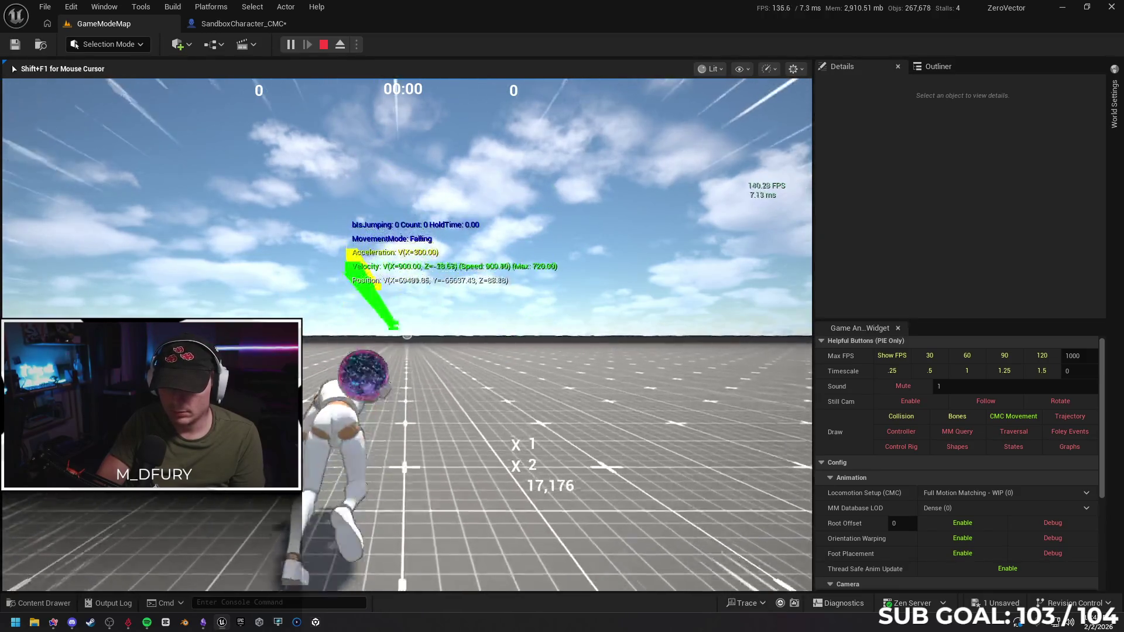
key(space)
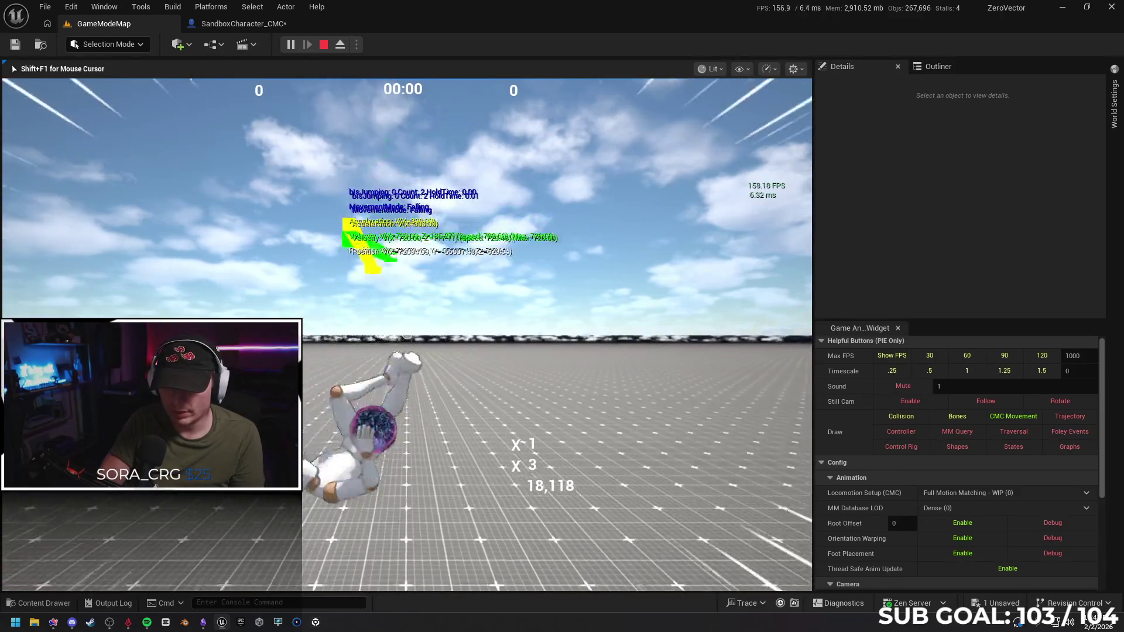
Test jumps from a crouch and after landing, then stop play and return to SandboxCharacter_CMC.
key(space)
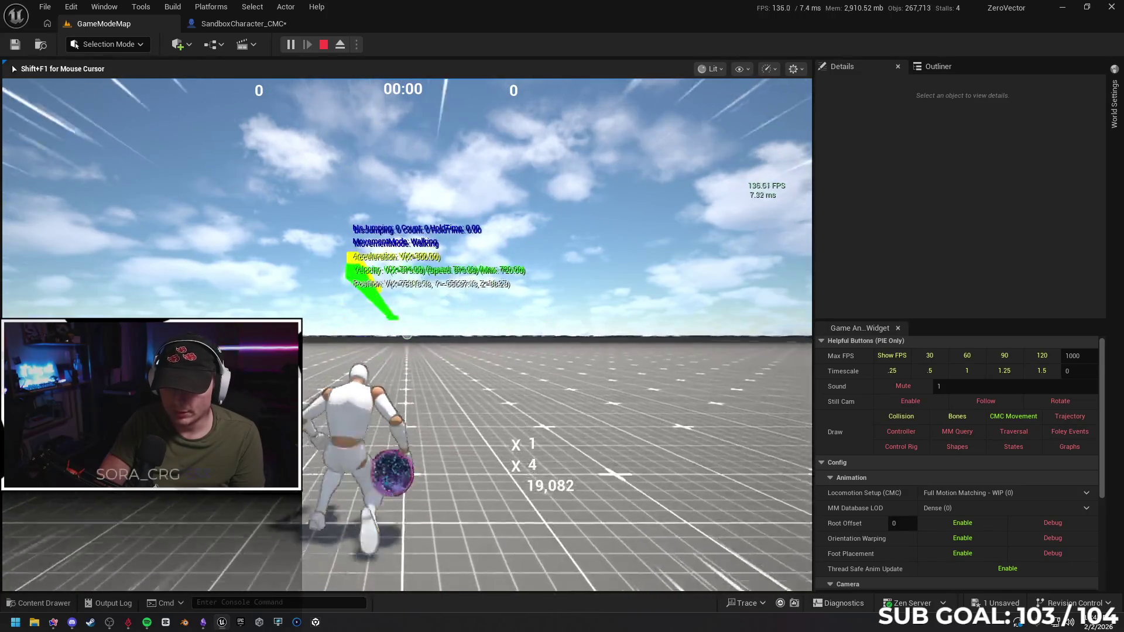
key(space)
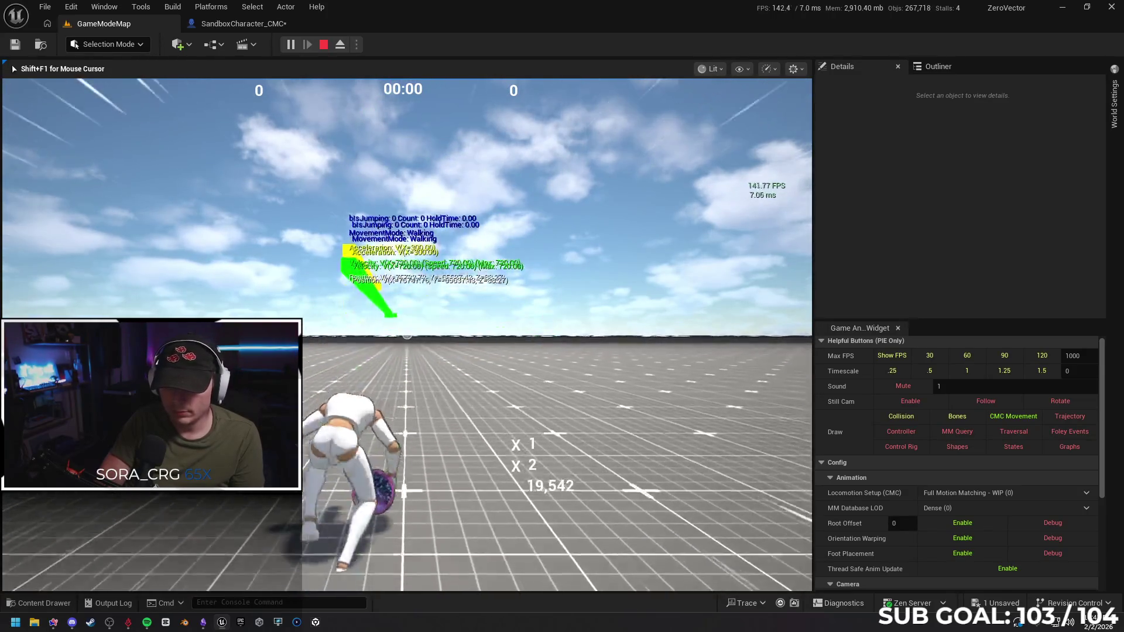
key(space)
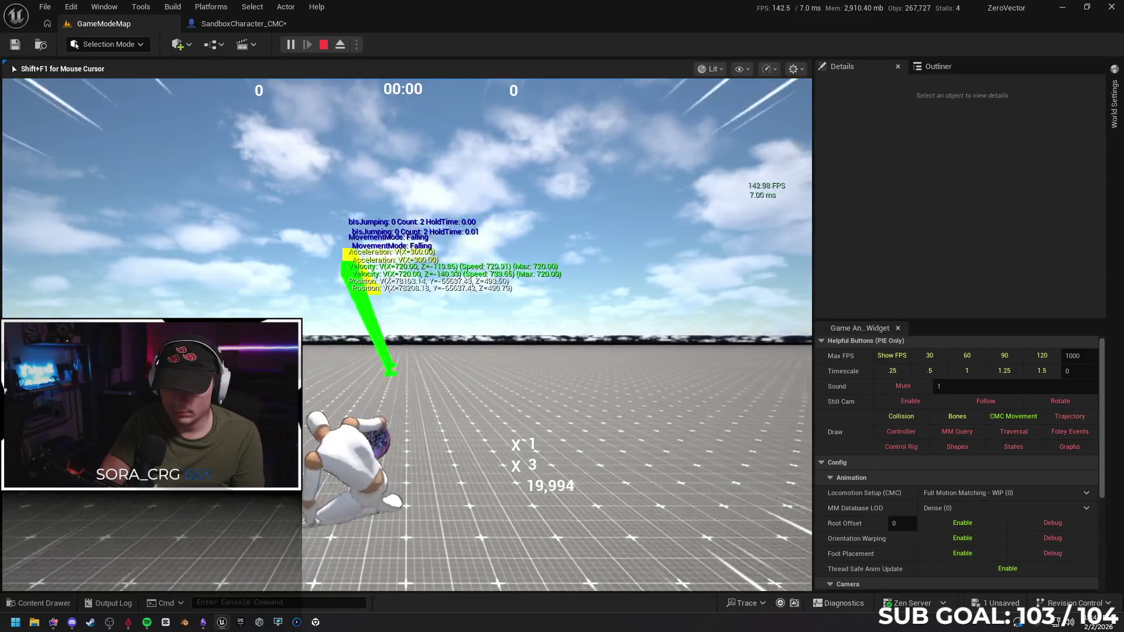
key(space)
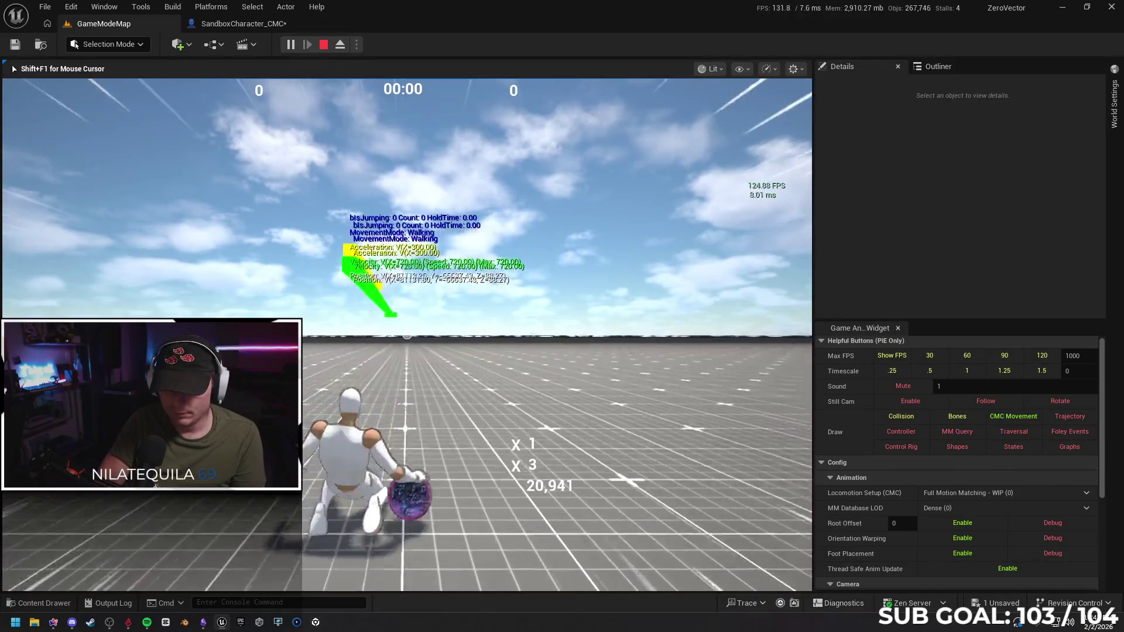
key(space)
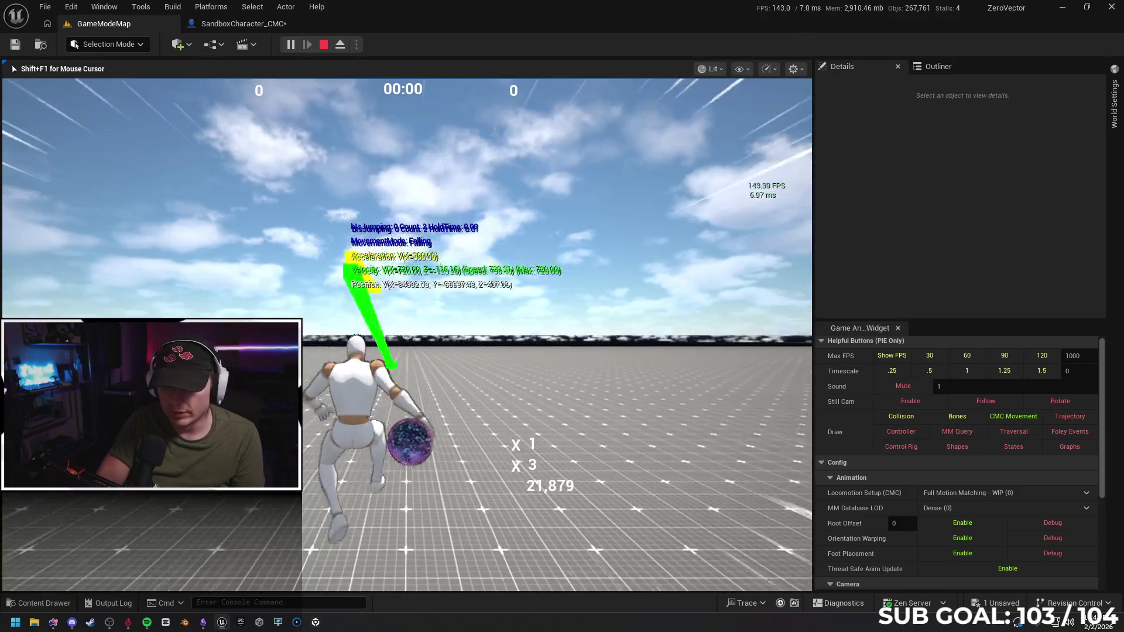
key(space)
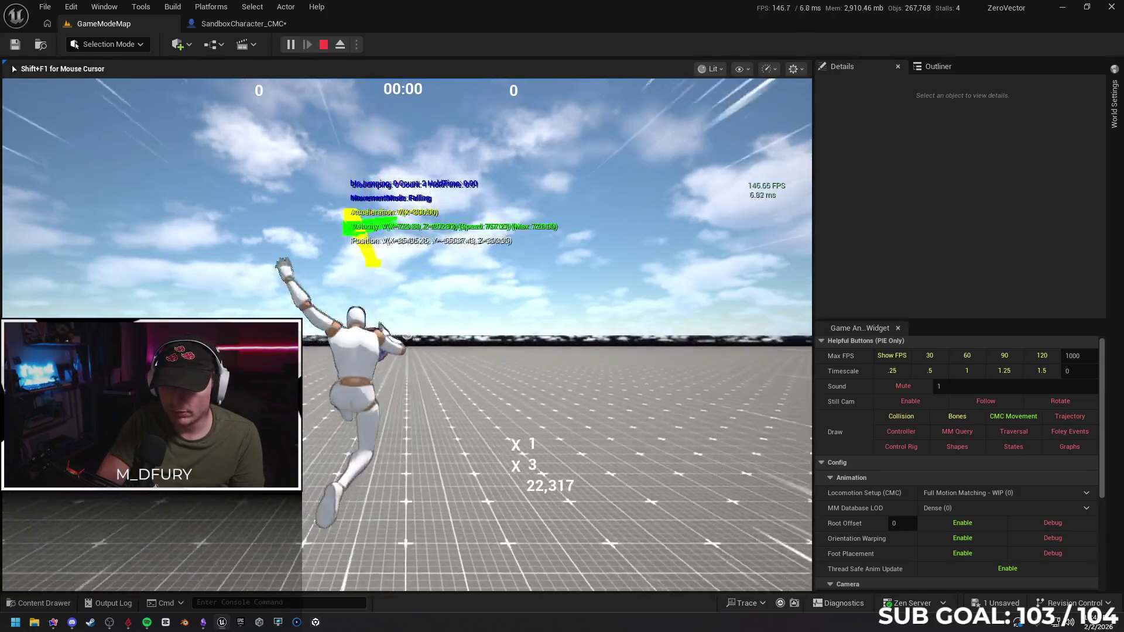
key(space)
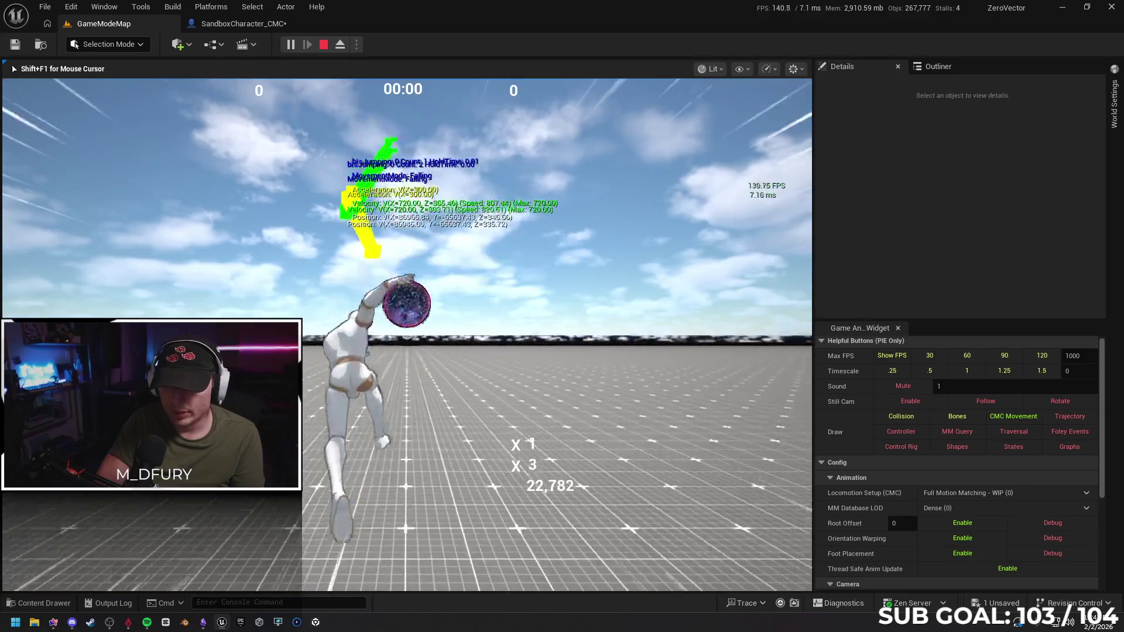
key(space)
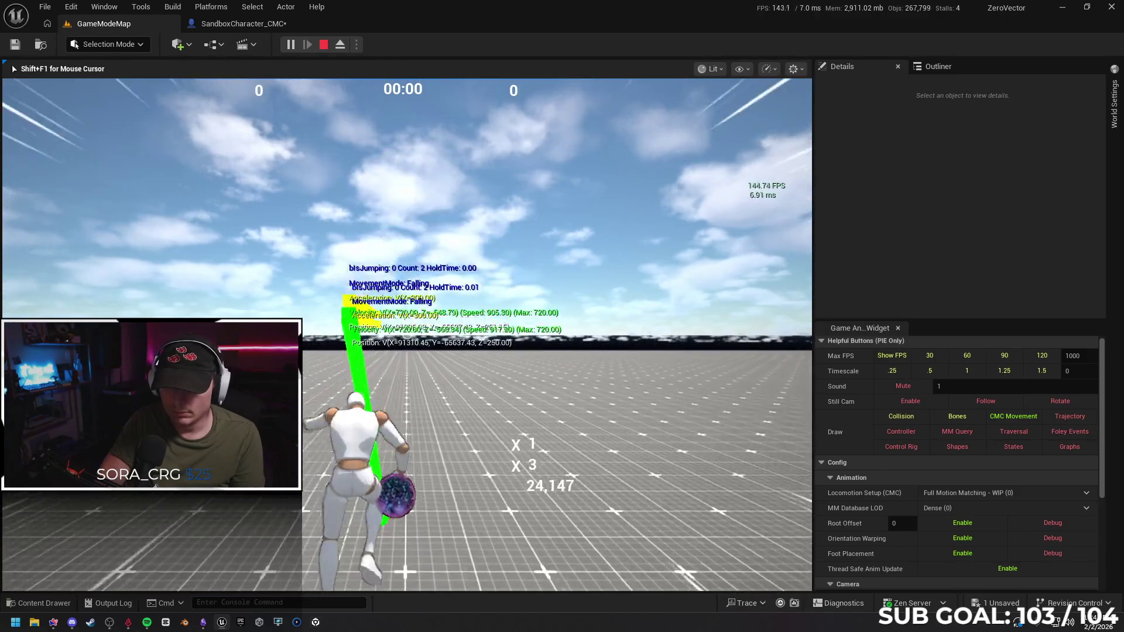
key(space)
key(space)
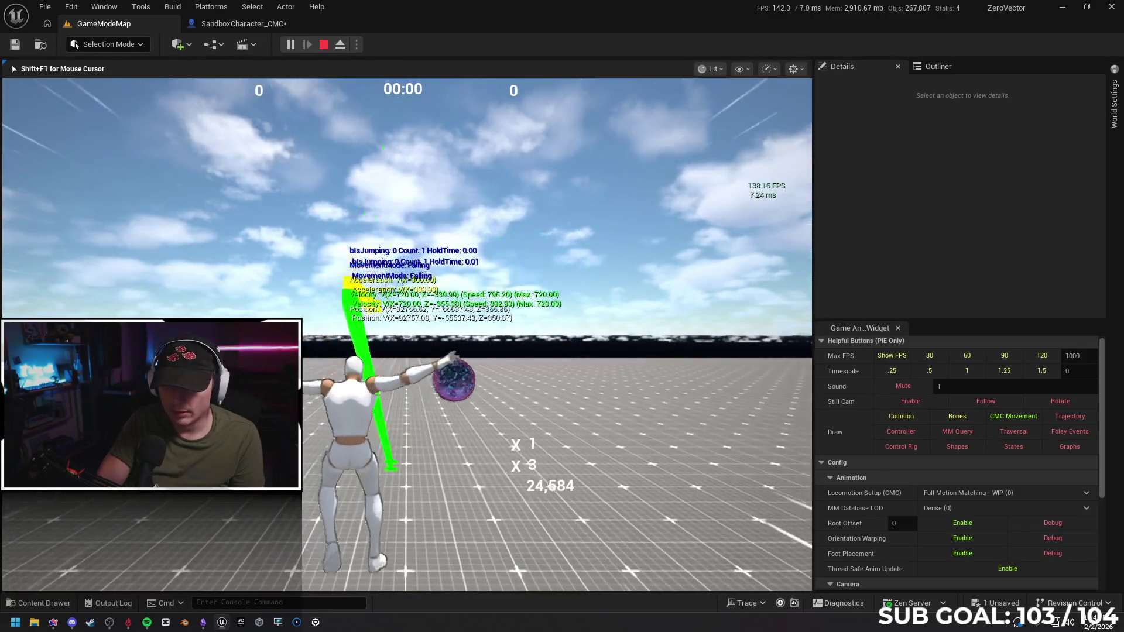
key(shift+F1)
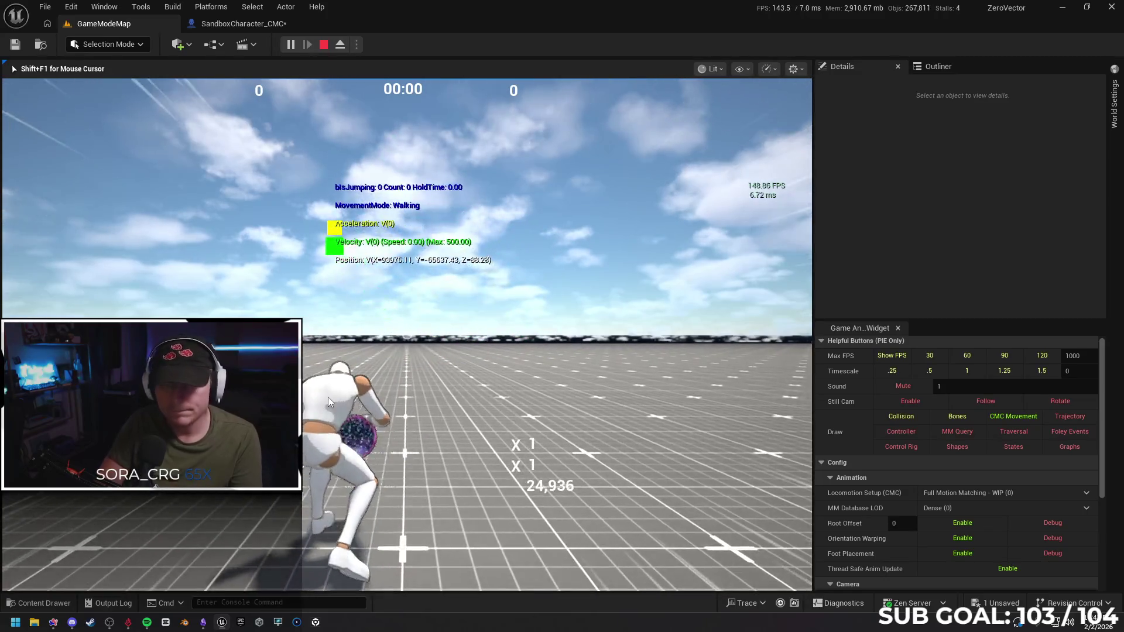
key(Escape)
click(213, 26)
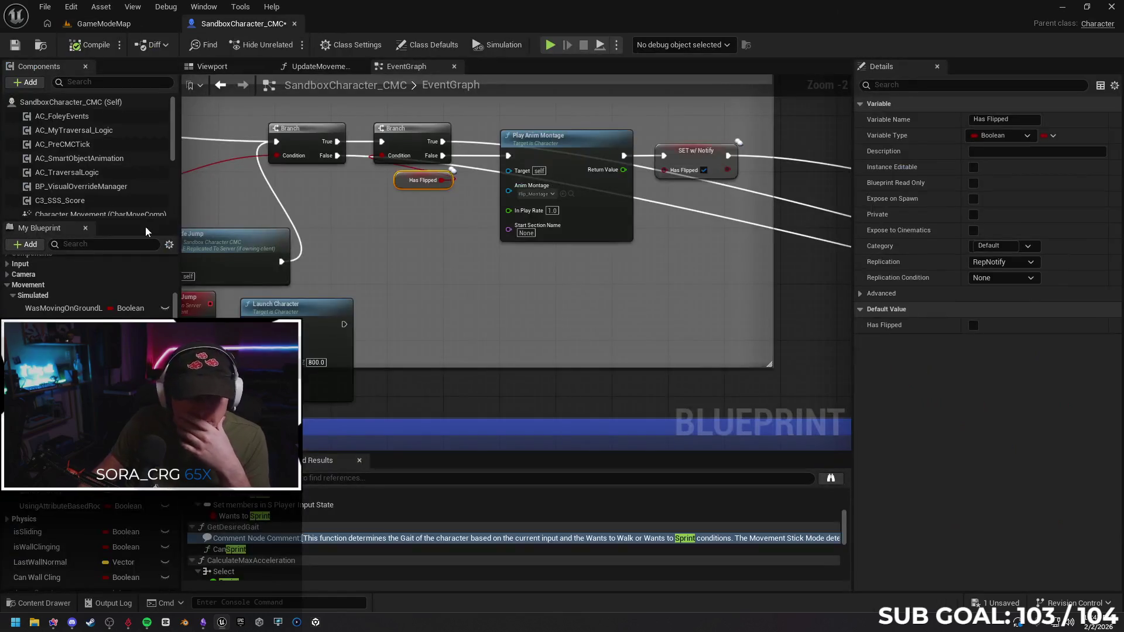
Set WalkSpeeds replication to RepNotify and review the RunSpeeds and SprintSpeeds settings.
click(53, 410)
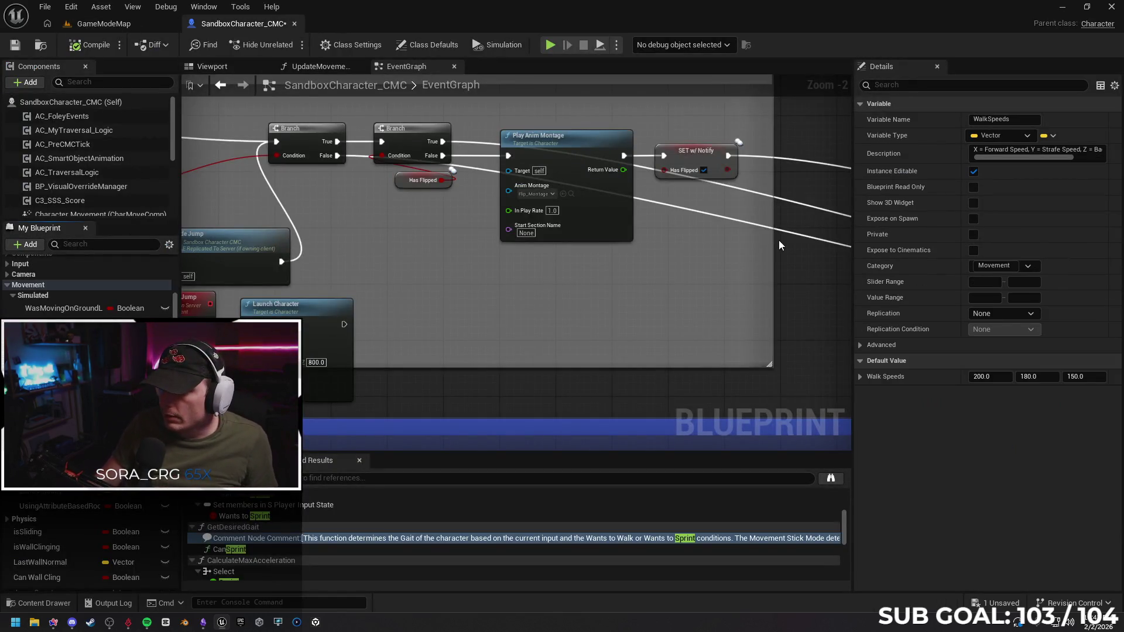
click(995, 313)
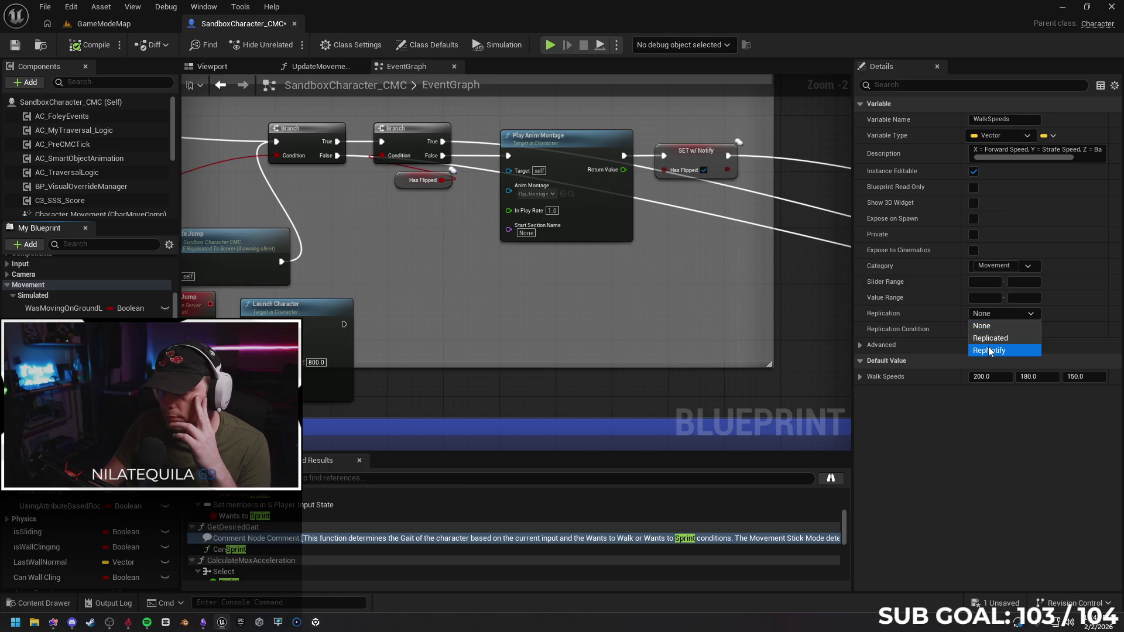
click(989, 350)
click(54, 321)
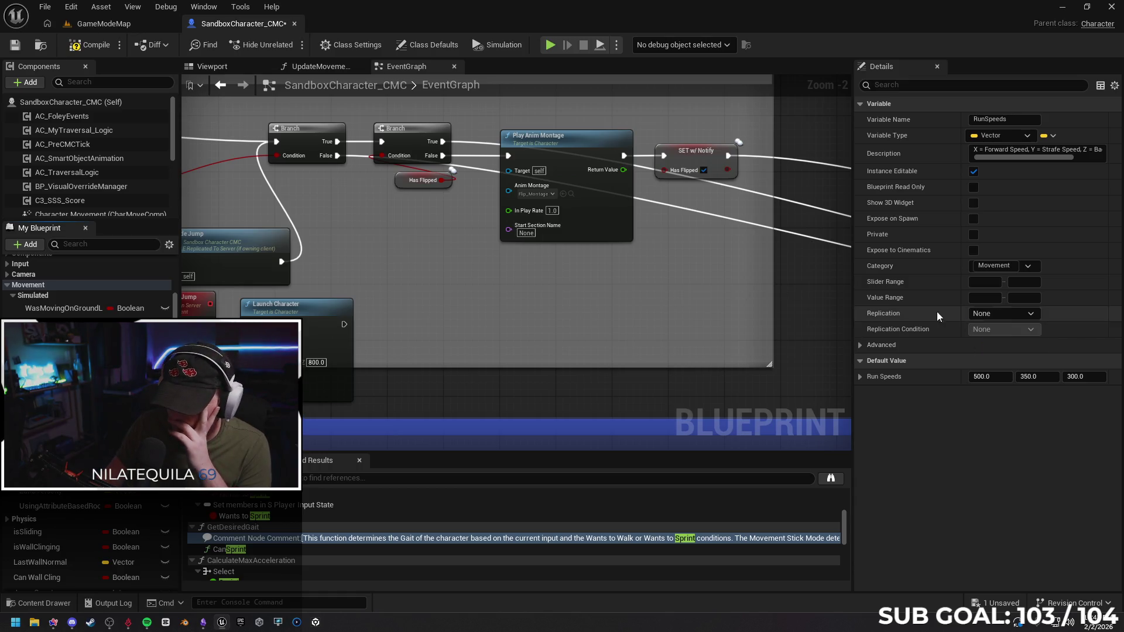
click(996, 314)
click(497, 375)
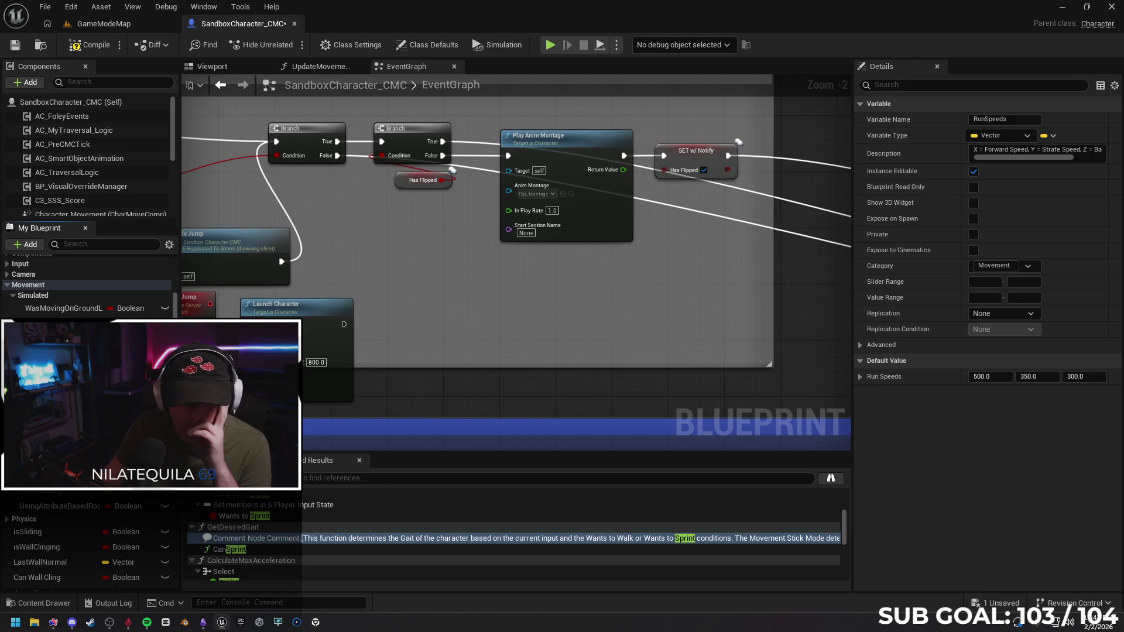
click(53, 333)
click(860, 376)
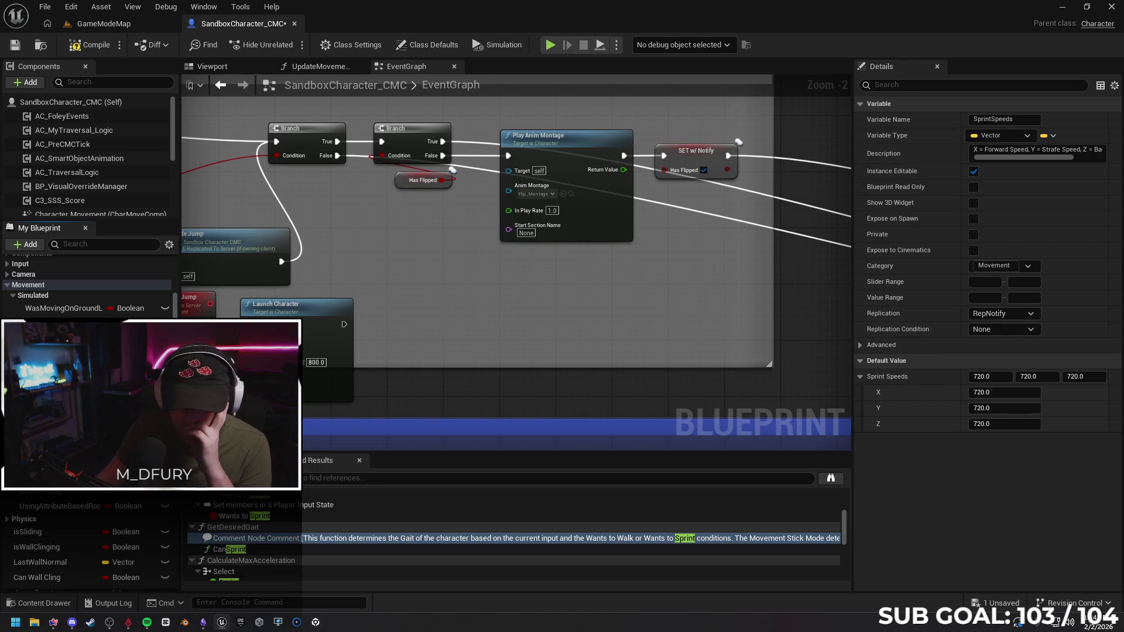
Set WalkSpeeds_Demo, RunSpeeds_Demo and CrouchSpeeds replication to RepNotify.
click(53, 346)
click(1004, 314)
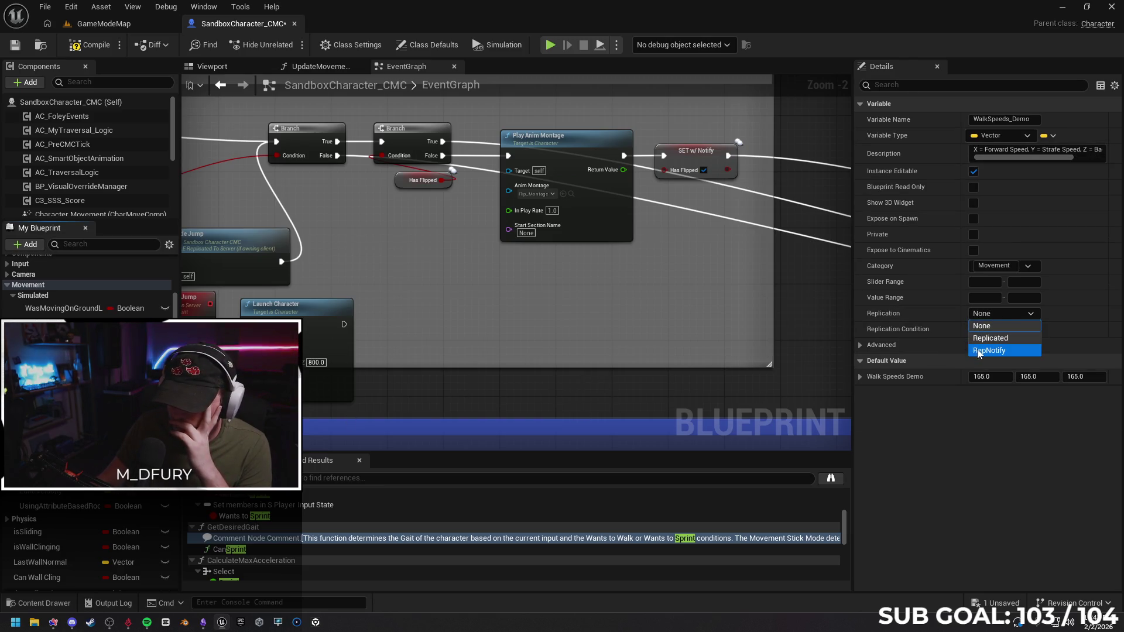
click(990, 350)
click(54, 321)
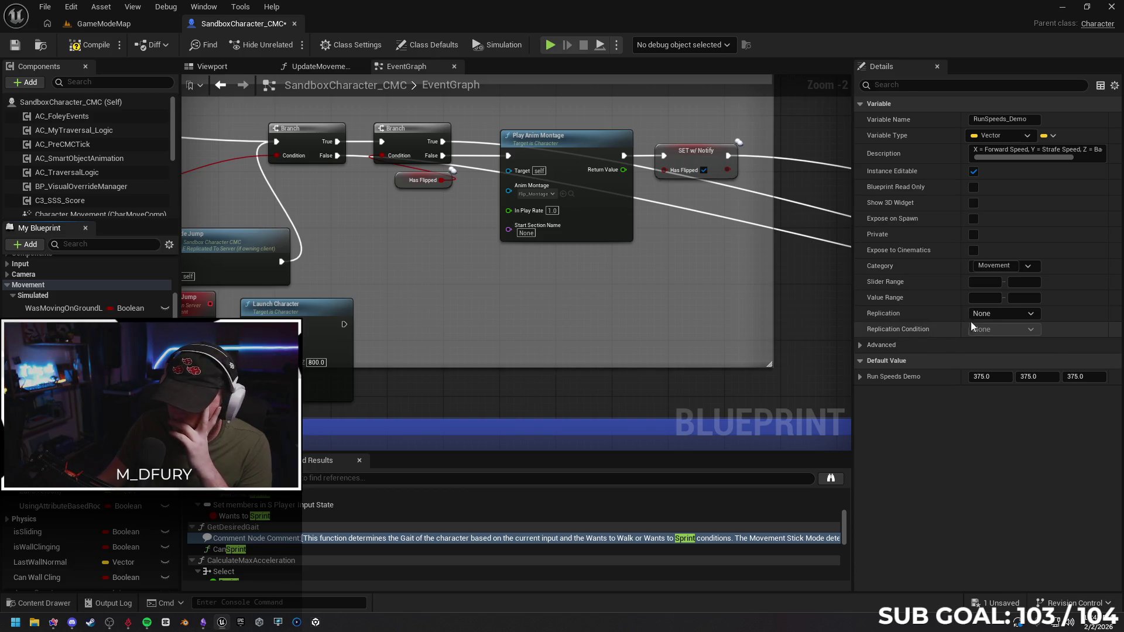
click(1003, 314)
click(990, 350)
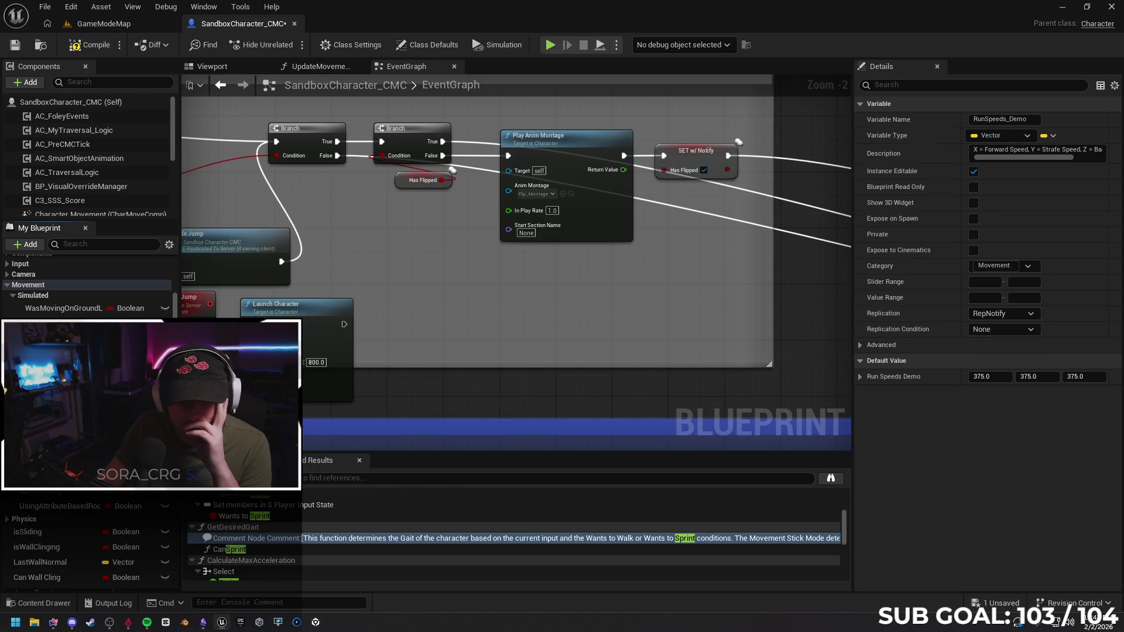
click(54, 333)
click(1002, 314)
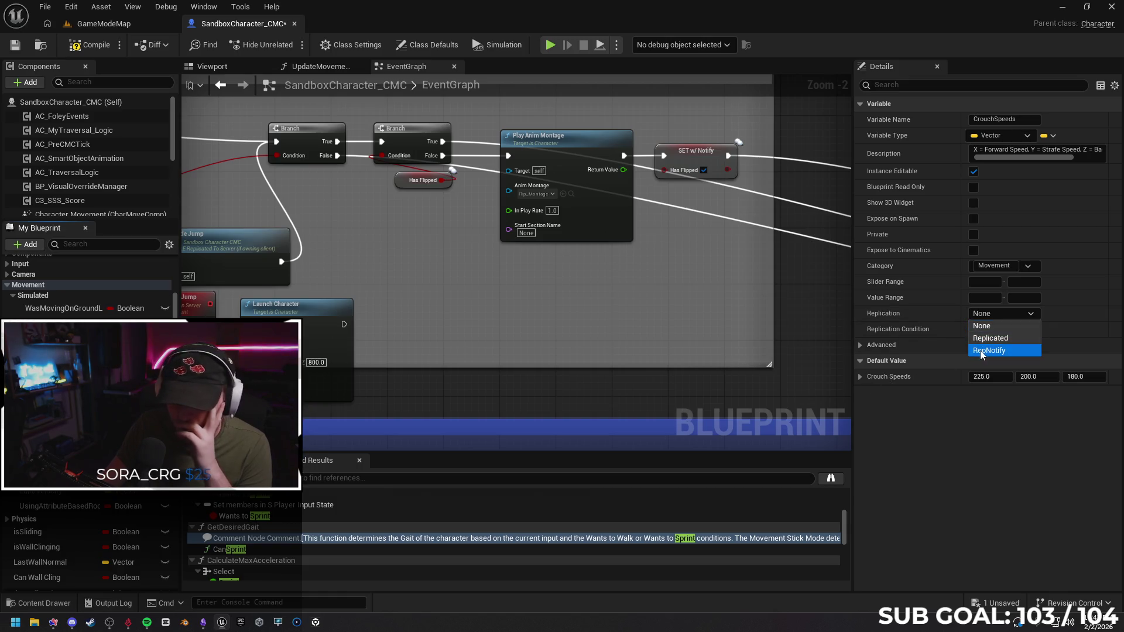
click(989, 350)
Set JustLanded and UsingAttributeBasedRootMotion to RepNotify, then find where JustLanded is used.
click(64, 497)
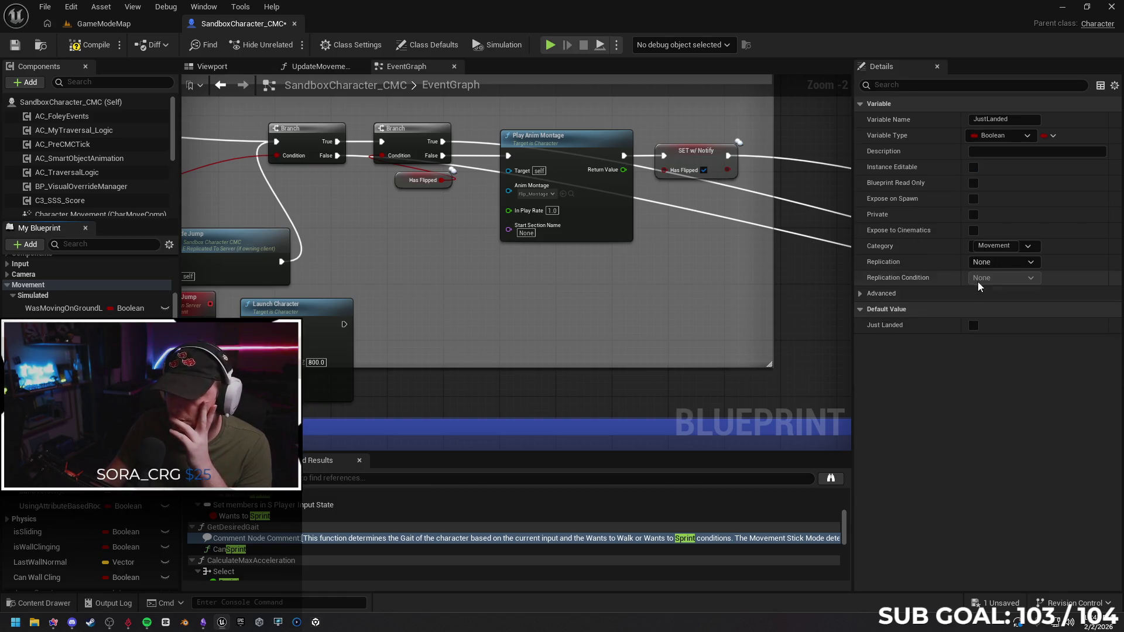
click(1001, 262)
click(989, 299)
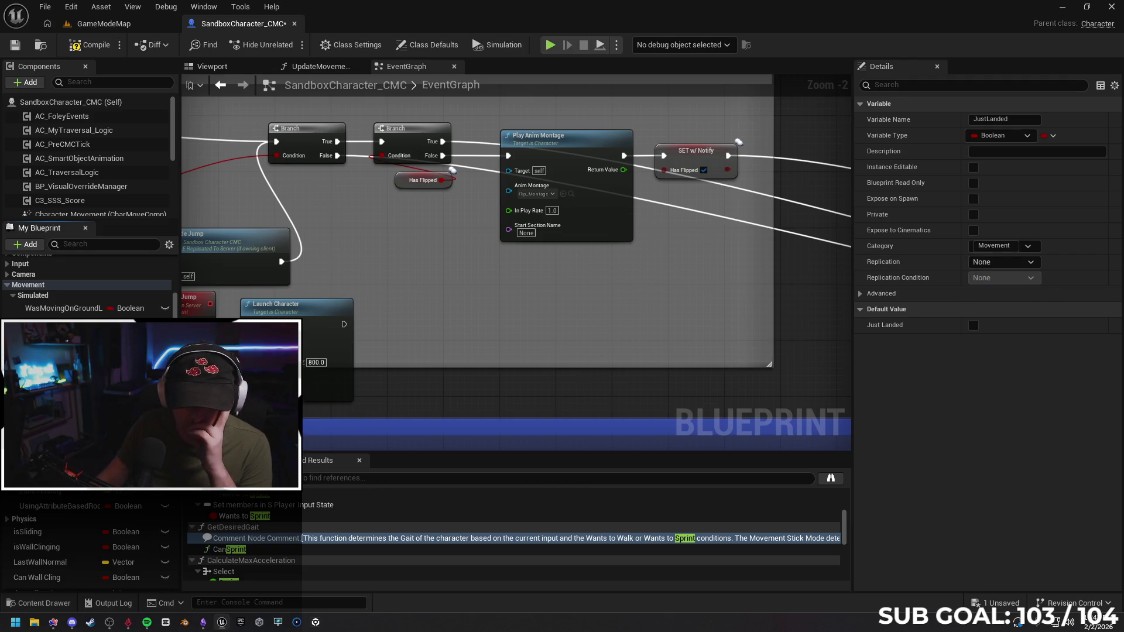
click(69, 495)
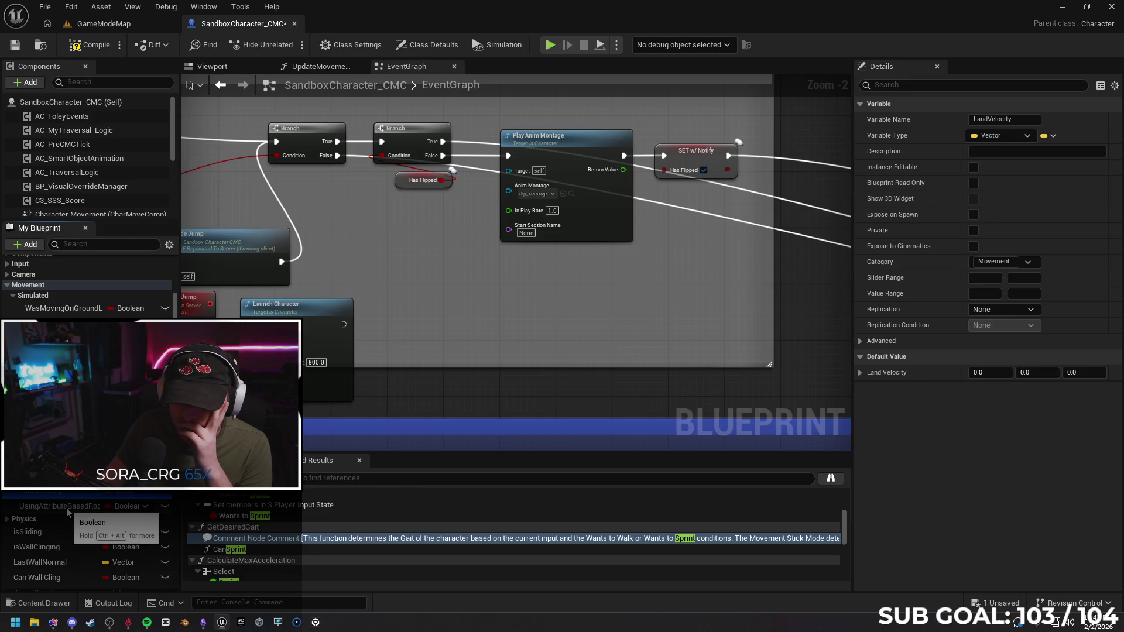
click(65, 506)
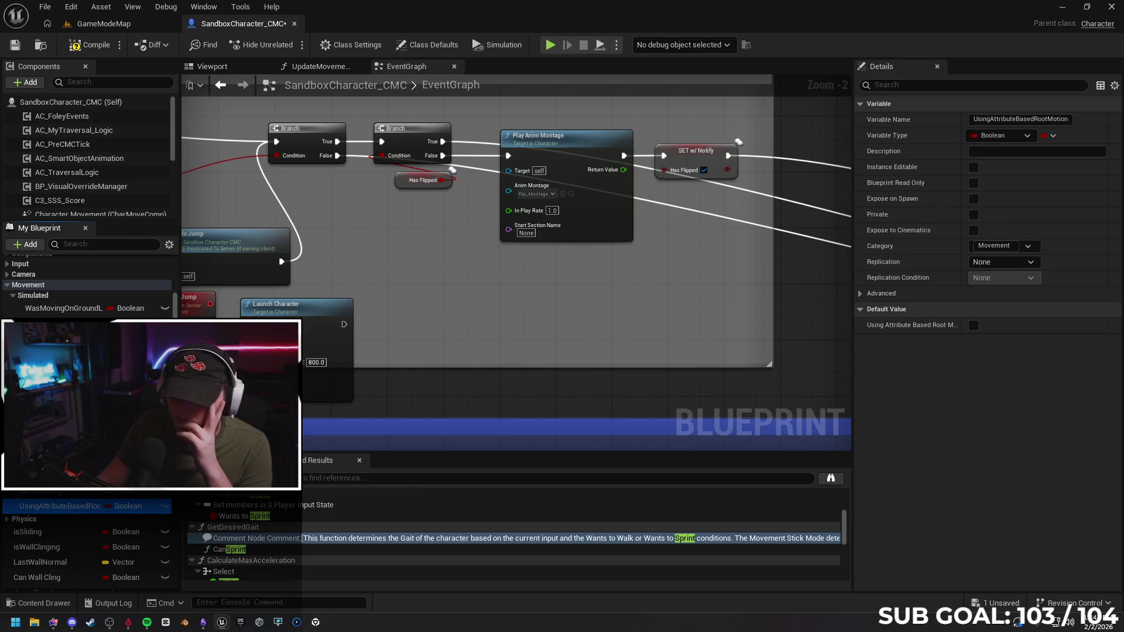
click(1003, 262)
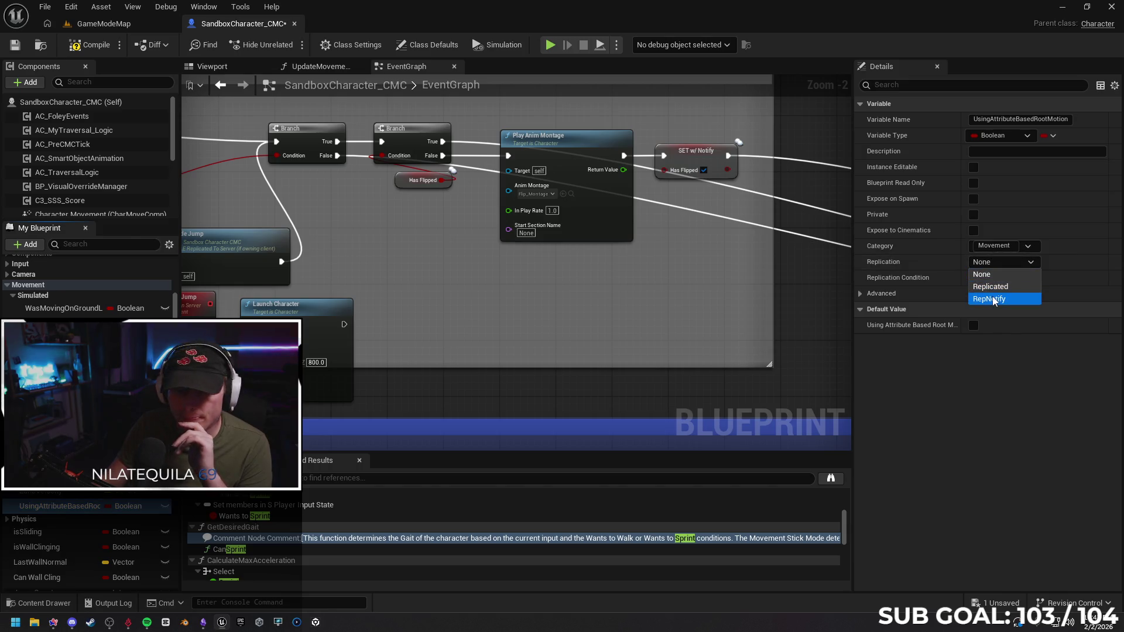
key(Escape)
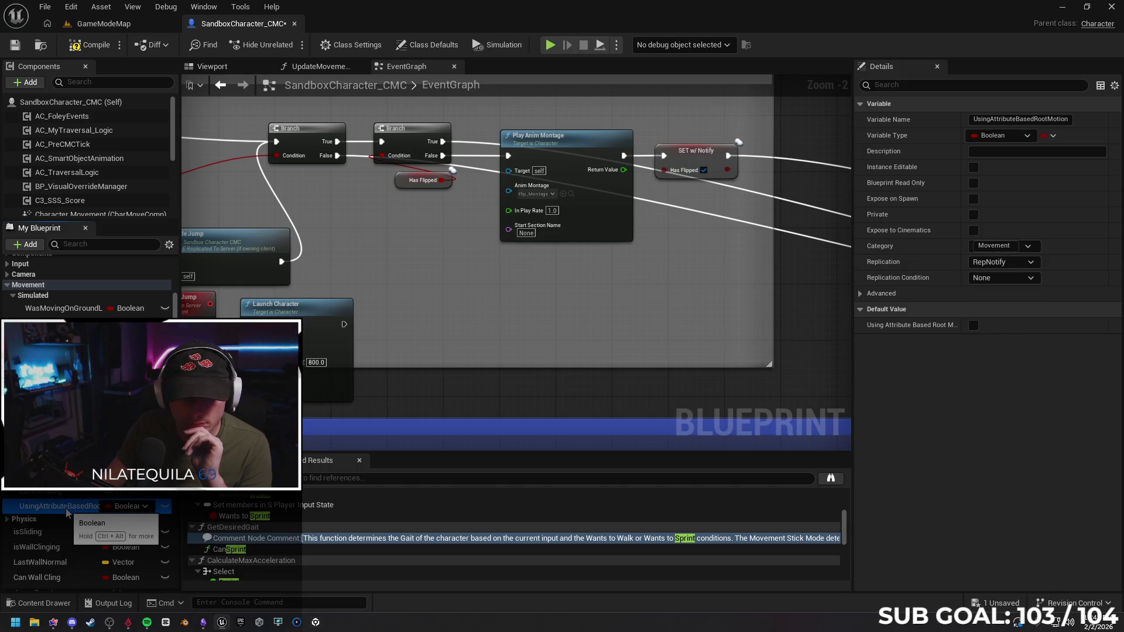
click(65, 492)
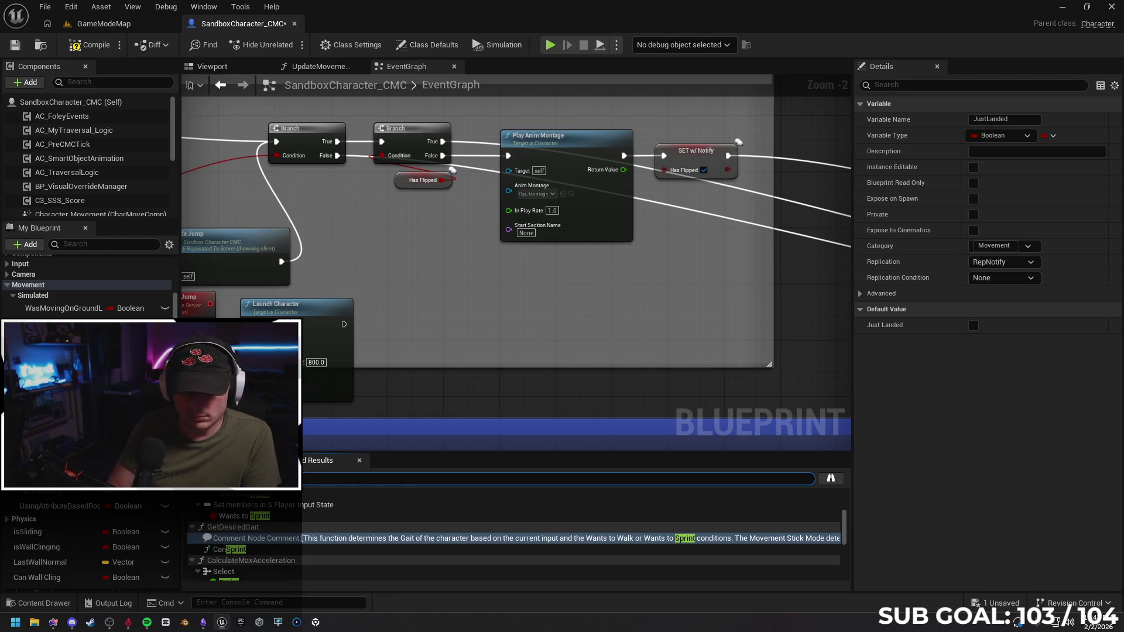
double_click(288, 502)
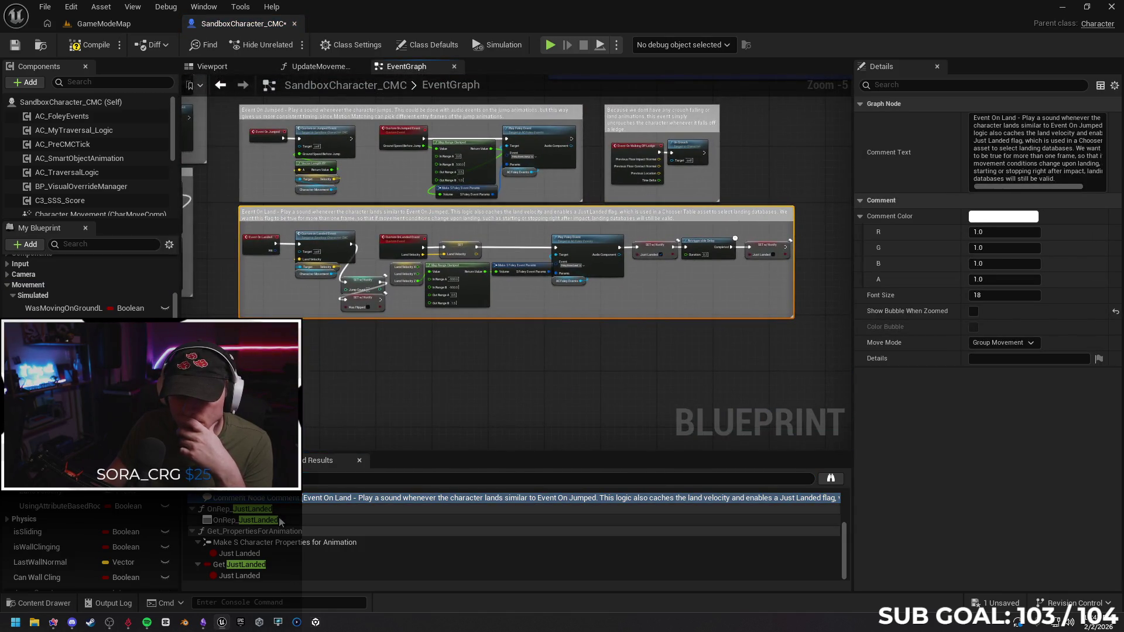
Review JustLanded's usages in OnRep_JustLanded and the animation-properties getter.
double_click(279, 520)
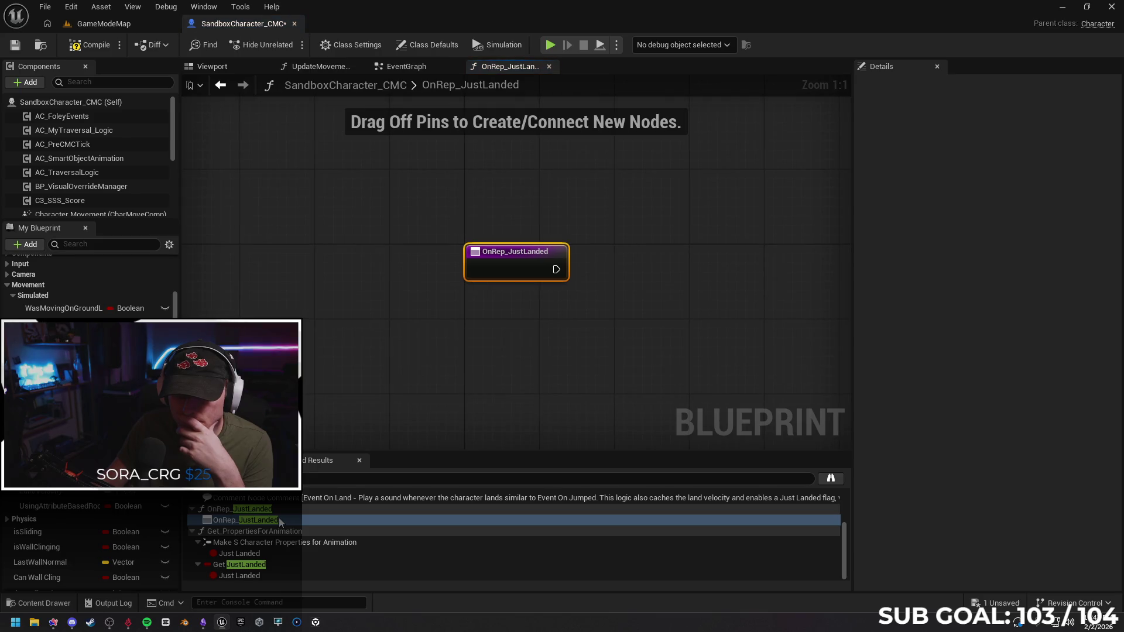
click(550, 66)
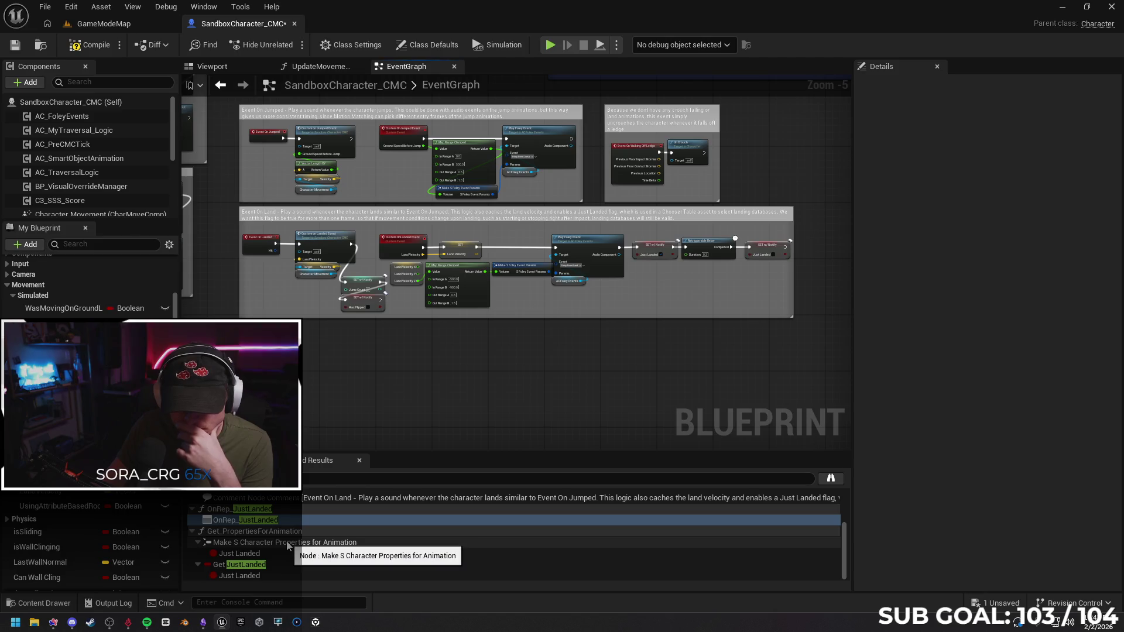
double_click(285, 551)
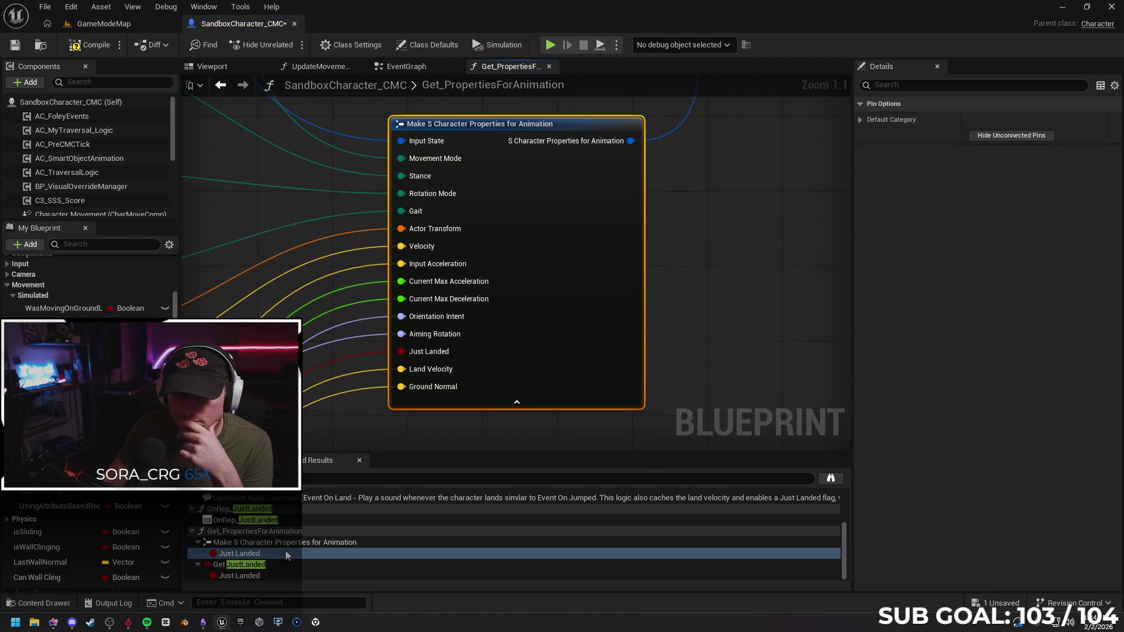
click(282, 564)
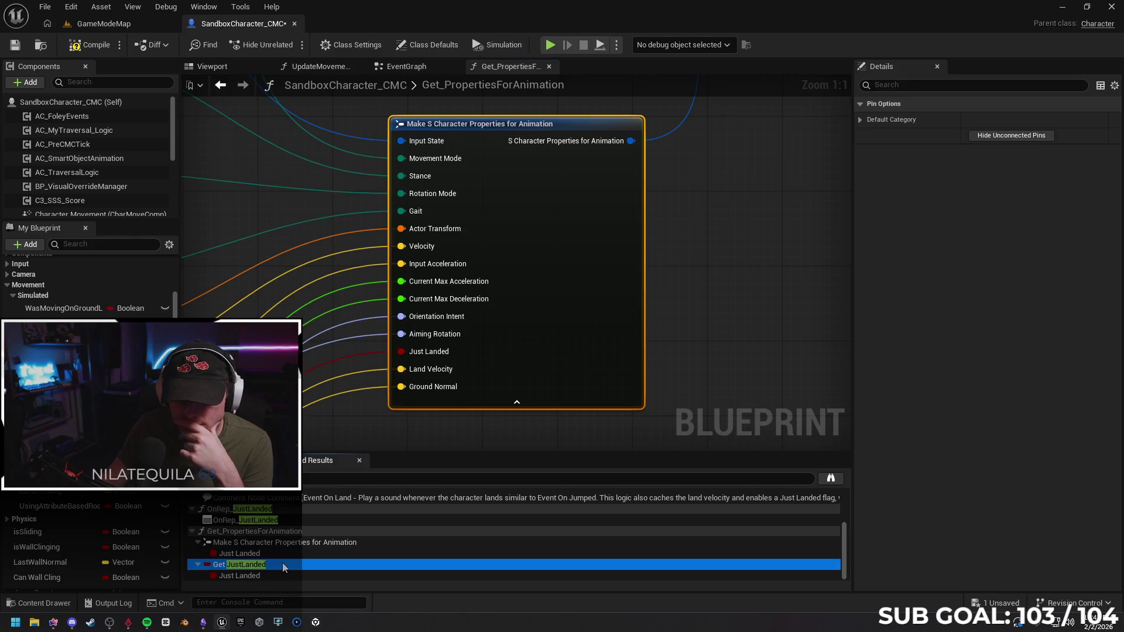
double_click(282, 565)
click(279, 575)
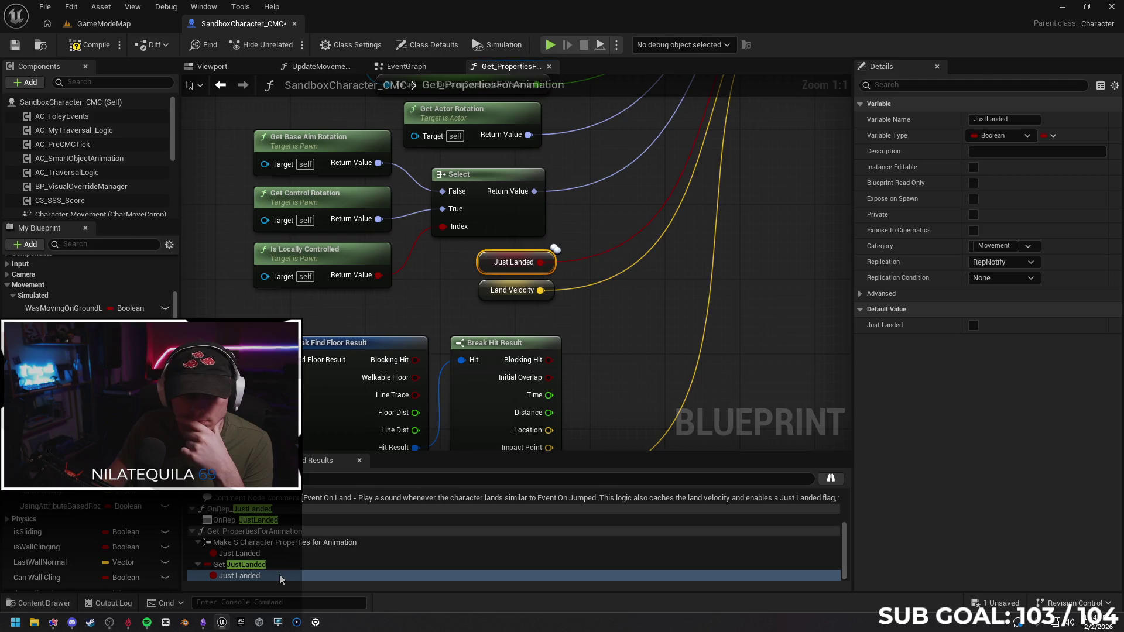
Set LandVelocity to replicate with RepNotify and close the Get_PropertiesForAnimation graph.
click(53, 495)
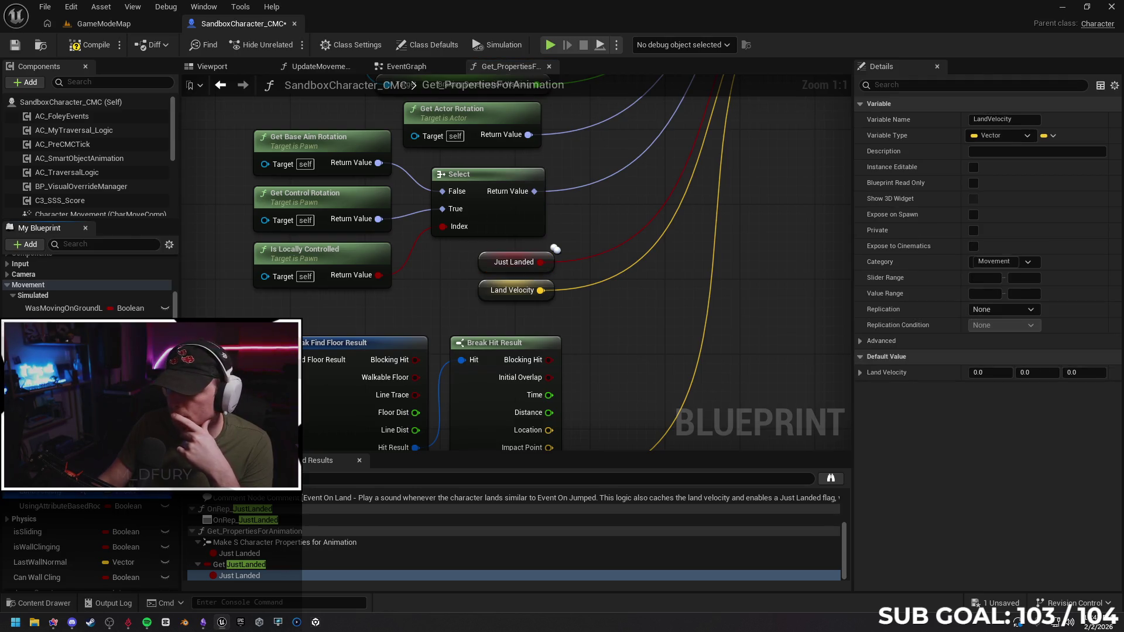
click(994, 309)
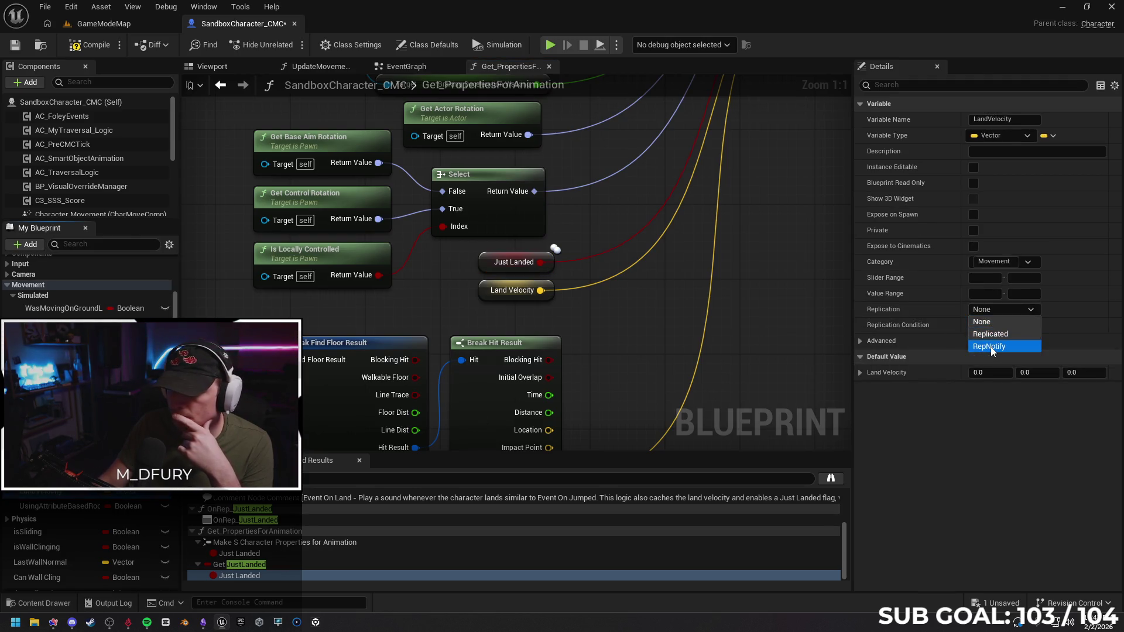
click(995, 350)
scroll(296, 549, up, 3)
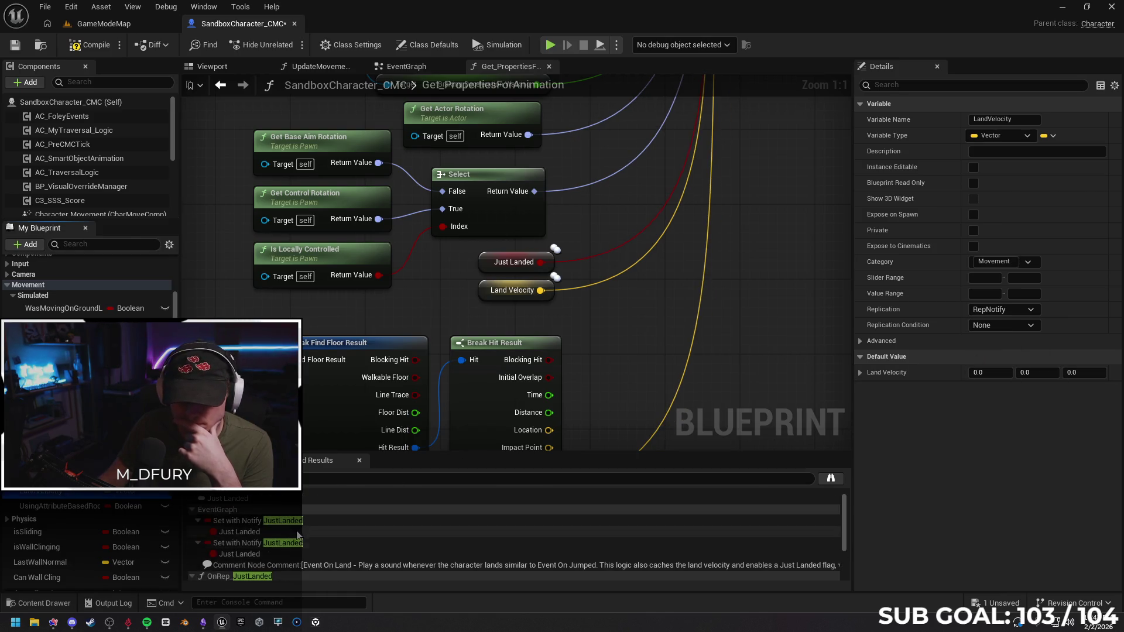
click(304, 498)
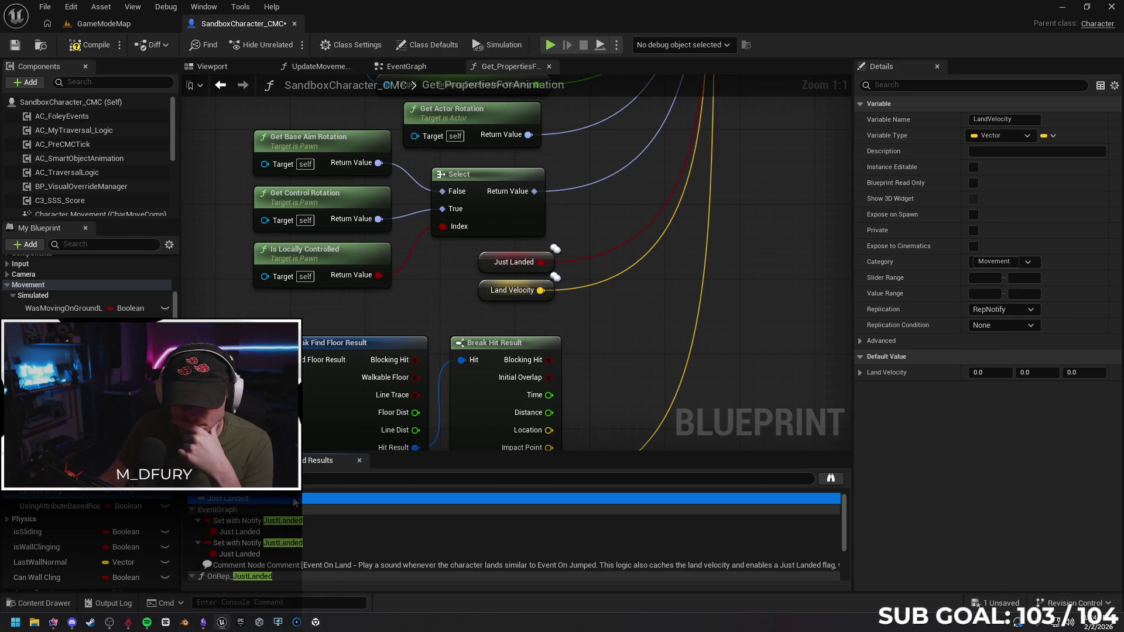
click(549, 66)
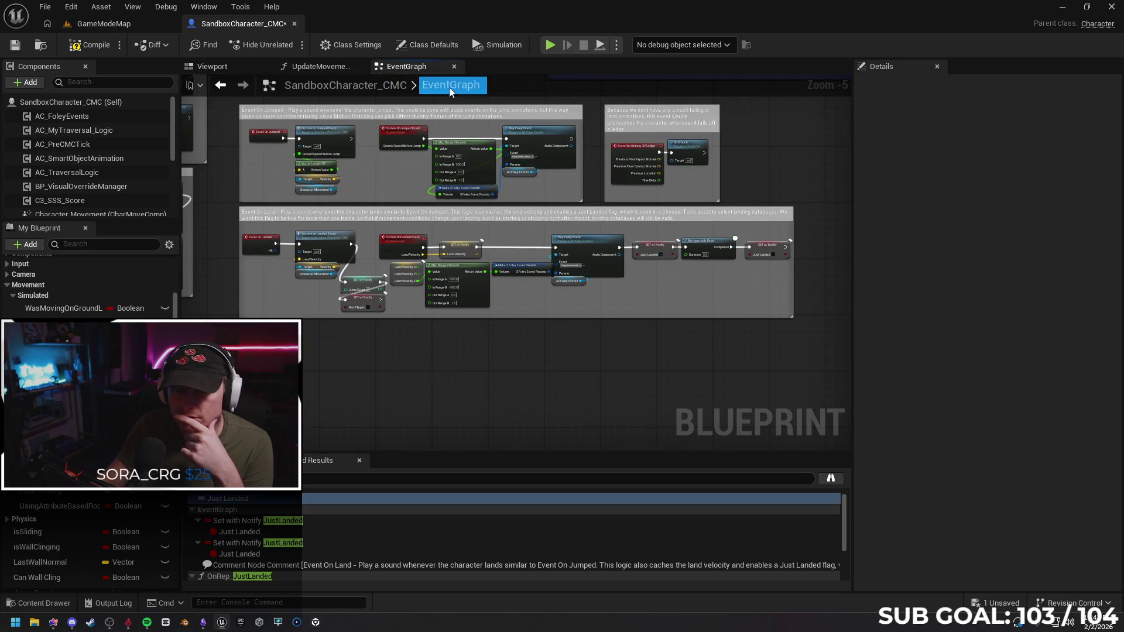
drag(342, 360, 475, 410)
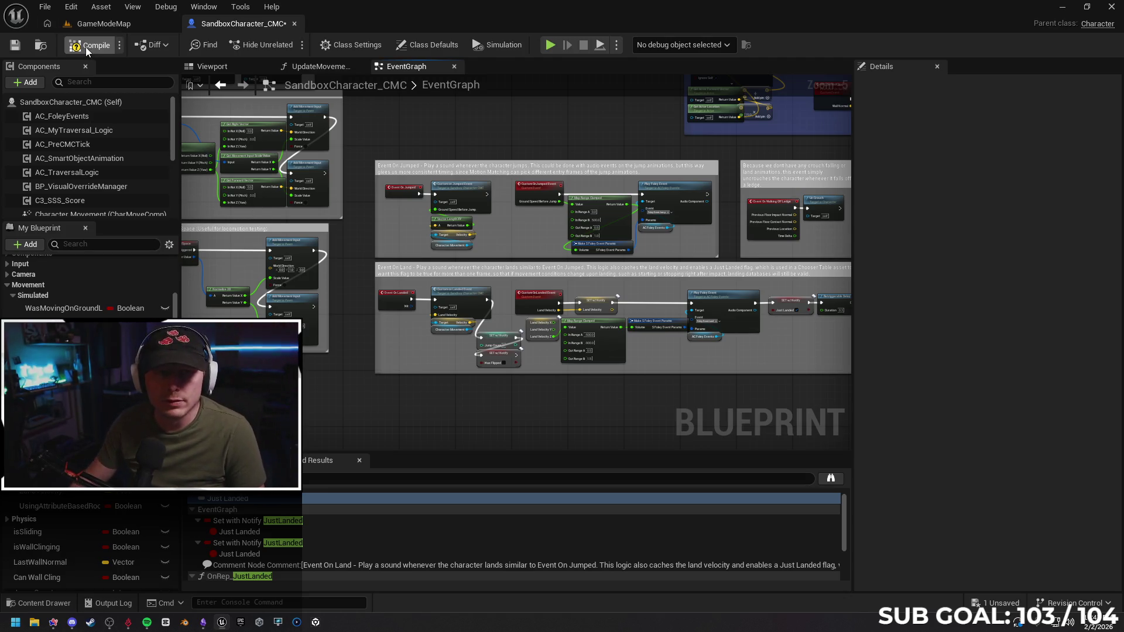
Play GameModeMap from a floor spot, sprinting and jumping the character repeatedly.
click(108, 26)
right_click(404, 465)
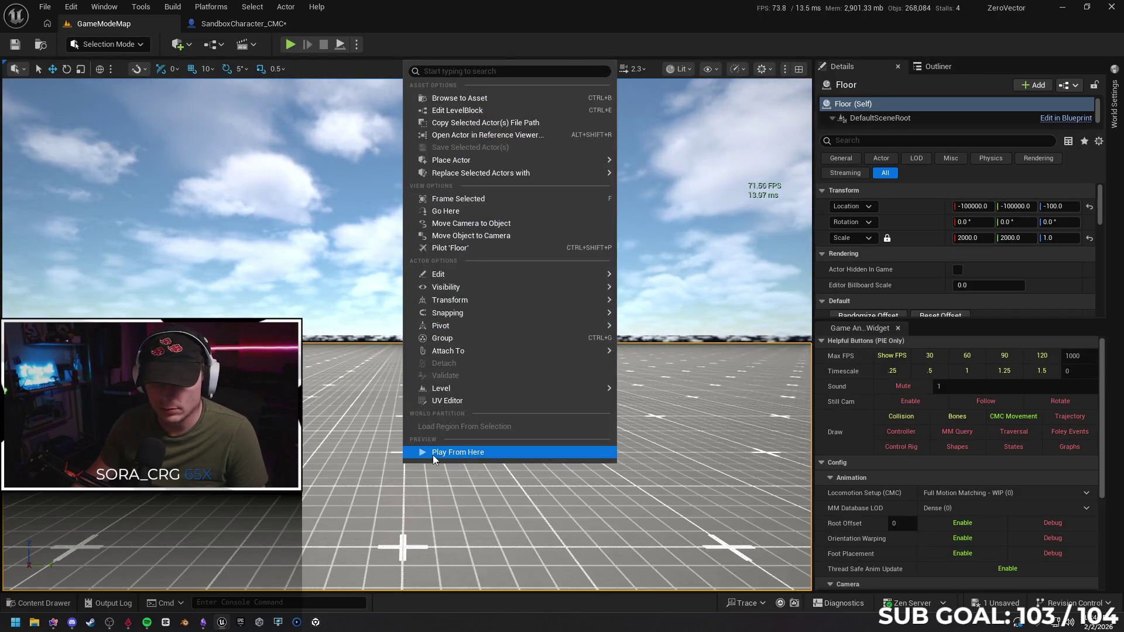
click(433, 455)
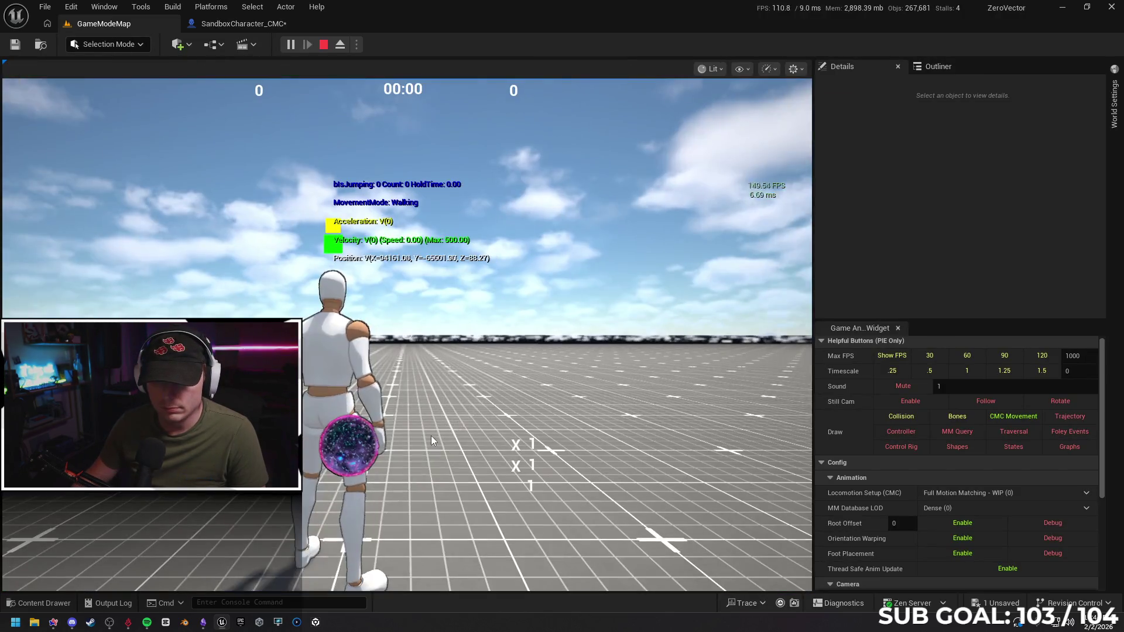
key(shift)
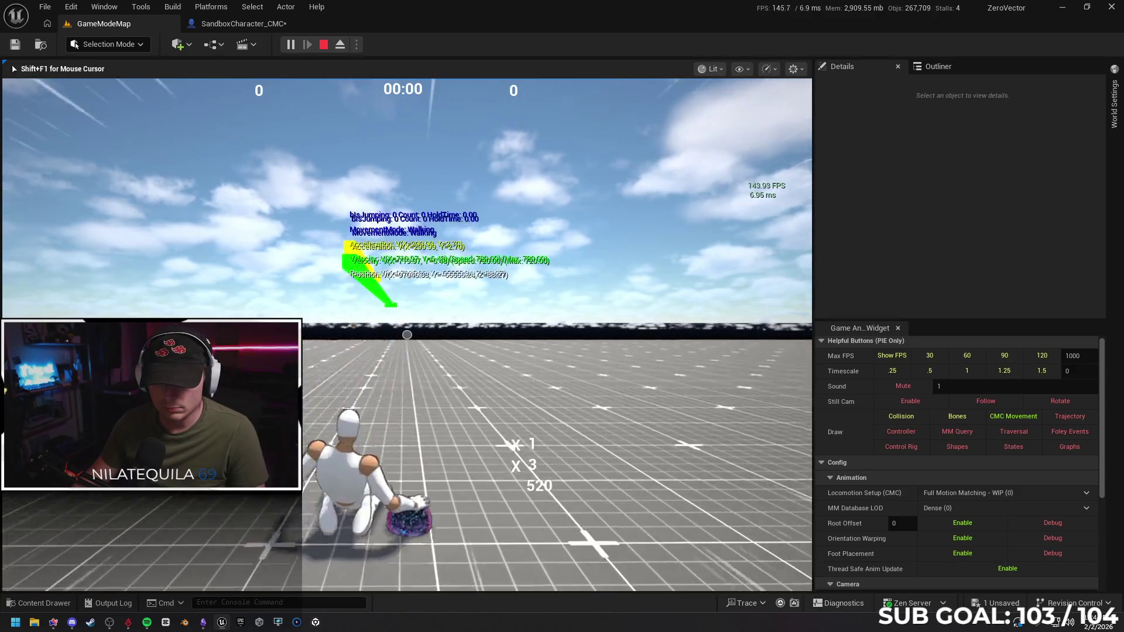
key(space)
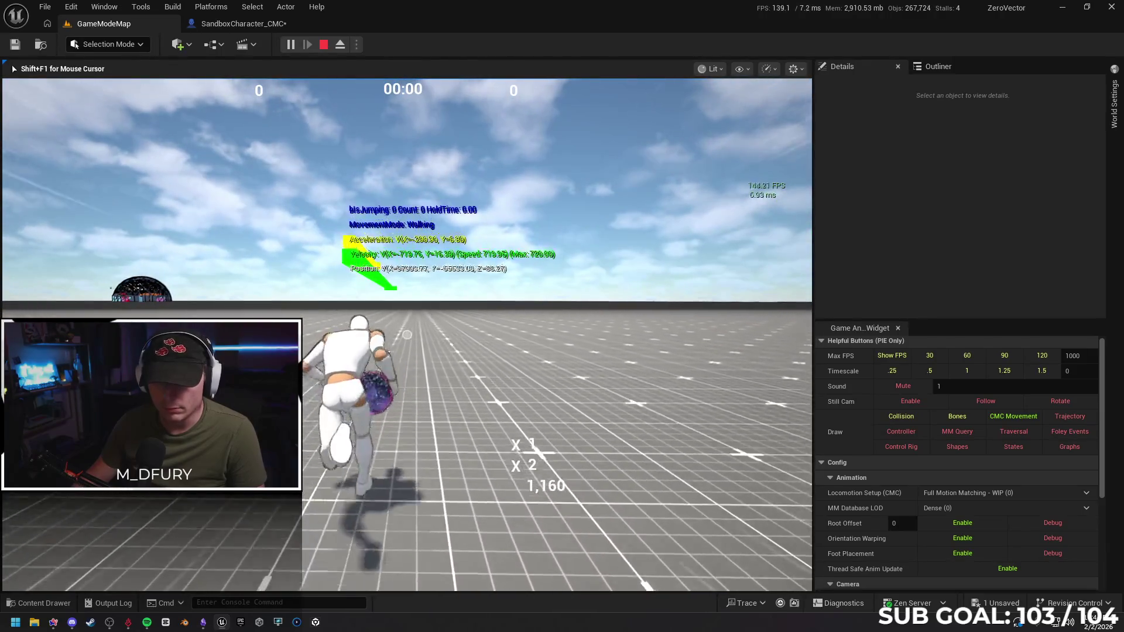
key(space)
key(space)
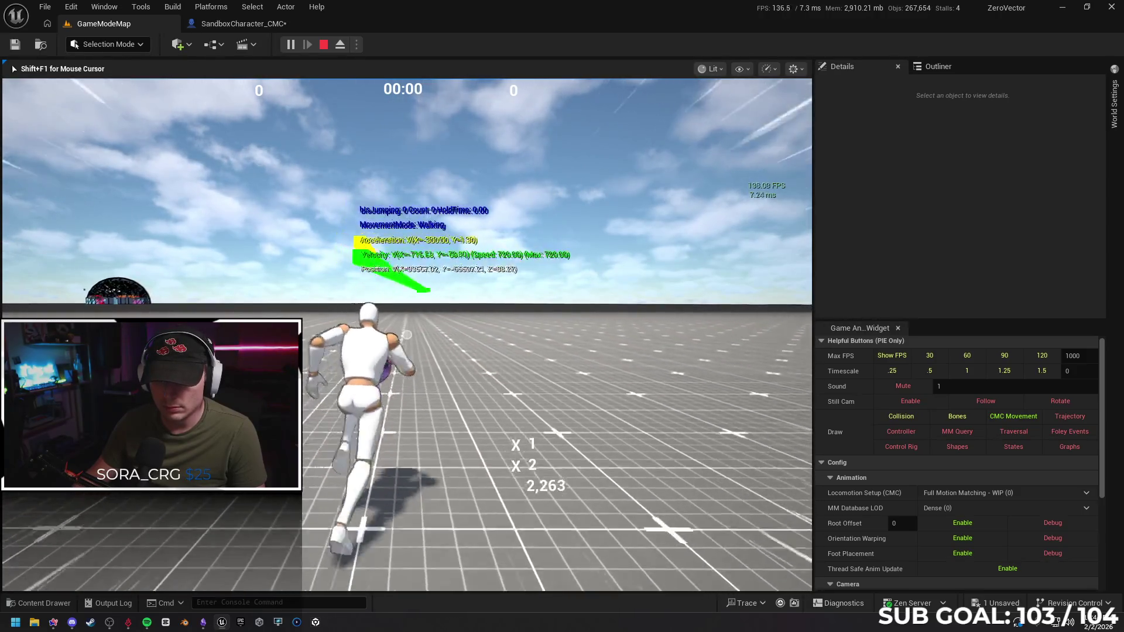
key(space)
key(space)
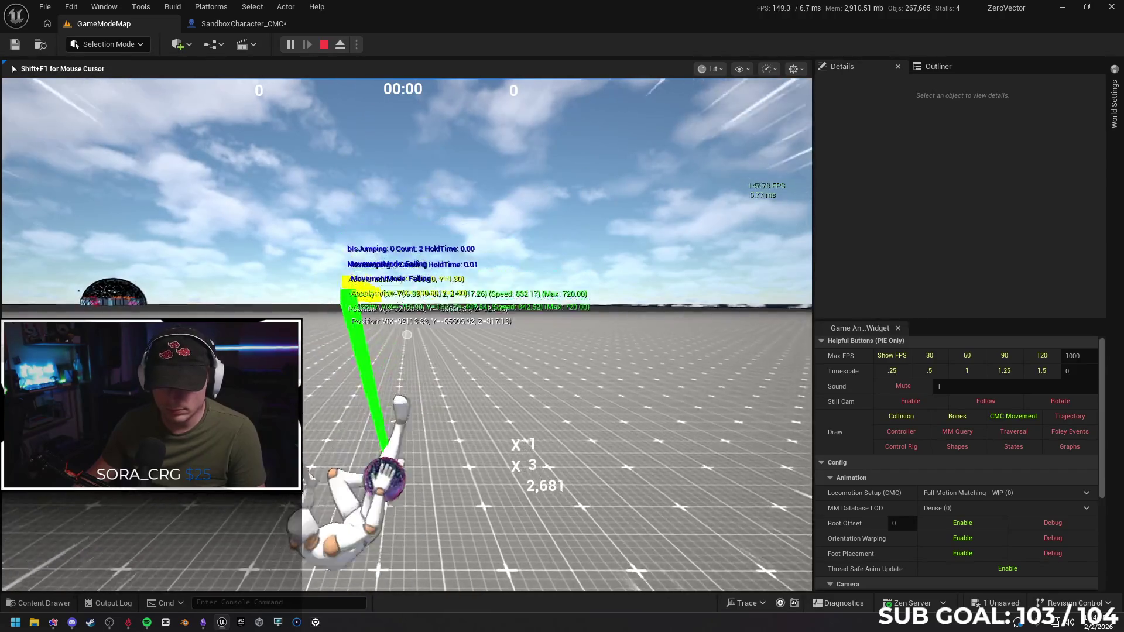
key(space)
key(space)
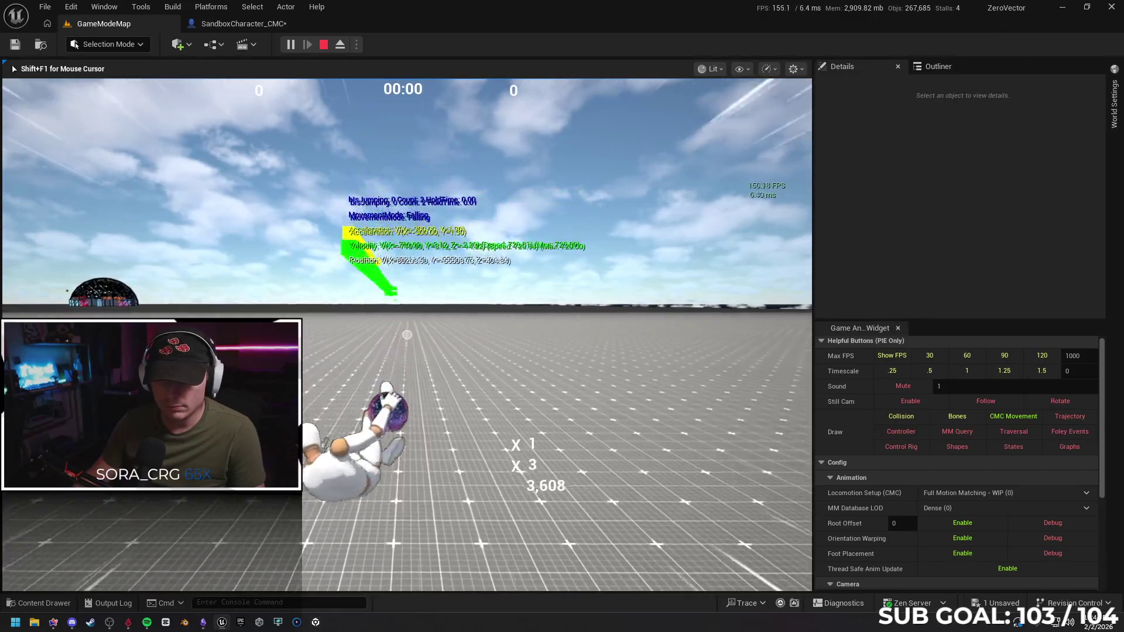
key(space)
key(space)
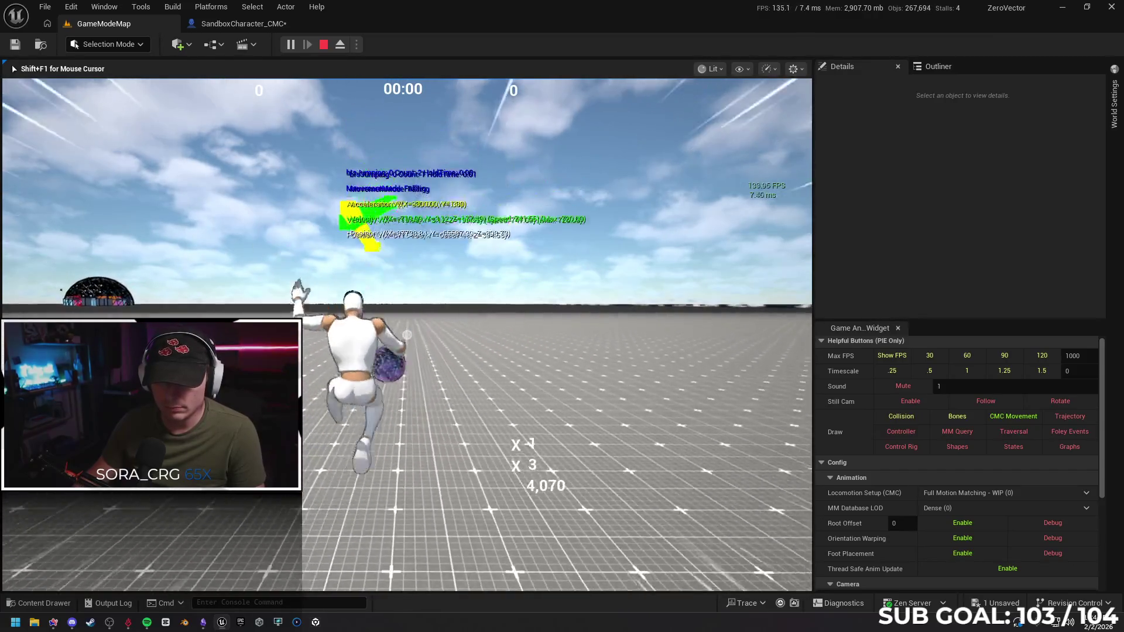
key(space)
key(space)
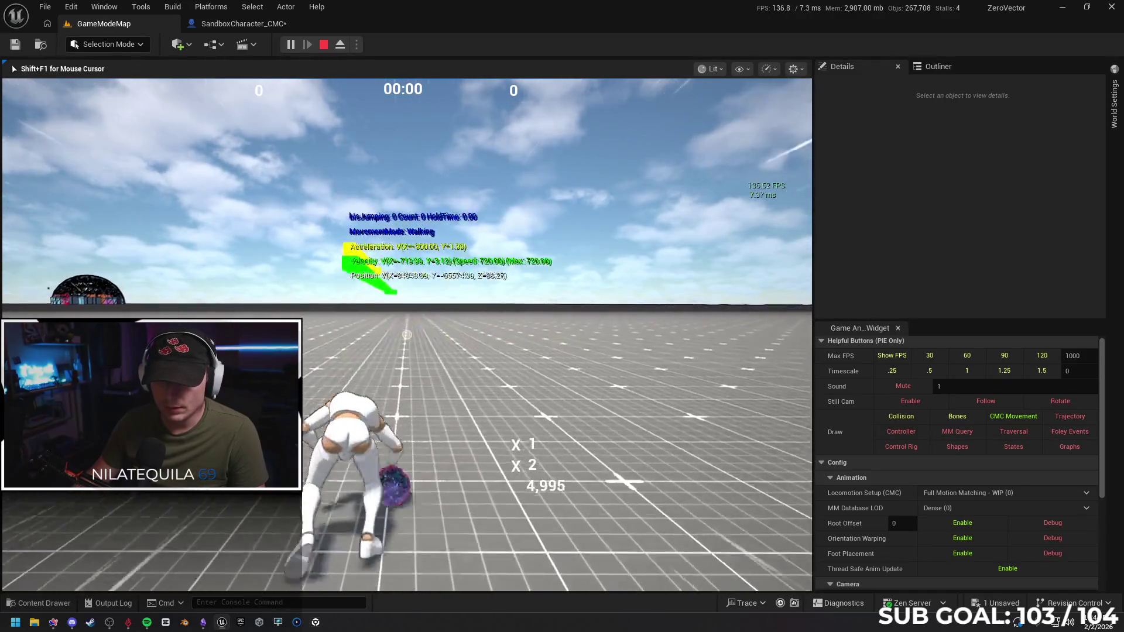
key(space)
key(space)
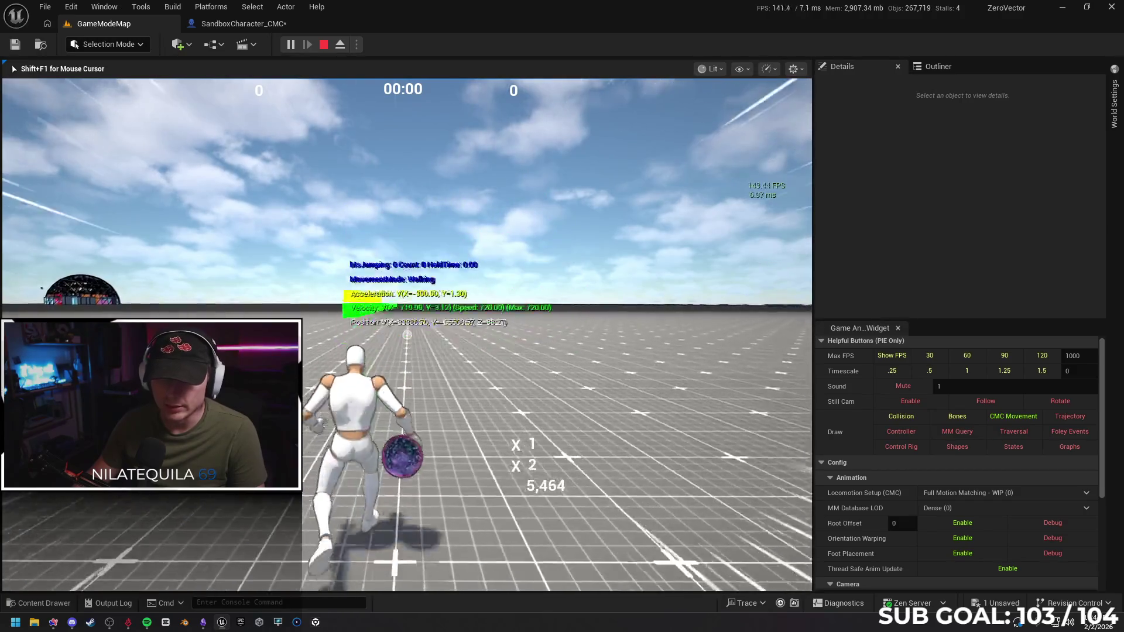
key(space)
key(space)
key(space)
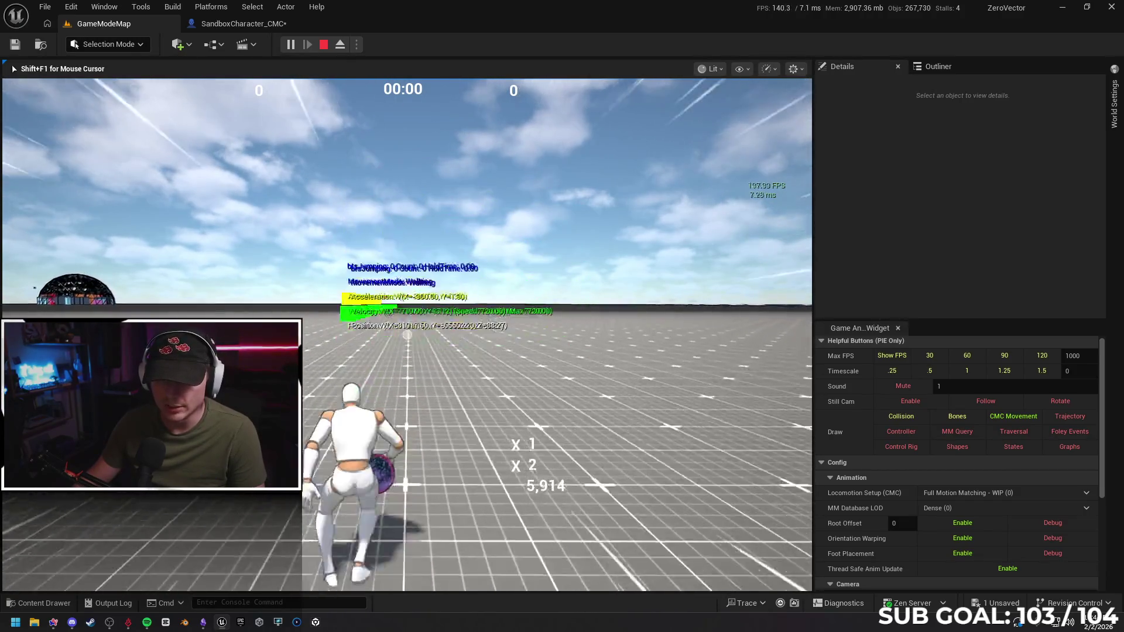
key(space)
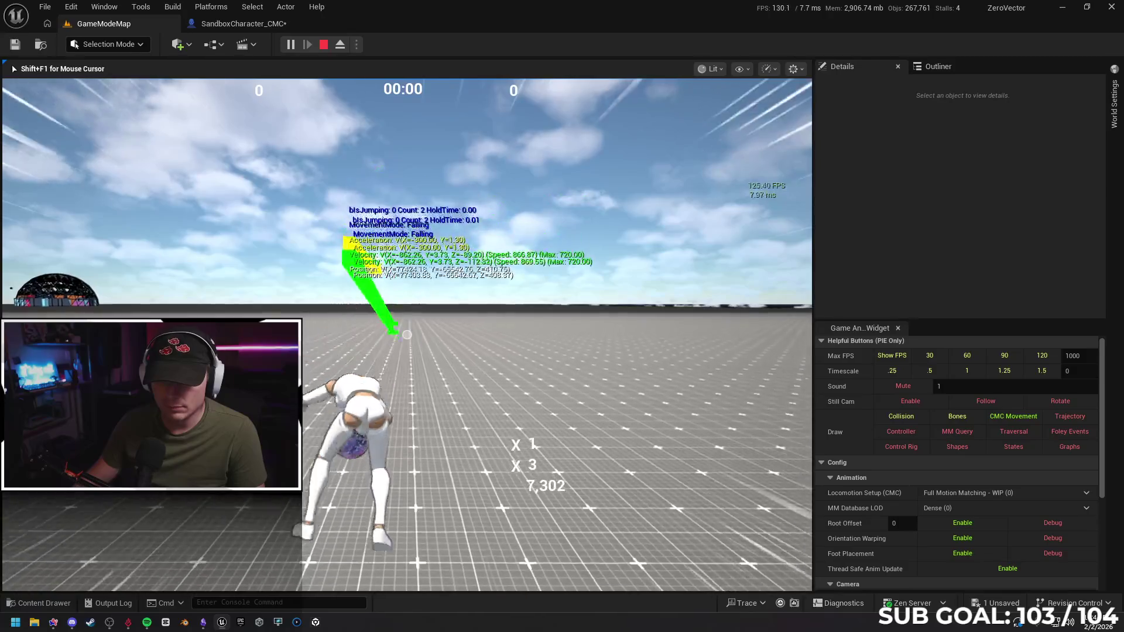
key(space)
key(space)
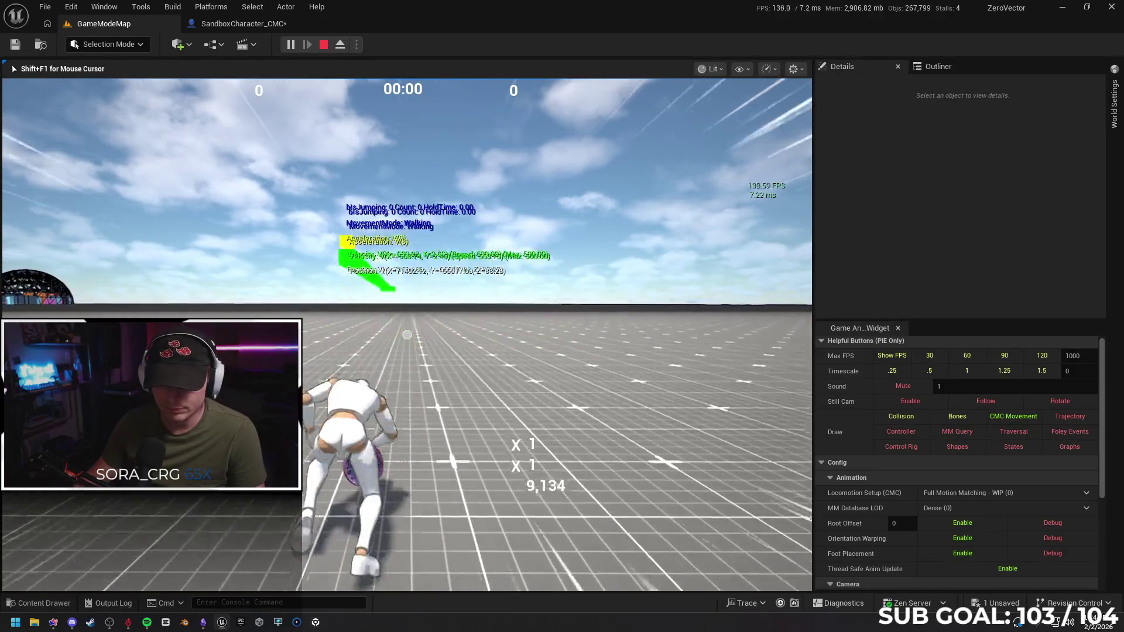
Stop play, check the play mode and network options, then play from the floor again.
key(Escape)
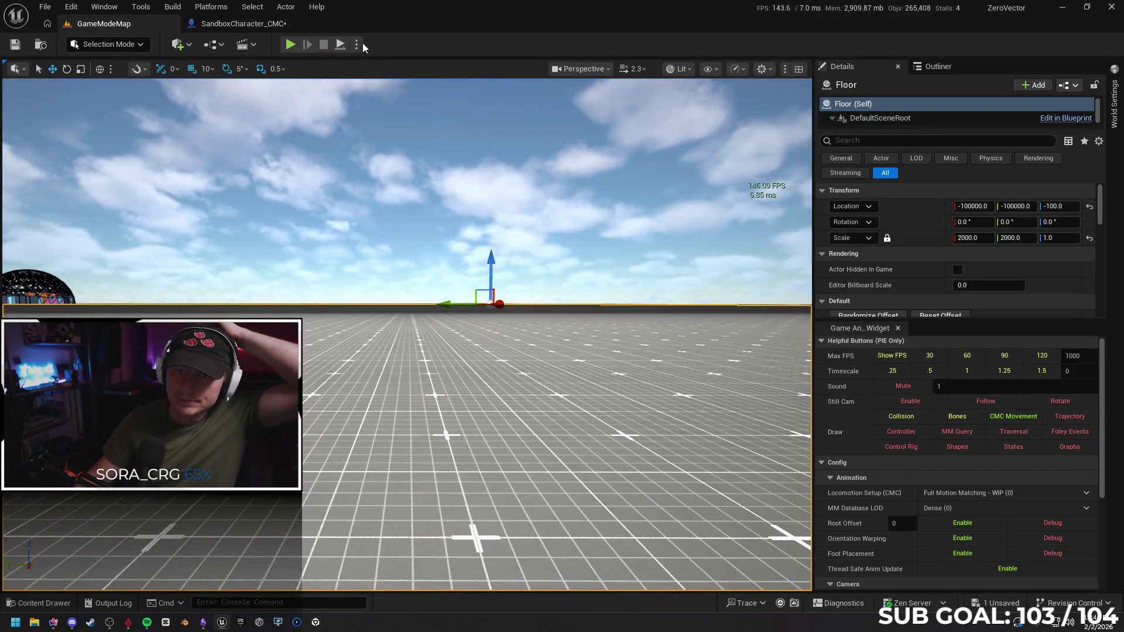
click(357, 45)
mouse_move(462, 283)
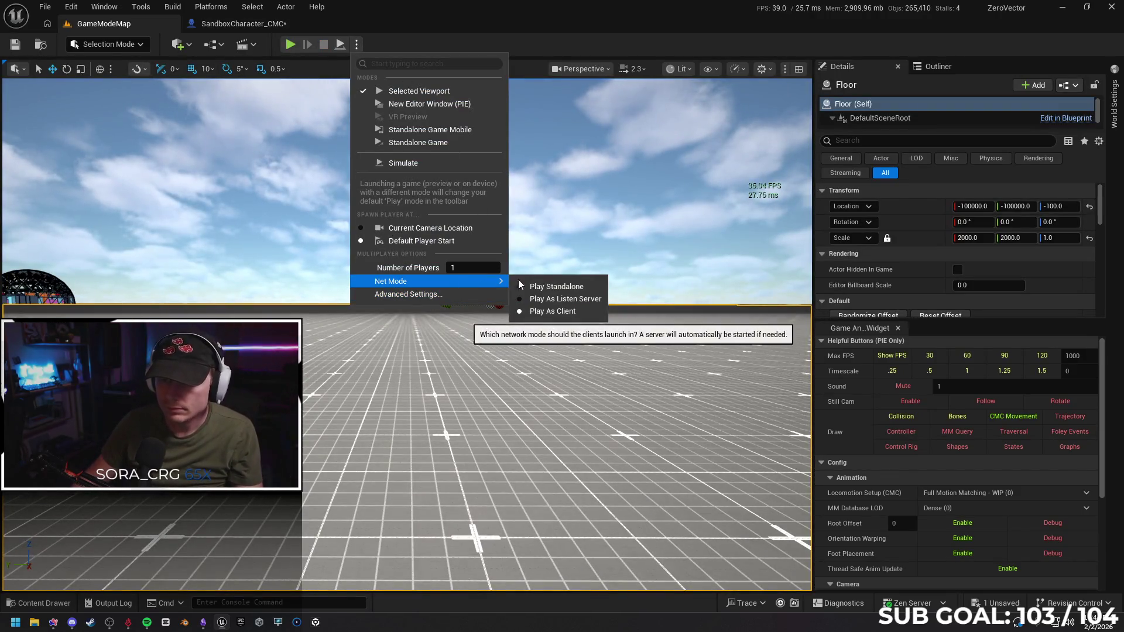
click(567, 291)
right_click(421, 469)
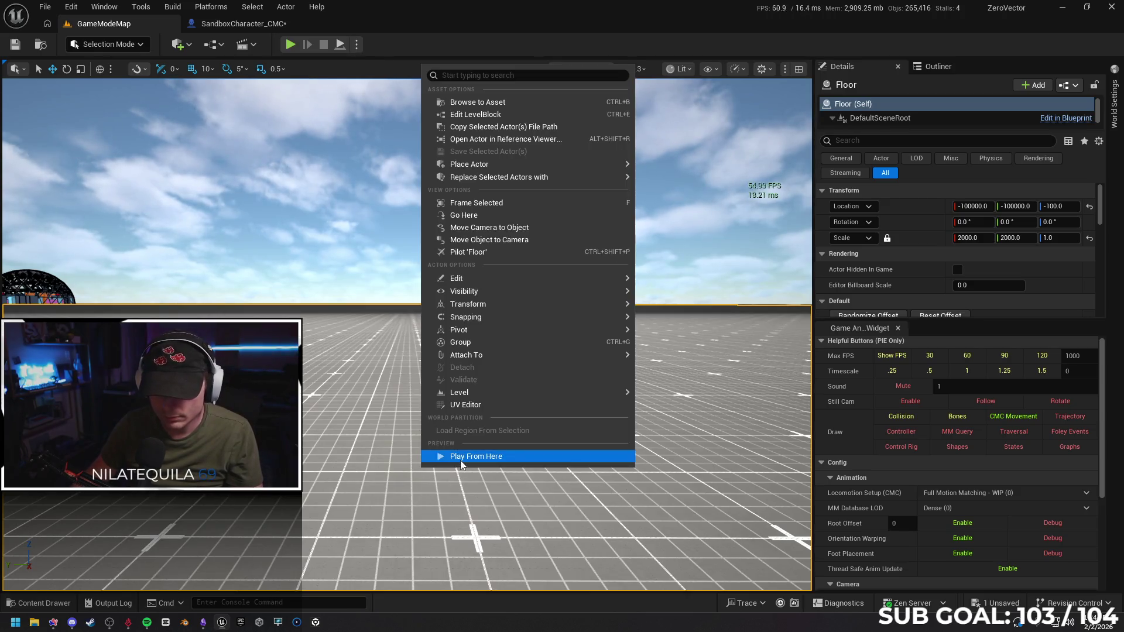
click(461, 460)
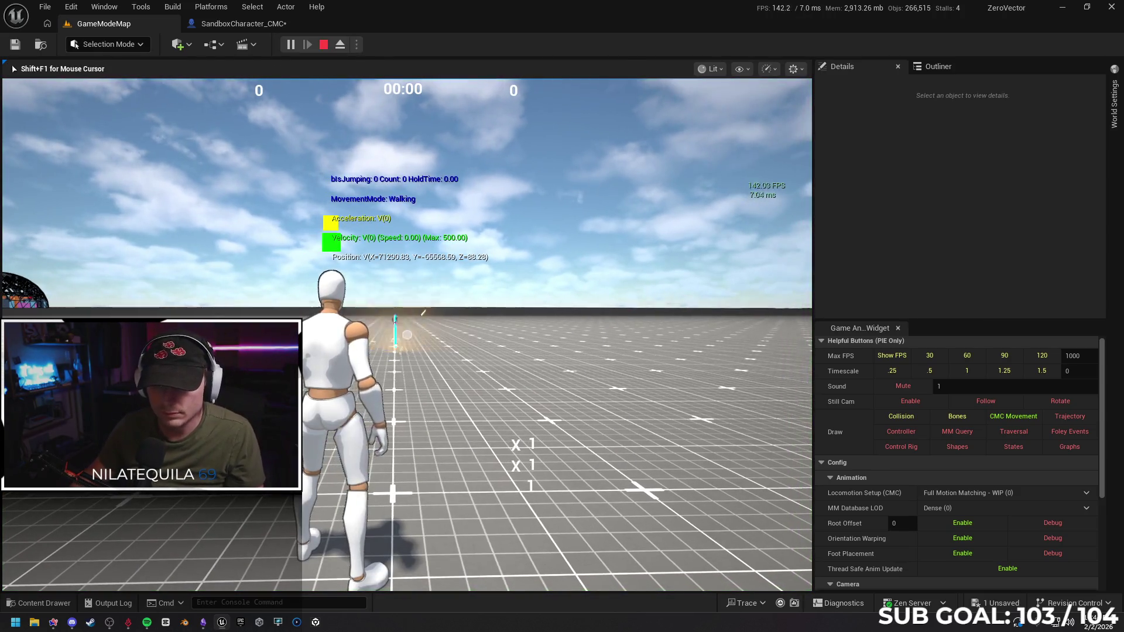
Run forward and jump repeatedly, testing the jump count with a mid-air second jump.
key(w)
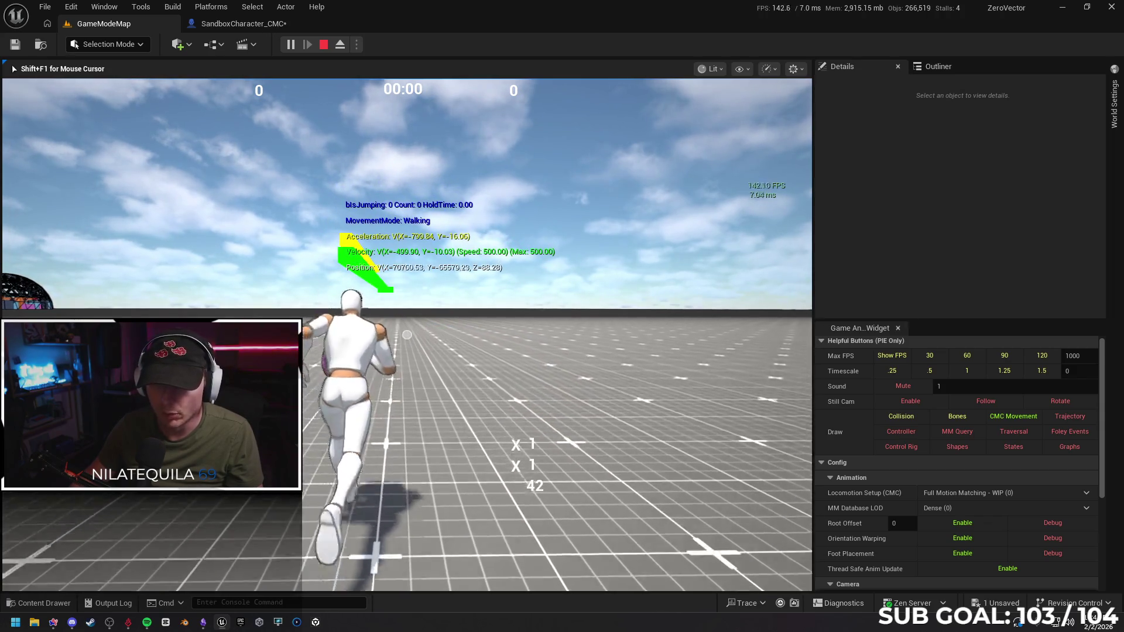
key(space)
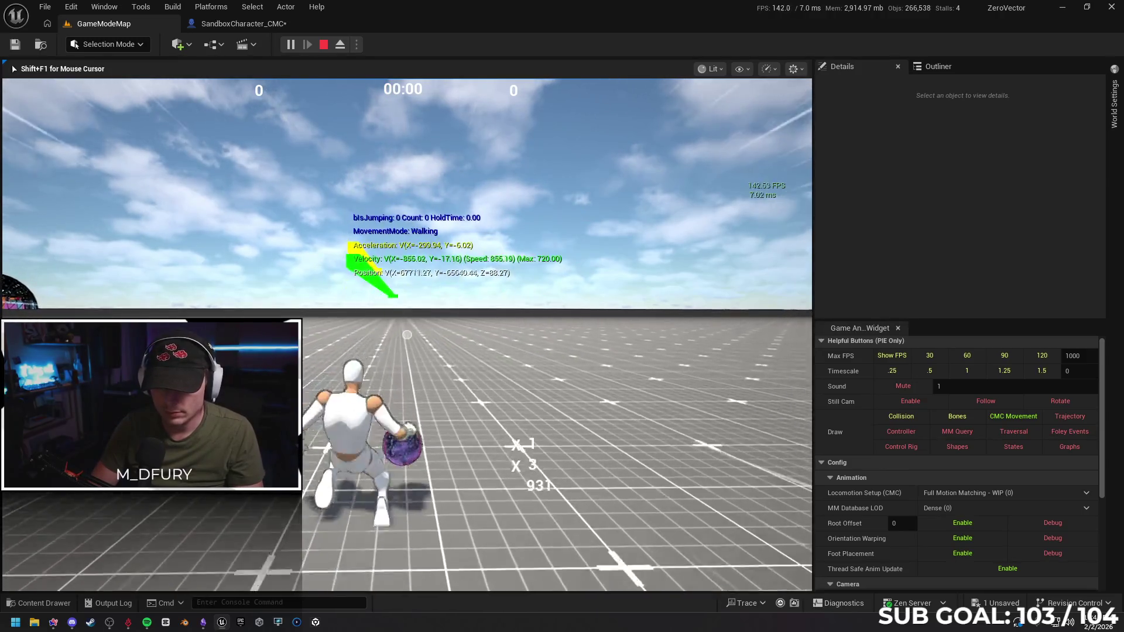
key(space)
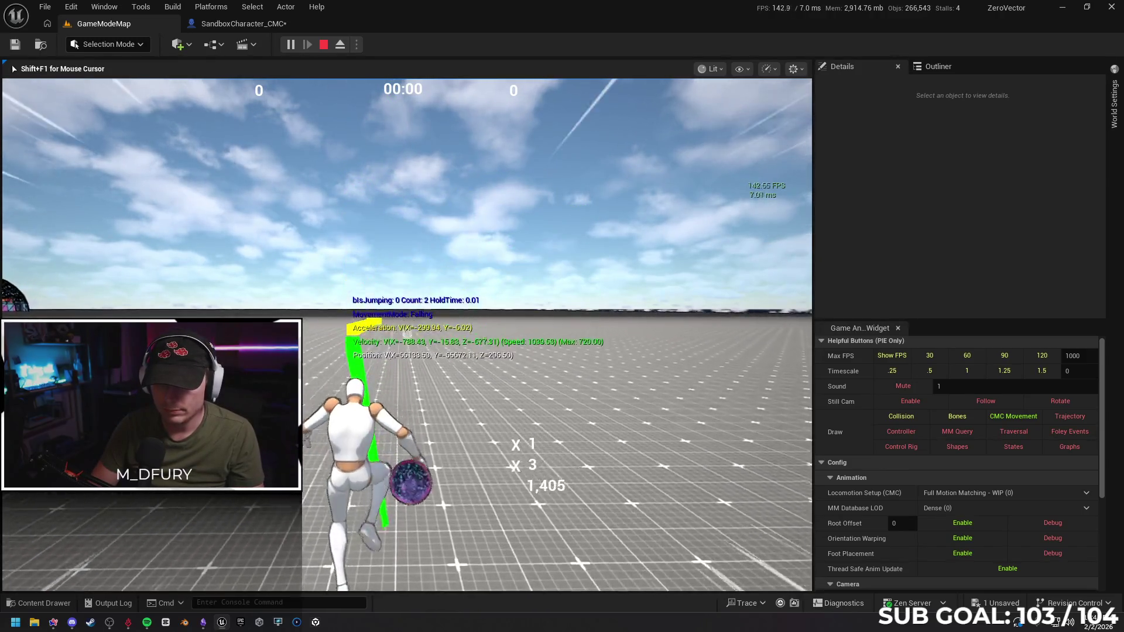
key(space)
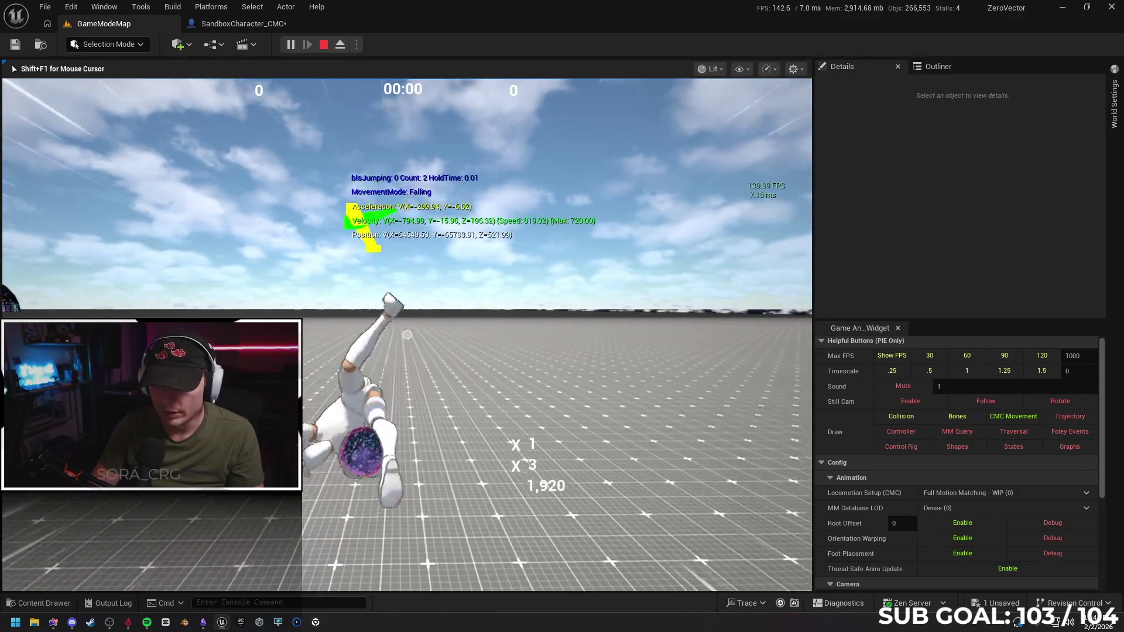
key(space)
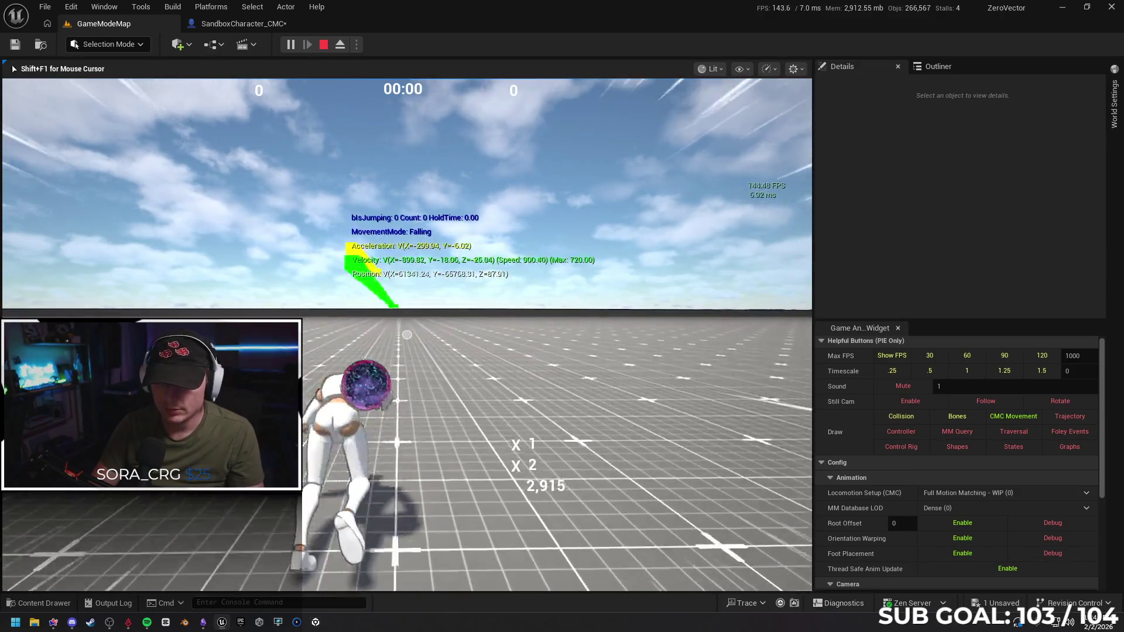
key(space)
key(space)
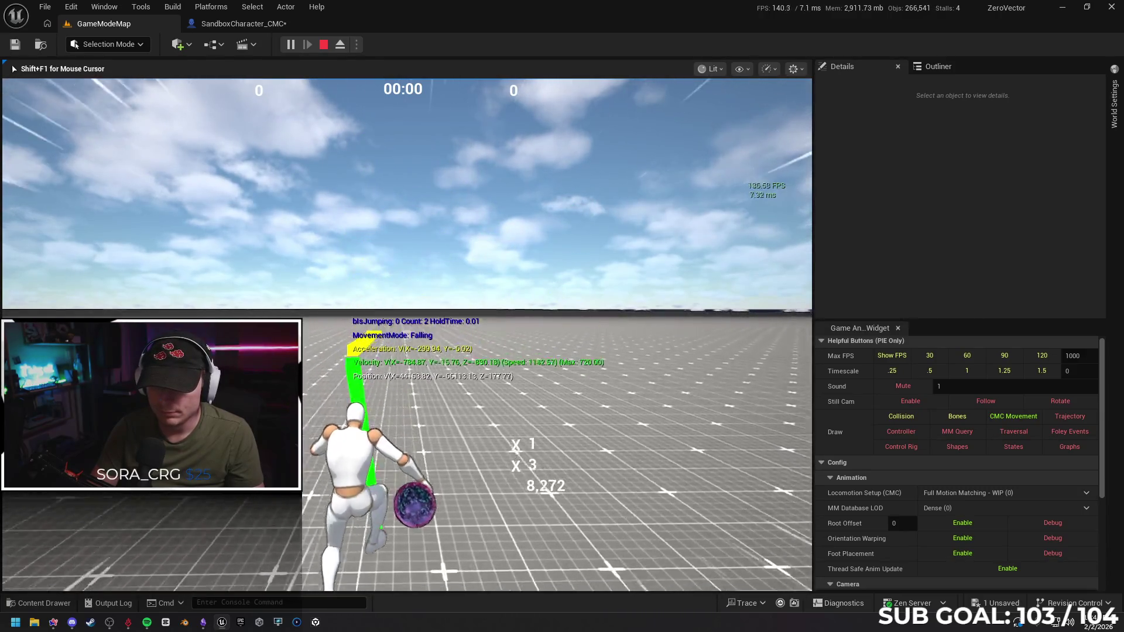
Chain double jumps into mid-air flips until the combo reaches x4, then stop play.
key(space)
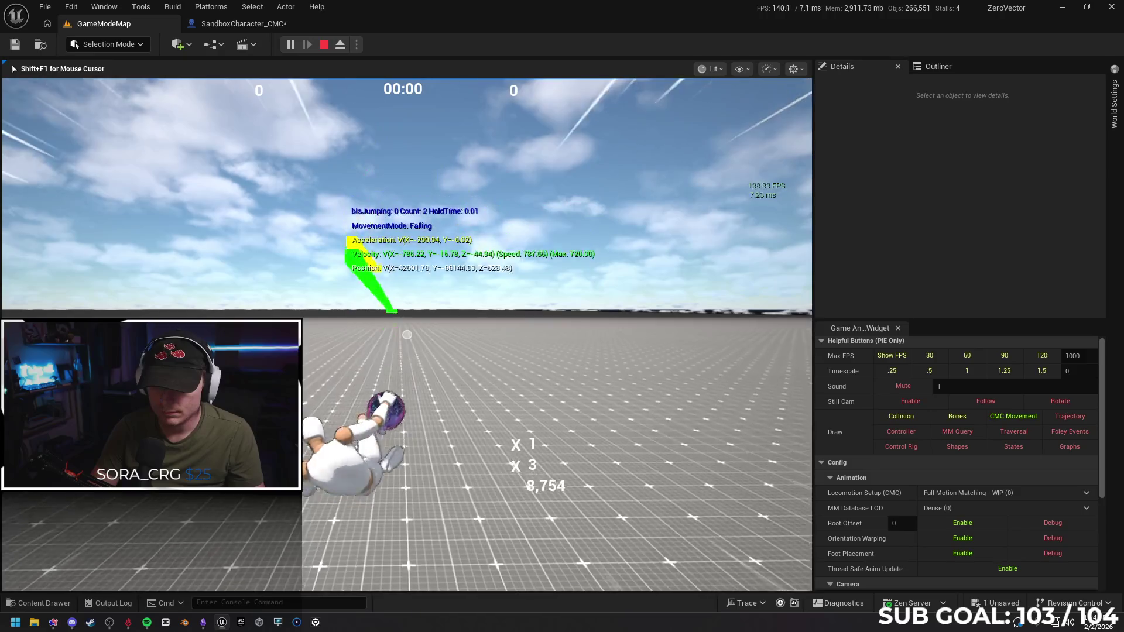
key(space)
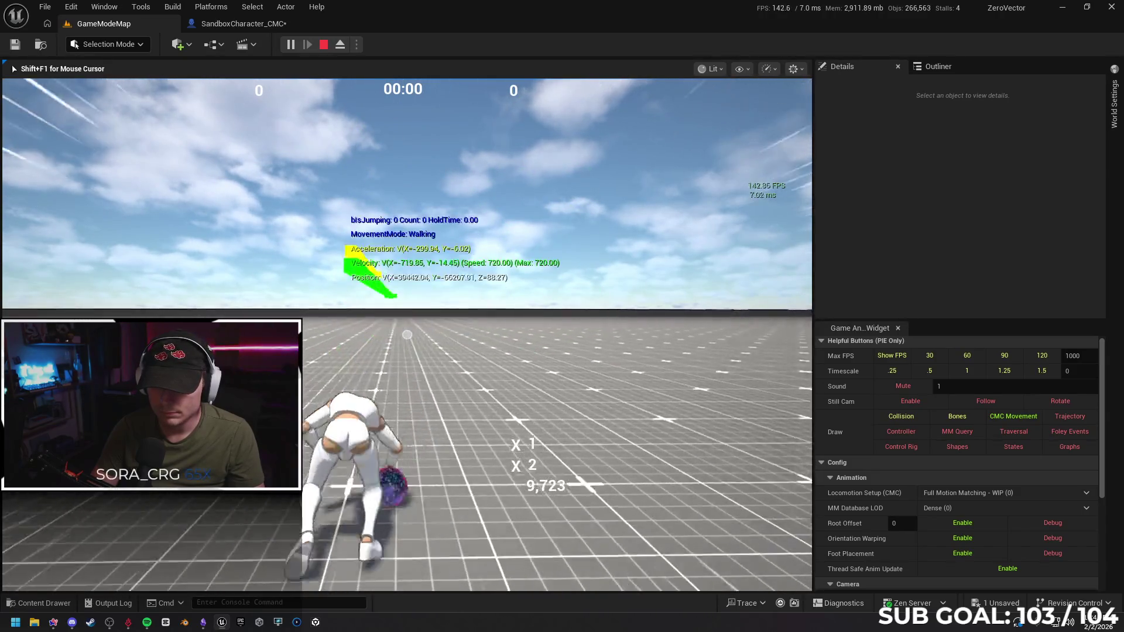
key(space)
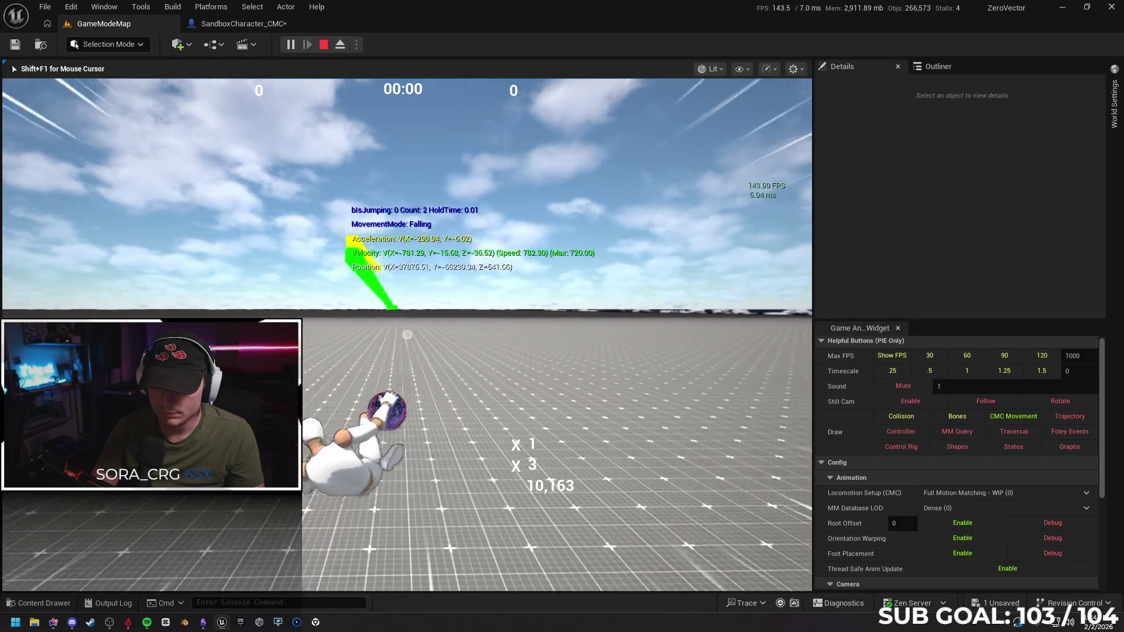
key(space)
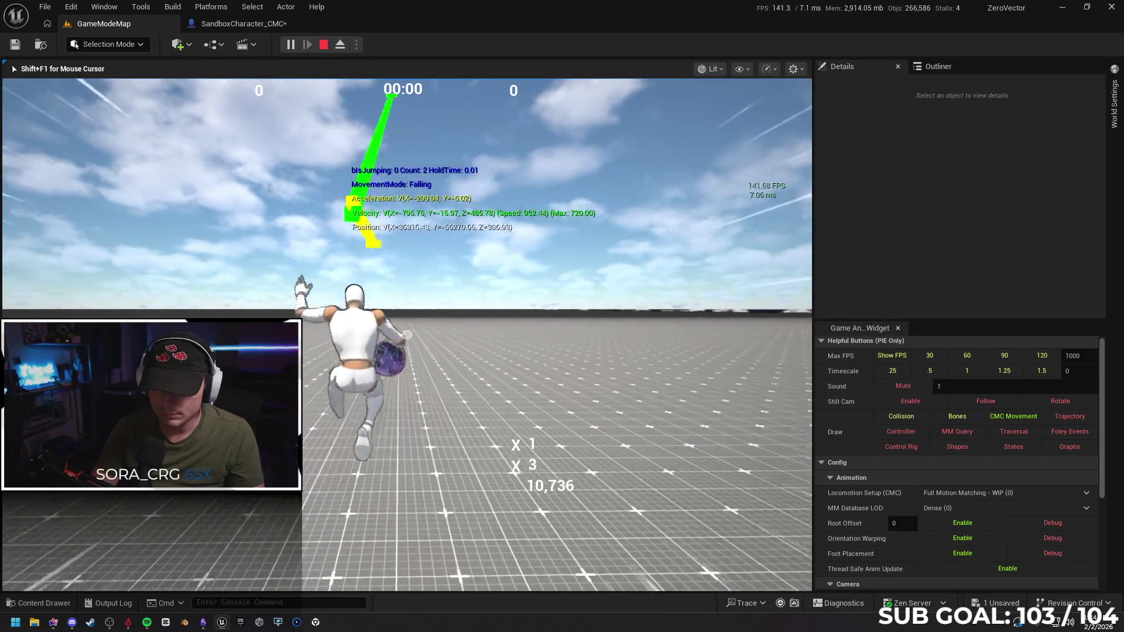
key(space)
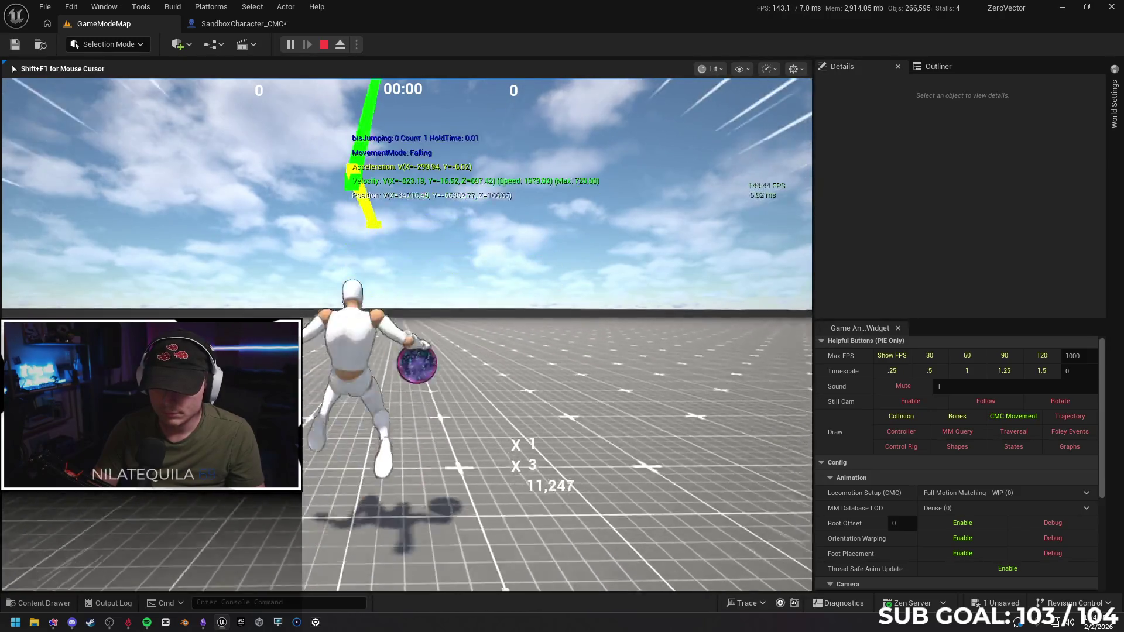
key(space)
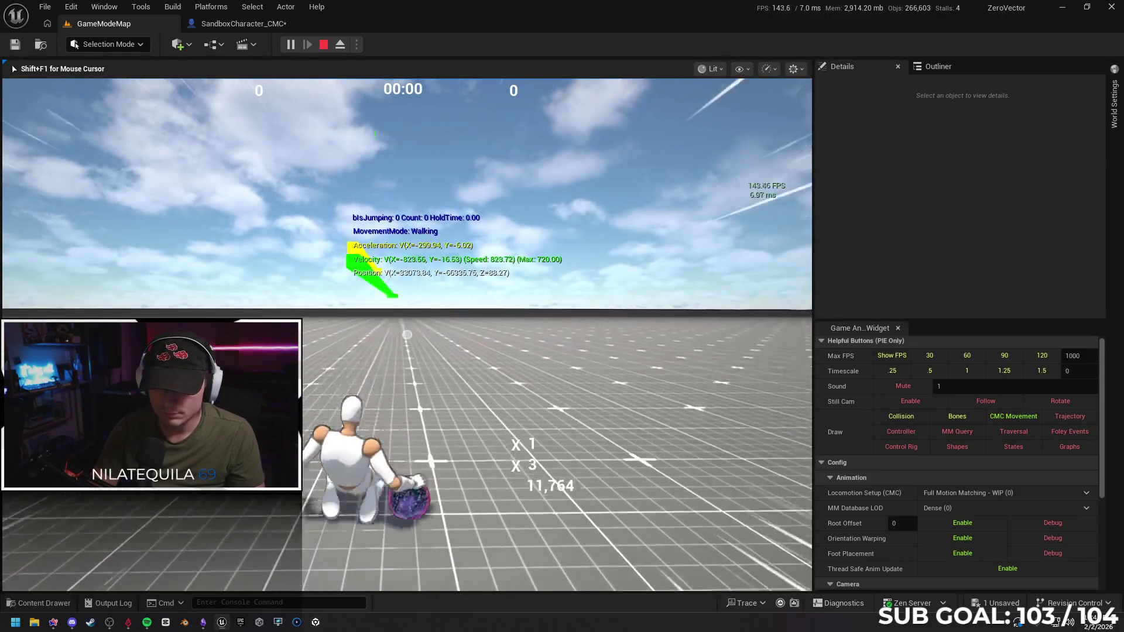
key(space)
key(space)
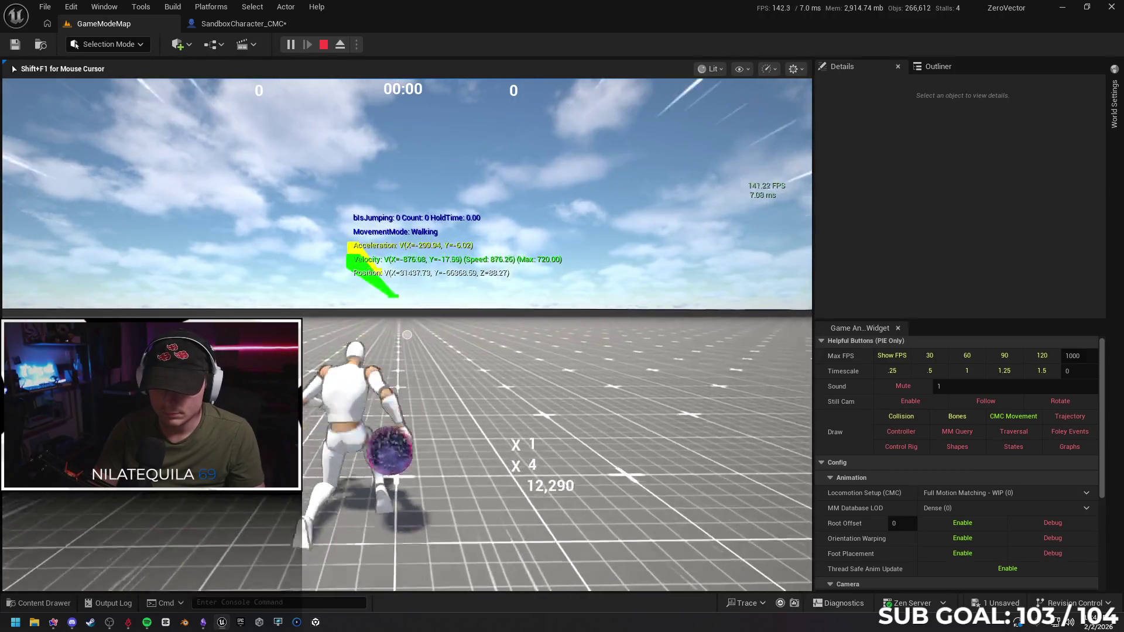
key(space)
key(space)
key(Escape)
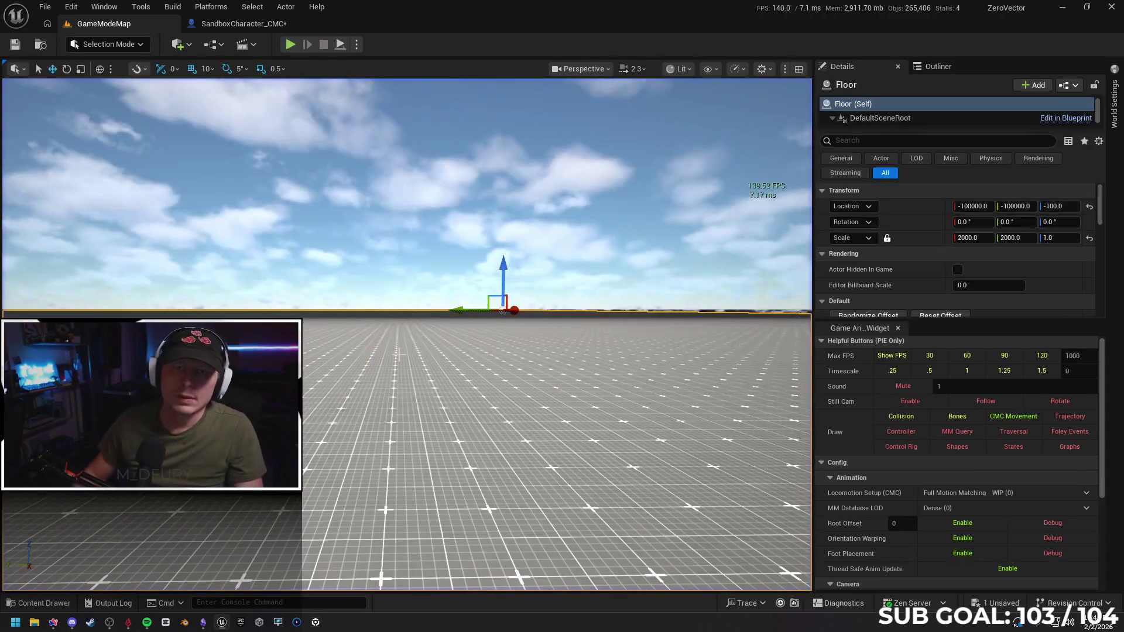
Return to the SandboxCharacter_CMC blueprint and adjust the EventGraph zoom.
click(243, 23)
scroll(363, 339, down, 3)
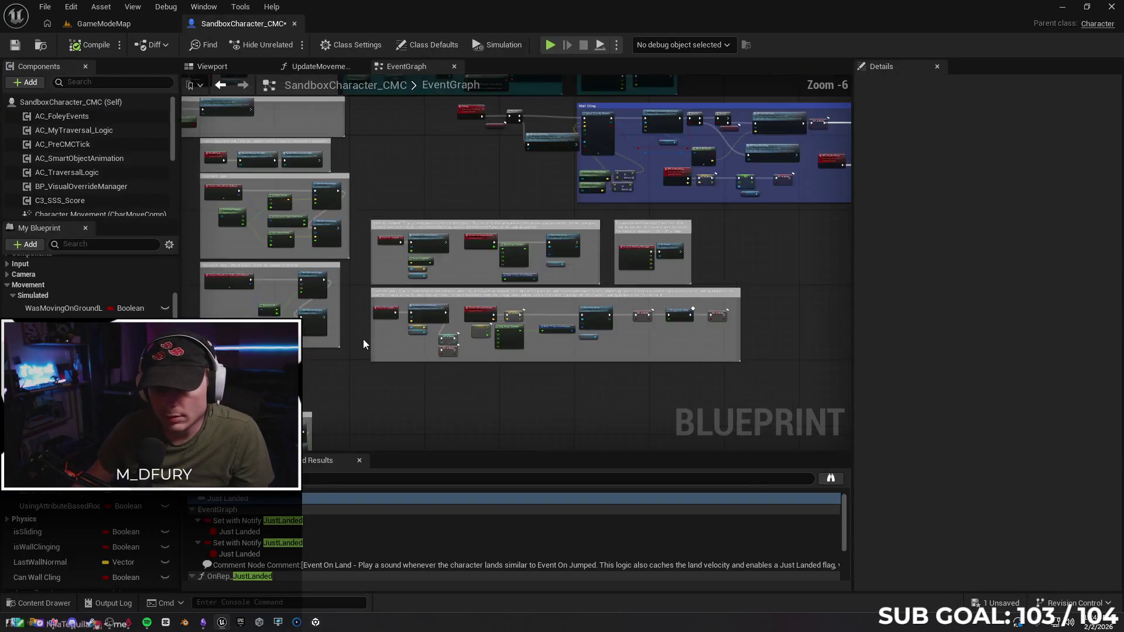
scroll(521, 351, up, 2)
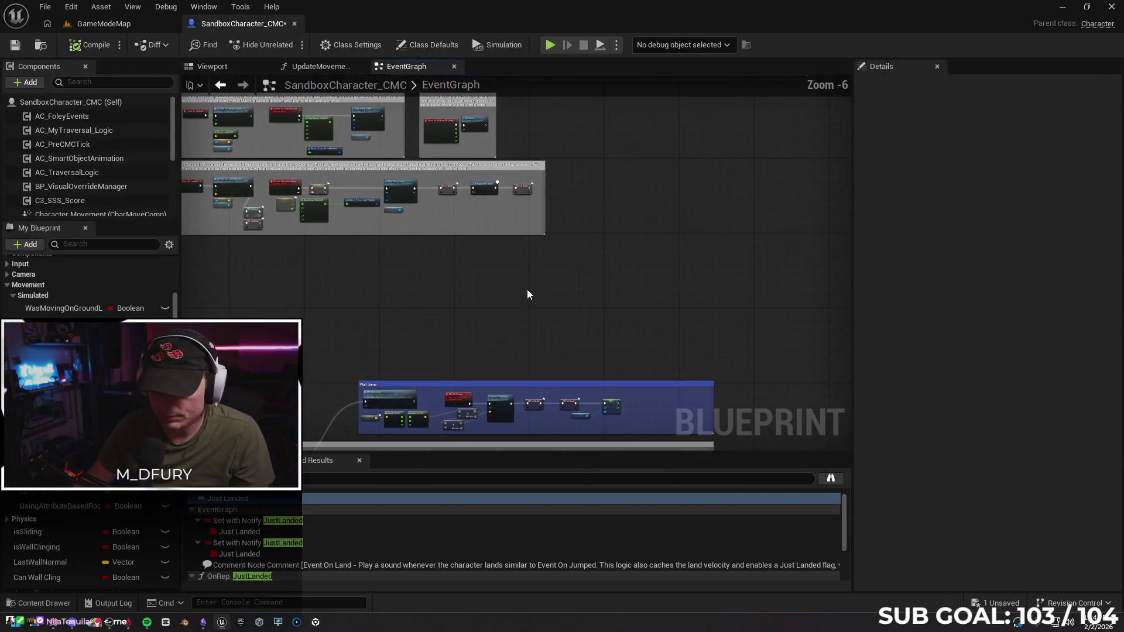
scroll(567, 297, down, 1)
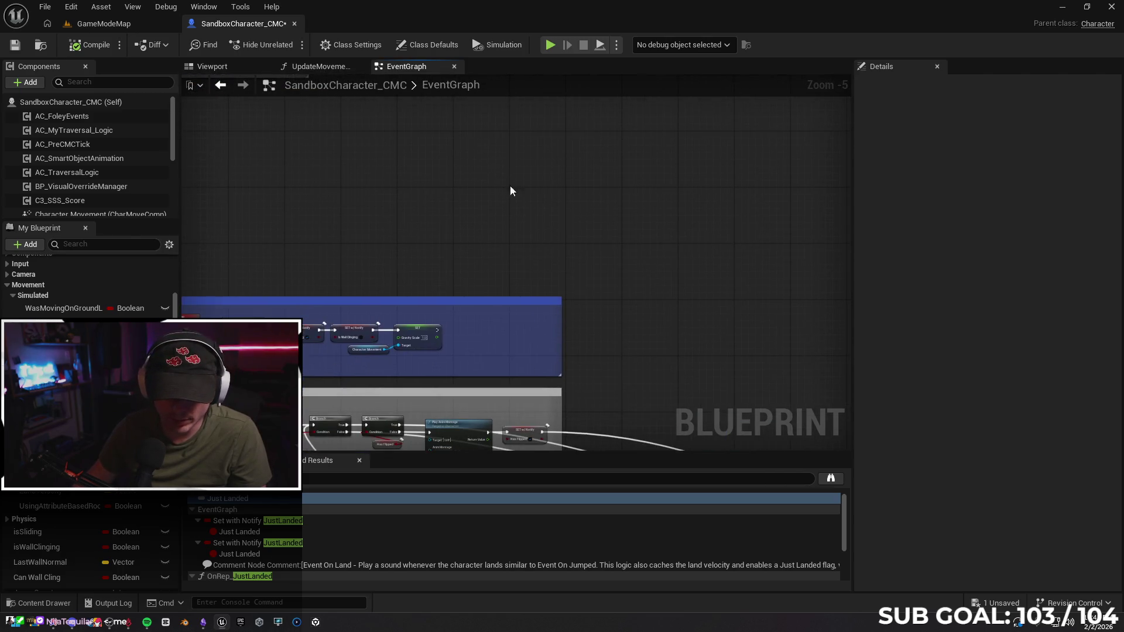
scroll(556, 241, down, 1)
scroll(622, 156, up, 2)
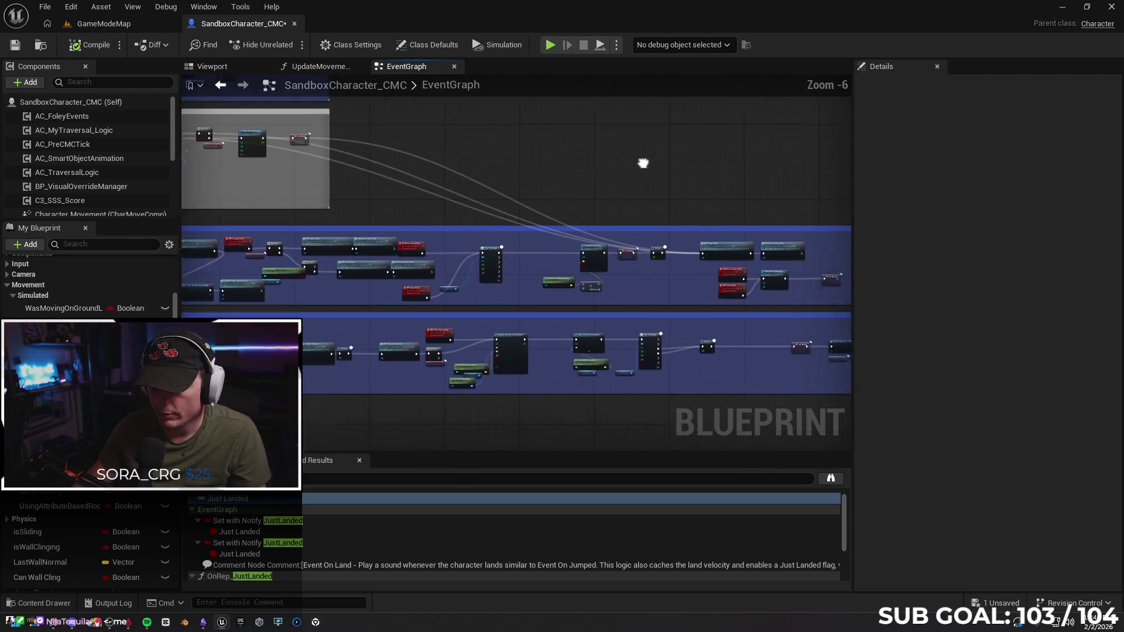
scroll(504, 162, down, 1)
scroll(490, 308, up, 2)
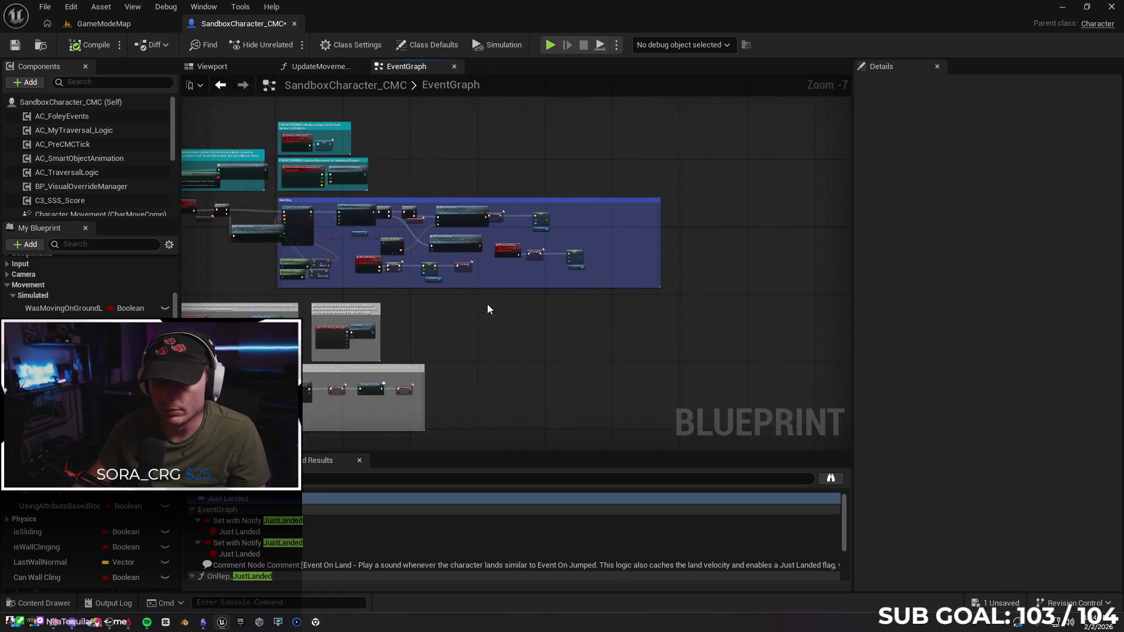
scroll(454, 314, down, 1)
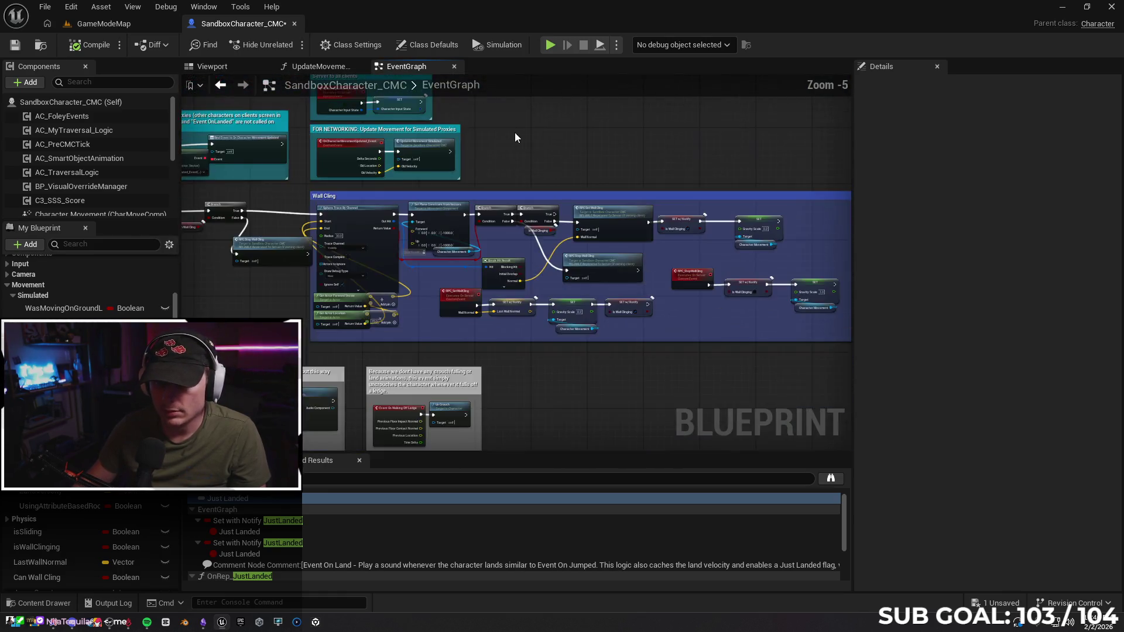
scroll(515, 132, up, 1)
scroll(460, 223, down, 2)
Pan the EventGraph to the jump logic's Branch, Jump Count and Jump nodes.
drag(459, 222, 551, 403)
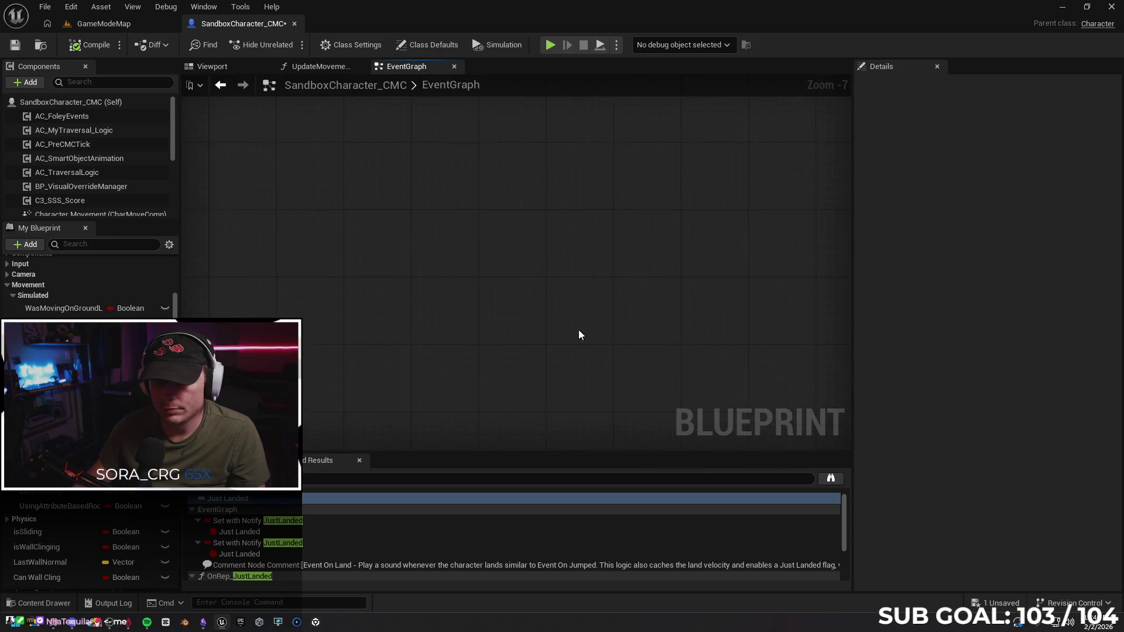
drag(423, 299, 276, 111)
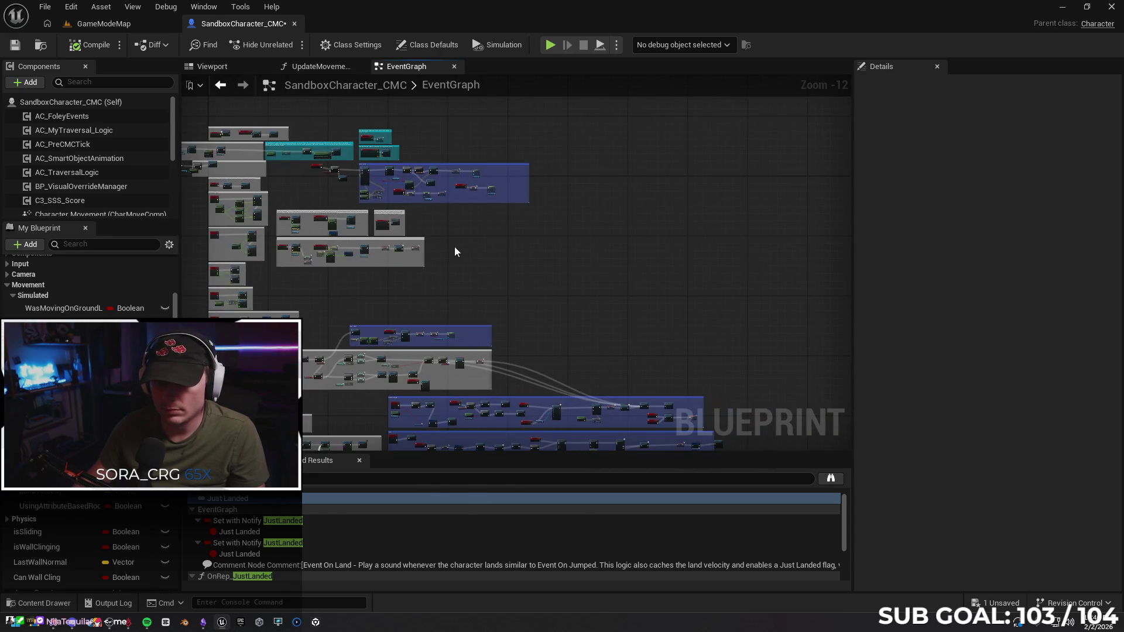
mouse_move(455, 252)
mouse_down()
mouse_move(497, 233)
mouse_move(526, 241)
mouse_move(533, 178)
mouse_move(594, 204)
mouse_move(609, 276)
mouse_move(572, 150)
mouse_up()
scroll(448, 287, up, 9)
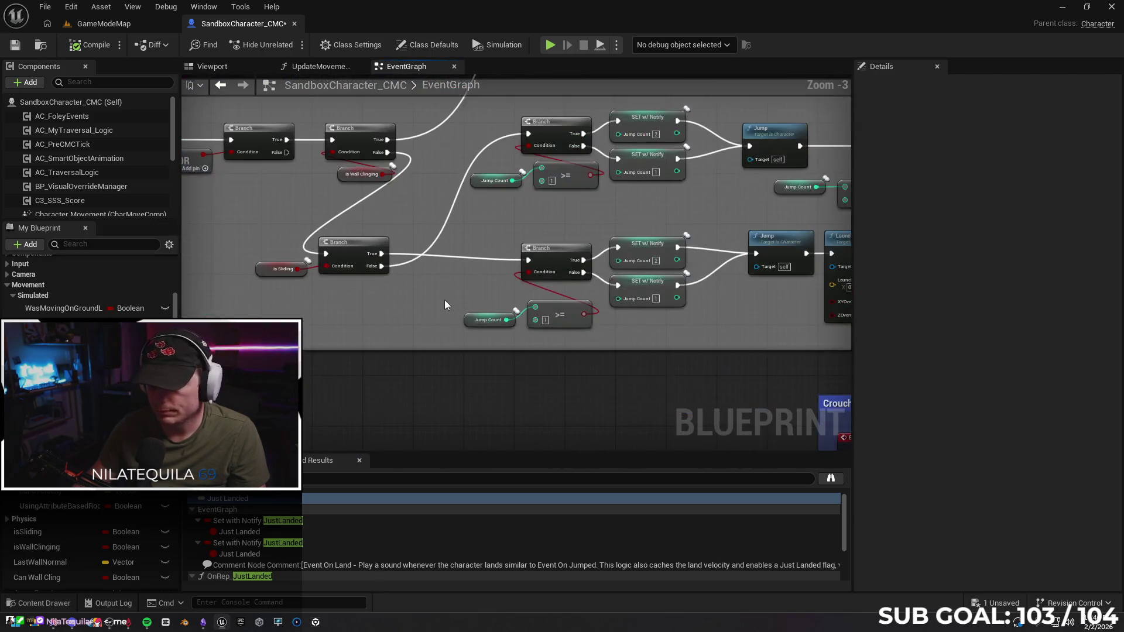
Select the Has Flipped getter to confirm it is a Boolean replicated with RepNotify.
mouse_move(625, 344)
mouse_down()
mouse_move(551, 314)
mouse_move(346, 288)
mouse_up()
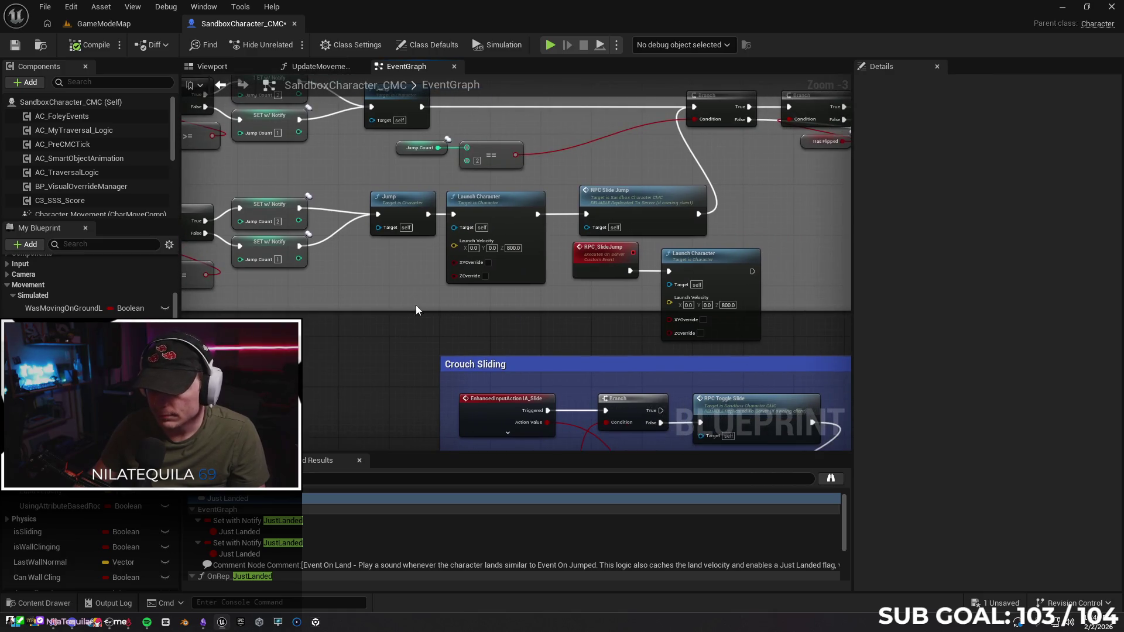
drag(576, 323, 398, 292)
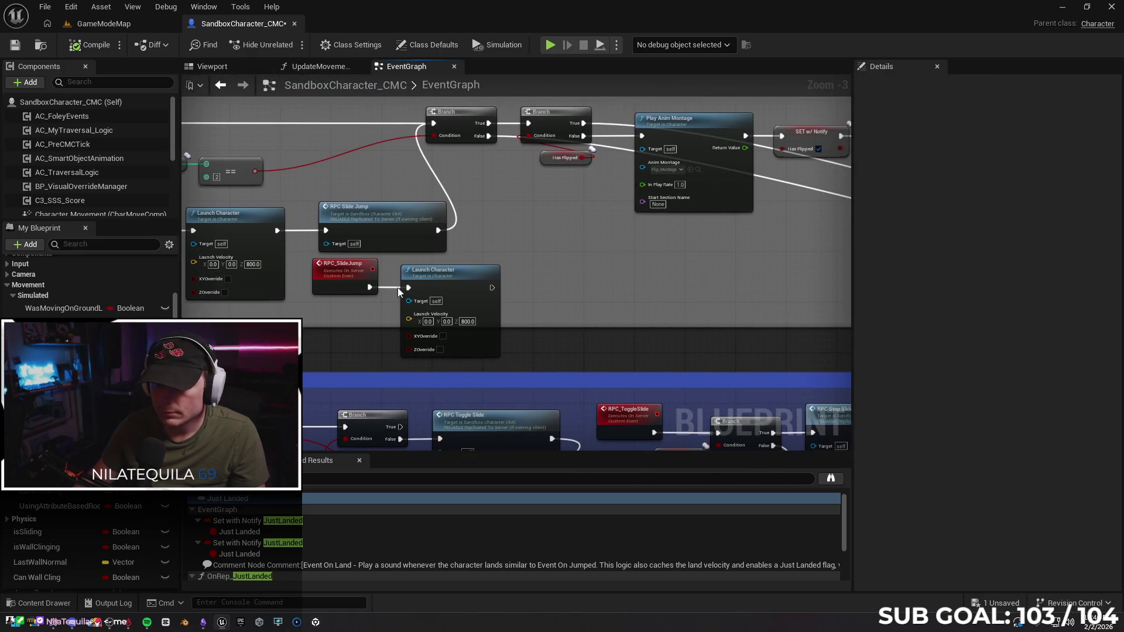
click(542, 159)
Pan past the flip logic and center the Jump and Launch Character nodes.
mouse_move(571, 279)
mouse_down()
mouse_move(542, 269)
mouse_move(439, 275)
mouse_move(272, 264)
mouse_move(384, 246)
mouse_move(544, 281)
mouse_move(704, 287)
mouse_up()
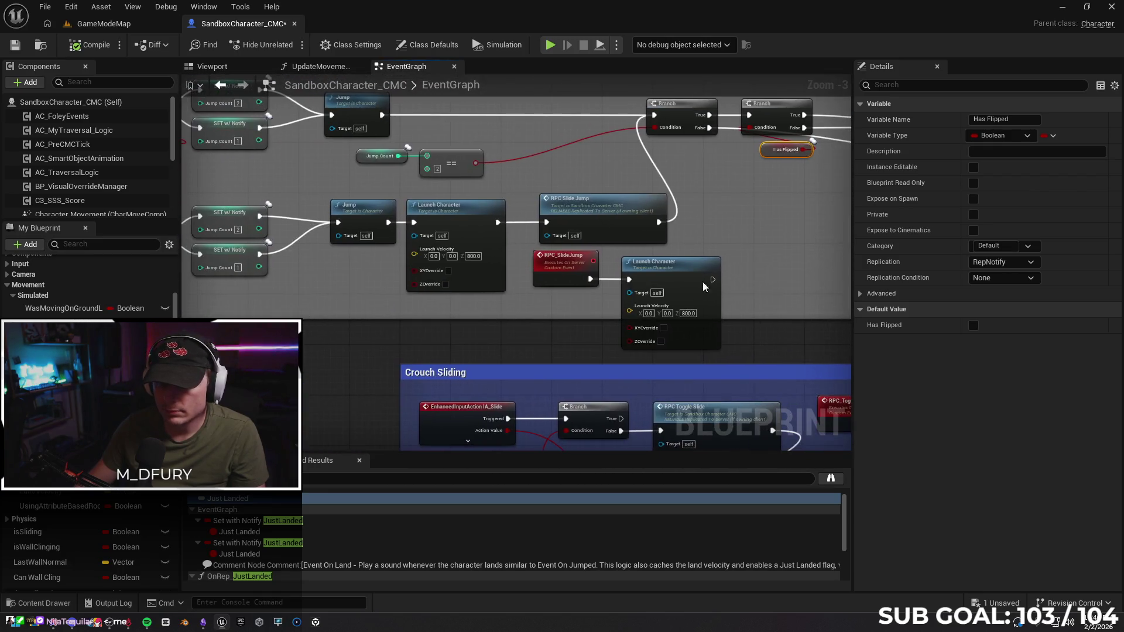
mouse_move(510, 307)
mouse_down()
mouse_move(697, 366)
mouse_move(445, 351)
mouse_move(376, 360)
mouse_up()
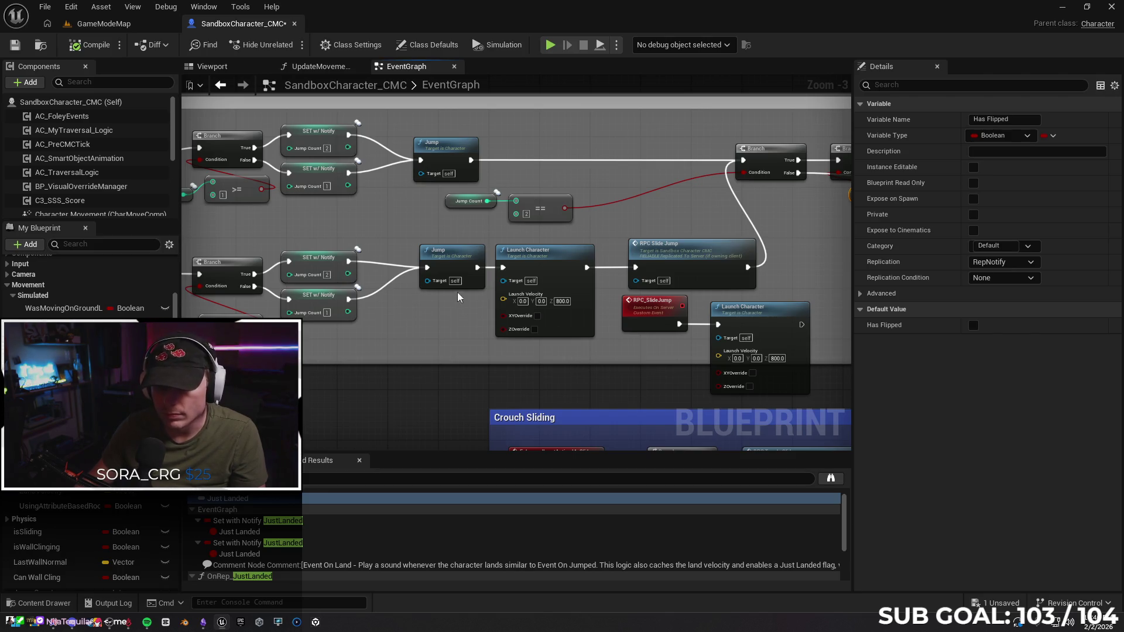
drag(393, 338, 443, 322)
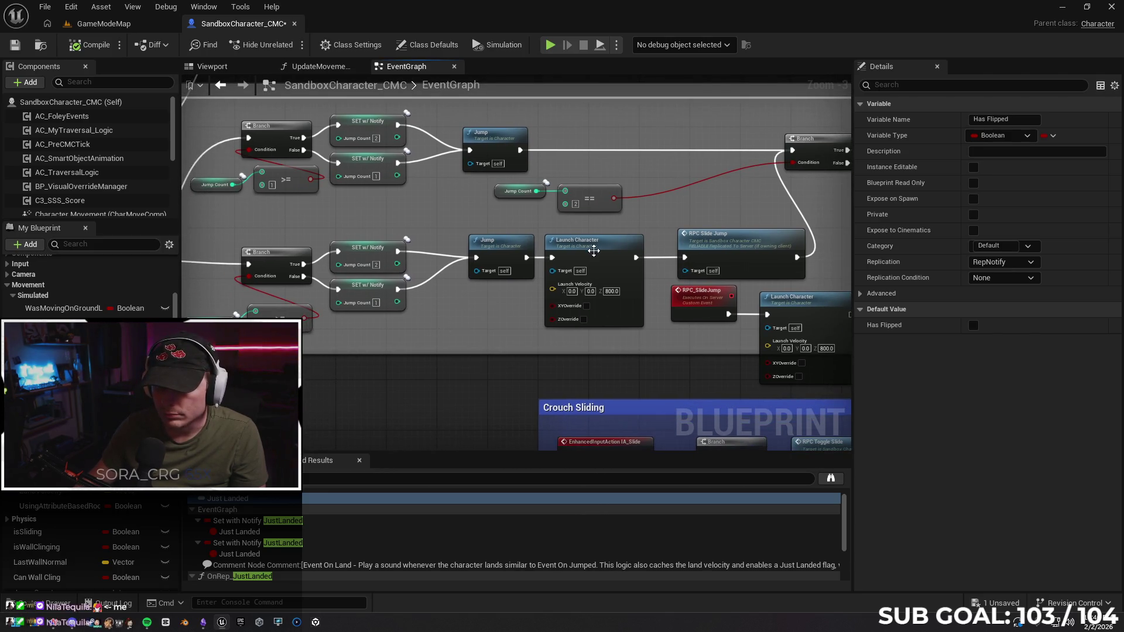
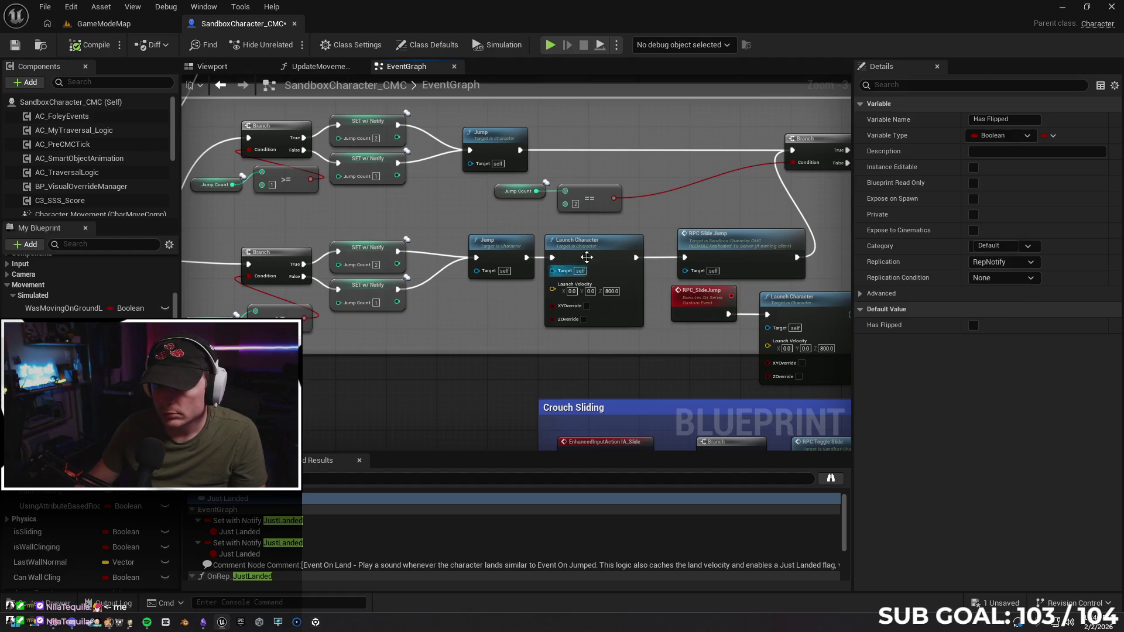
Break Launch Character's exec wires to Jump and RPC Slide Jump and drop it below the chain.
click(601, 242)
mouse_move(507, 308)
mouse_down()
mouse_move(547, 284)
mouse_move(554, 344)
mouse_move(692, 344)
mouse_move(305, 345)
mouse_up()
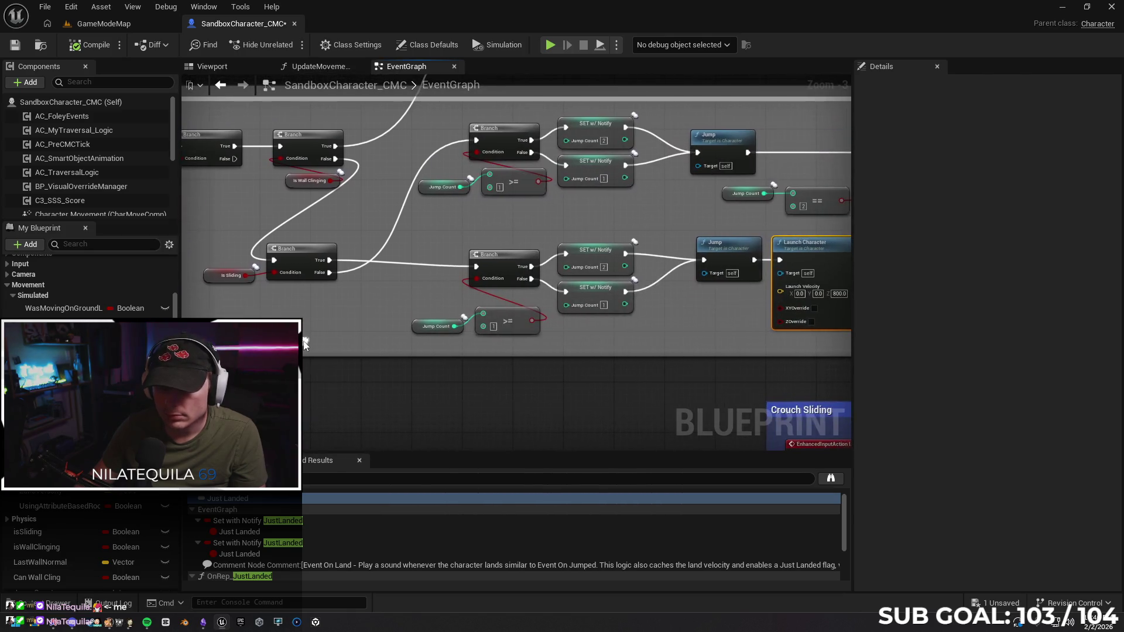
drag(681, 346, 404, 337)
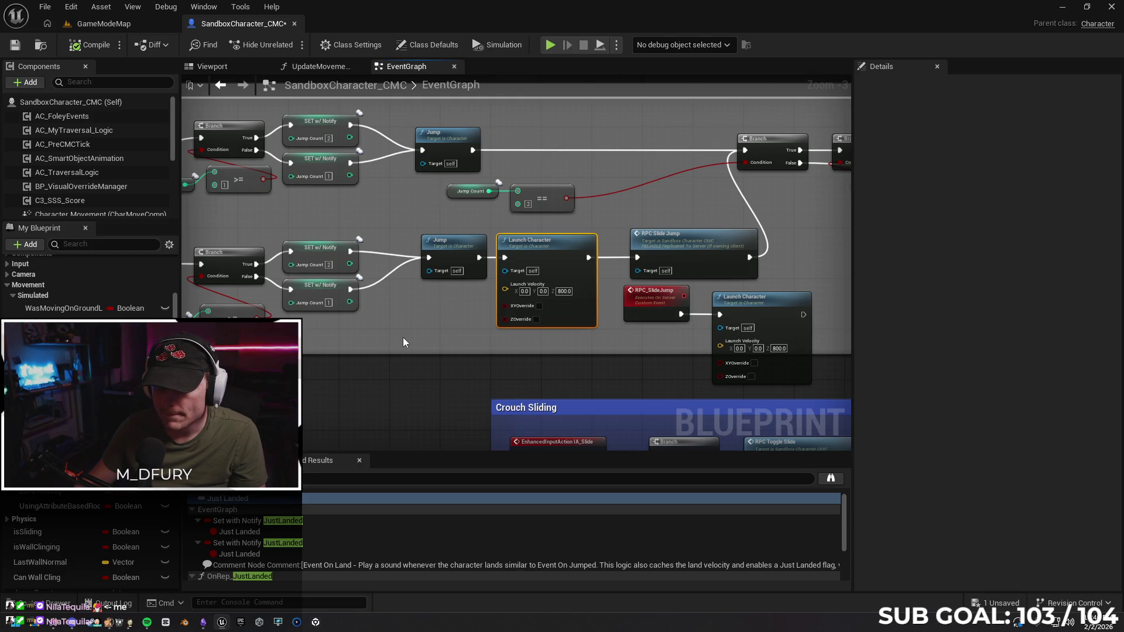
drag(411, 337, 319, 335)
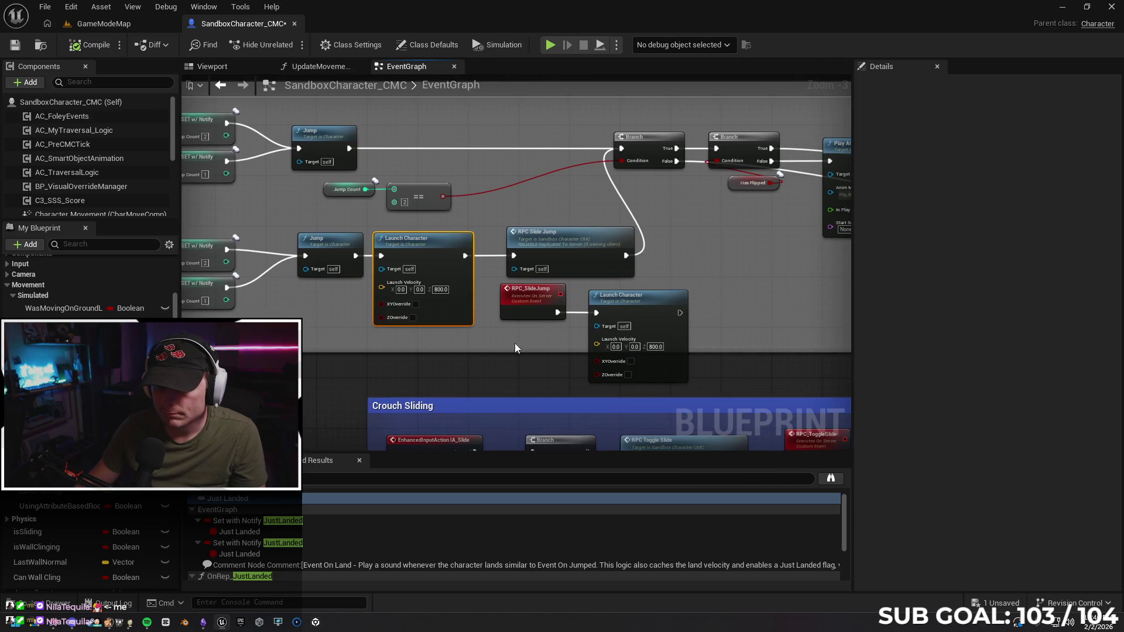
mouse_move(519, 338)
mouse_down()
mouse_move(585, 367)
mouse_move(227, 344)
mouse_up()
drag(591, 362, 160, 362)
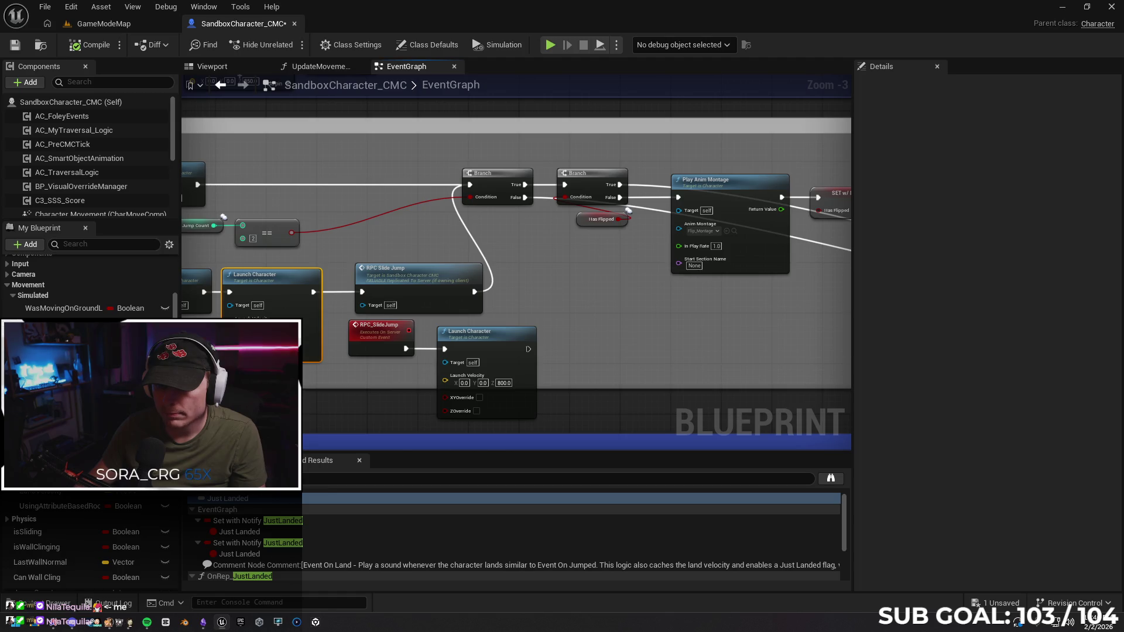
drag(408, 390, 404, 339)
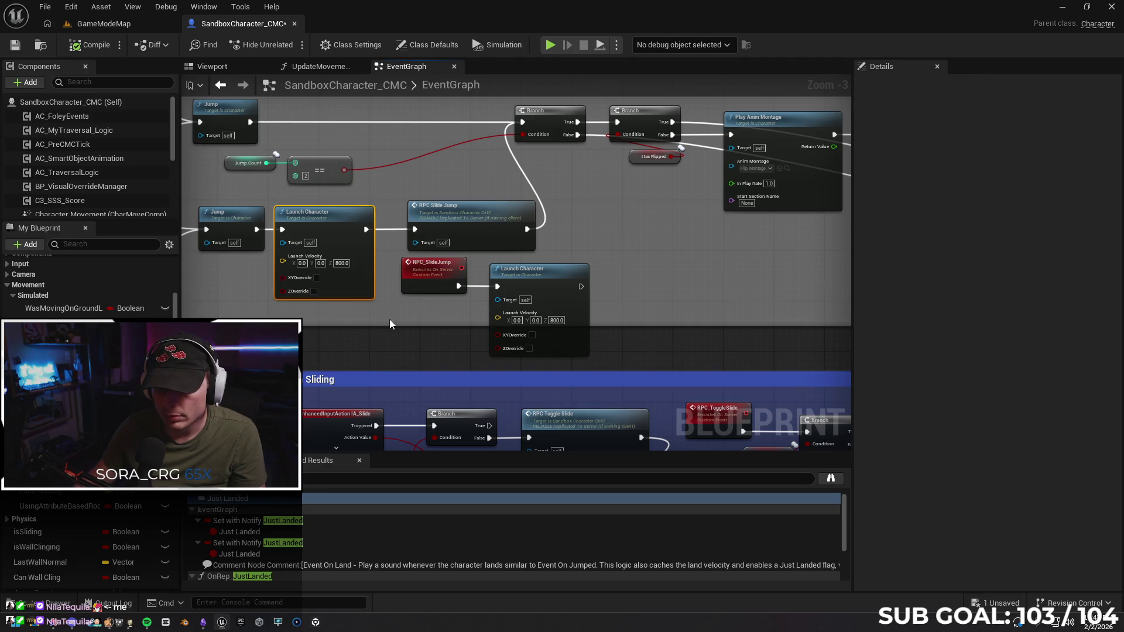
mouse_move(370, 321)
mouse_down()
mouse_move(567, 362)
mouse_move(474, 360)
mouse_move(512, 347)
mouse_up()
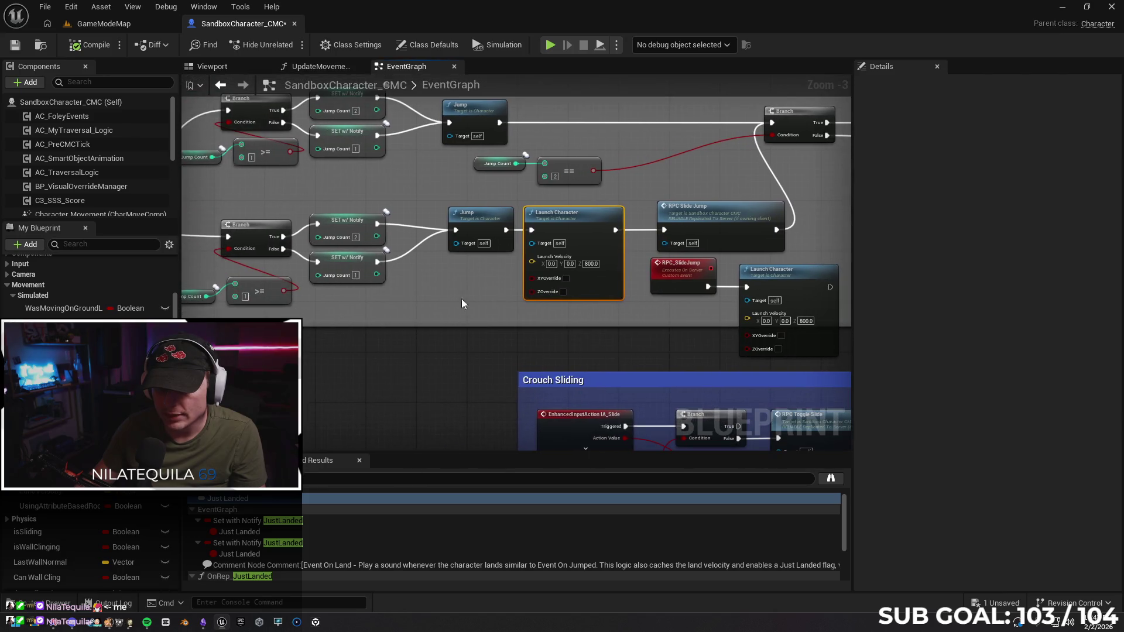
drag(647, 319, 512, 321)
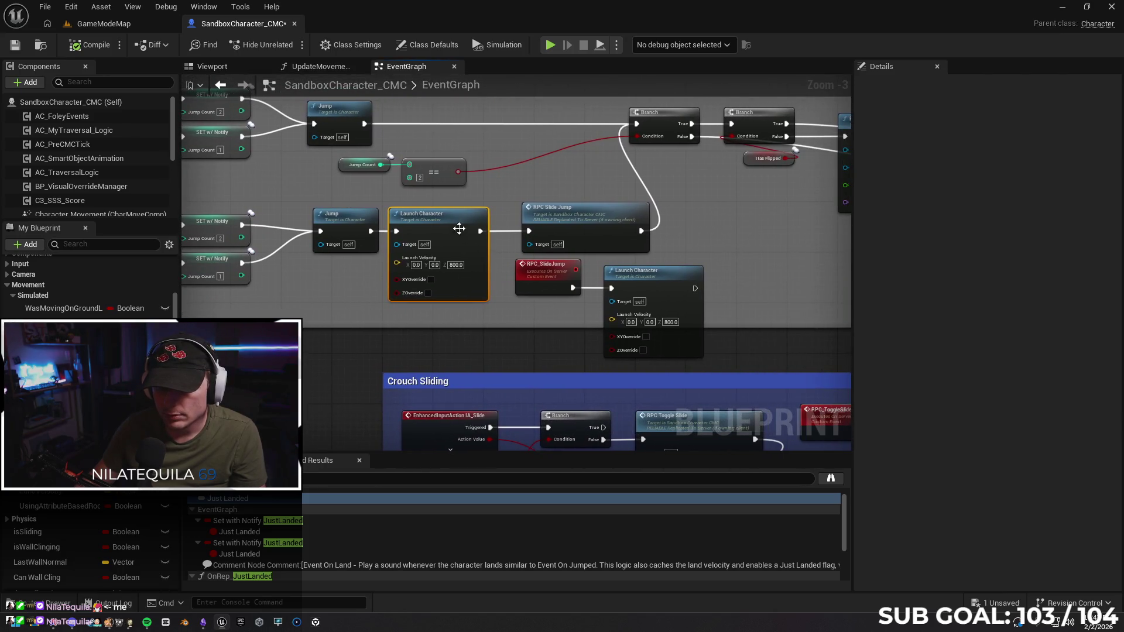
alt+click(384, 234)
alt+click(486, 234)
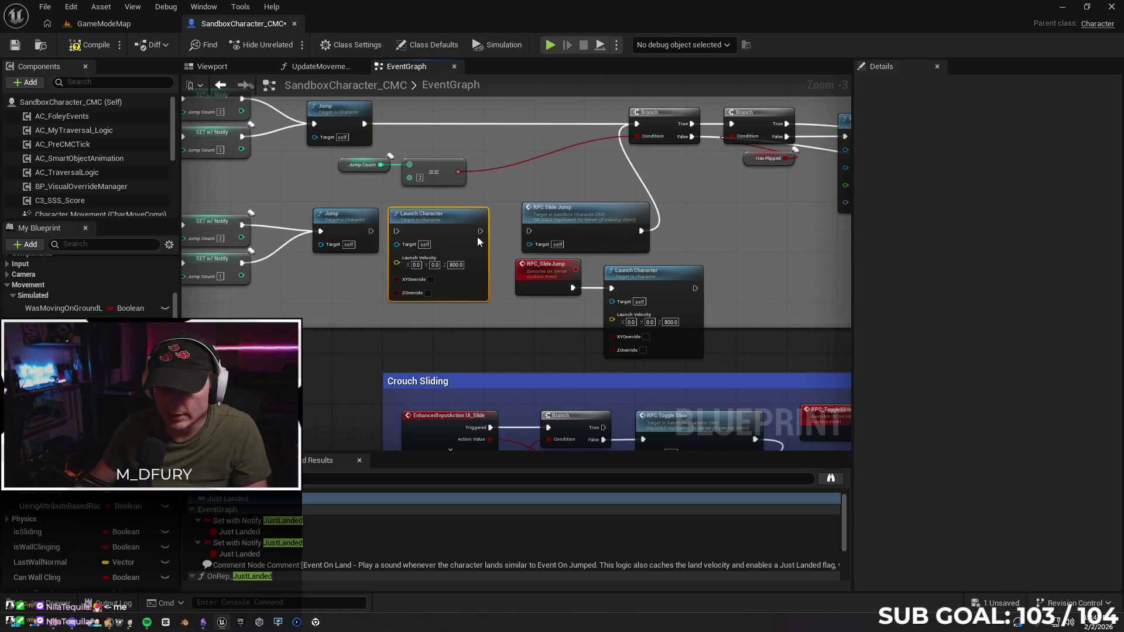
mouse_move(401, 209)
mouse_down()
mouse_move(402, 266)
mouse_move(530, 231)
mouse_up()
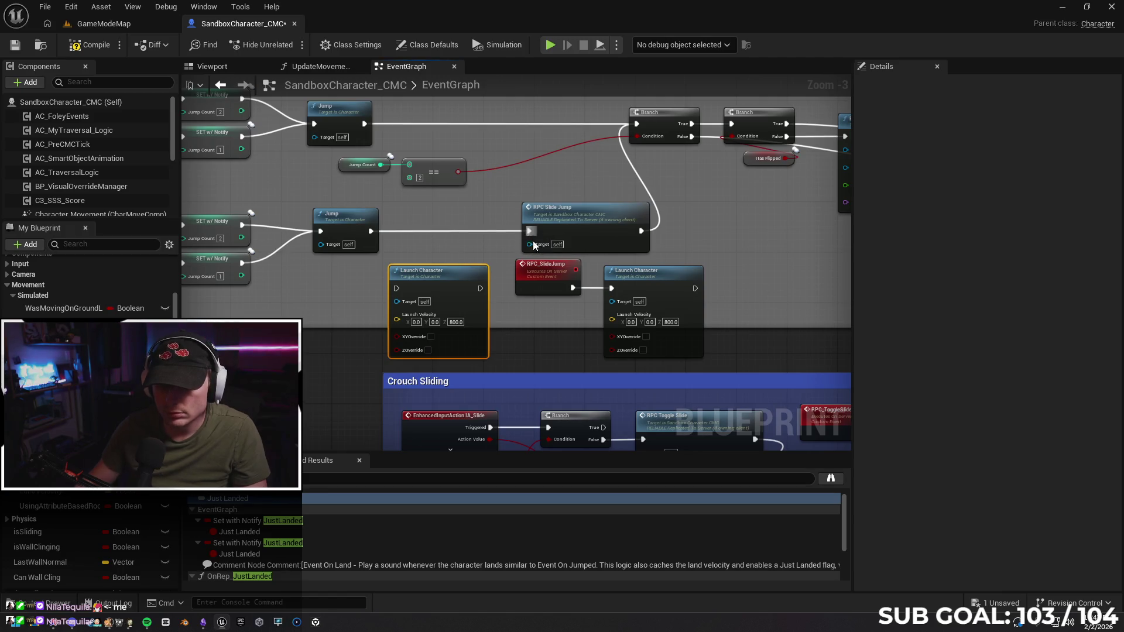
Set the play Net Mode to Play As Client.
click(616, 45)
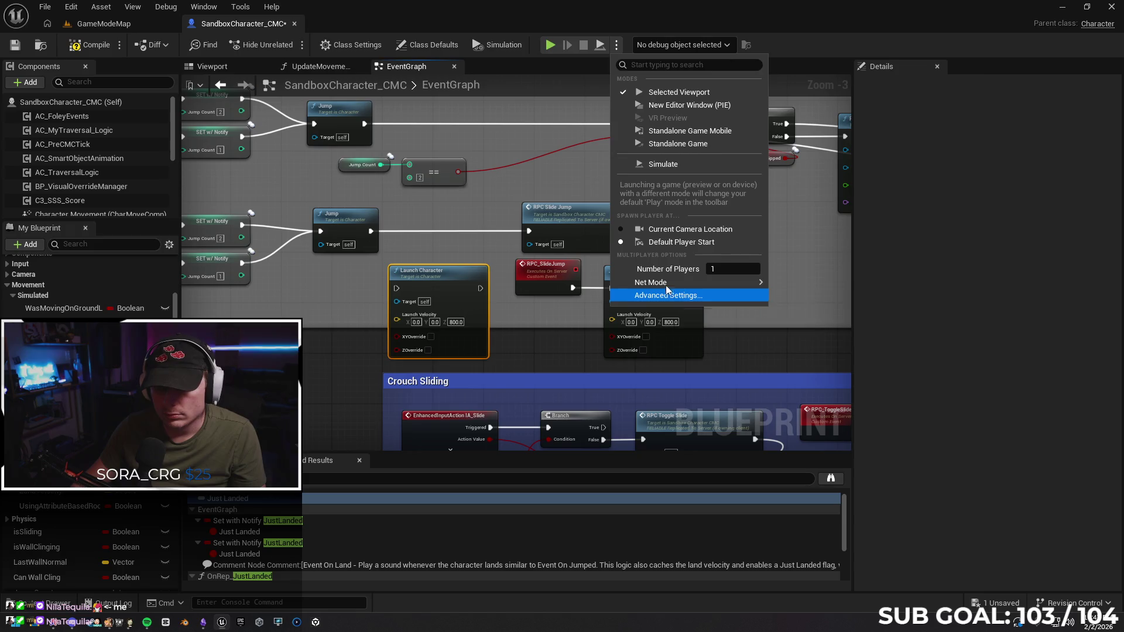
mouse_move(667, 283)
click(817, 315)
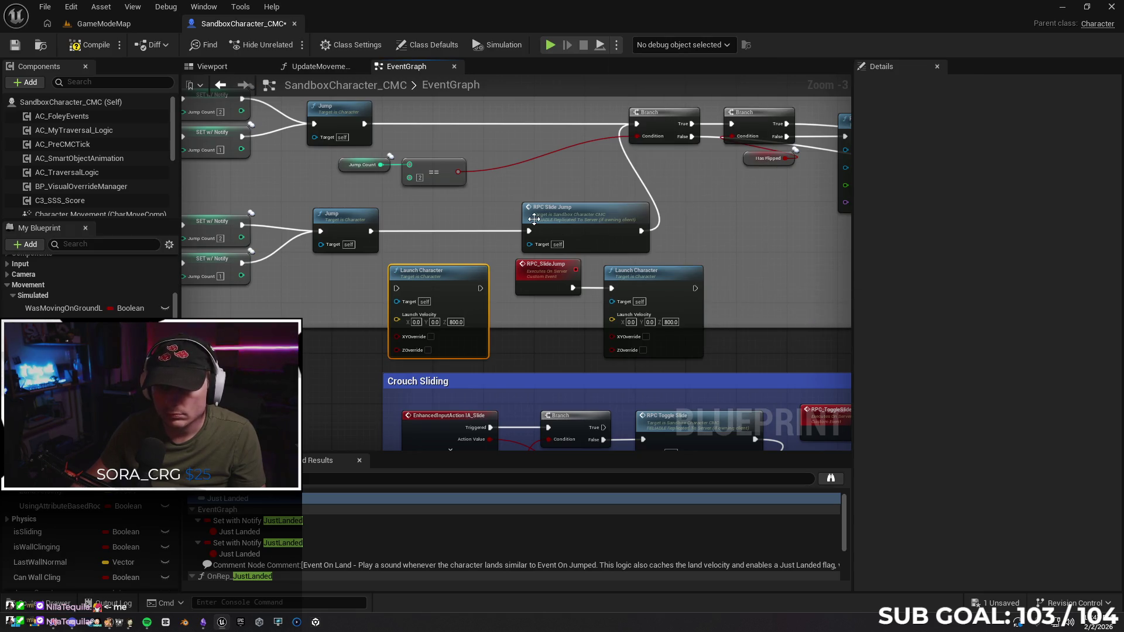
Start a Play From Here session in GameModeMap and run forward, jumping and double-jumping.
click(103, 23)
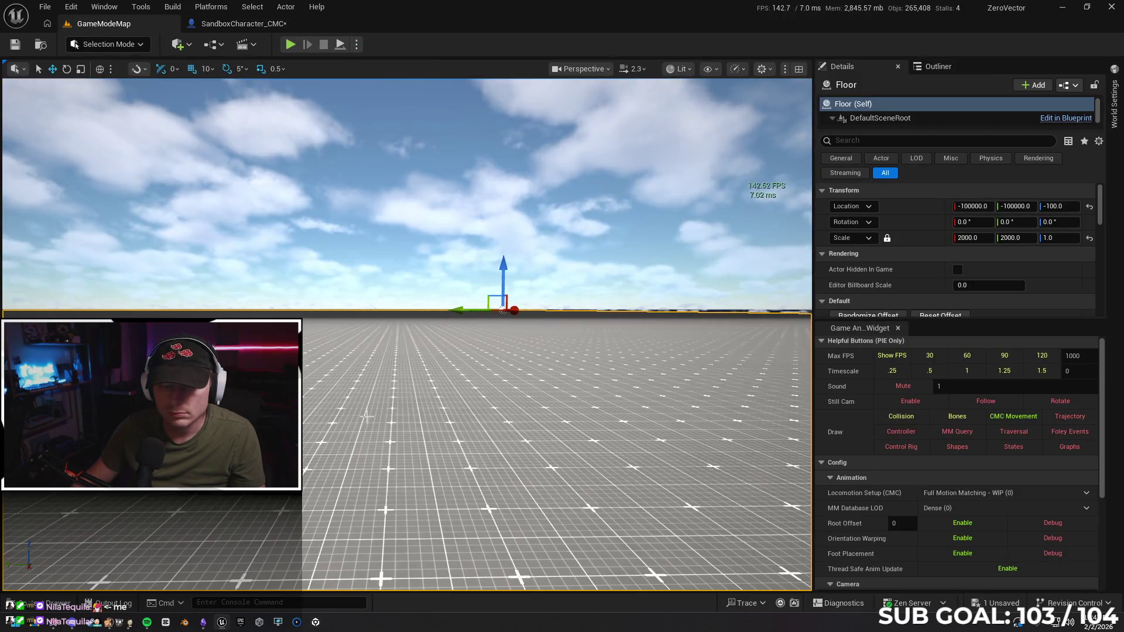
right_click(366, 416)
click(392, 406)
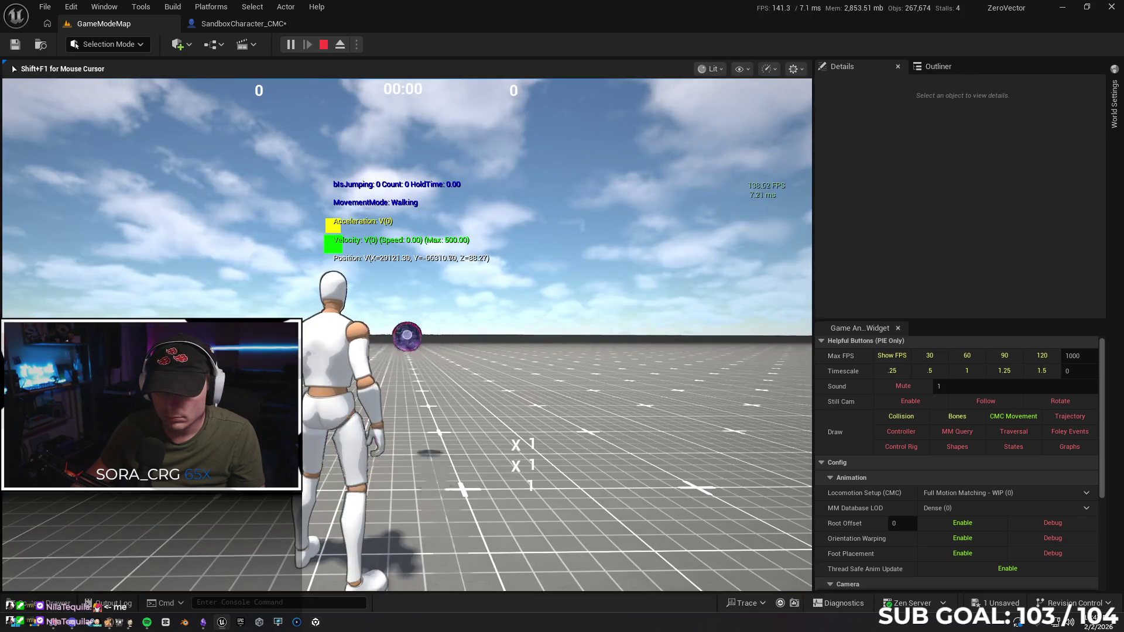
key(w)
key(space)
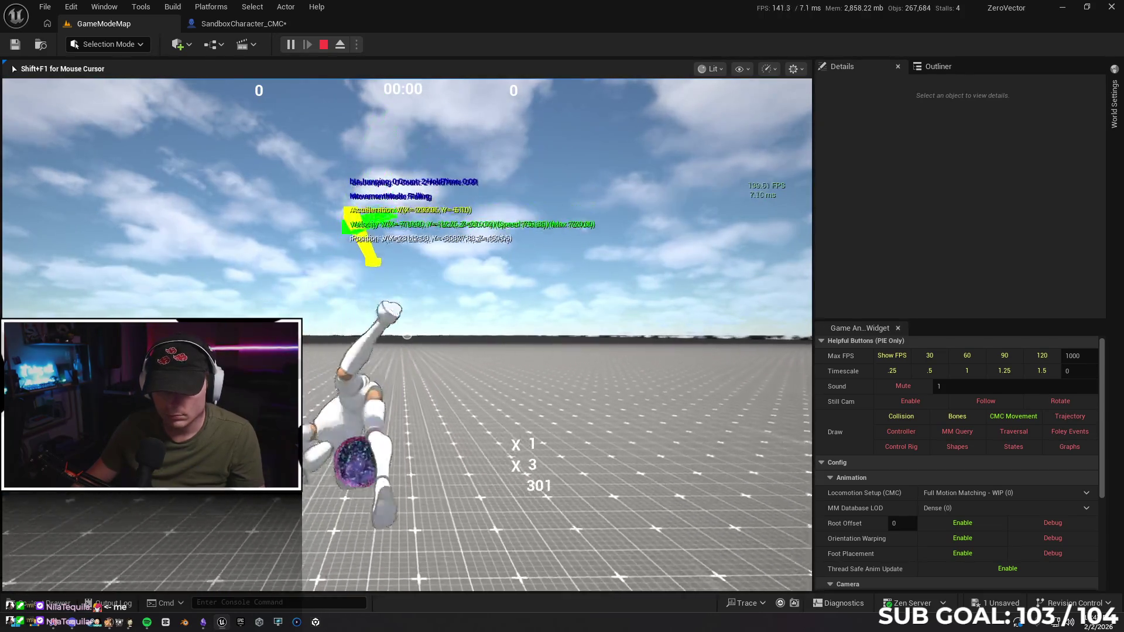
key(space)
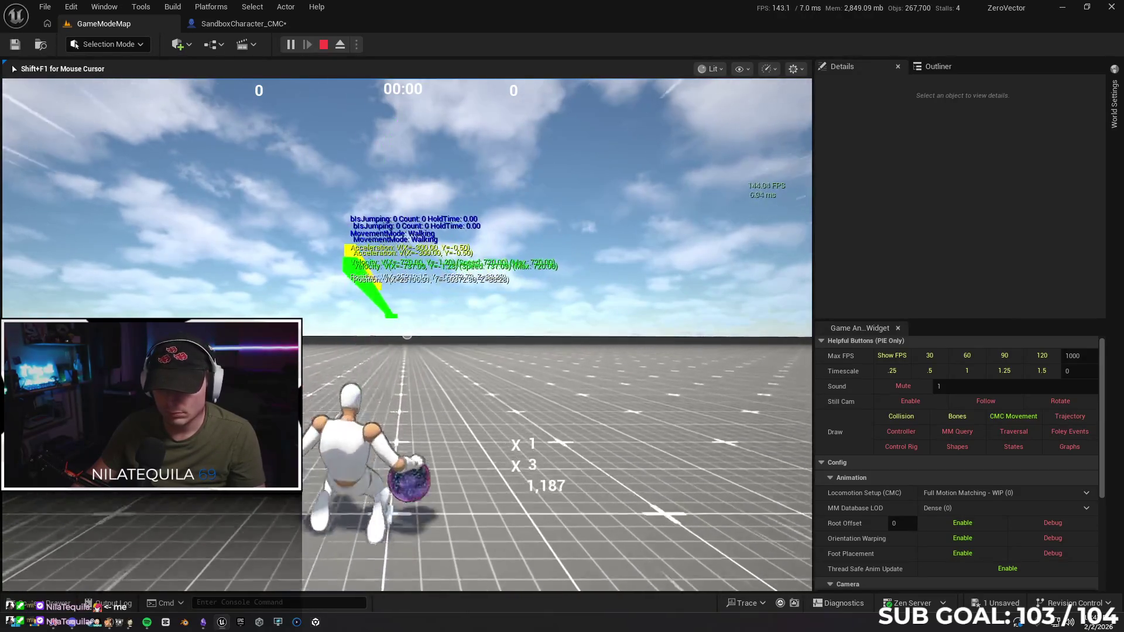
key(space)
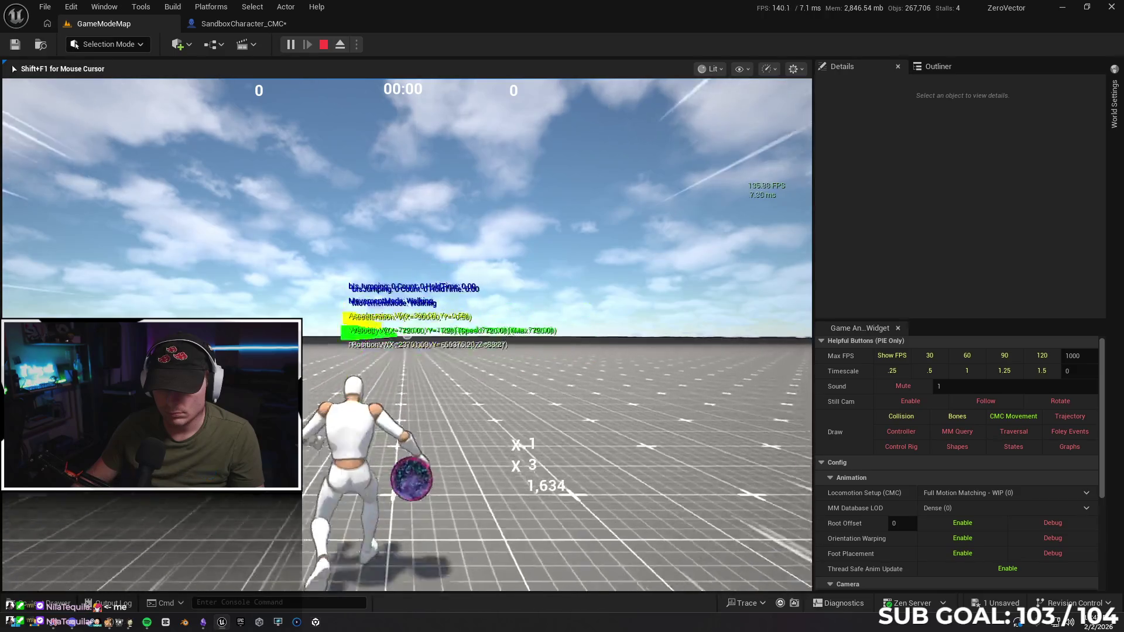
key(space)
key(space)
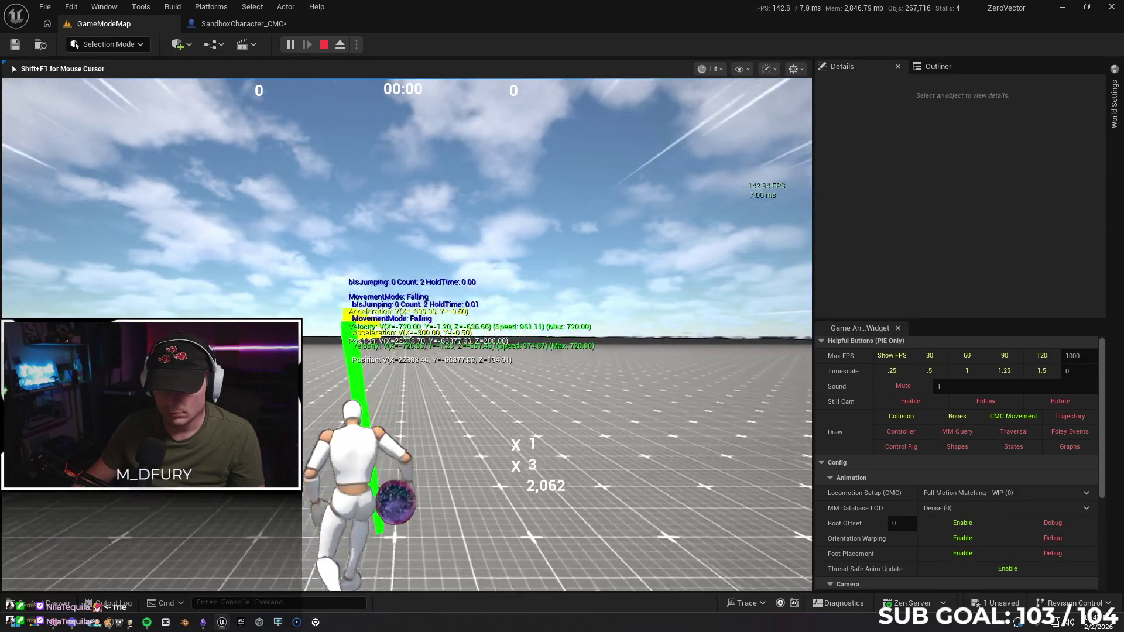
key(space)
key(space)
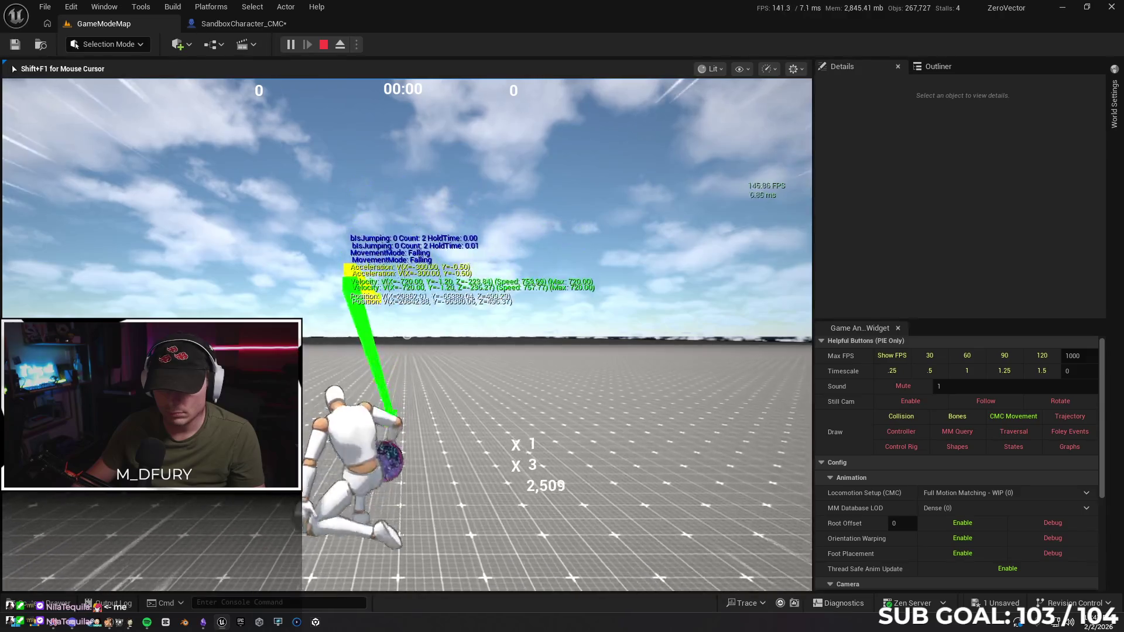
Keep jumping to test the slide-jump, then stop the session and return to the blueprint graph.
key(space)
key(space)
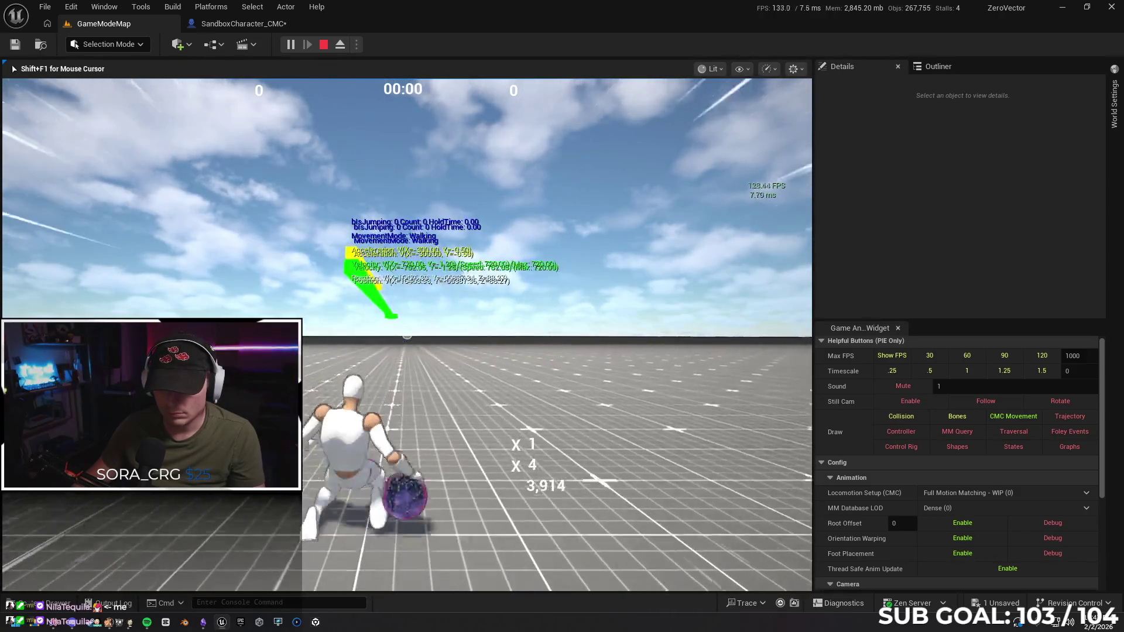
key(space)
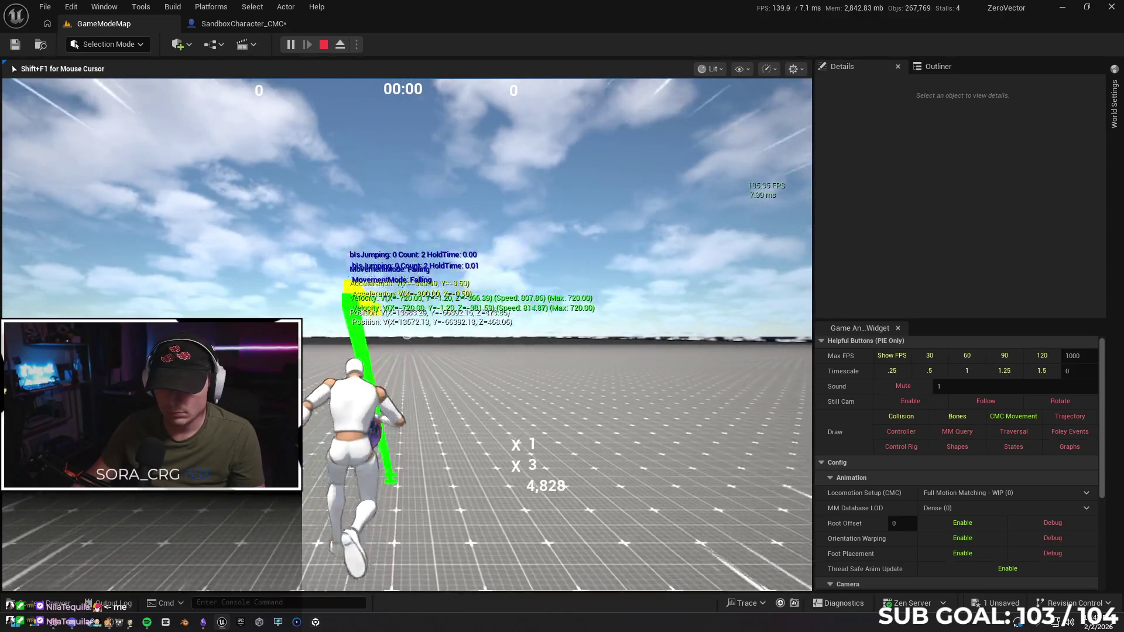
key(space)
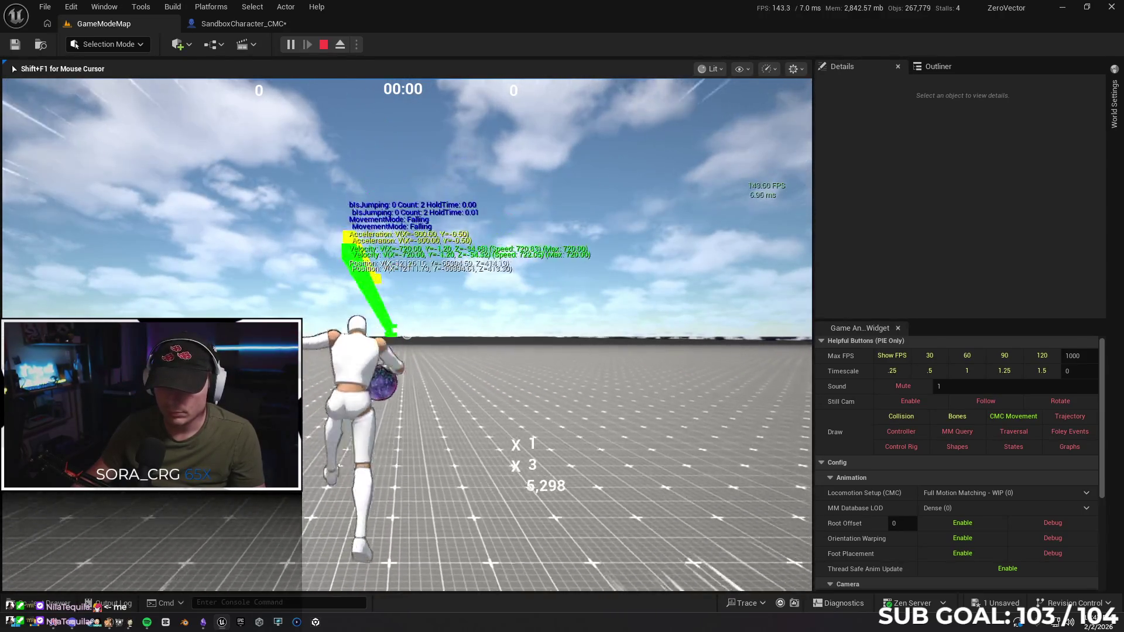
key(space)
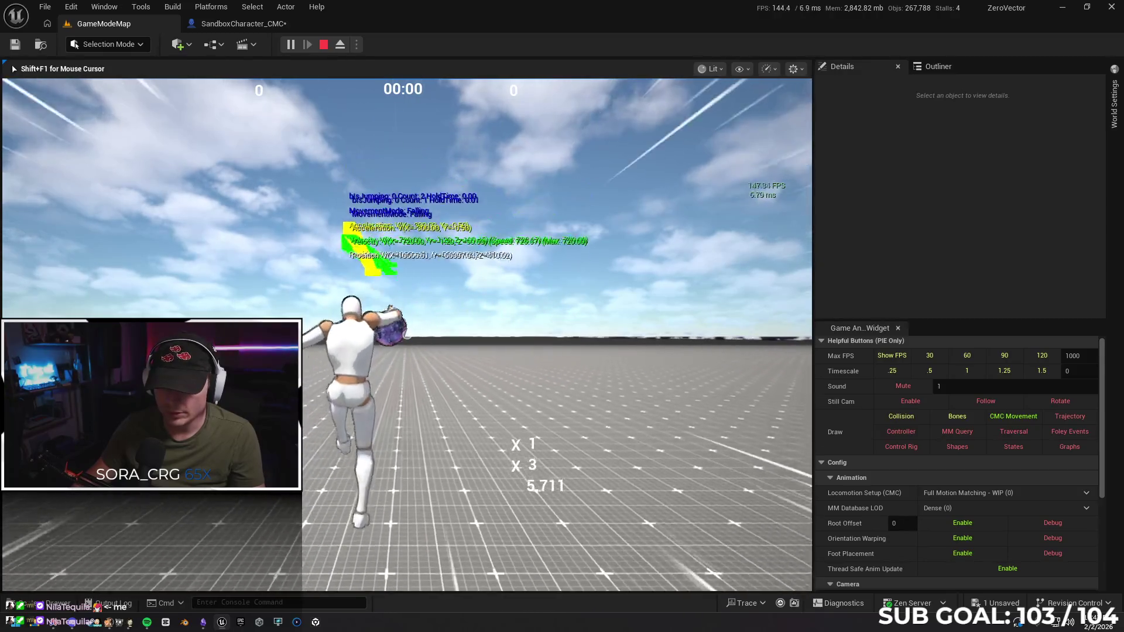
key(space)
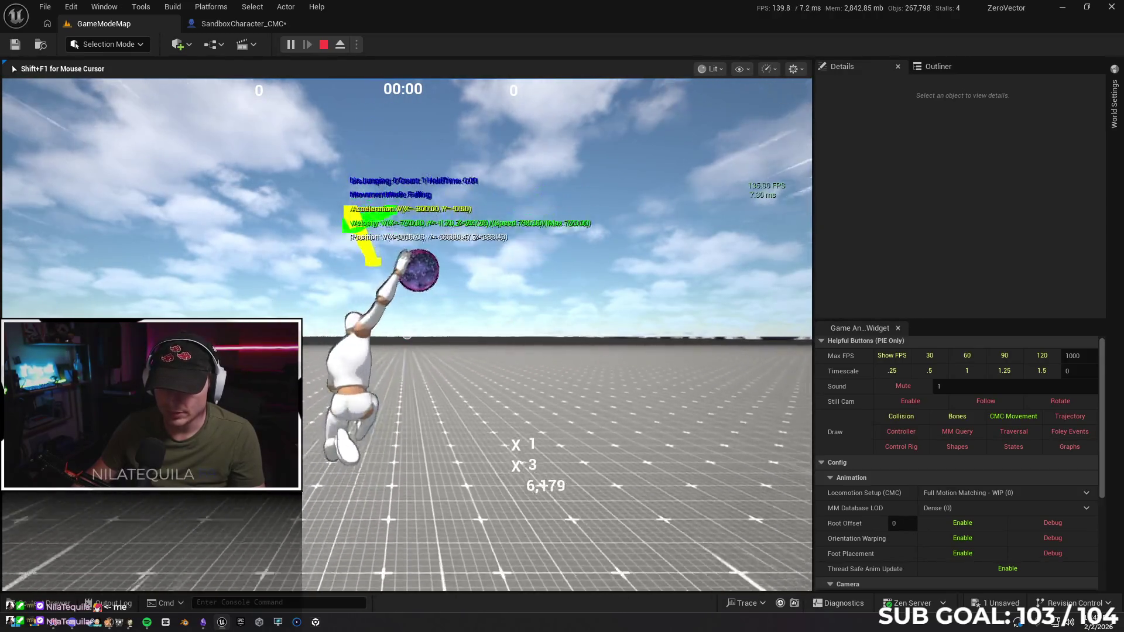
key(Escape)
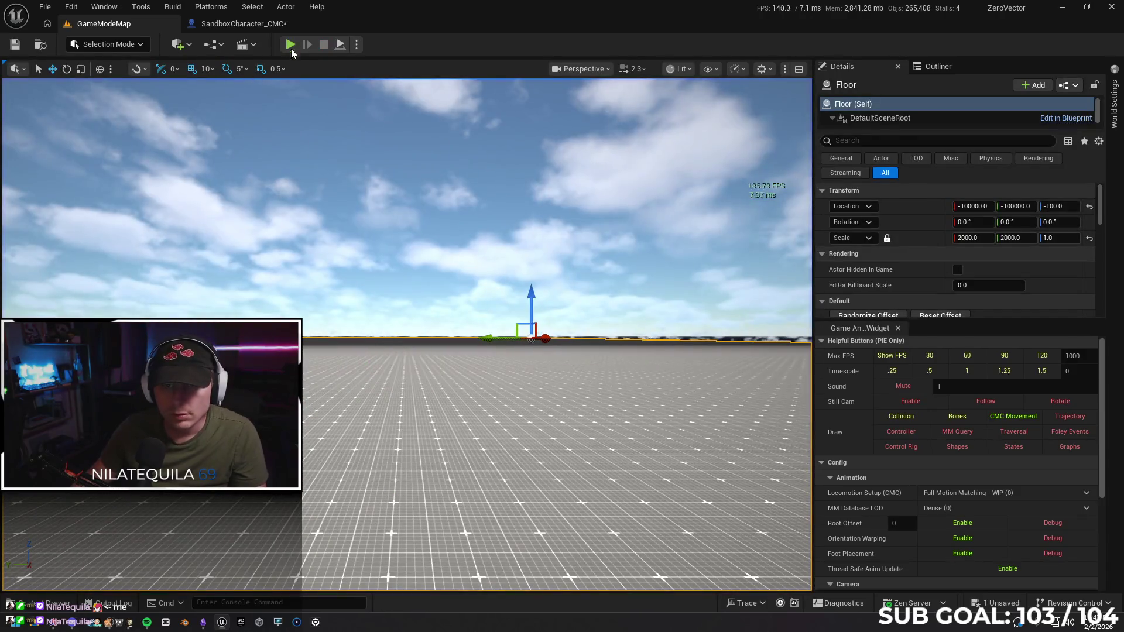
click(248, 27)
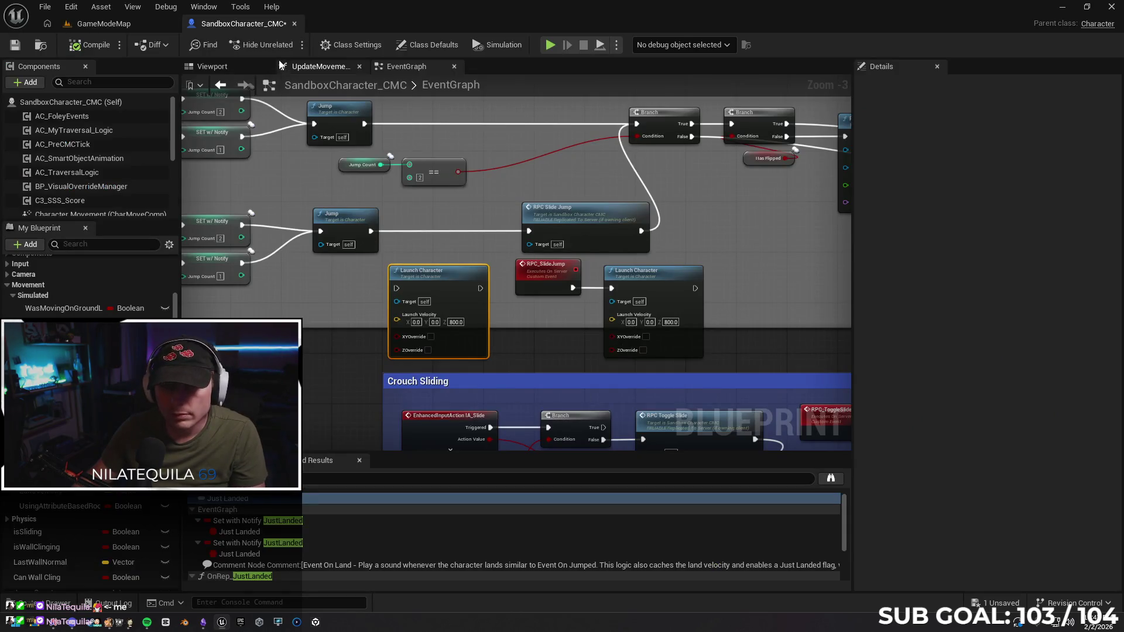
click(15, 45)
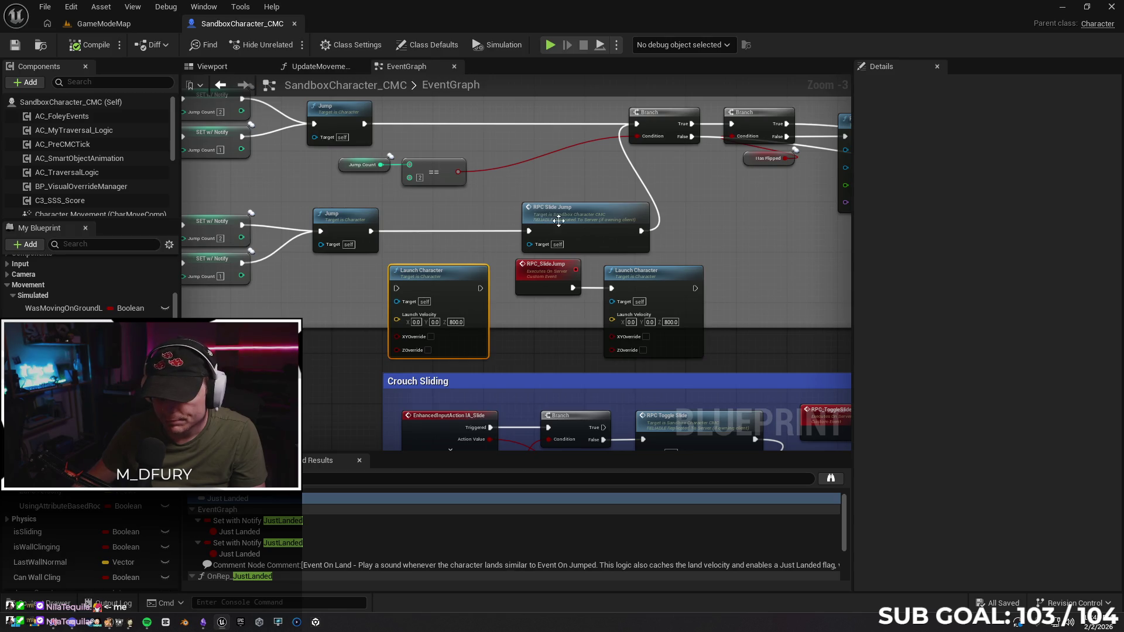
click(623, 209)
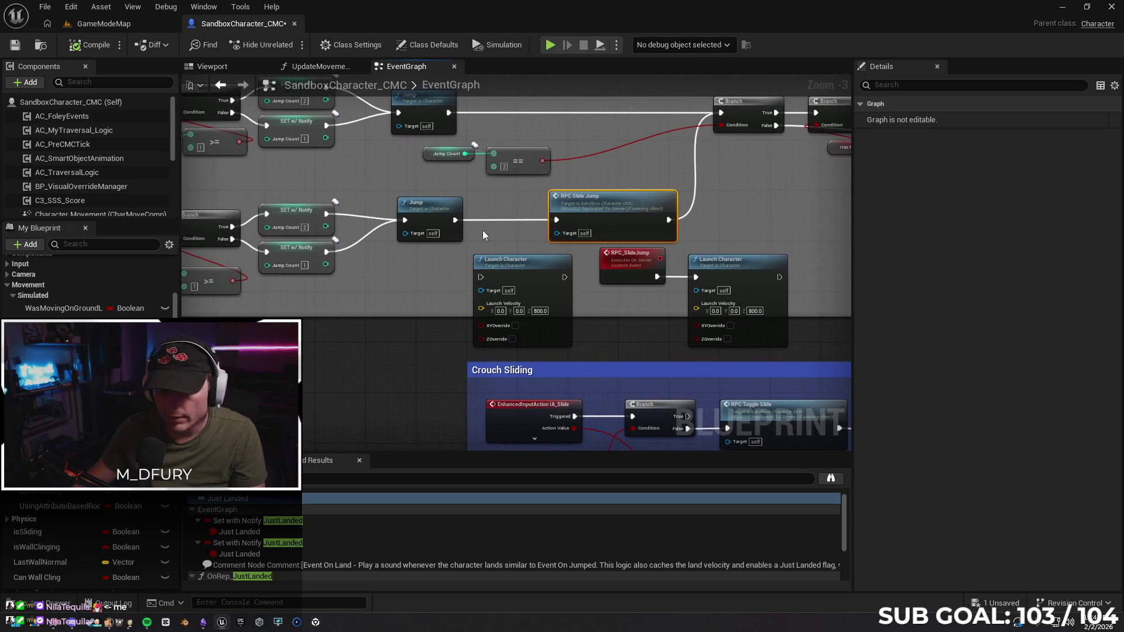
click(269, 274)
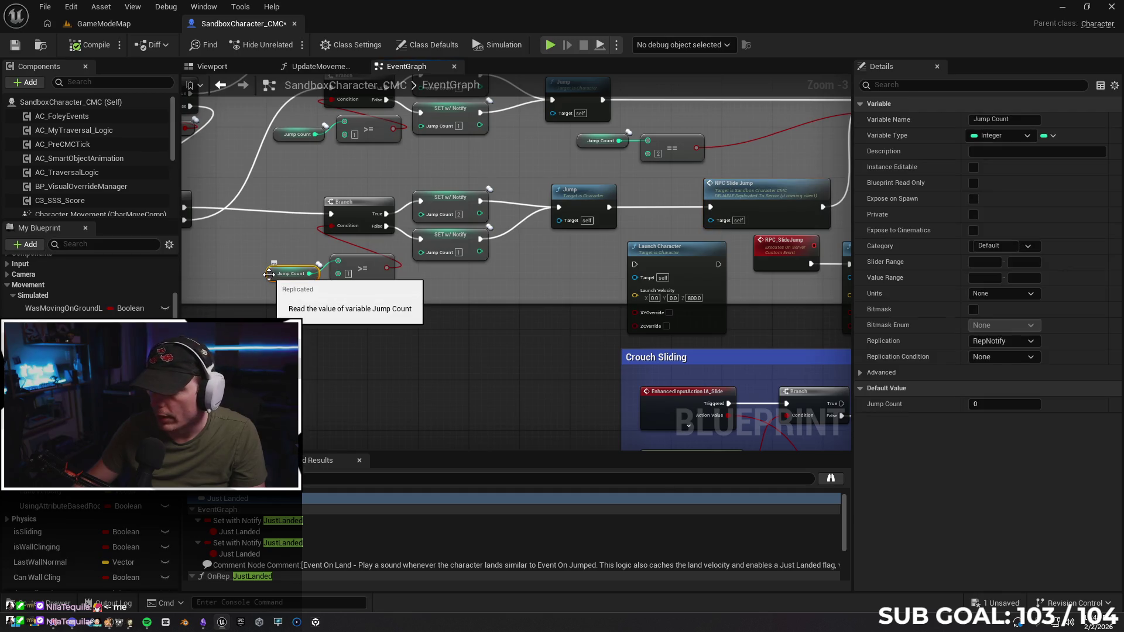
mouse_move(536, 315)
mouse_down()
mouse_move(588, 330)
mouse_move(471, 247)
mouse_move(338, 198)
mouse_up()
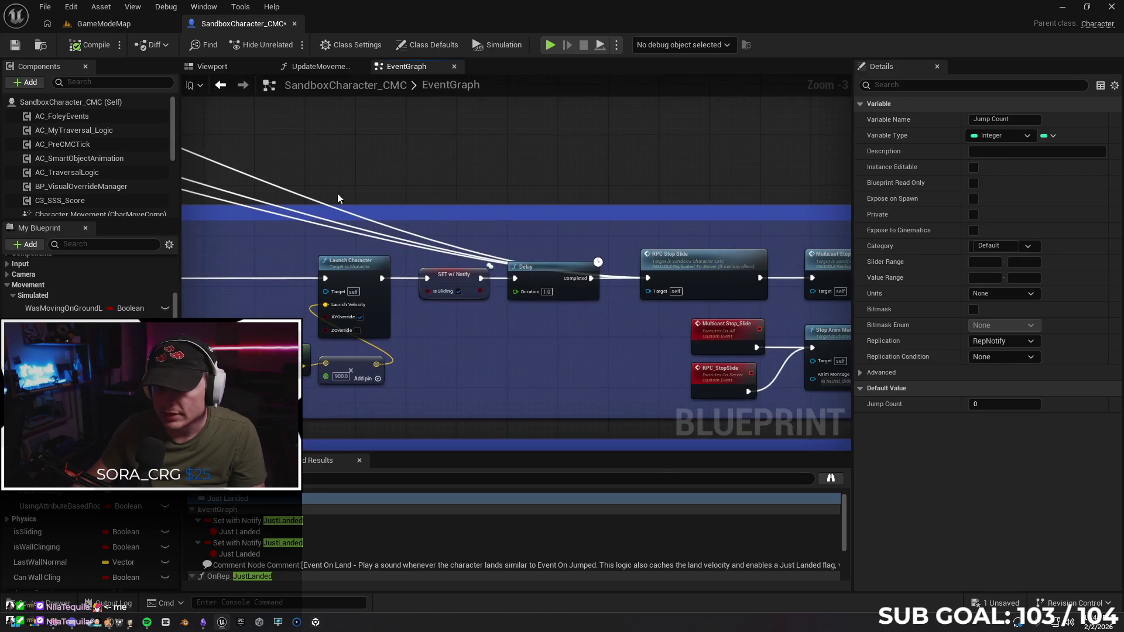
mouse_move(610, 367)
mouse_down()
mouse_move(486, 359)
mouse_move(281, 288)
mouse_move(414, 239)
mouse_move(587, 201)
mouse_move(631, 397)
mouse_up()
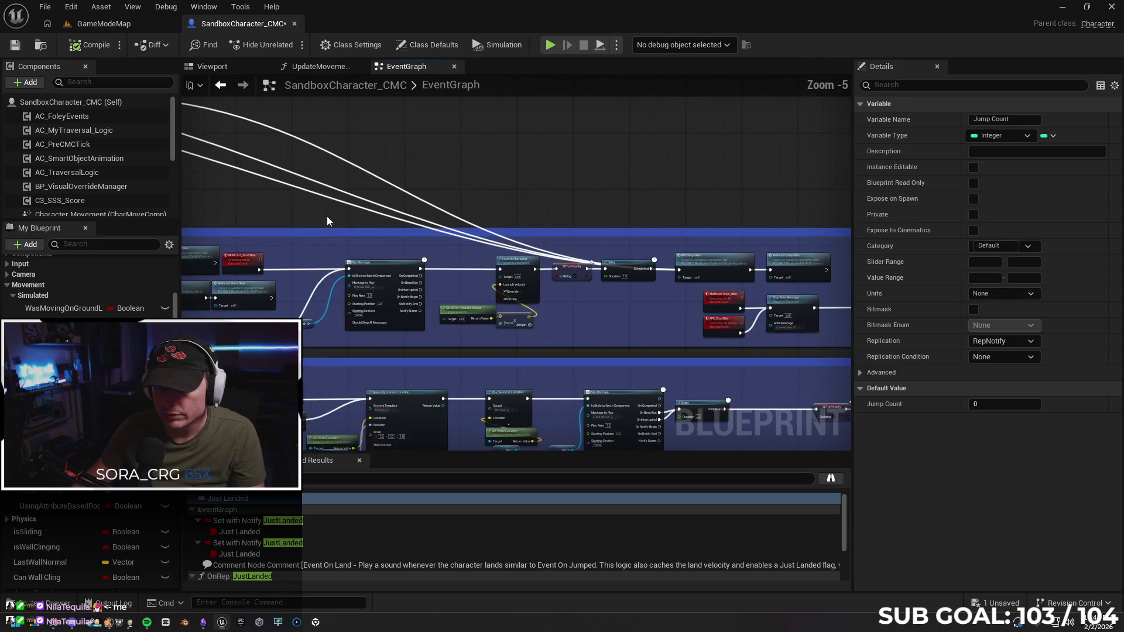
scroll(481, 214, down, 2)
scroll(273, 251, up, 2)
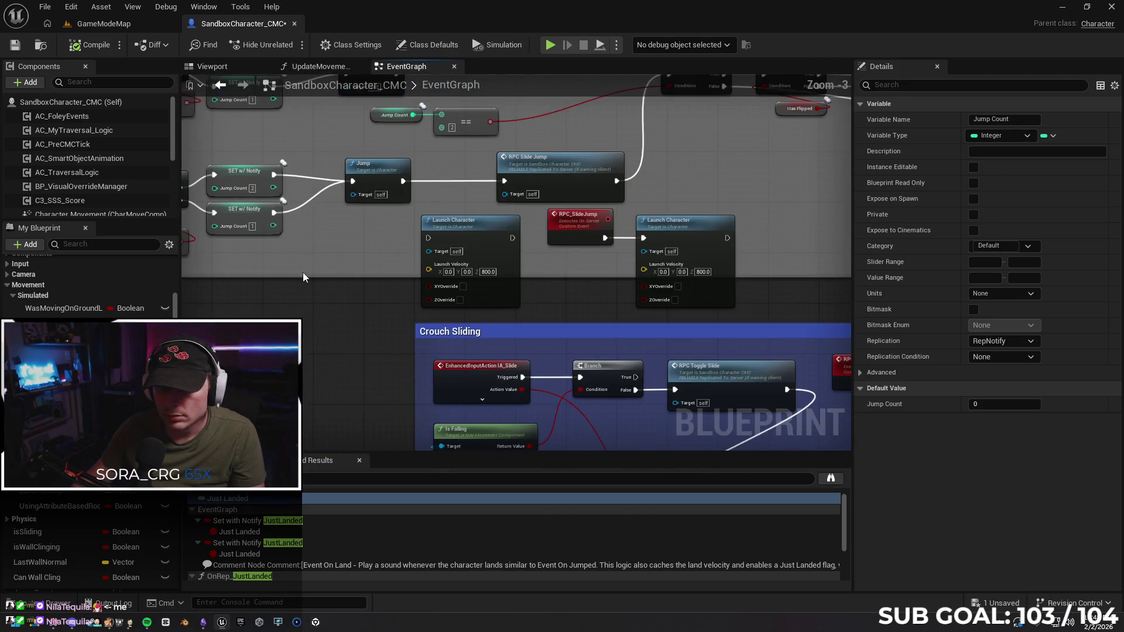
mouse_move(313, 251)
mouse_down()
mouse_move(455, 365)
mouse_move(669, 342)
mouse_up()
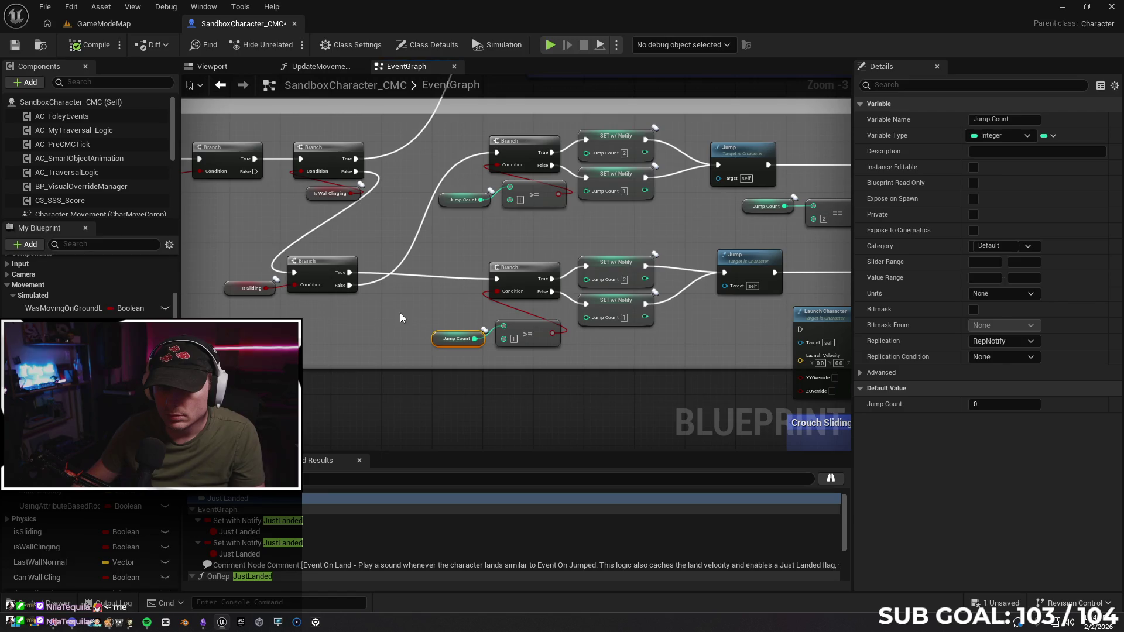
mouse_move(401, 317)
mouse_down()
mouse_move(533, 304)
mouse_move(697, 314)
mouse_move(373, 320)
mouse_move(310, 336)
mouse_up()
mouse_move(735, 281)
mouse_down()
mouse_move(469, 288)
mouse_move(756, 238)
mouse_move(685, 243)
mouse_move(672, 249)
mouse_move(749, 246)
mouse_up()
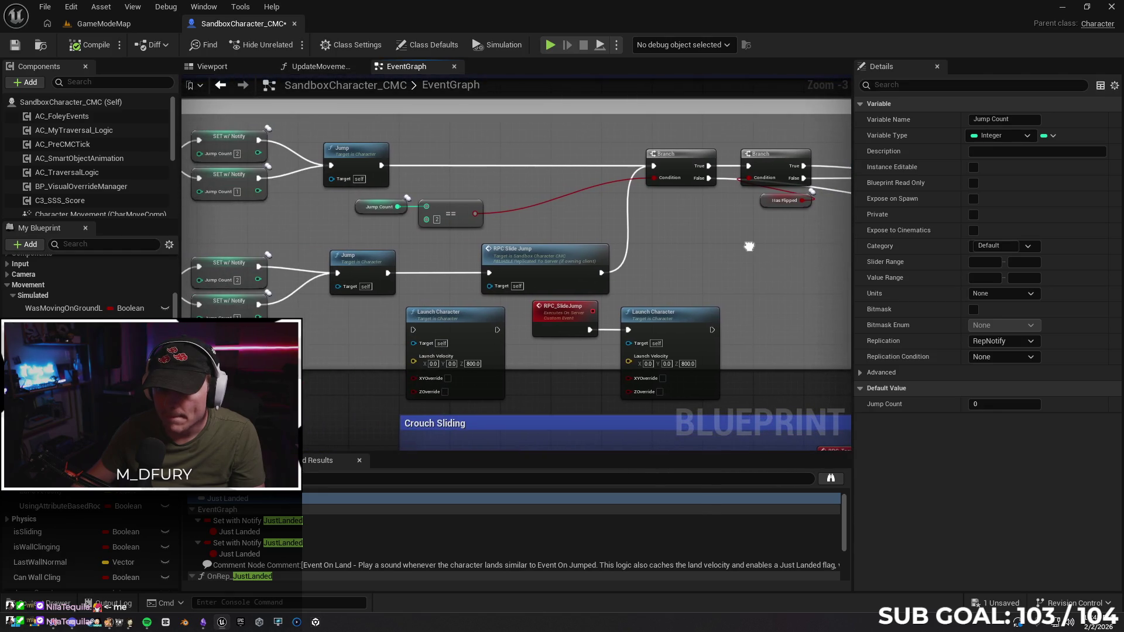
mouse_move(560, 200)
mouse_down()
mouse_move(271, 226)
mouse_move(555, 258)
mouse_up()
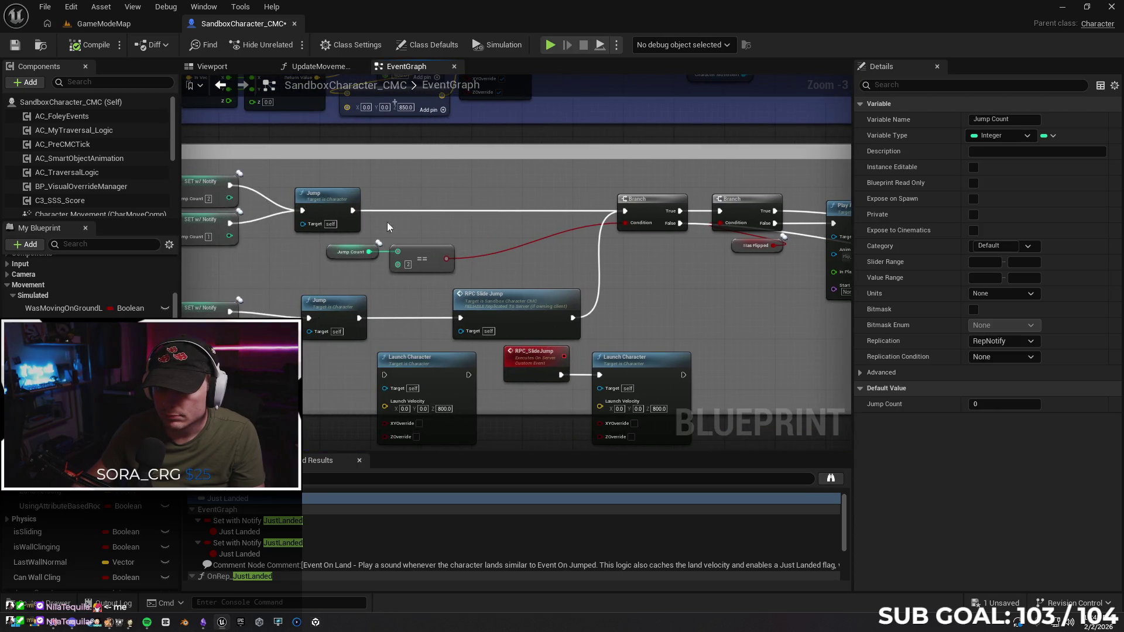
drag(402, 281, 404, 279)
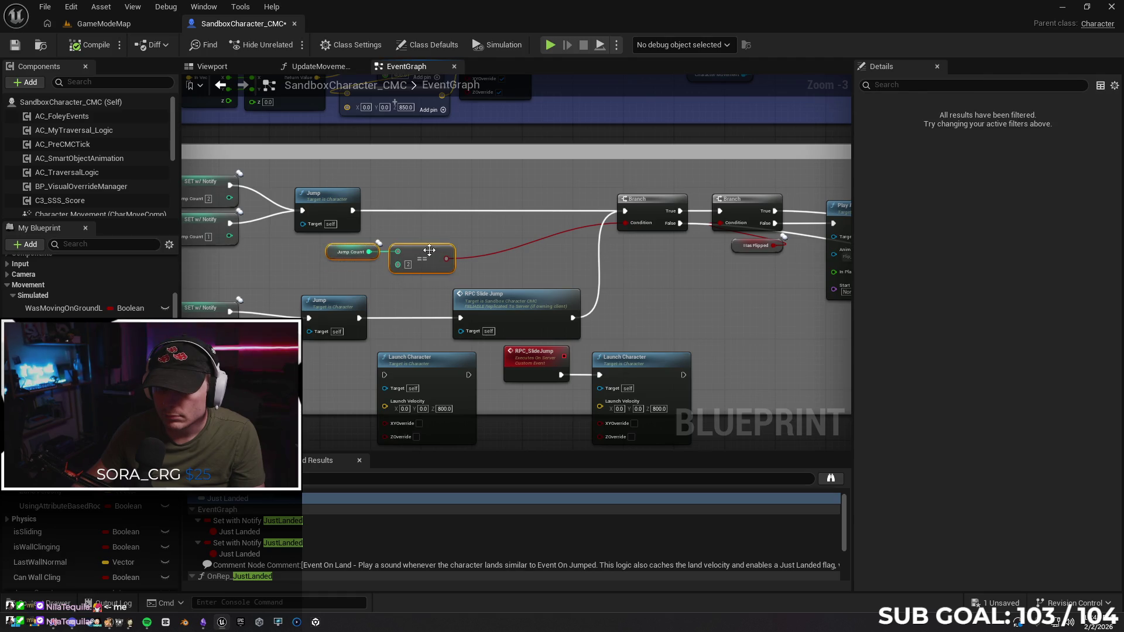
Add a custom event named Multicast_Flip_Anim that replicates as Multicast.
right_click(470, 182)
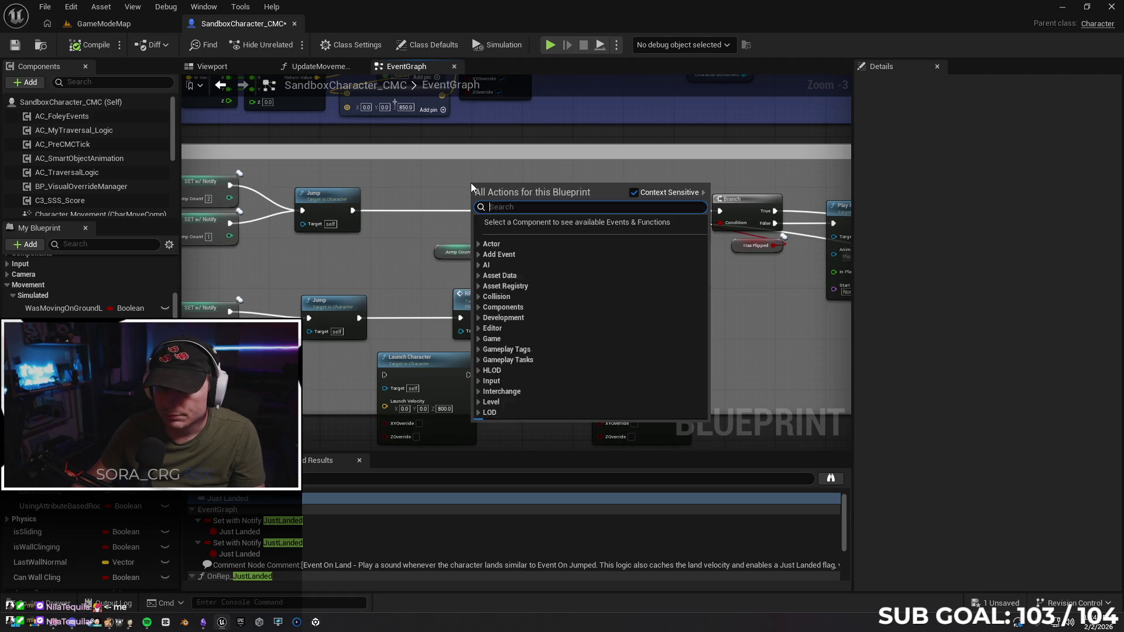
scroll(563, 340, down, 15)
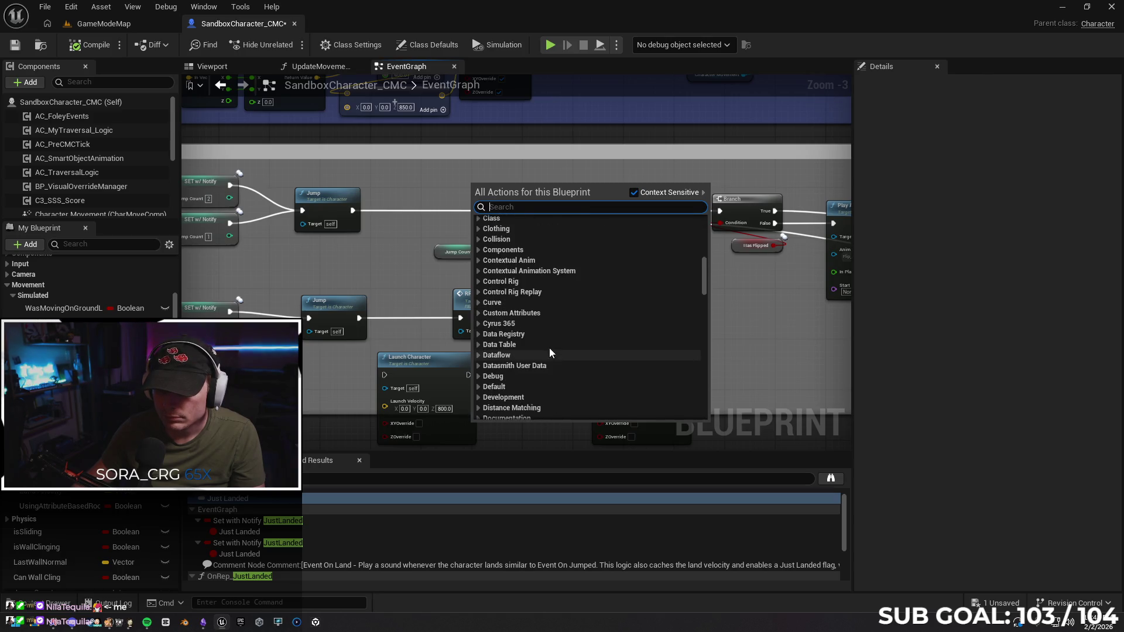
scroll(533, 366, down, 10)
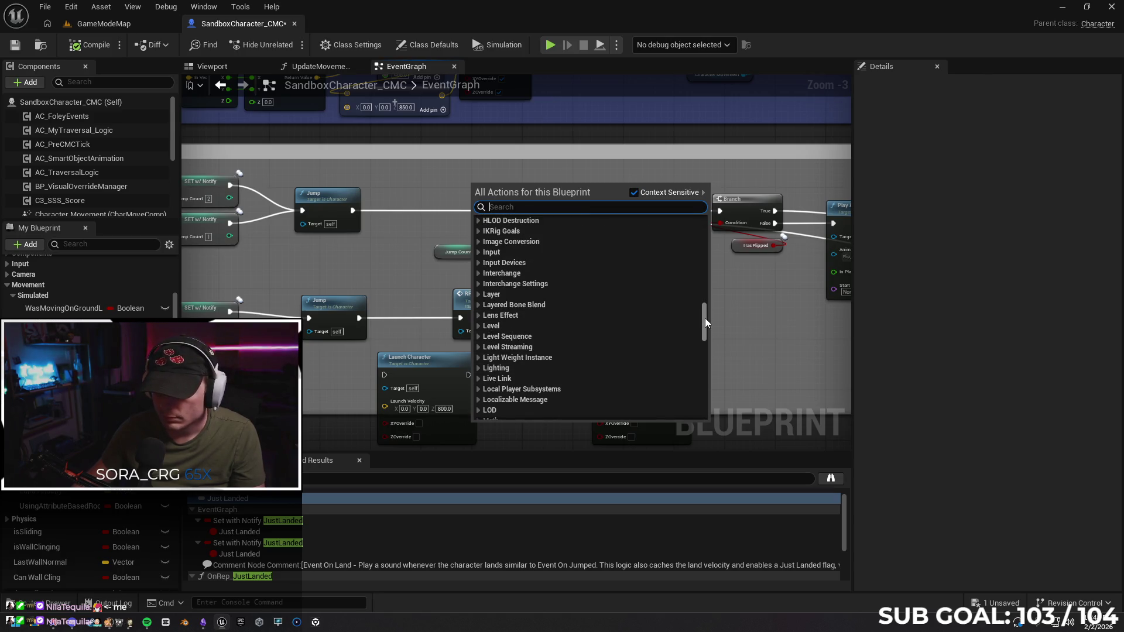
drag(705, 321, 707, 404)
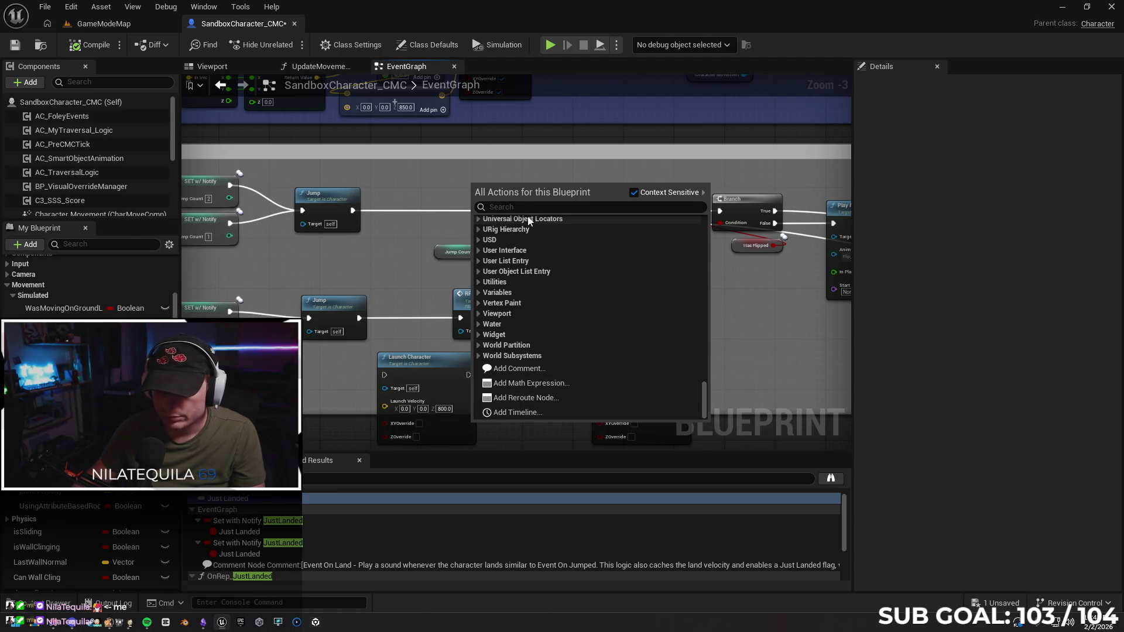
text(custom)
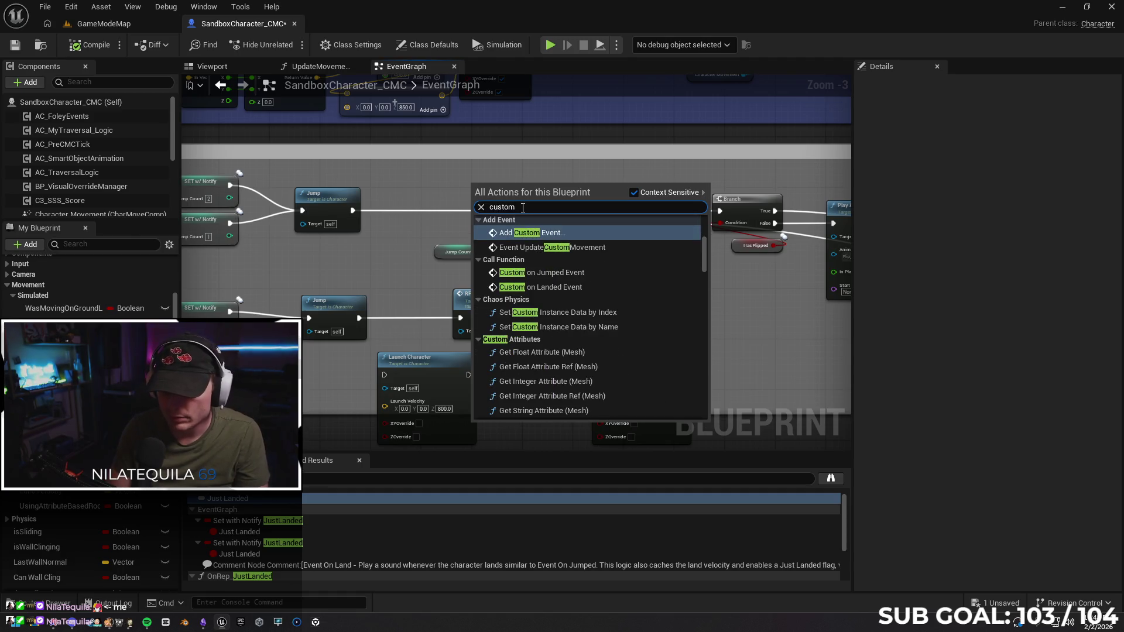
key(Return)
text(Multicast)
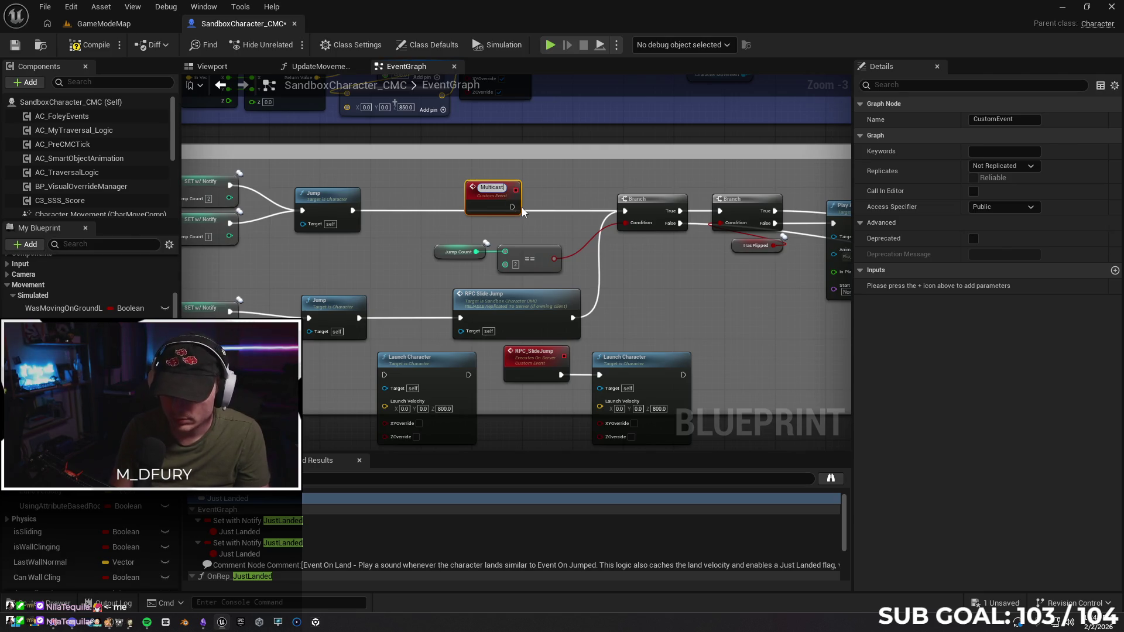
text(_Fl)
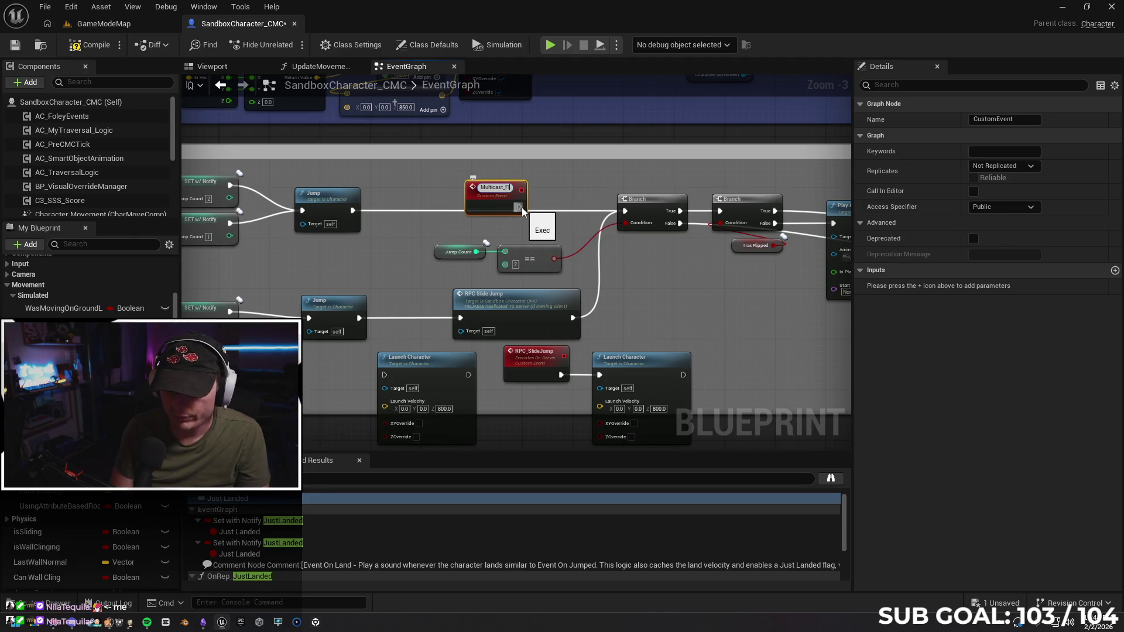
text(ip_Anim)
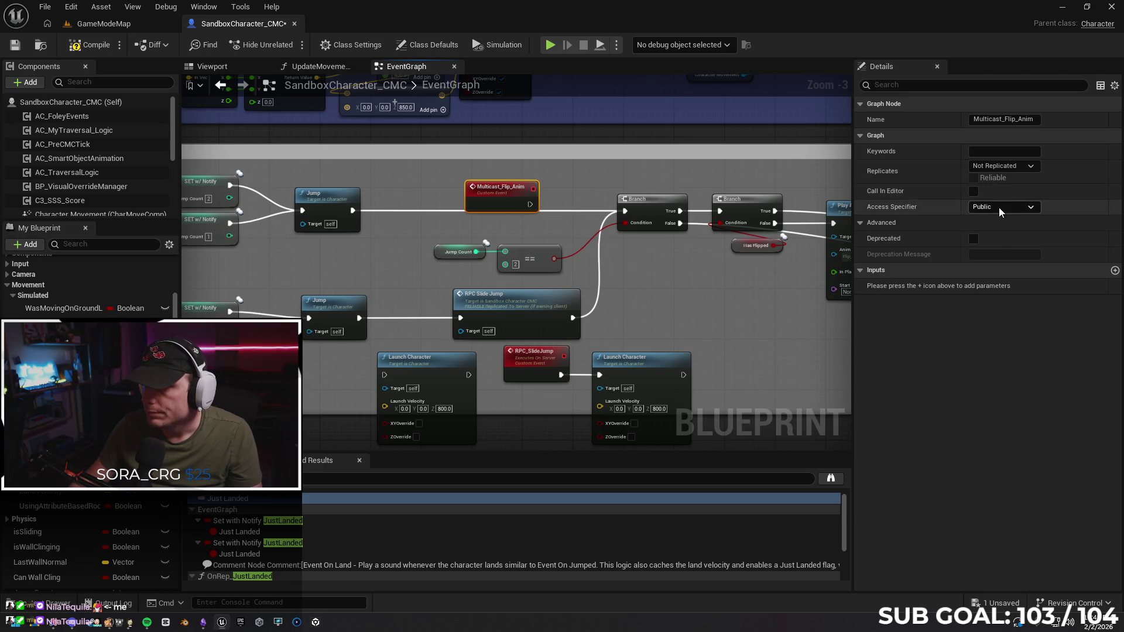
click(1021, 186)
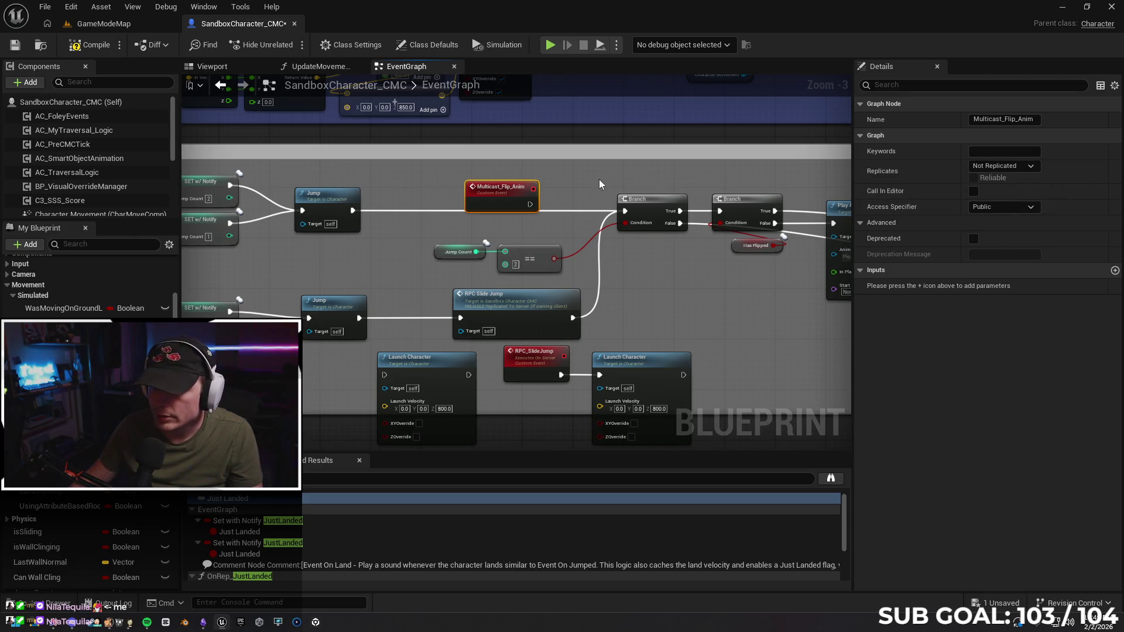
Call Multicast Flip Anim right after the upper Jump node, then show the GameModeMap level.
mouse_move(501, 193)
mouse_down()
mouse_move(522, 186)
mouse_move(627, 215)
mouse_up()
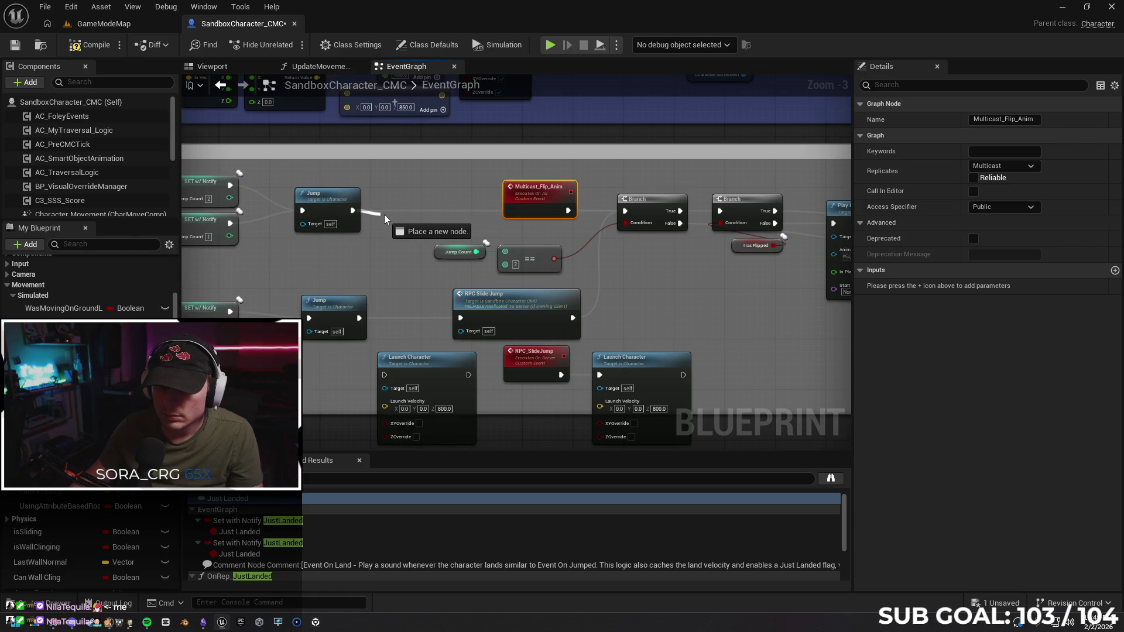
drag(384, 215, 402, 199)
text(multi)
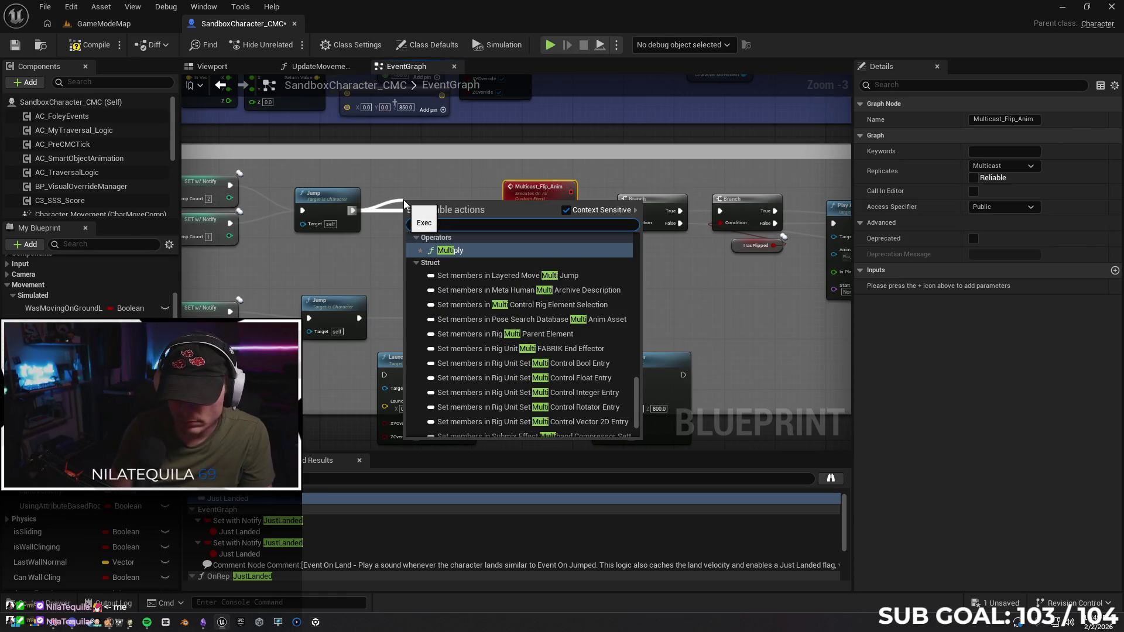
text(cast)
key(Return)
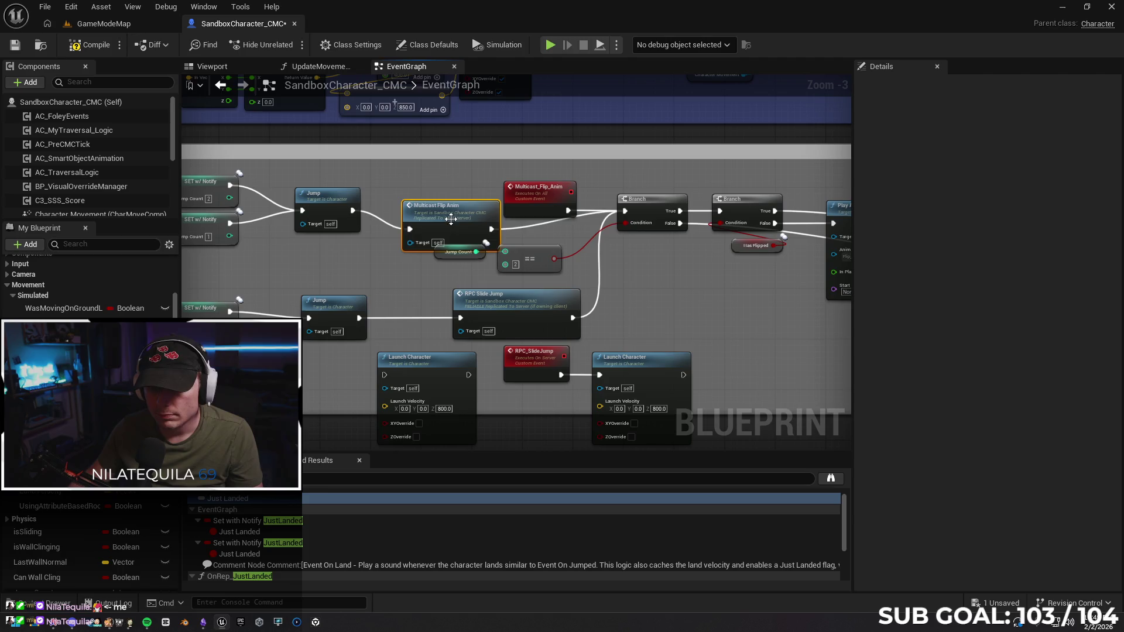
drag(412, 205, 448, 192)
click(481, 213)
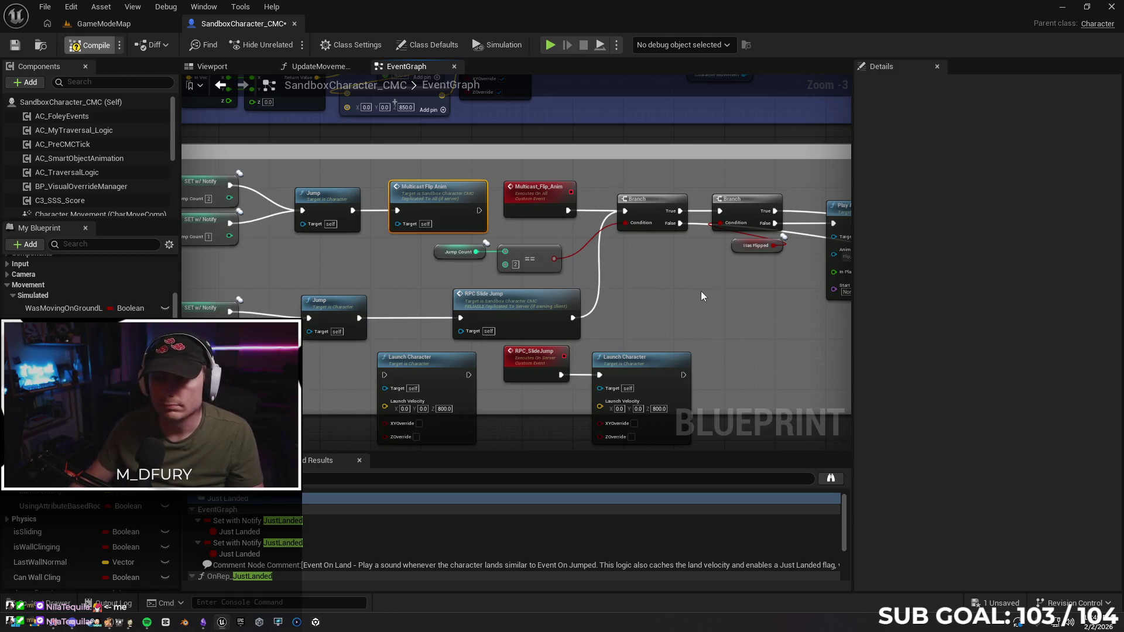
click(97, 23)
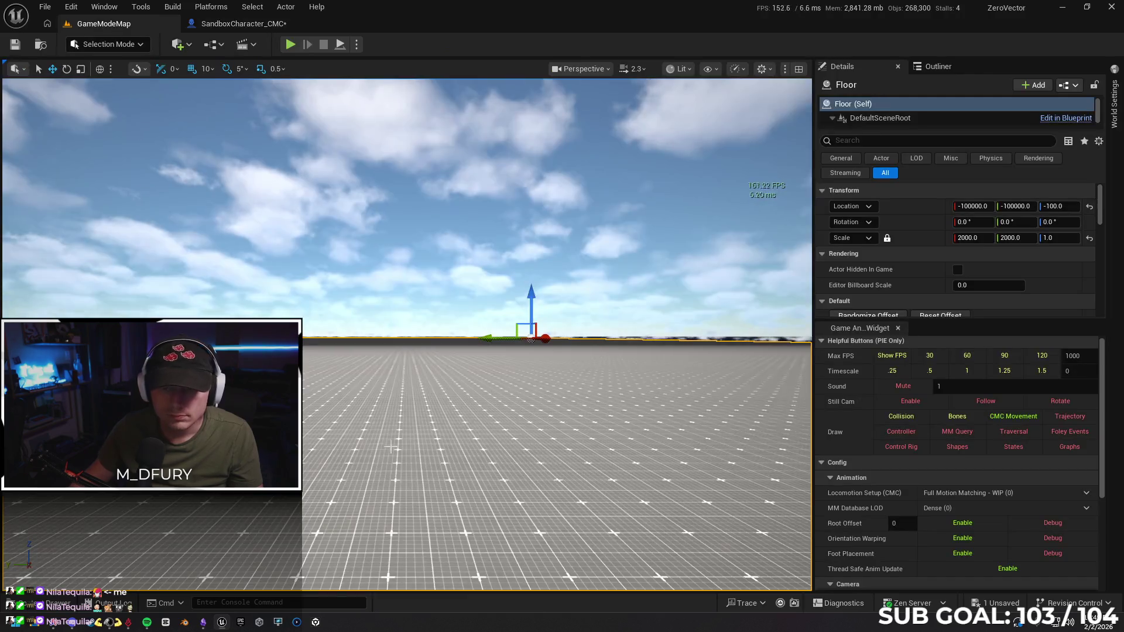
Play from a floor spot, sprint forward and double-jump to trigger the flip.
right_click(399, 441)
click(447, 431)
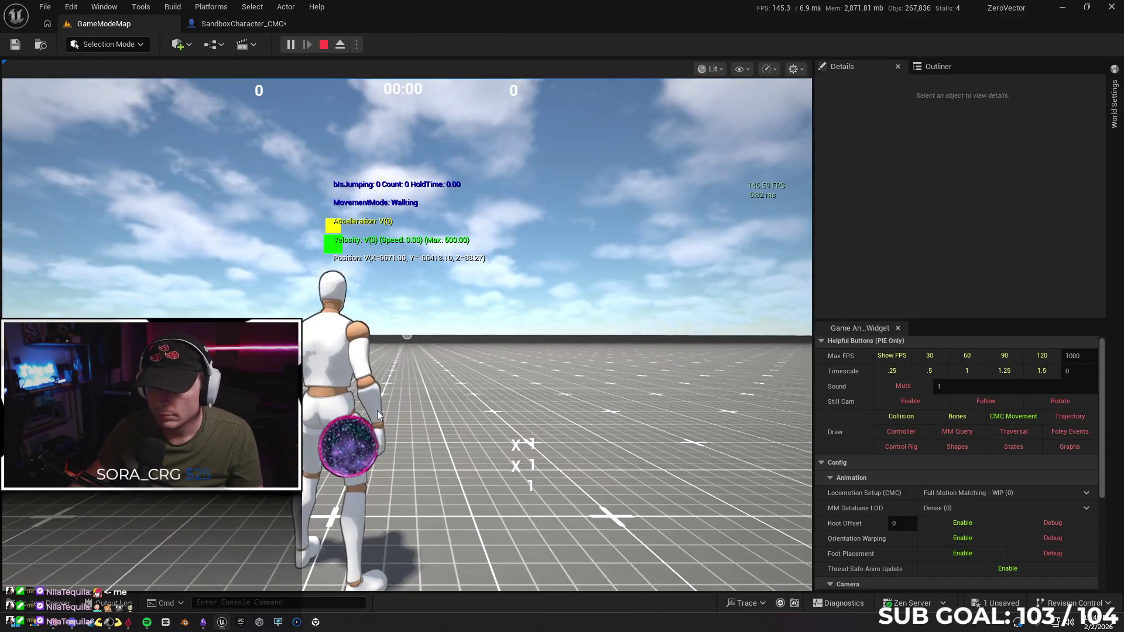
click(377, 415)
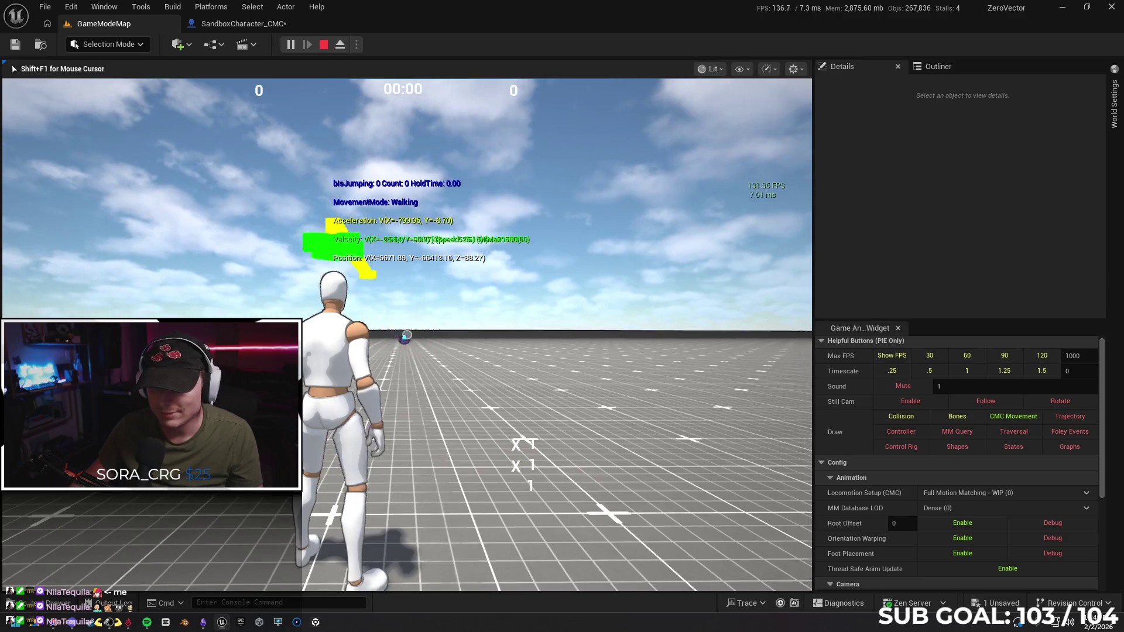
key(w)
key(shift)
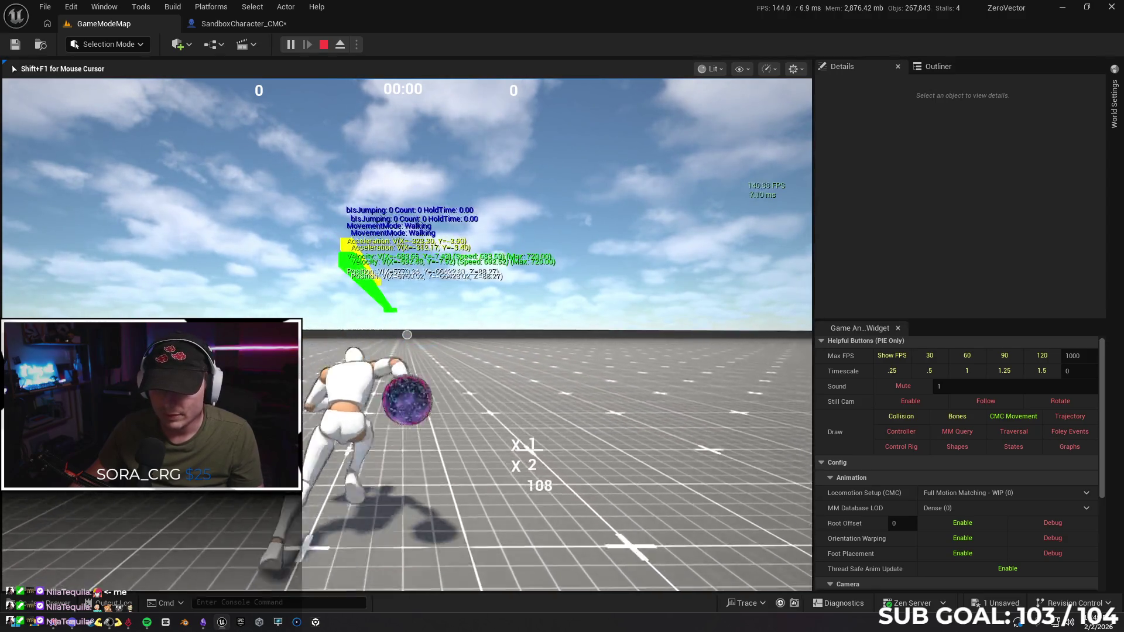
key(space)
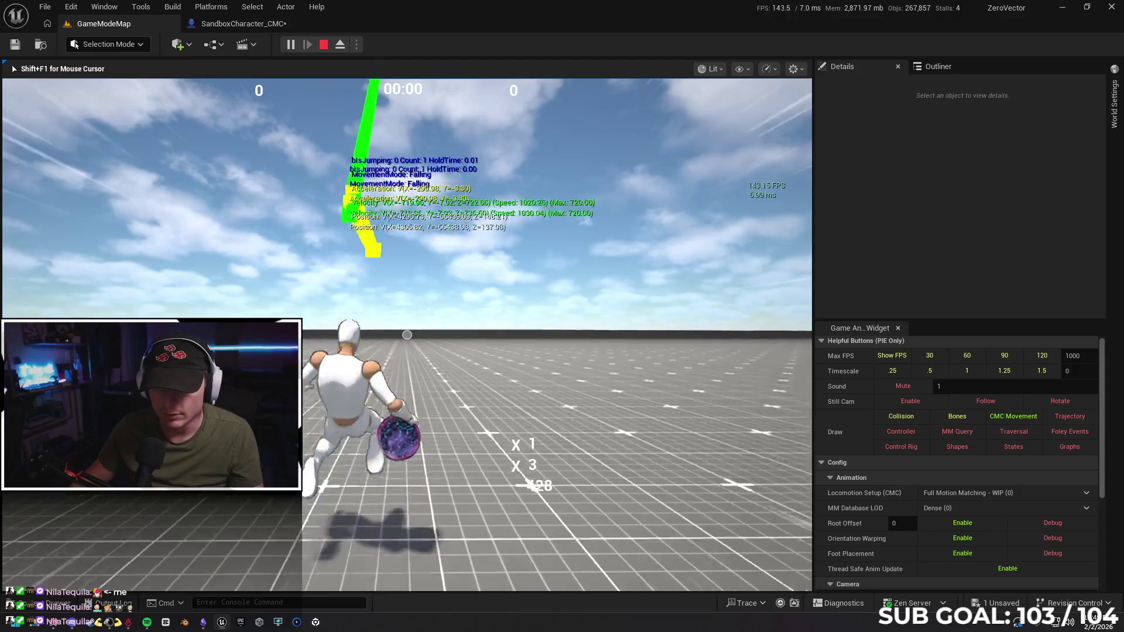
key(space)
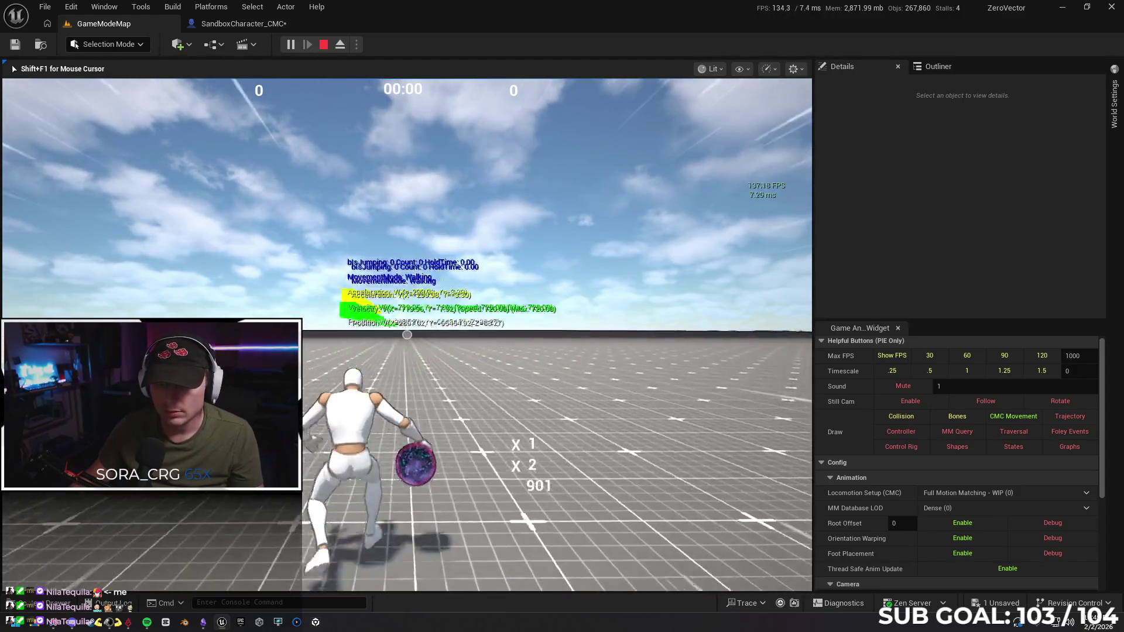
key(space)
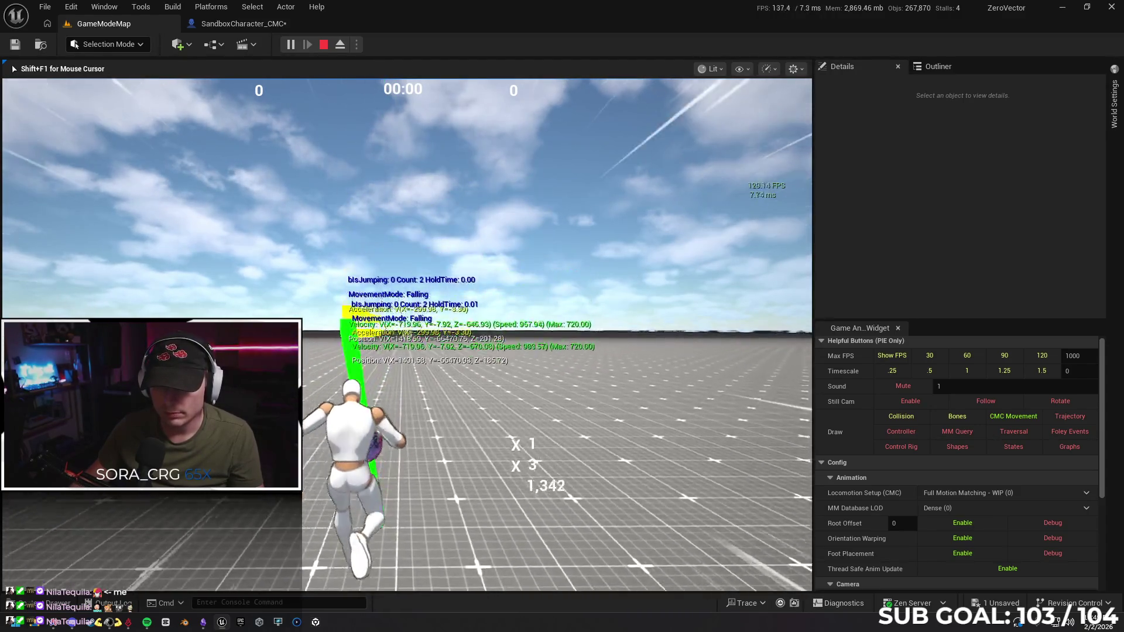
key(space)
key(space)
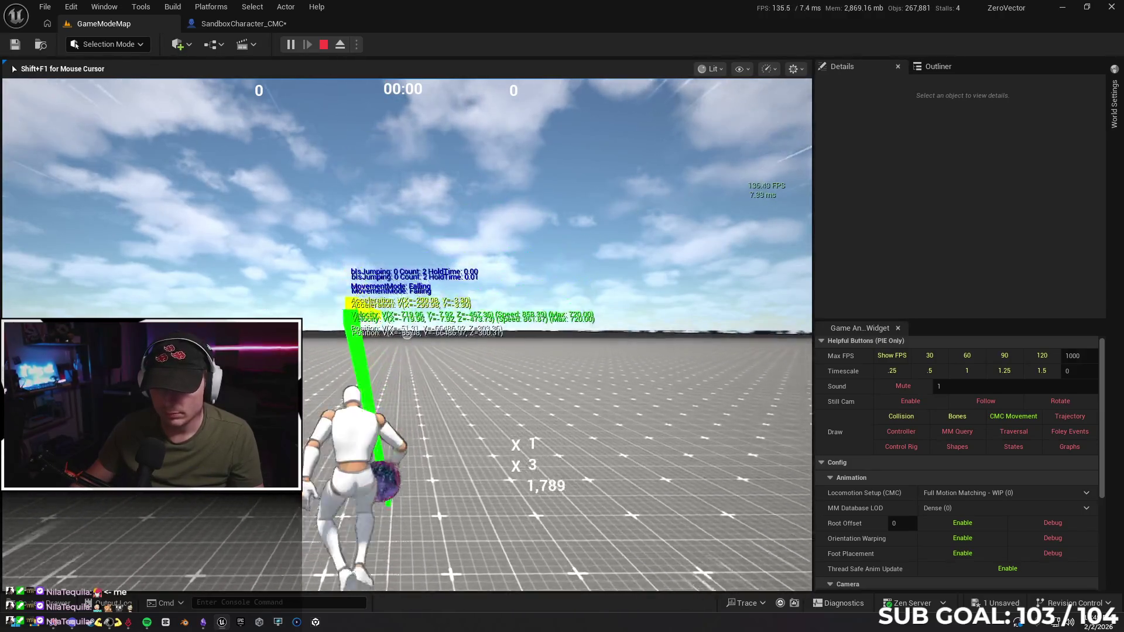
Repeat several double-jump flips, then stop the playtest and return to the SandboxCharacter_CMC graph.
key(space)
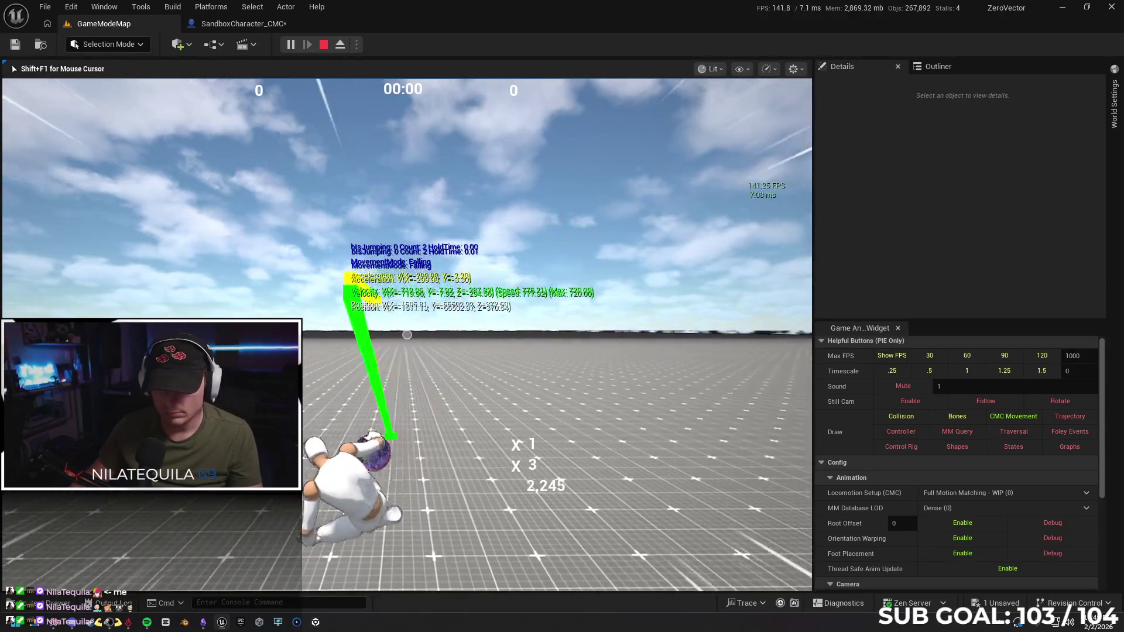
key(space)
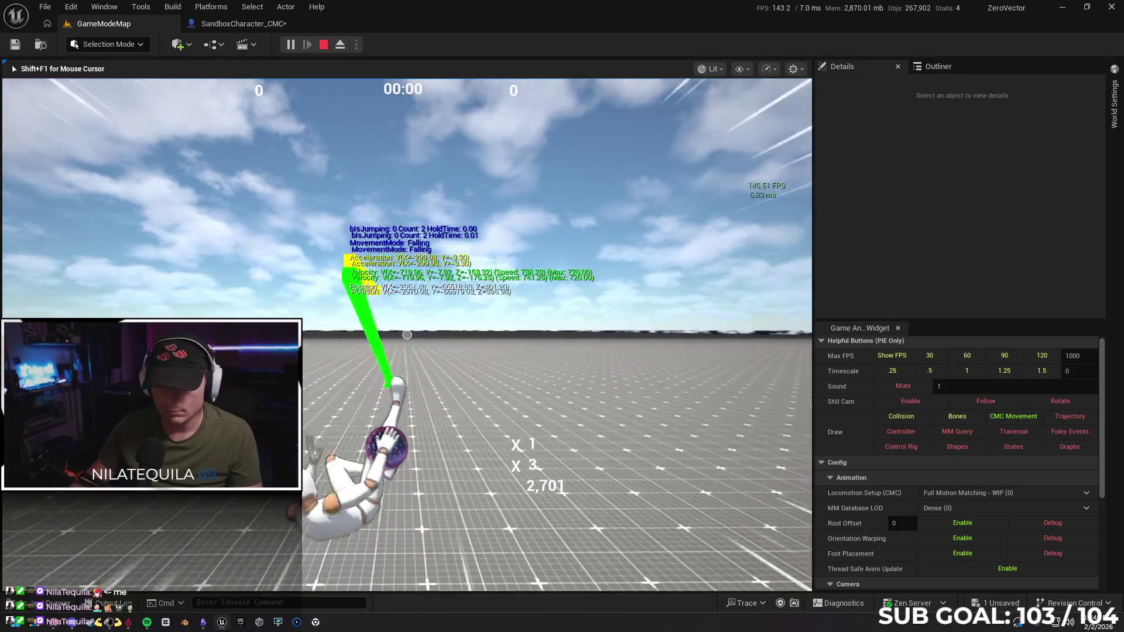
key(space)
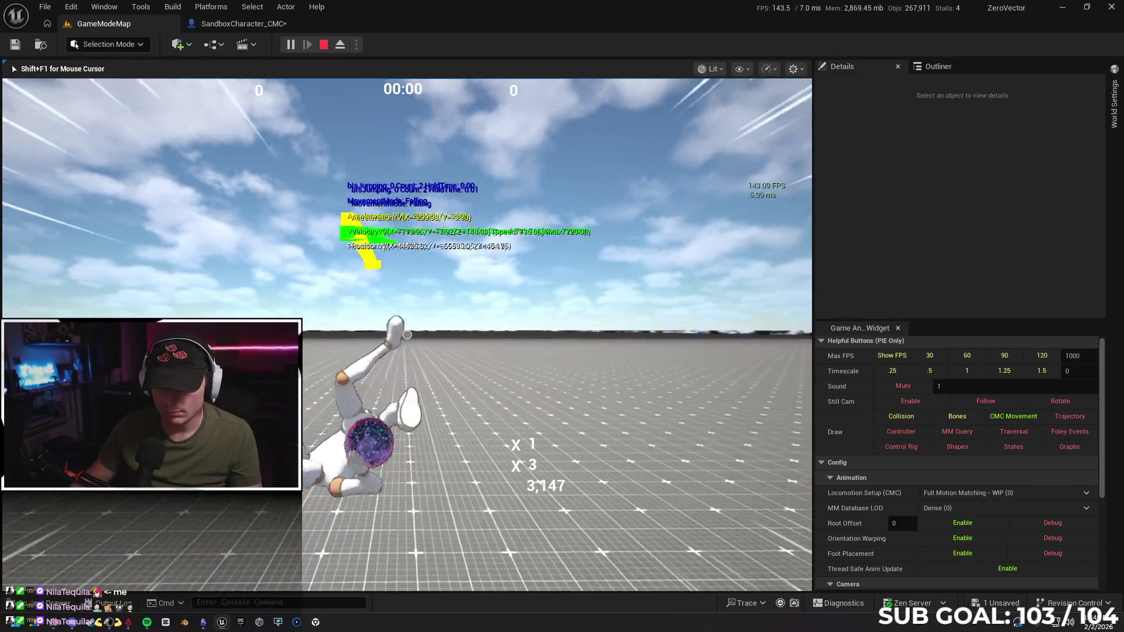
key(space)
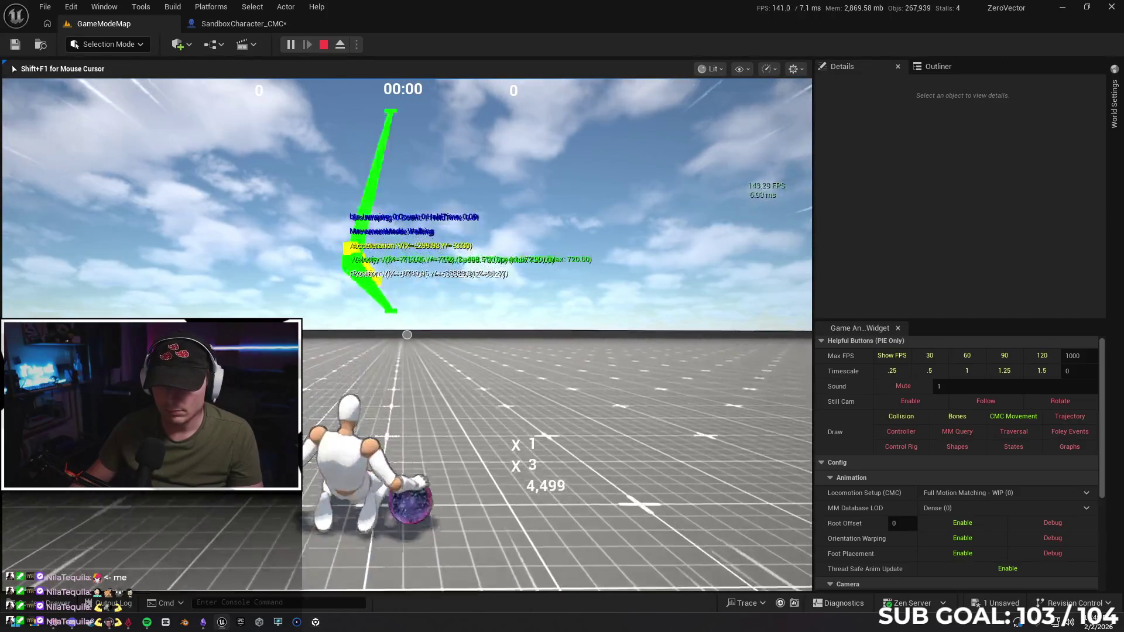
key(space)
key(space)
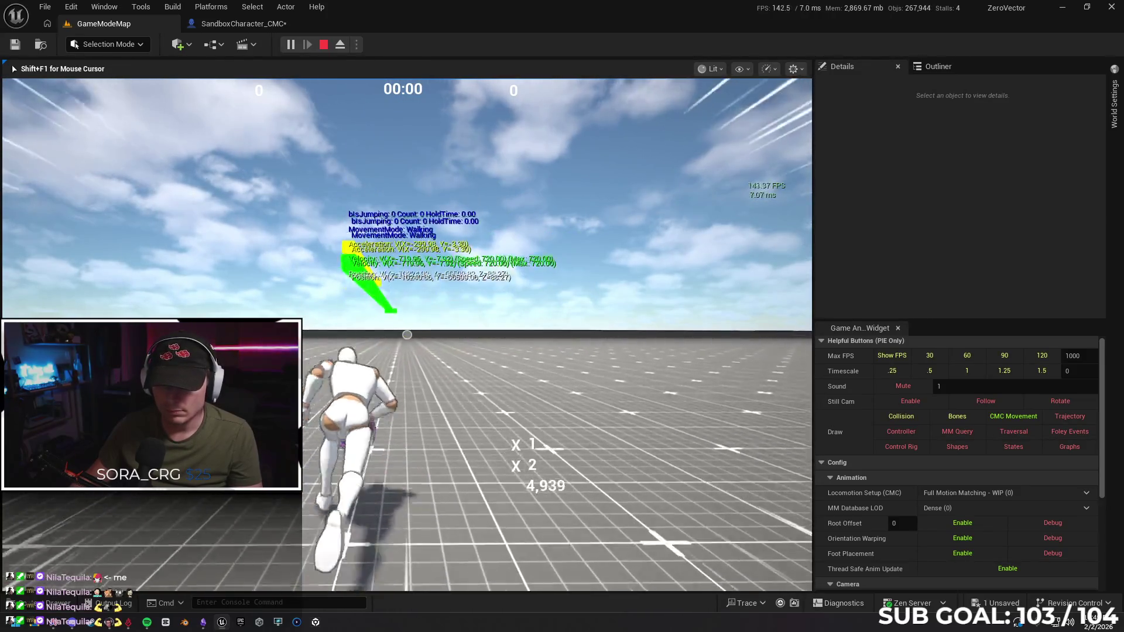
key(space)
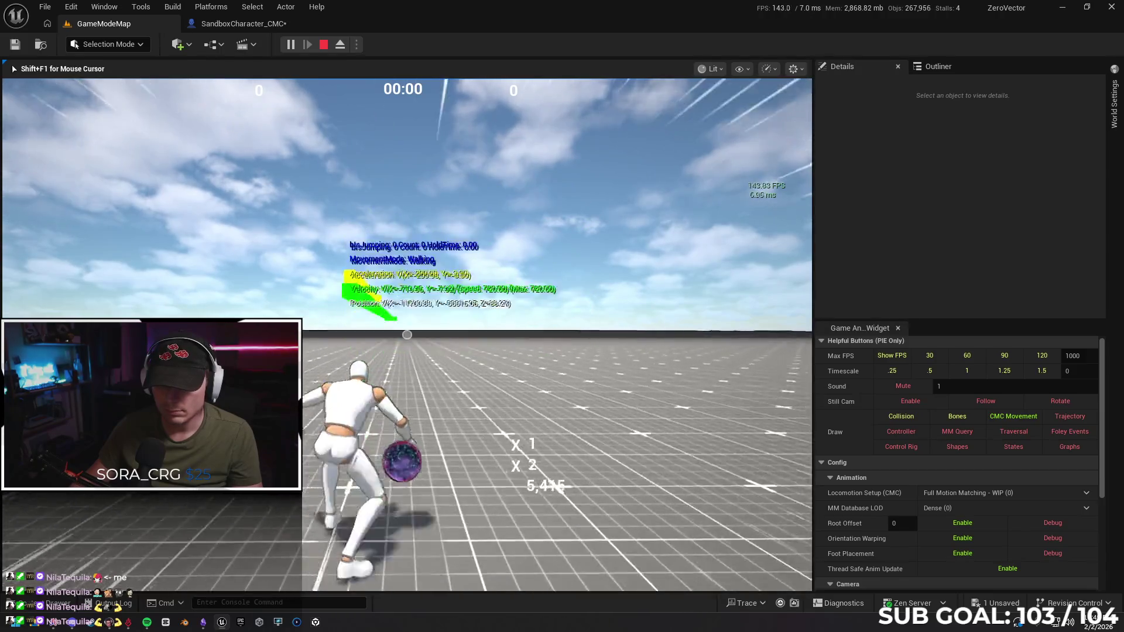
key(space)
key(space)
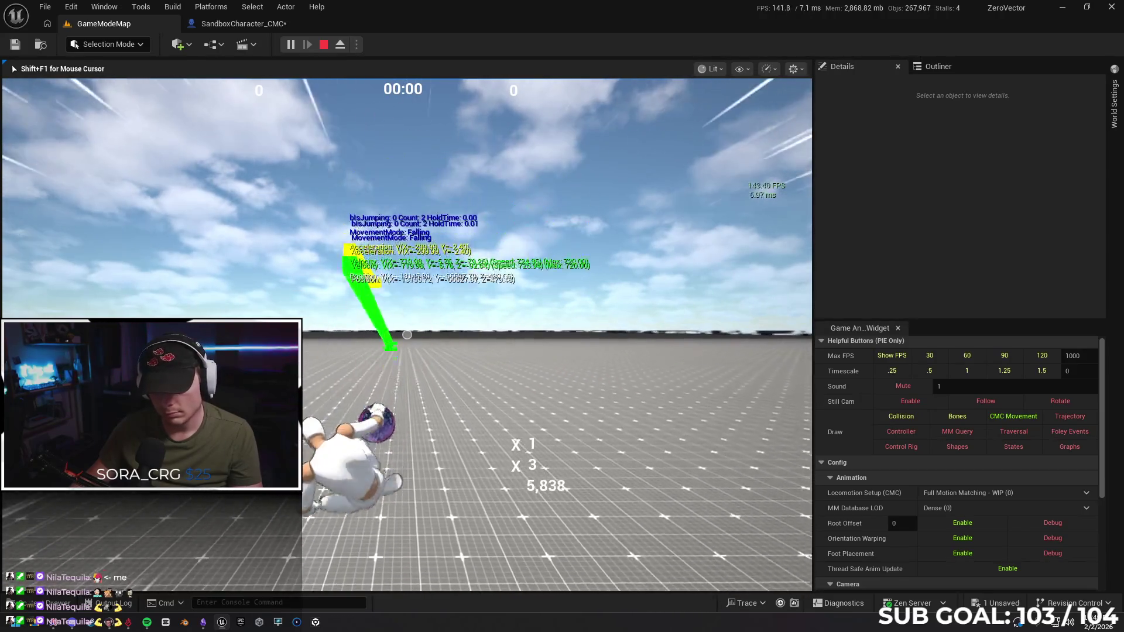
key(space)
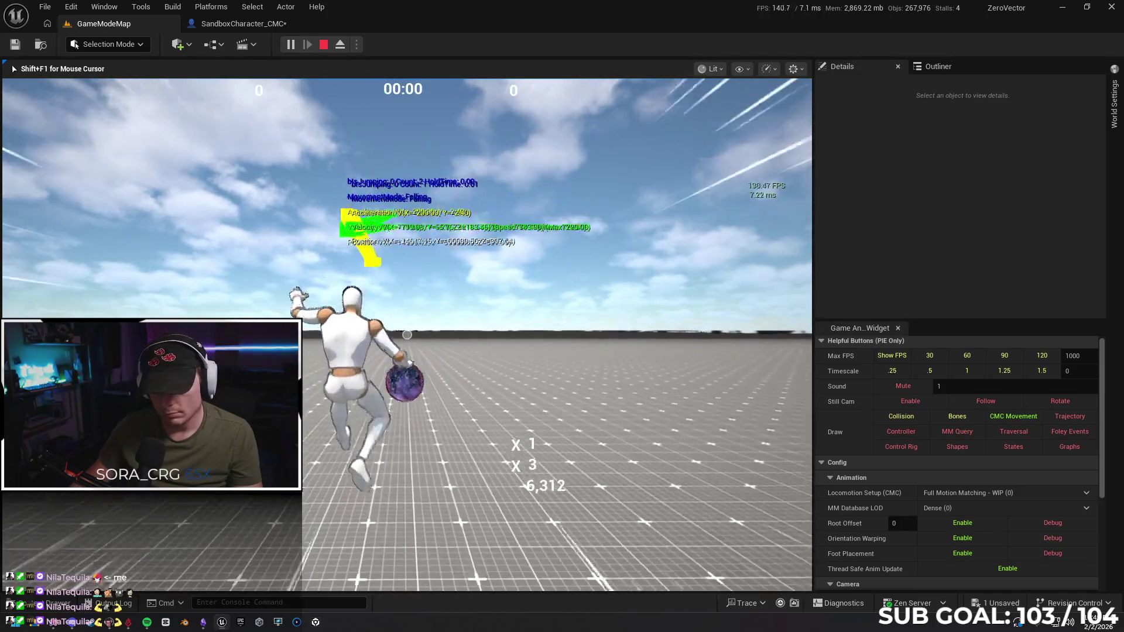
key(space)
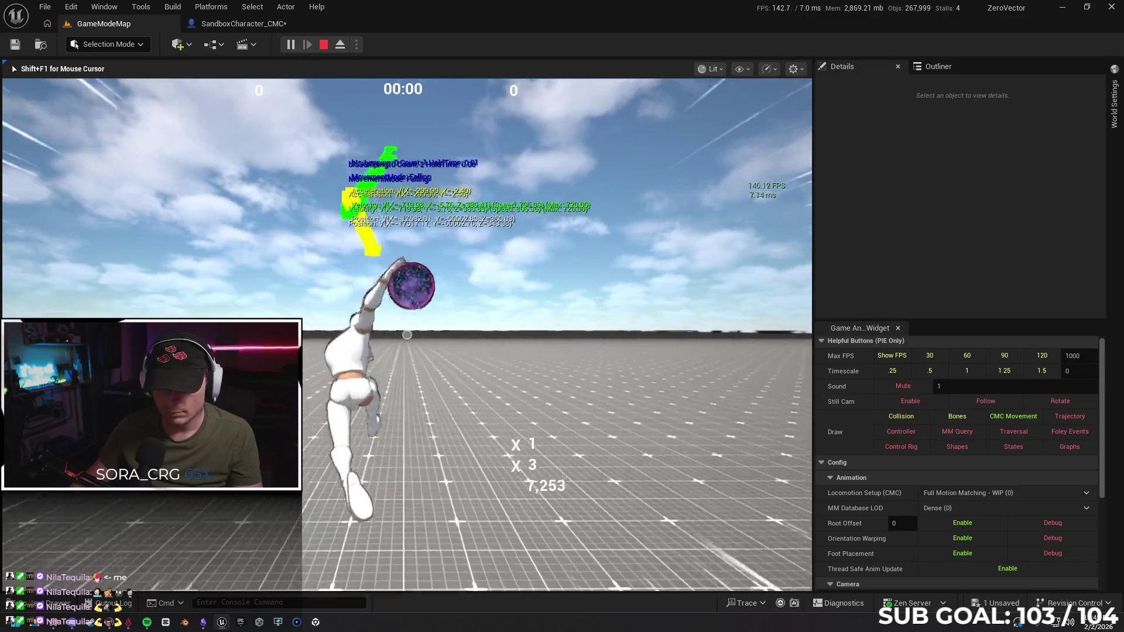
key(Escape)
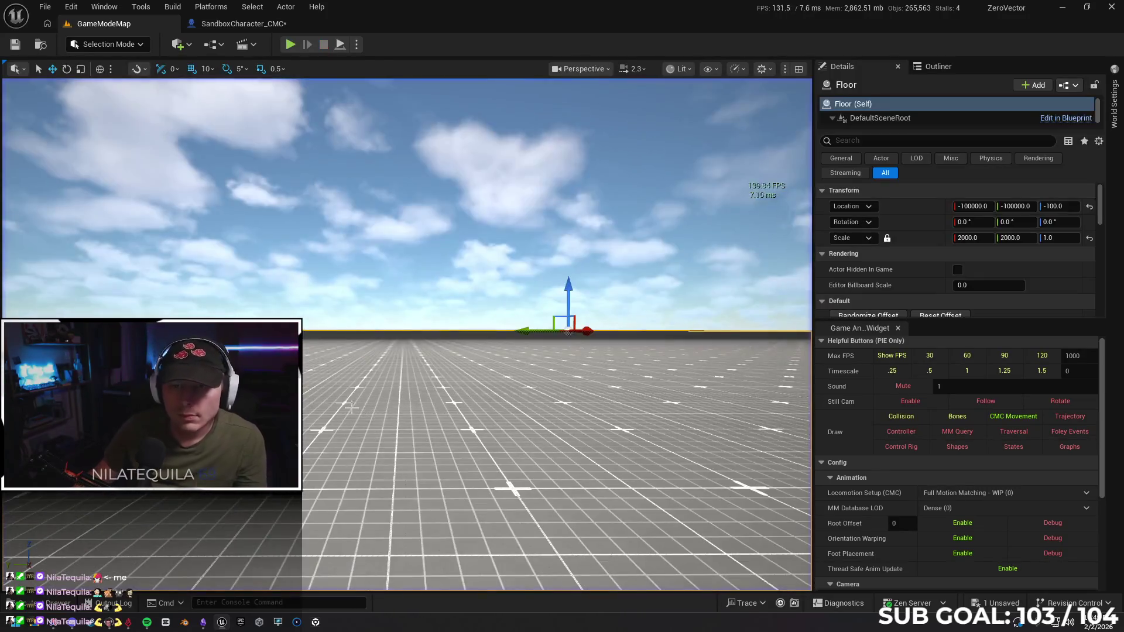
click(245, 23)
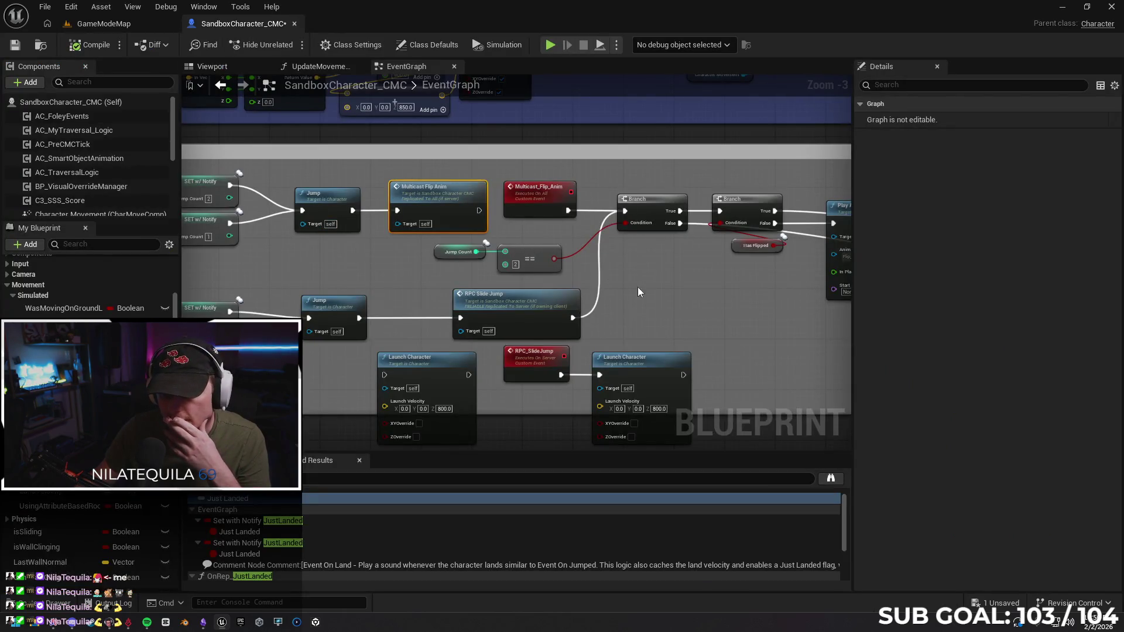
Change RPC_SlideJump's replication from Run on Server to Multicast, then go back to GameModeMap.
mouse_move(637, 287)
mouse_down()
mouse_move(632, 271)
mouse_move(584, 246)
mouse_move(560, 251)
mouse_up()
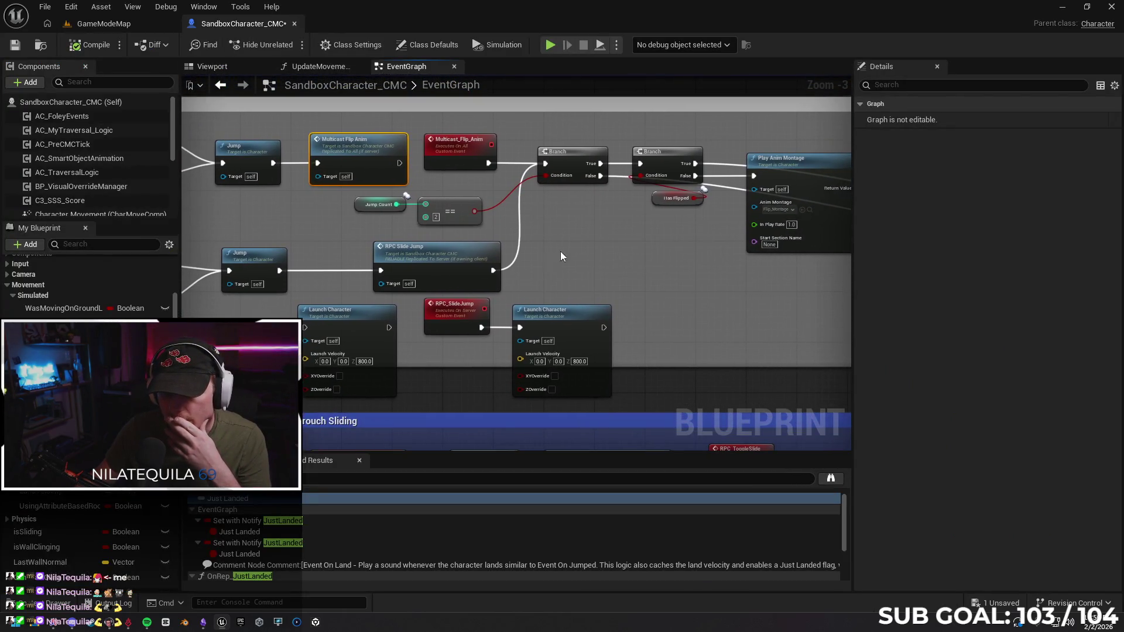
click(441, 316)
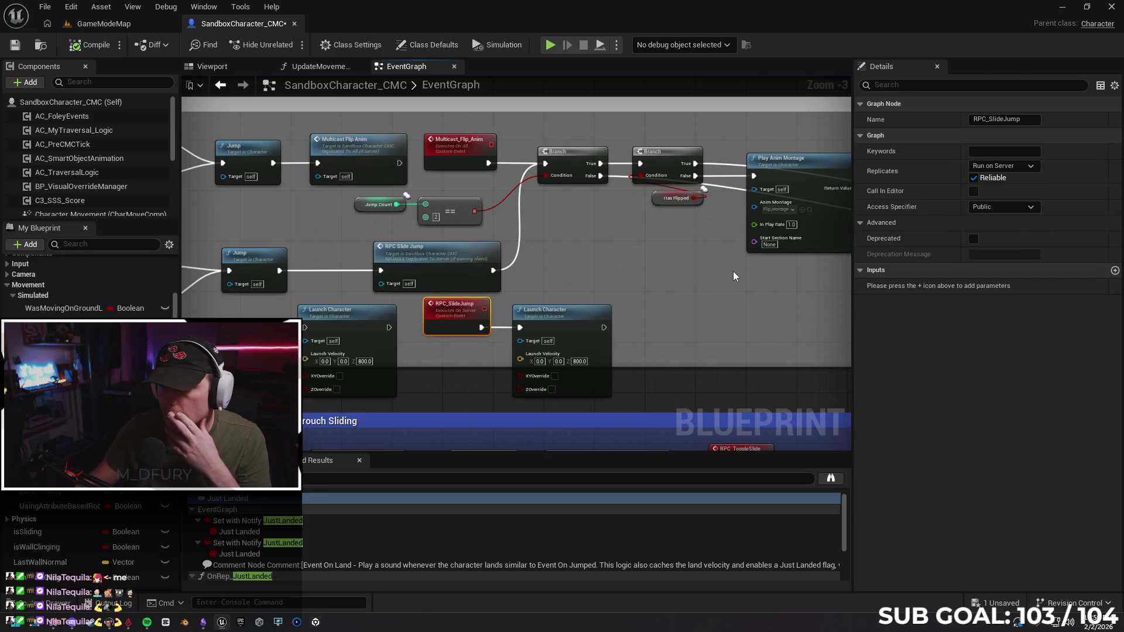
click(996, 166)
click(999, 202)
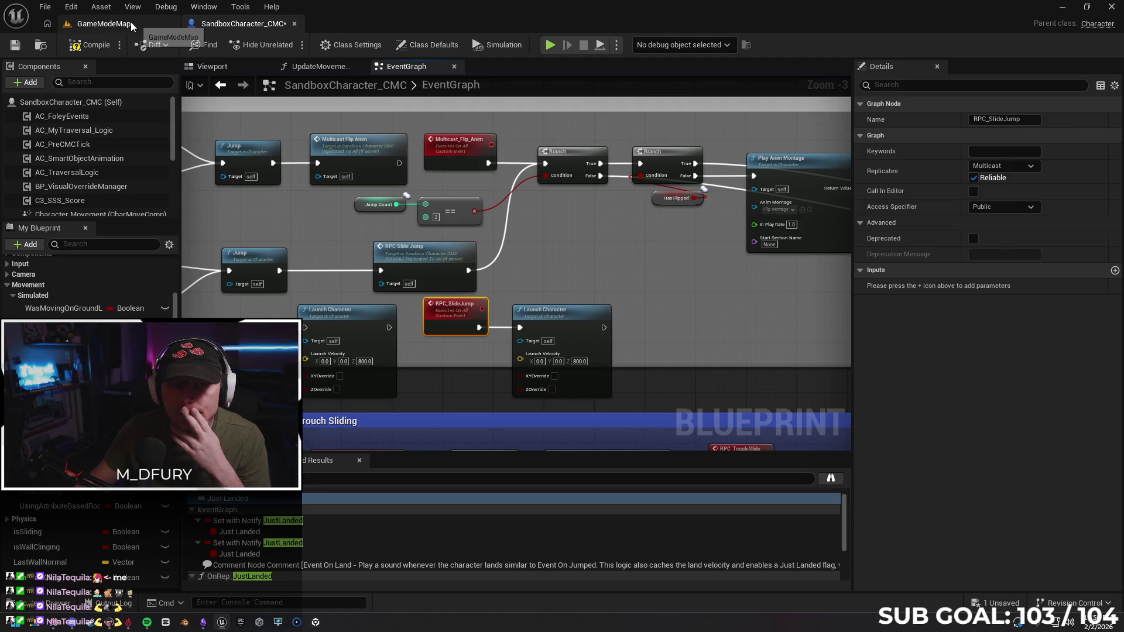
click(99, 24)
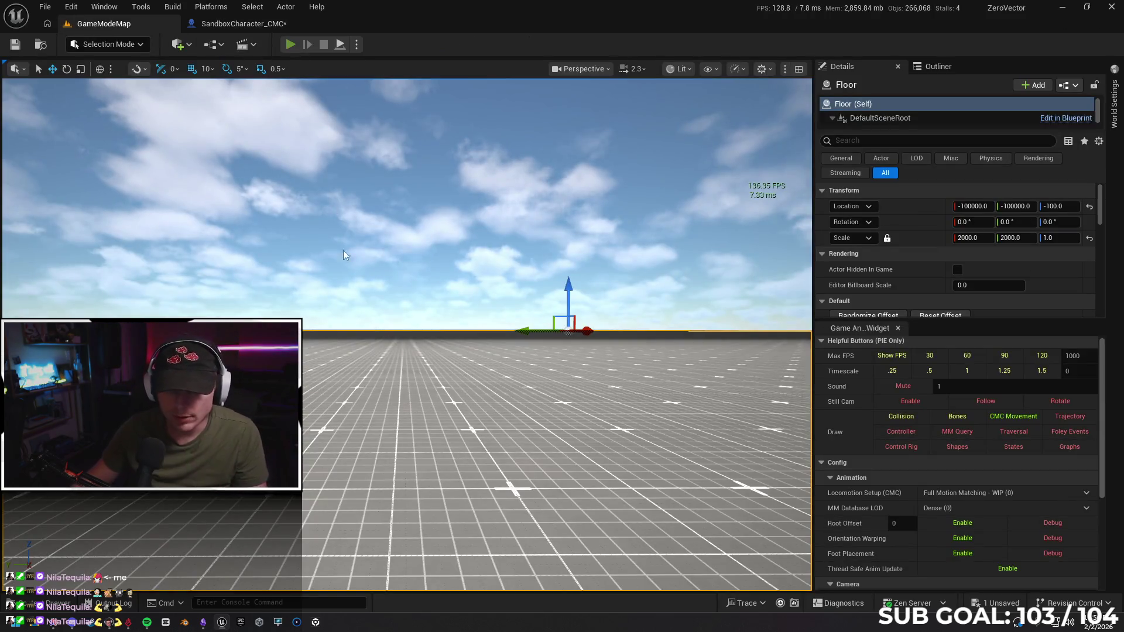
key(alt+p)
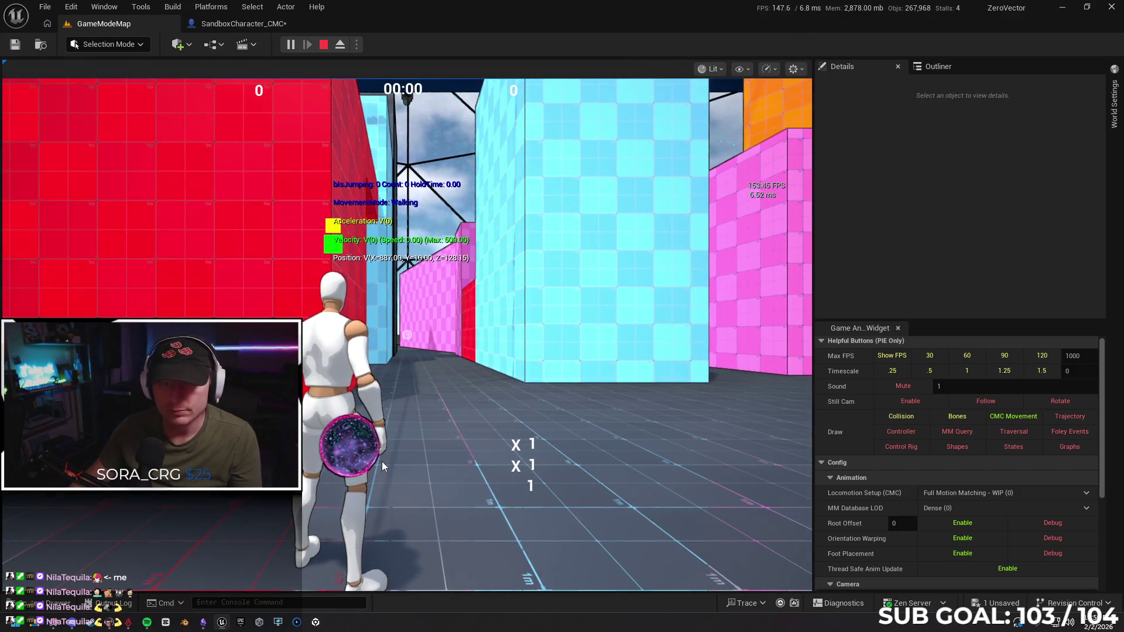
key(Escape)
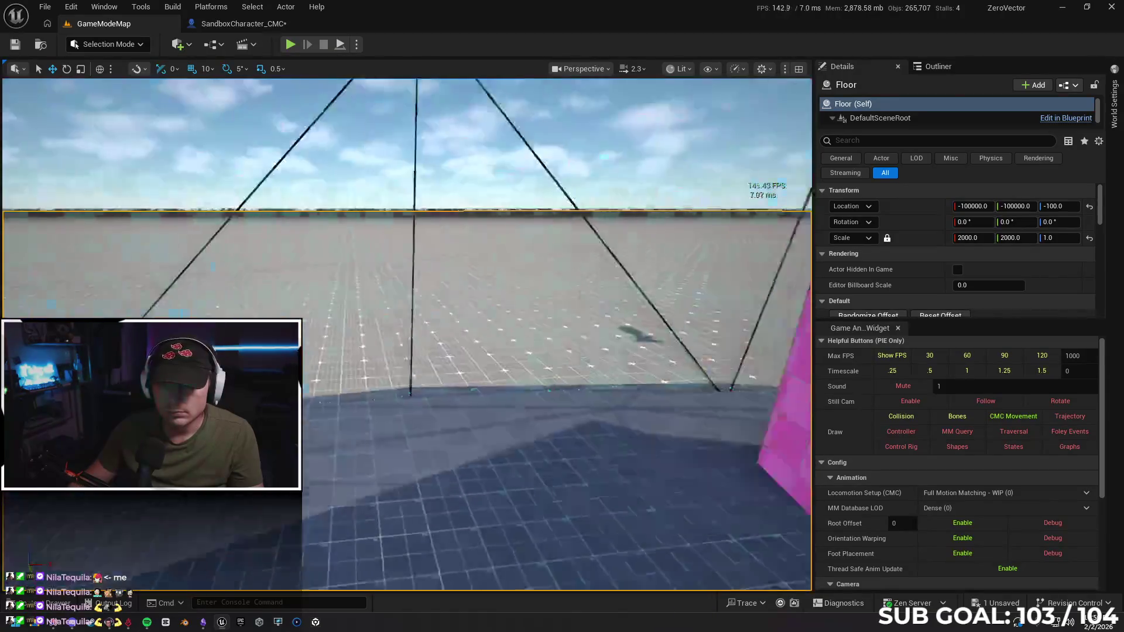
right_click(386, 209)
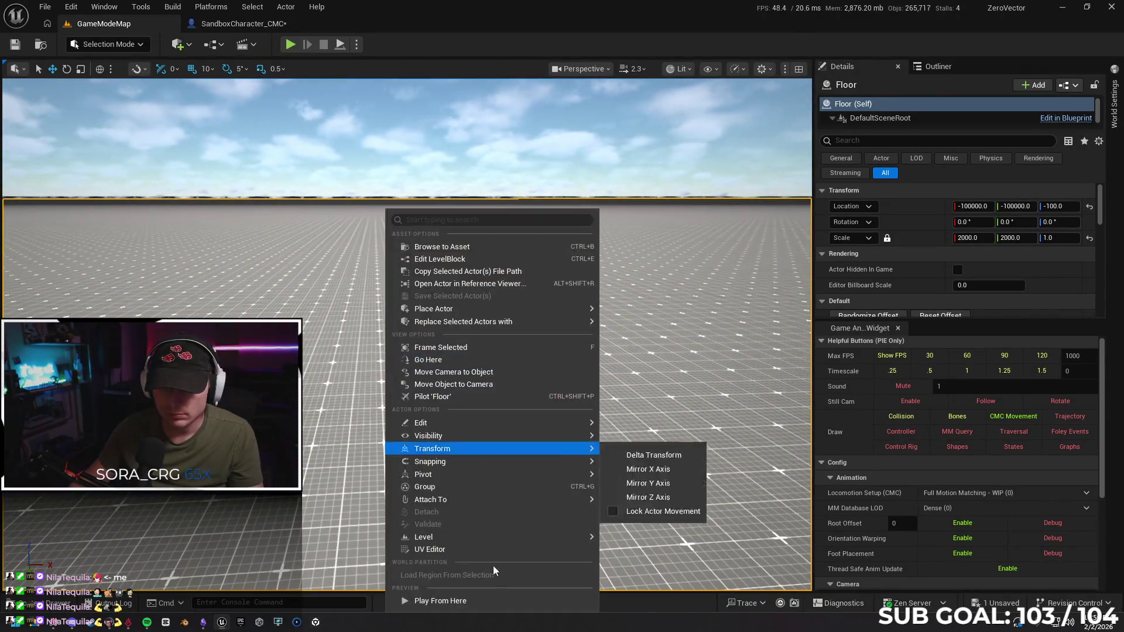
click(475, 601)
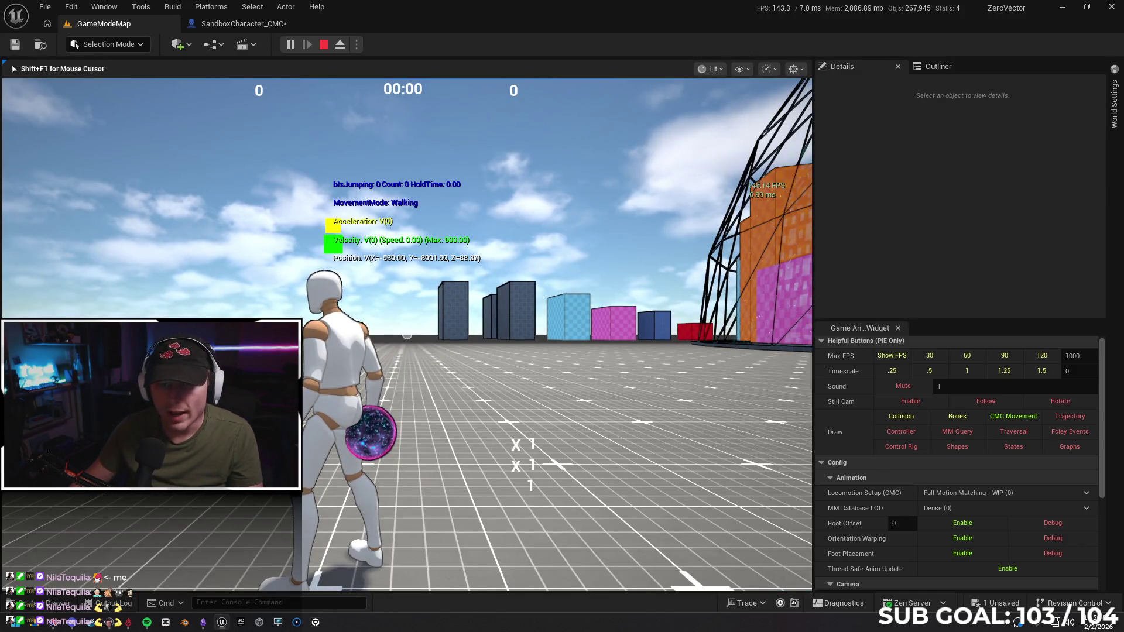
key(Escape)
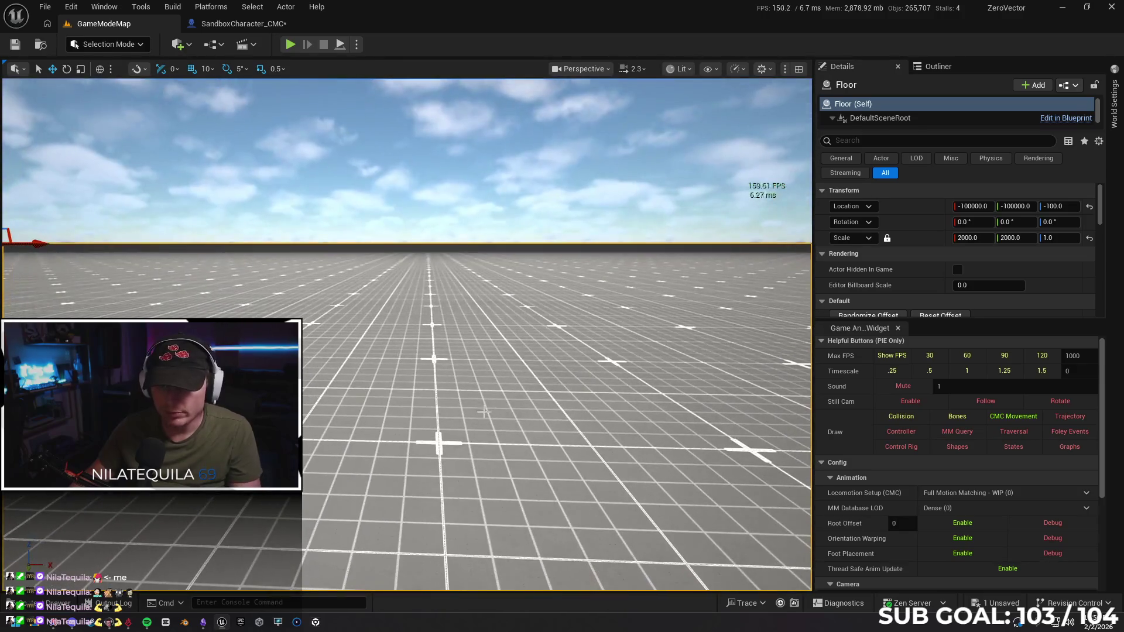
right_click(449, 410)
Play from the chosen floor spot, running forward and jumping repeatedly.
click(468, 398)
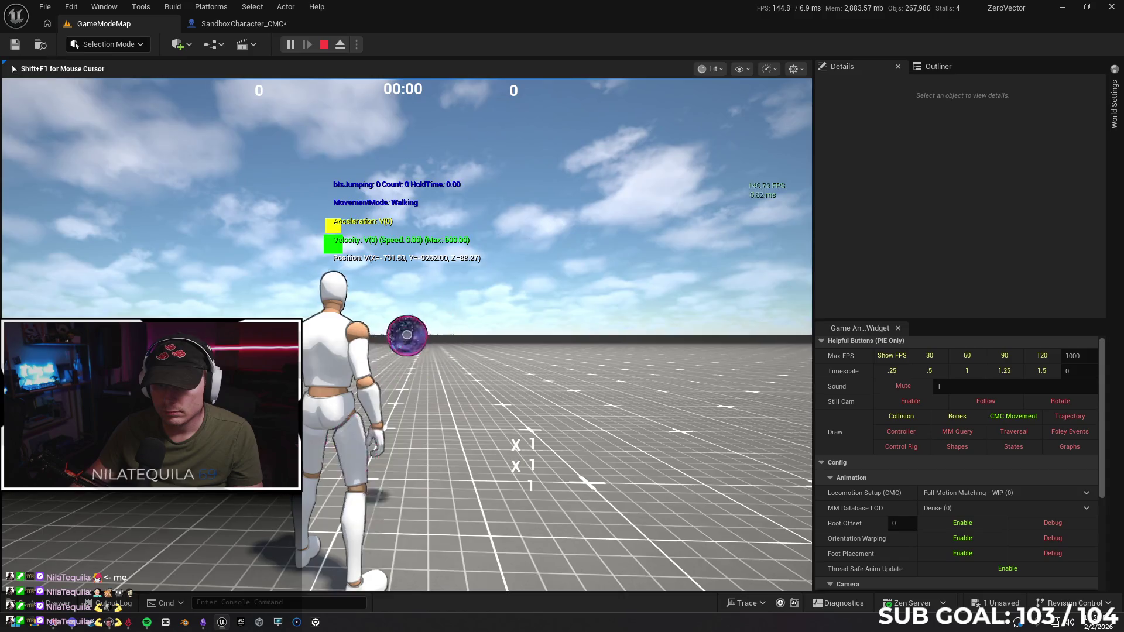
key(w)
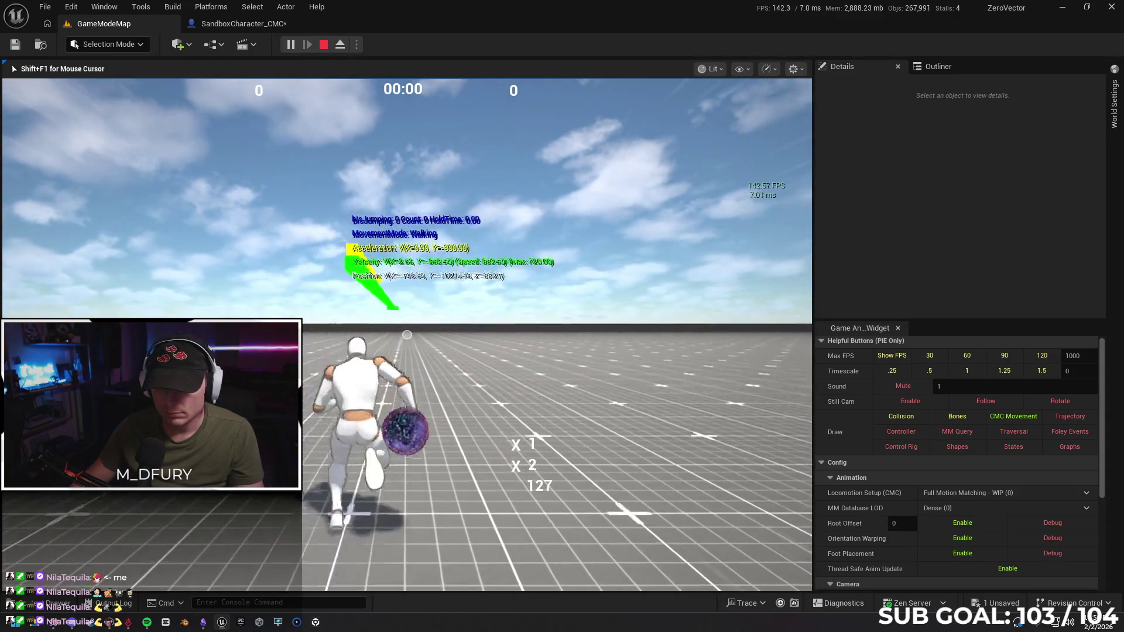
key(space)
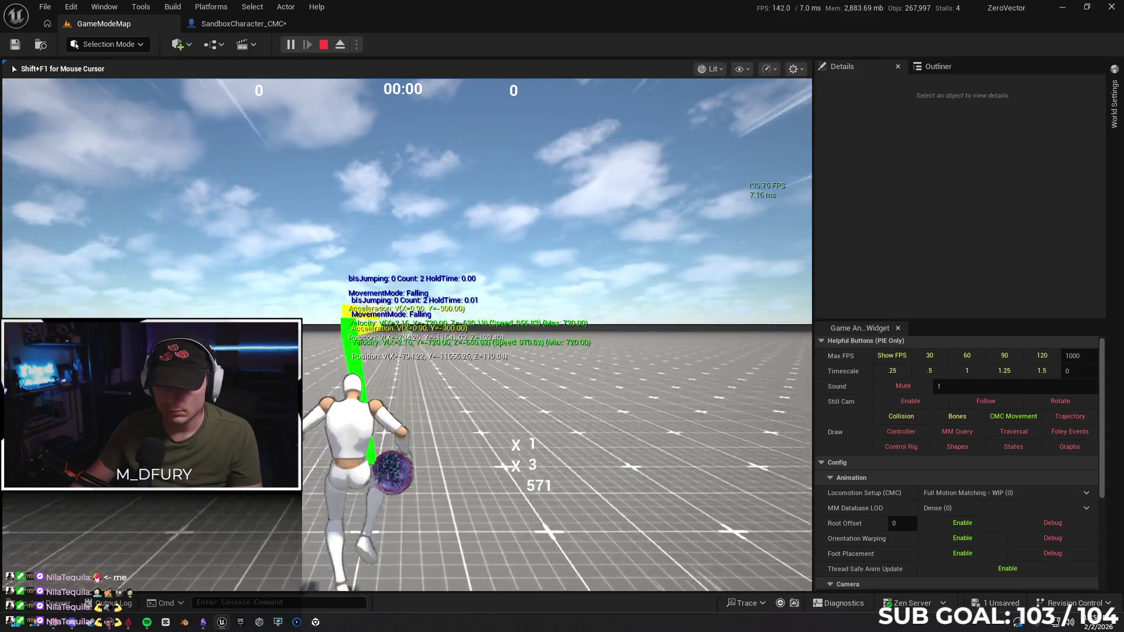
key(space)
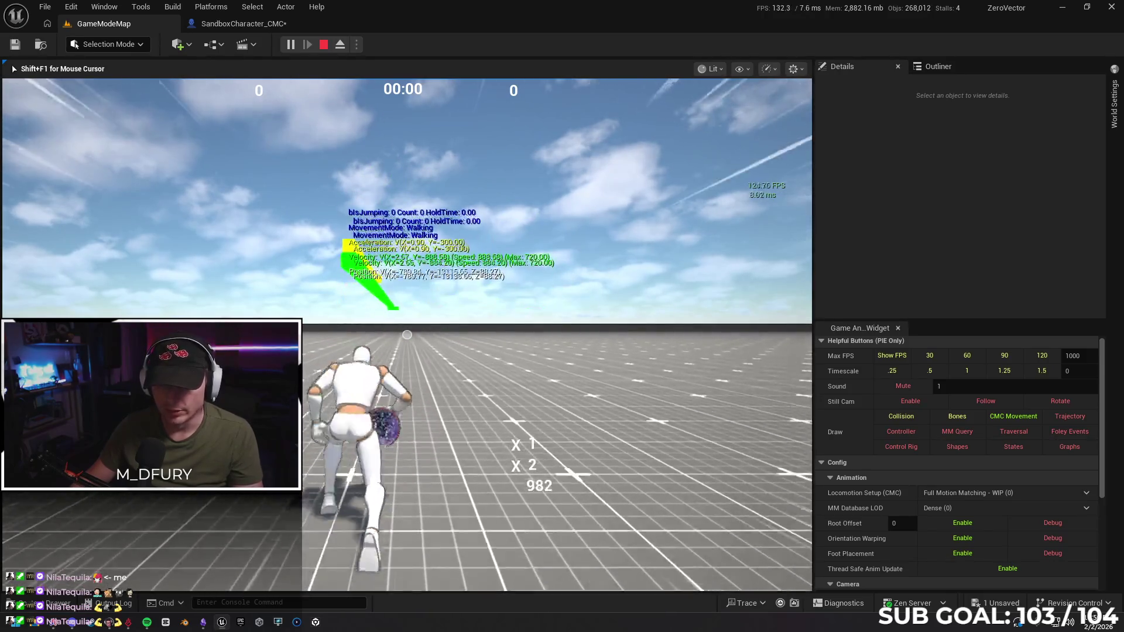
key(space)
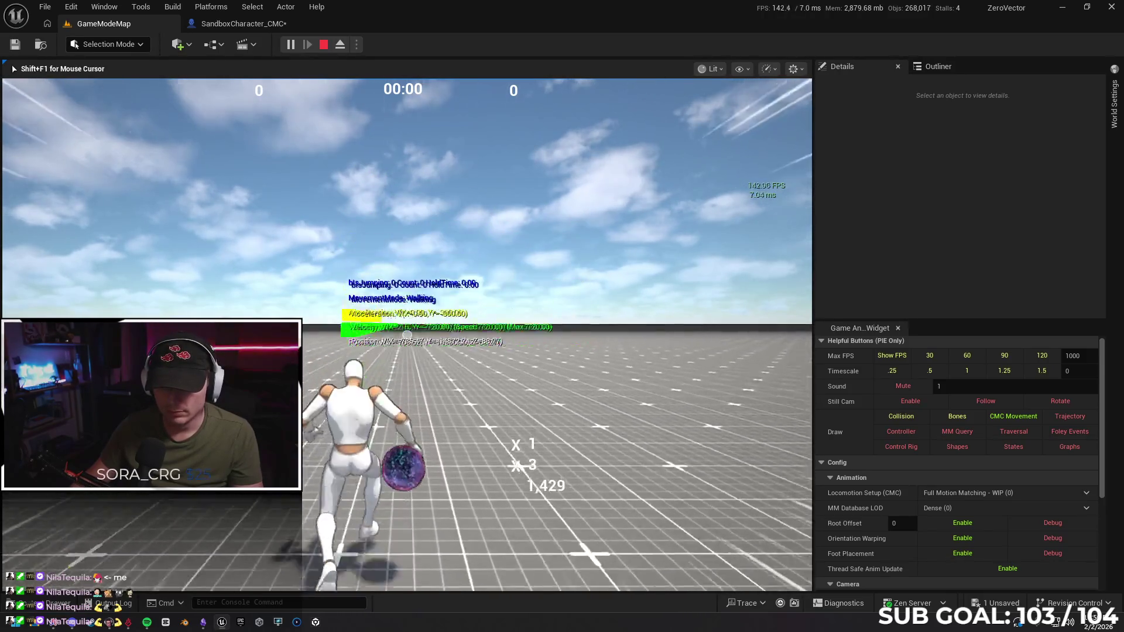
key(space)
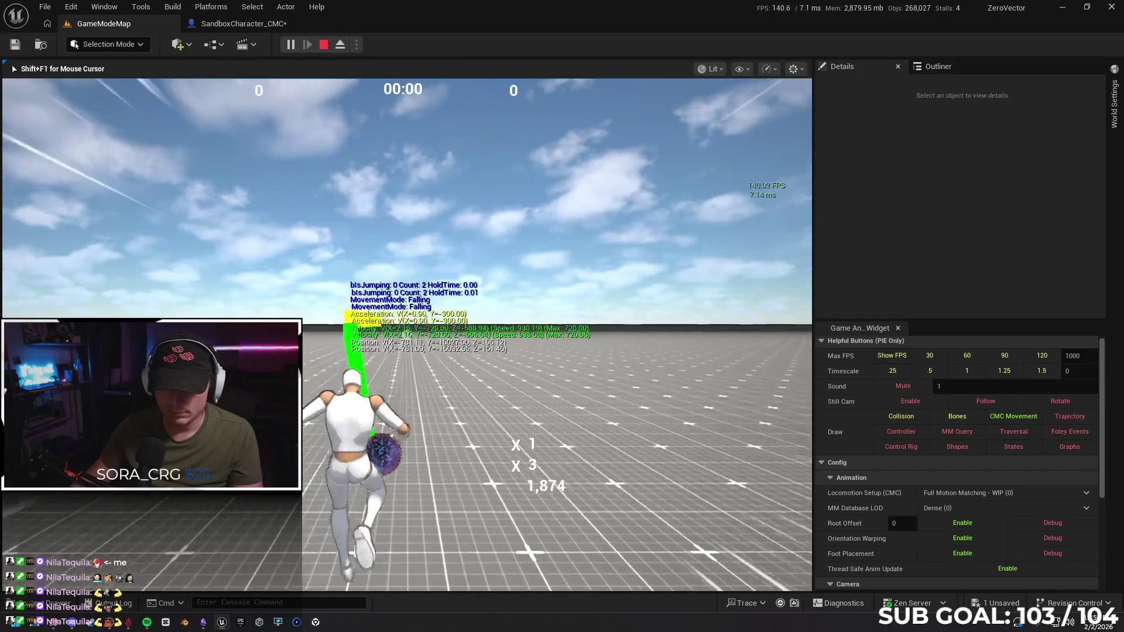
key(space)
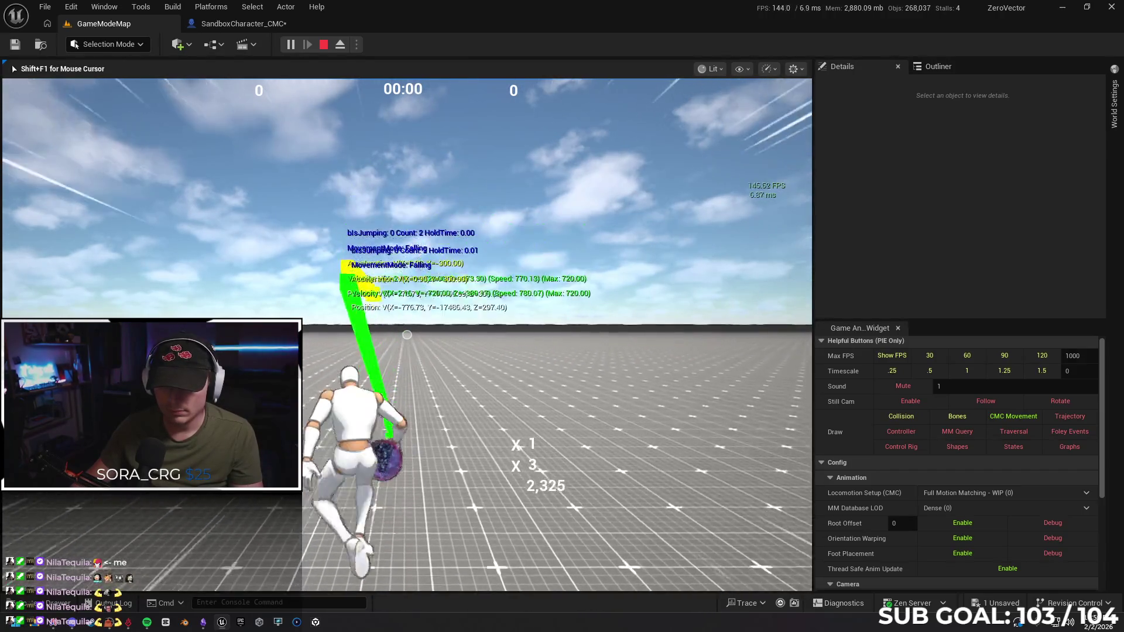
key(space)
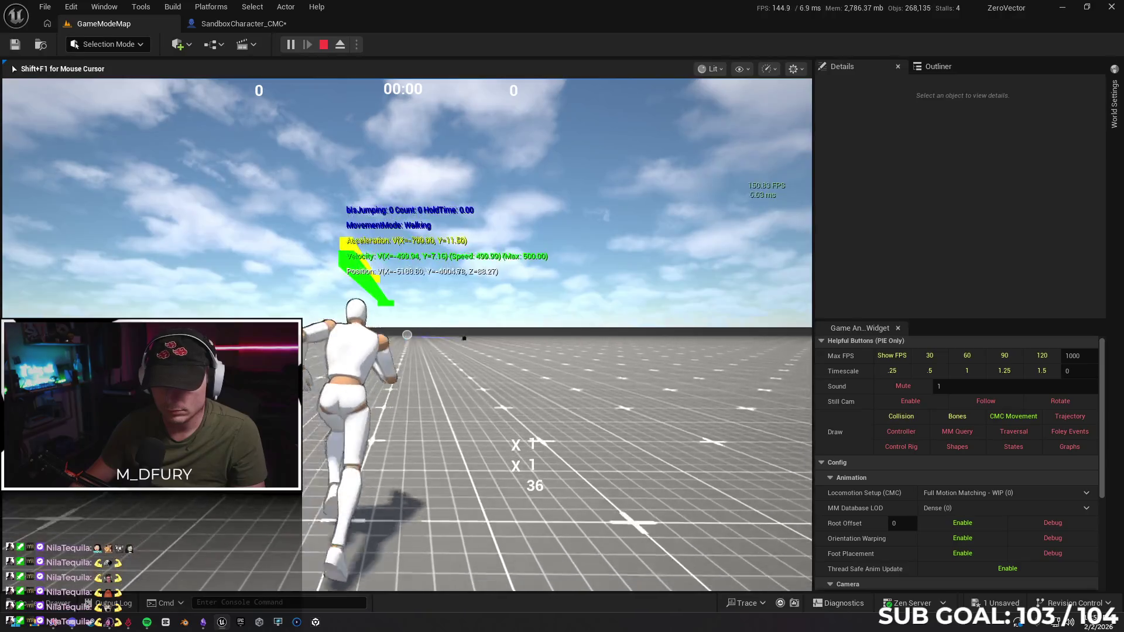
Turn to run another direction and double-jump into flips several times, then end the playtest.
key(a)
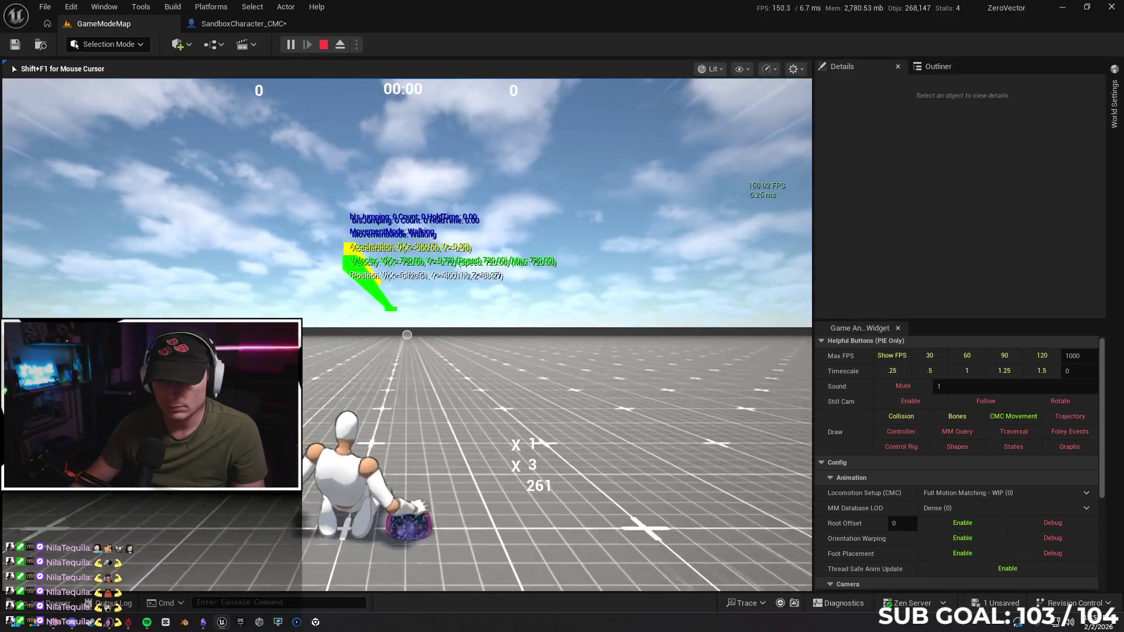
key(space)
key(space)
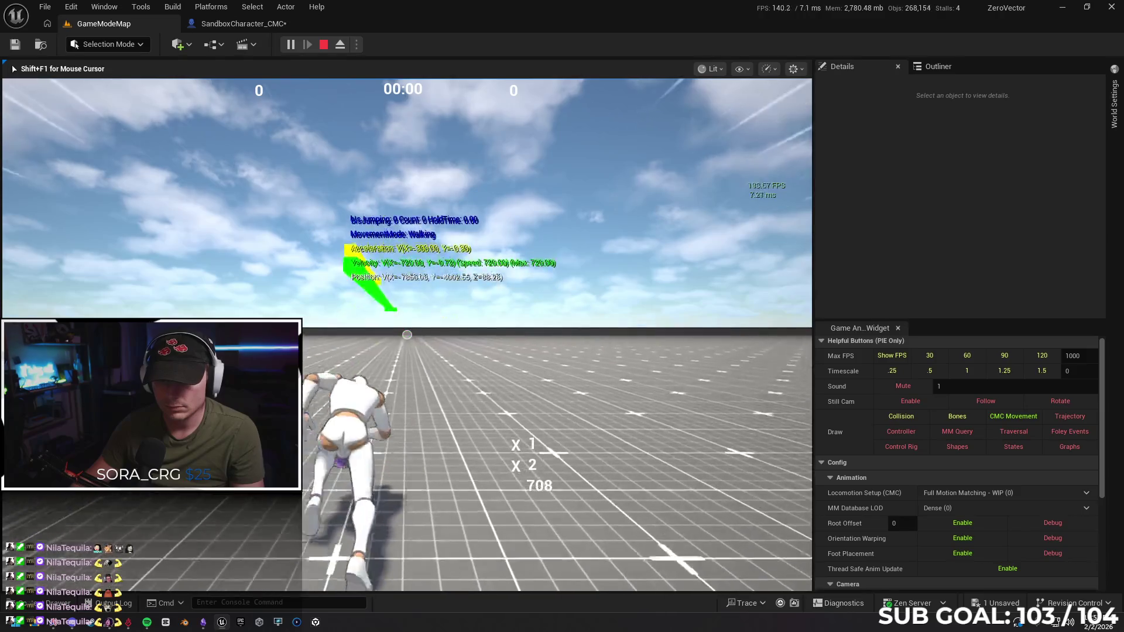
key(space)
key(space)
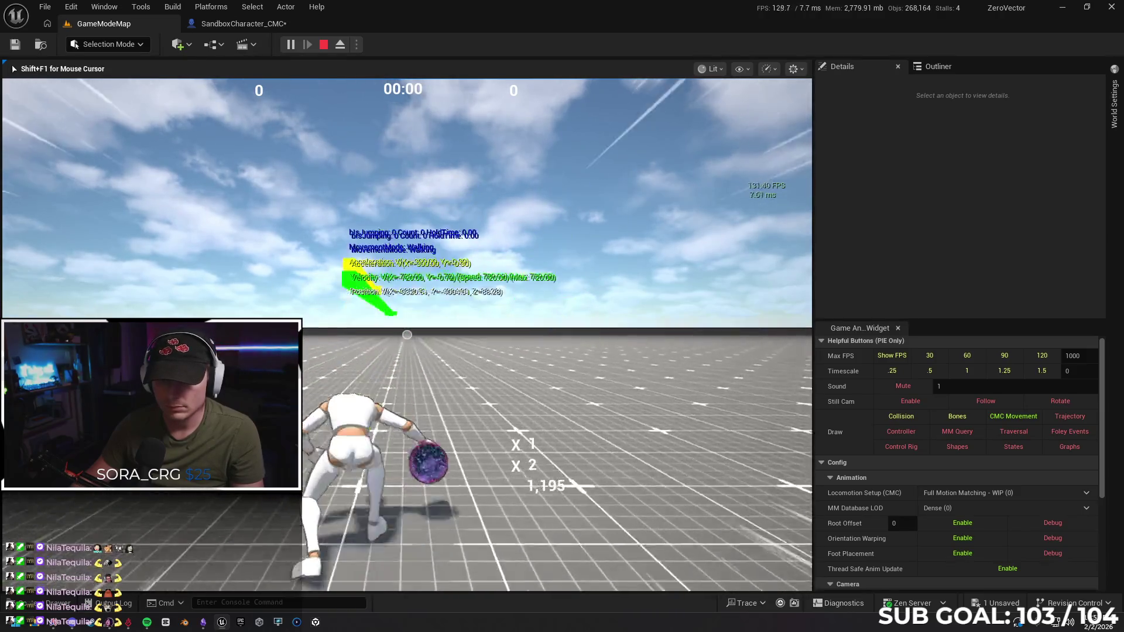
key(space)
key(space)
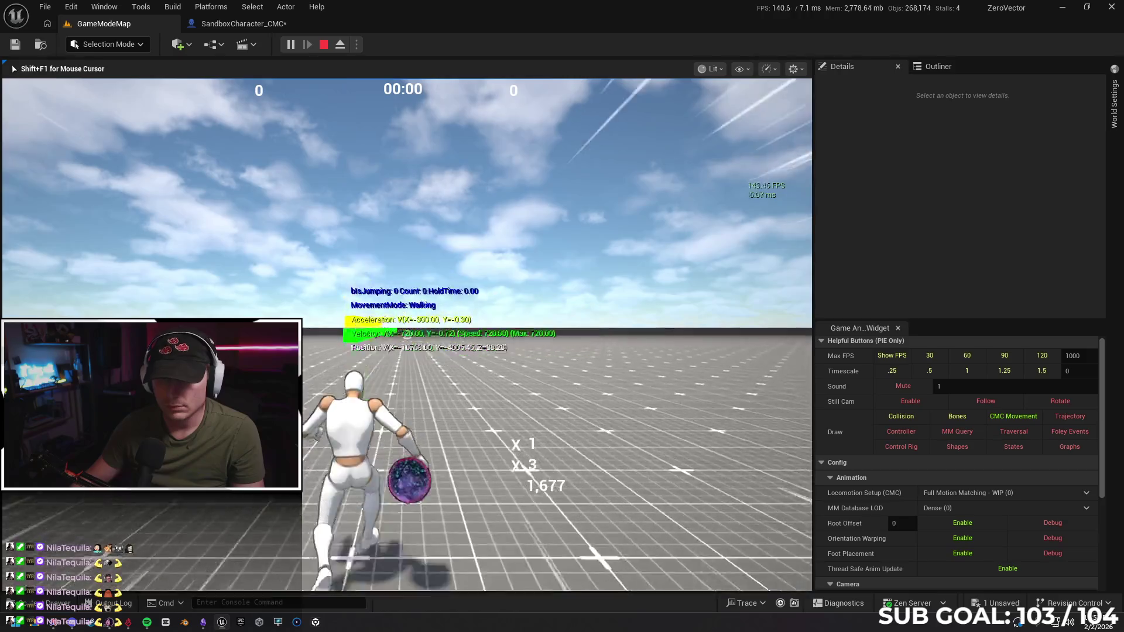
key(space)
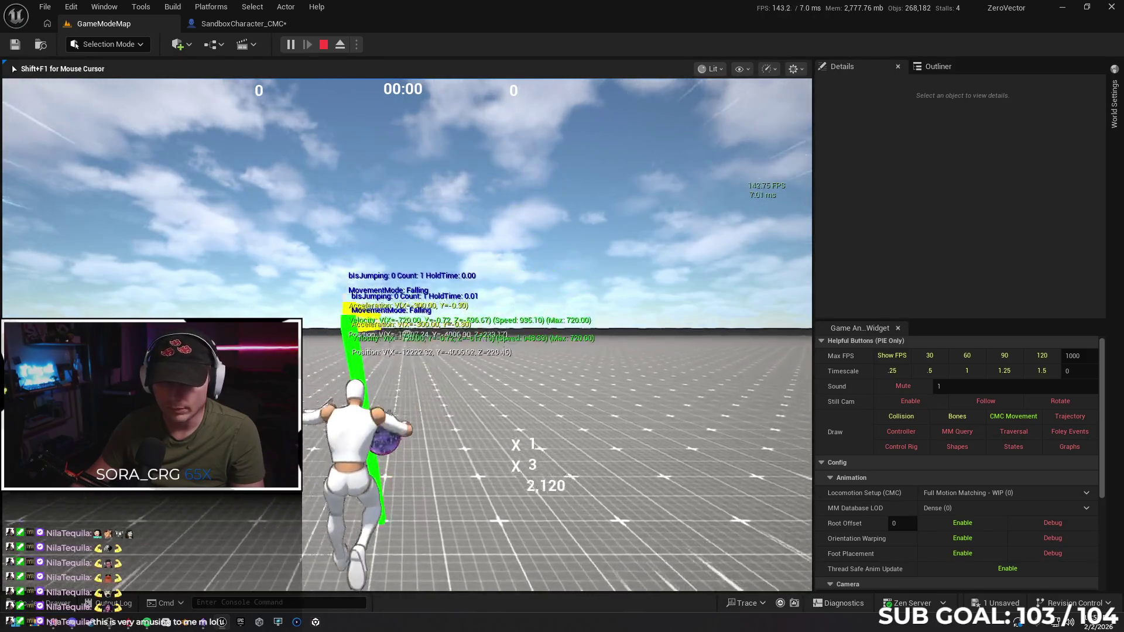
key(space)
key(space)
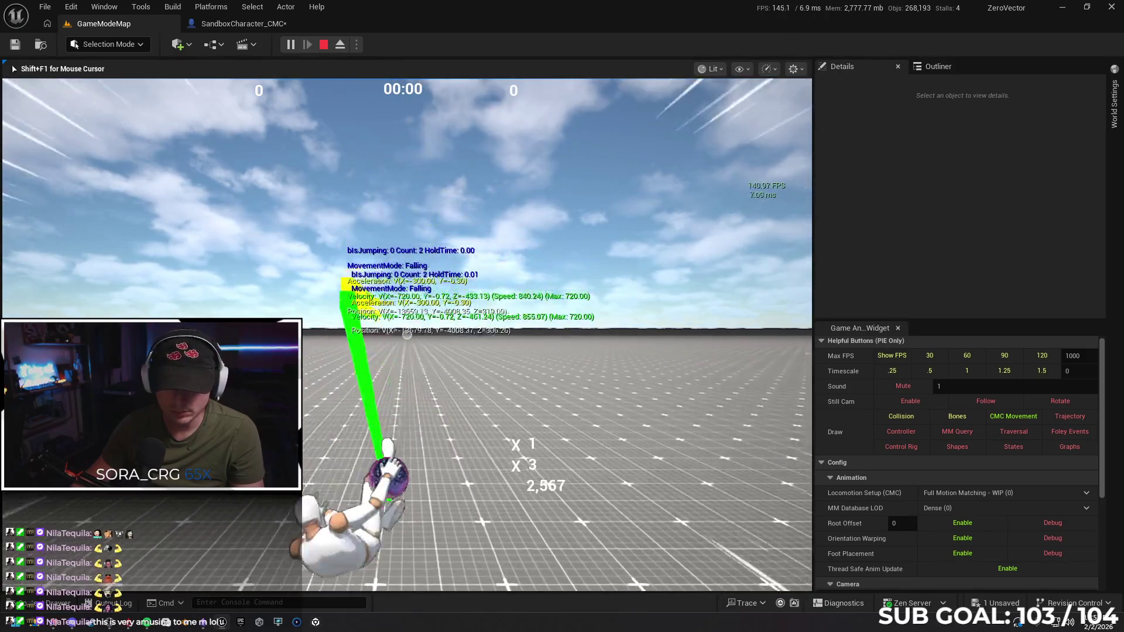
key(space)
key(space)
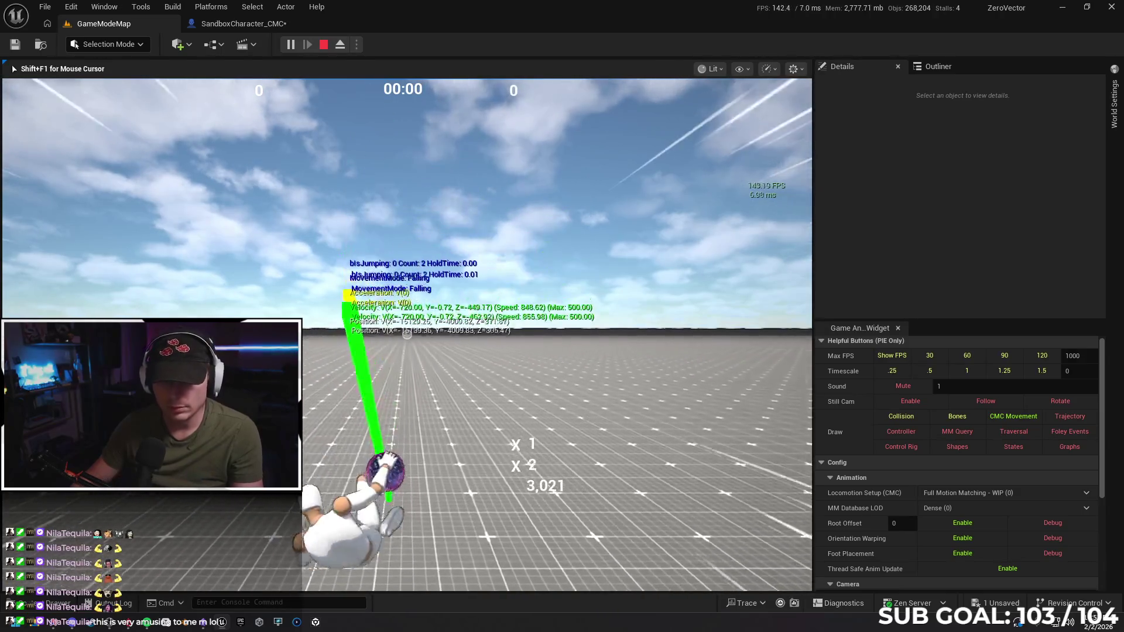
key(Escape)
click(263, 25)
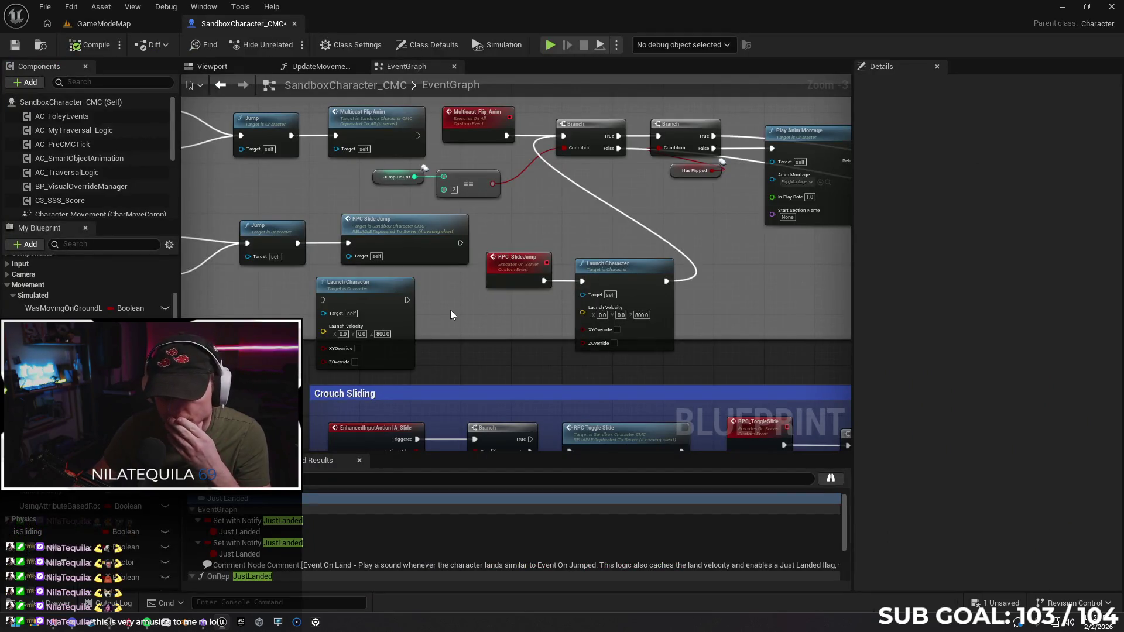
Rewire Launch Character (Z 800) between Jump and RPC Slide Jump, then show GameModeMap.
mouse_move(476, 308)
mouse_down()
mouse_move(410, 296)
mouse_move(541, 303)
mouse_move(615, 281)
mouse_up()
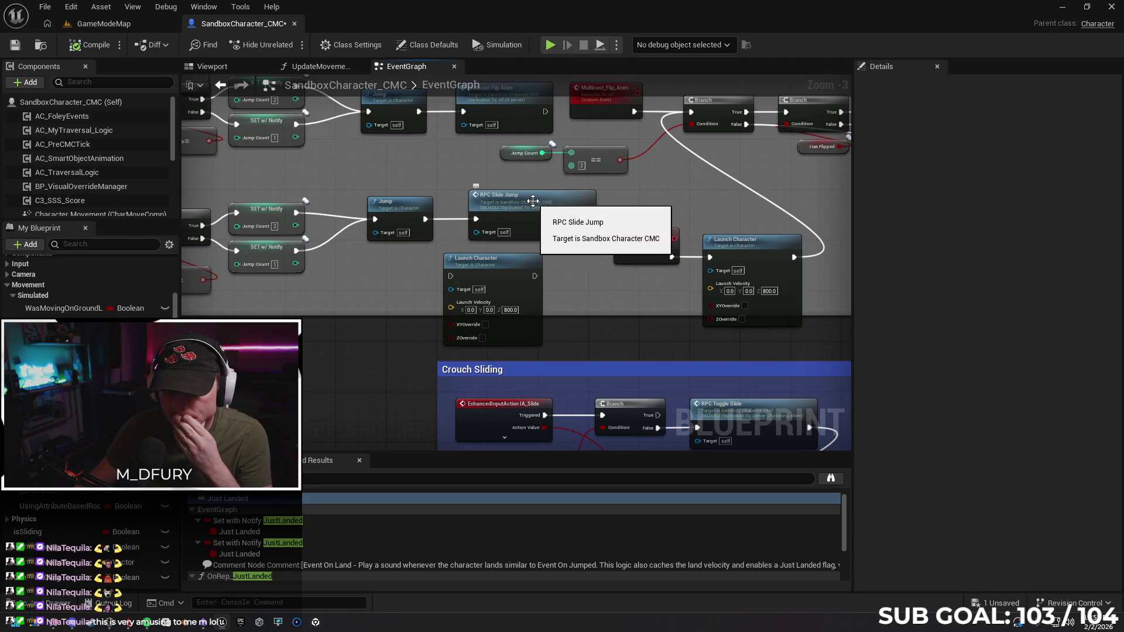
drag(538, 200, 588, 200)
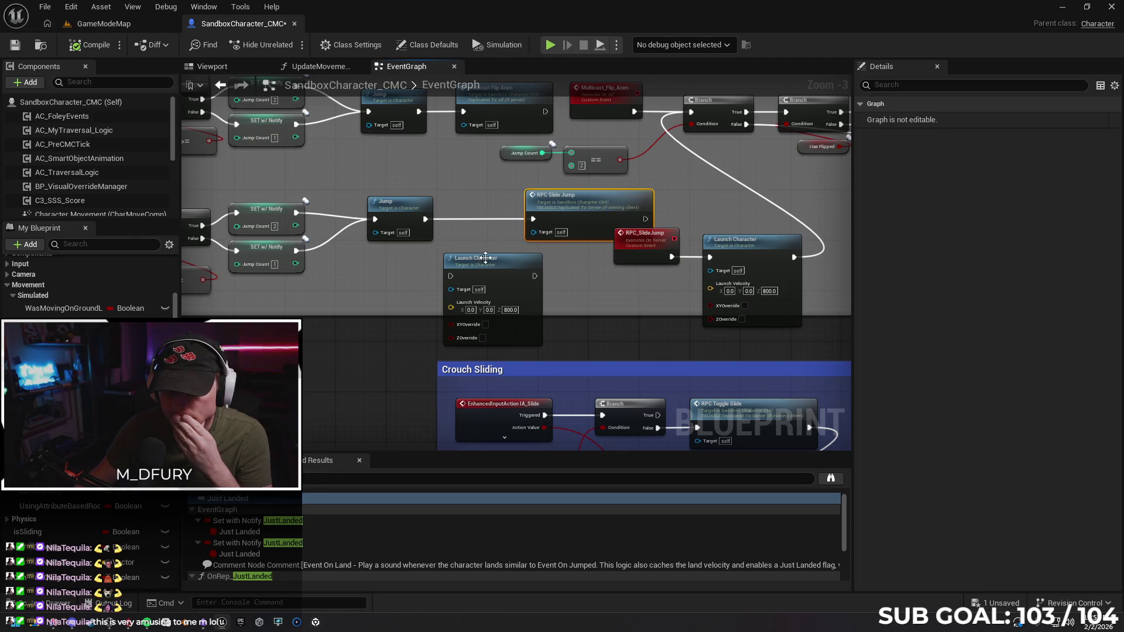
mouse_move(483, 260)
mouse_down()
mouse_move(477, 203)
mouse_move(428, 220)
mouse_move(443, 199)
mouse_up()
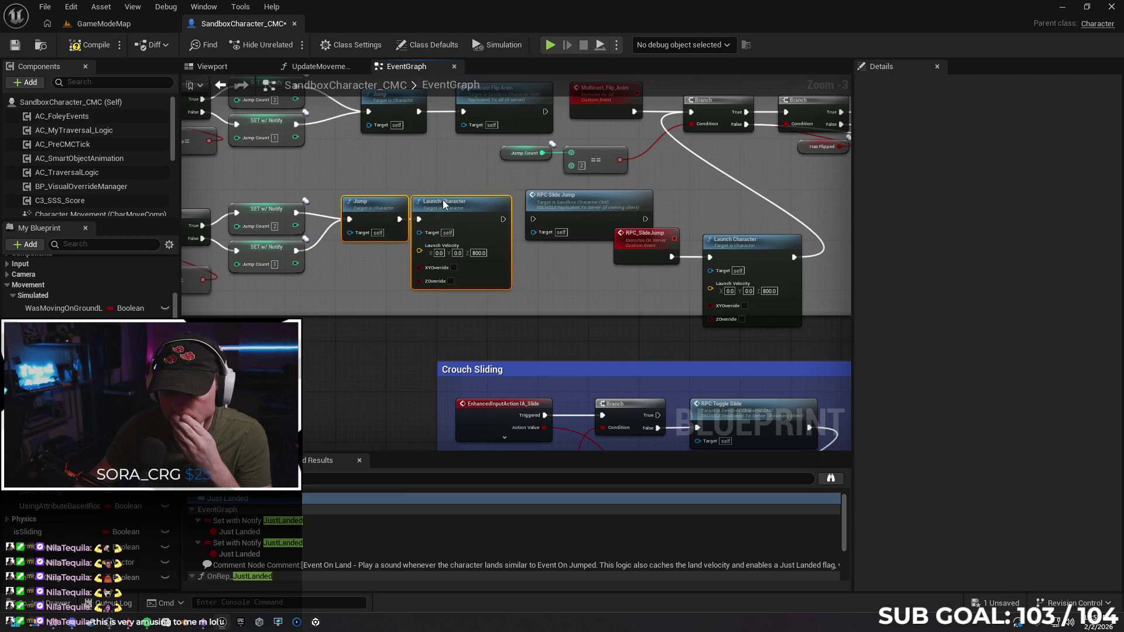
drag(503, 219, 533, 219)
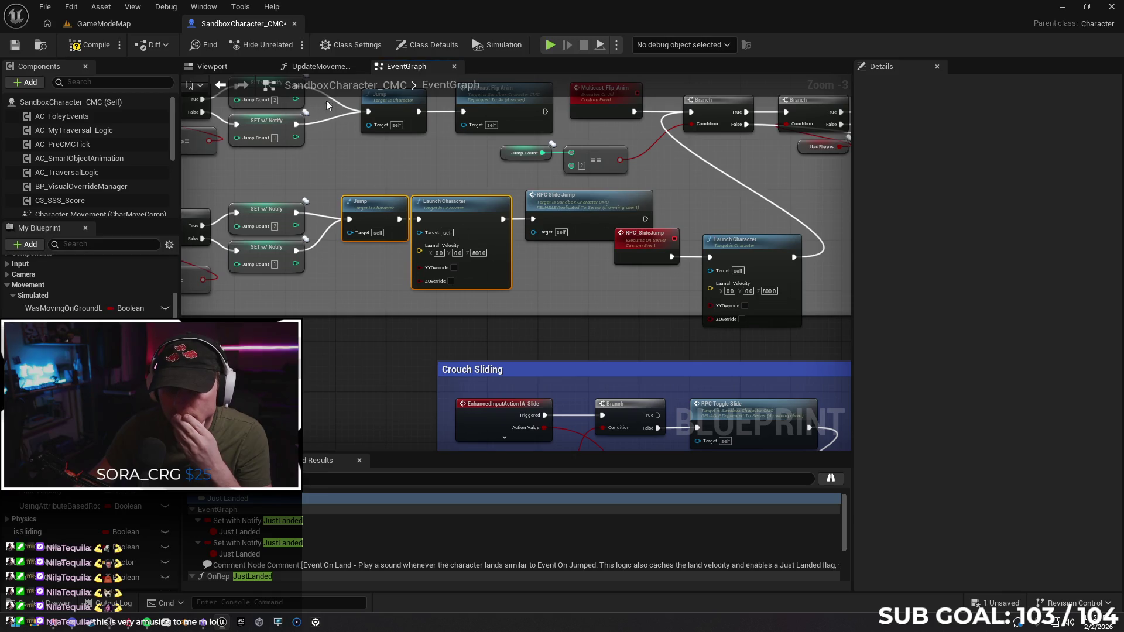
click(141, 22)
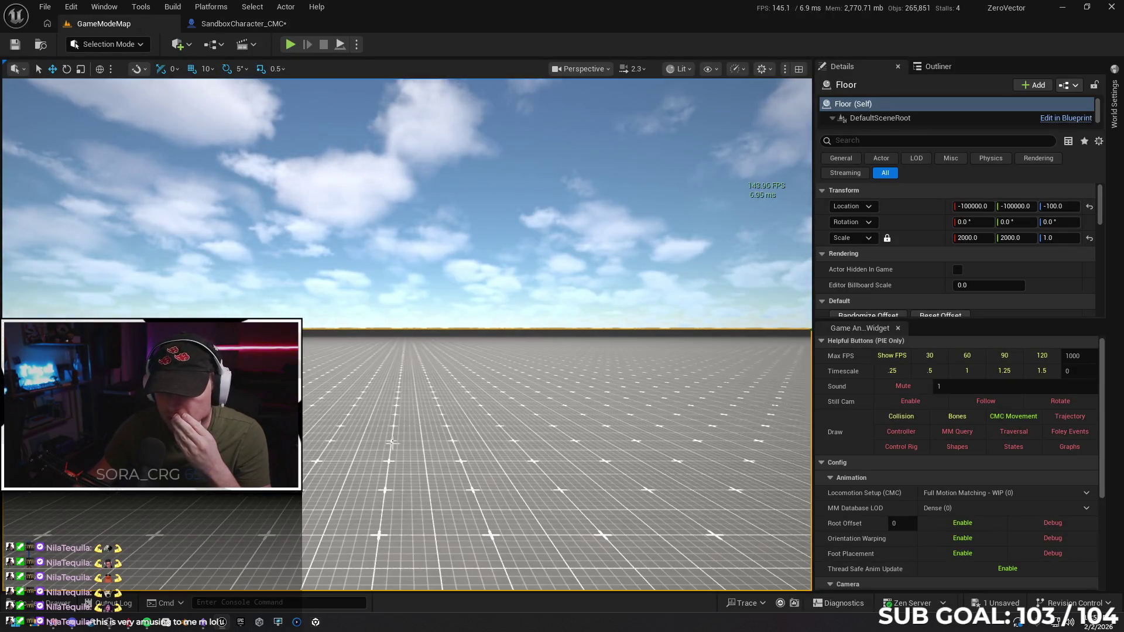
right_click(392, 442)
key(Escape)
key(alt+p)
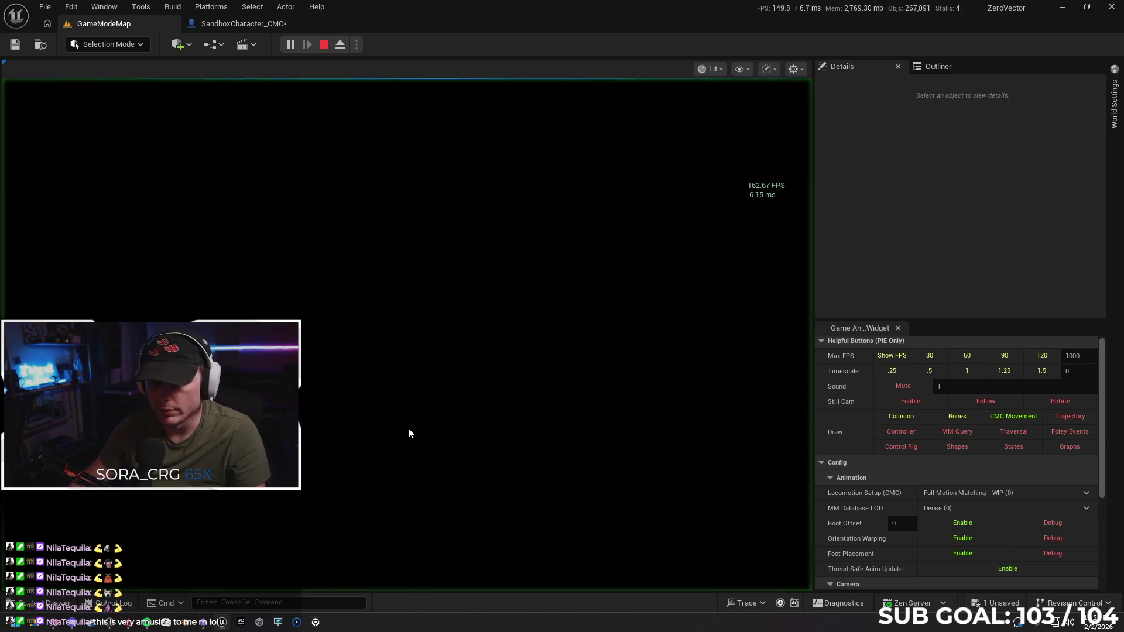
key(w)
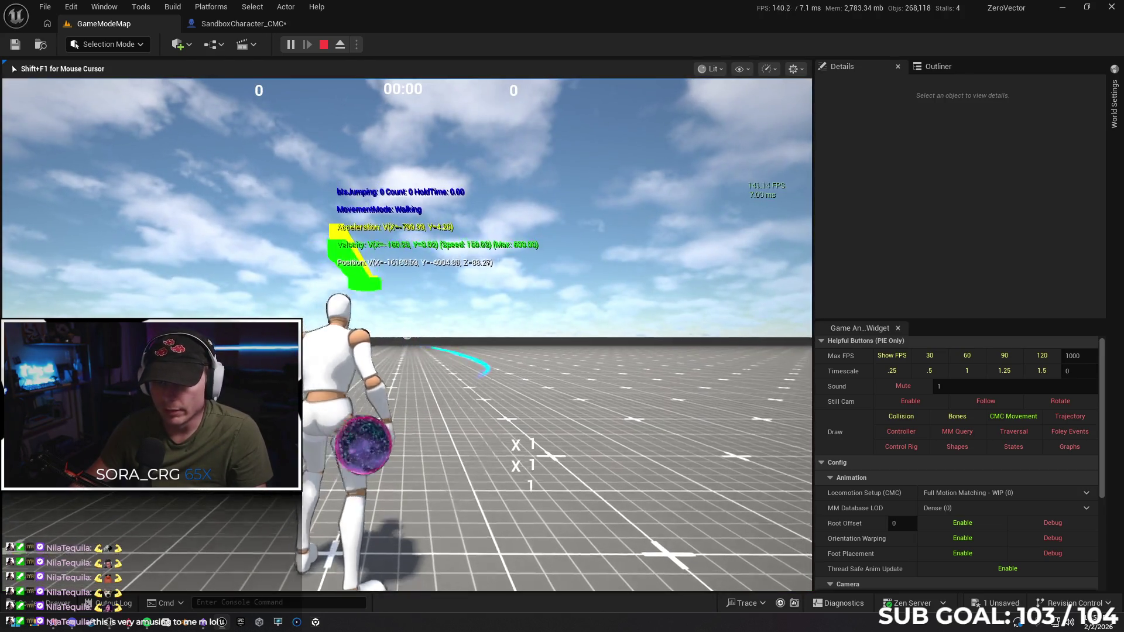
key(space)
key(space)
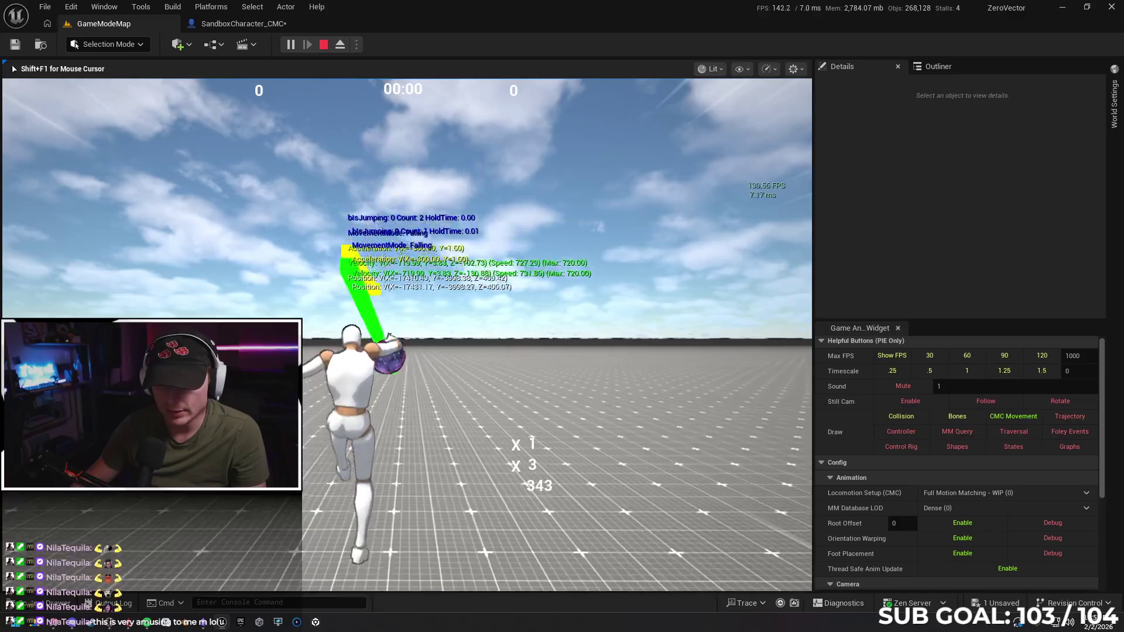
key(space)
key(space)
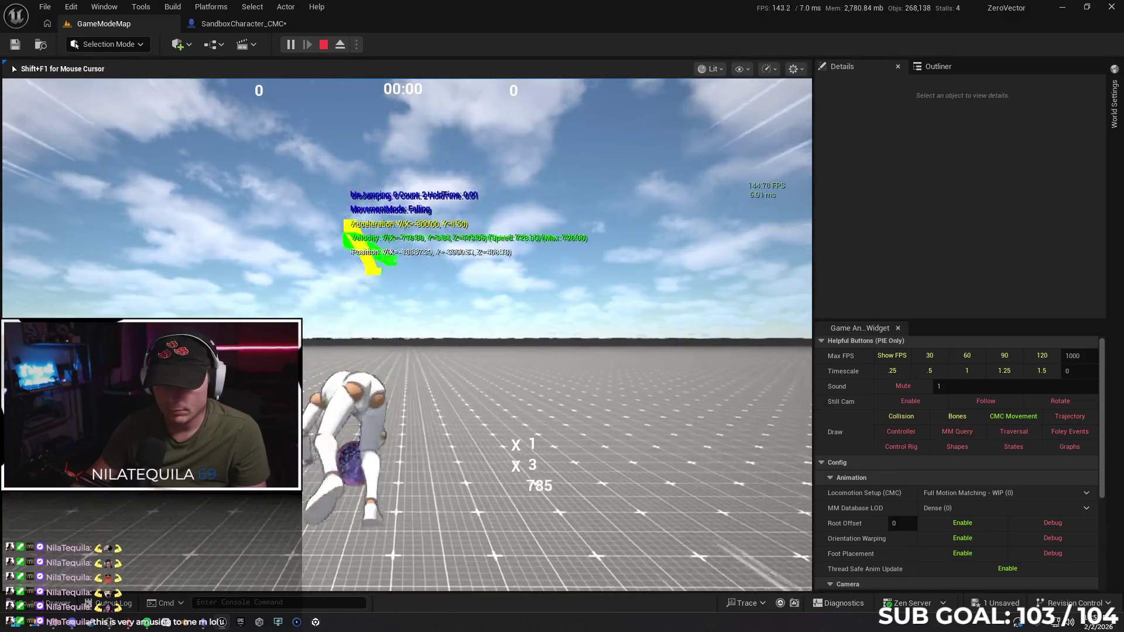
key(space)
key(space)
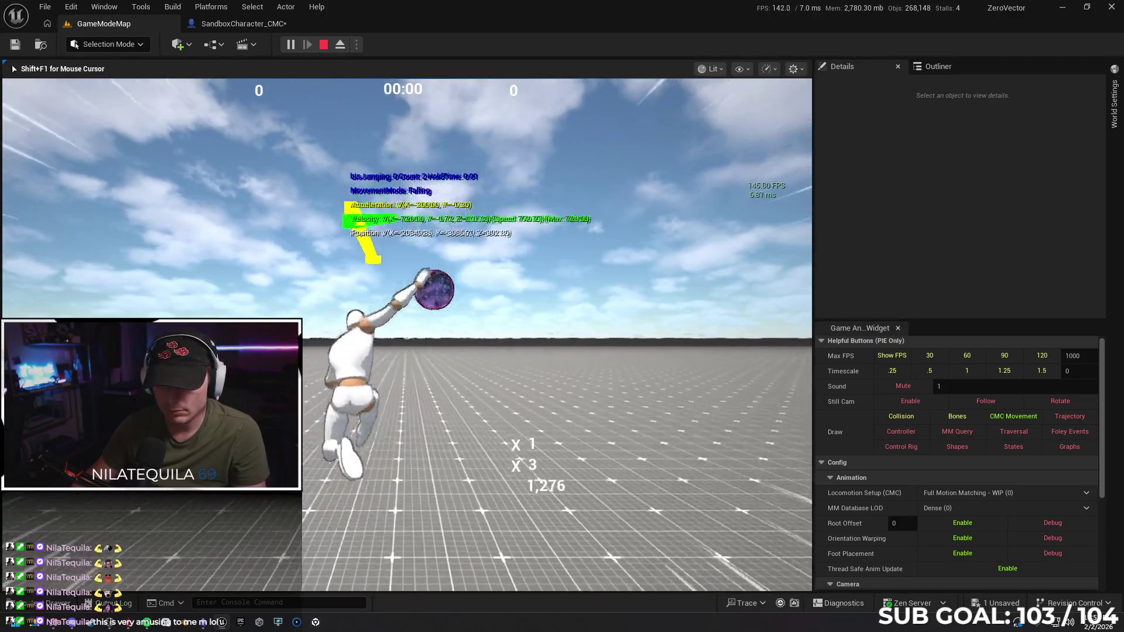
key(space)
key(space)
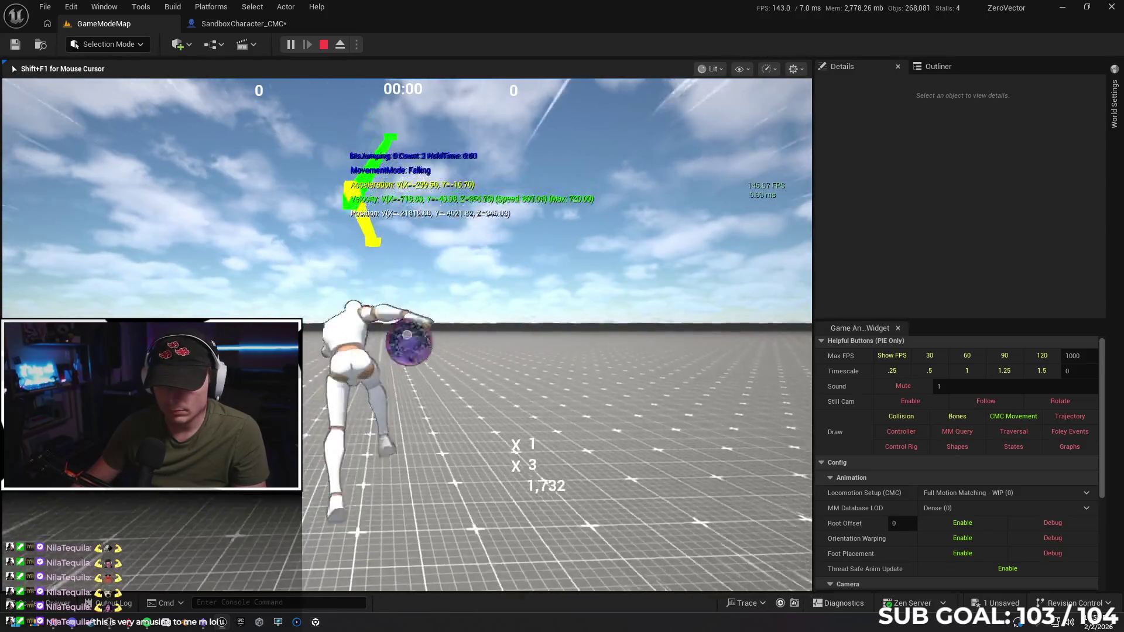
key(space)
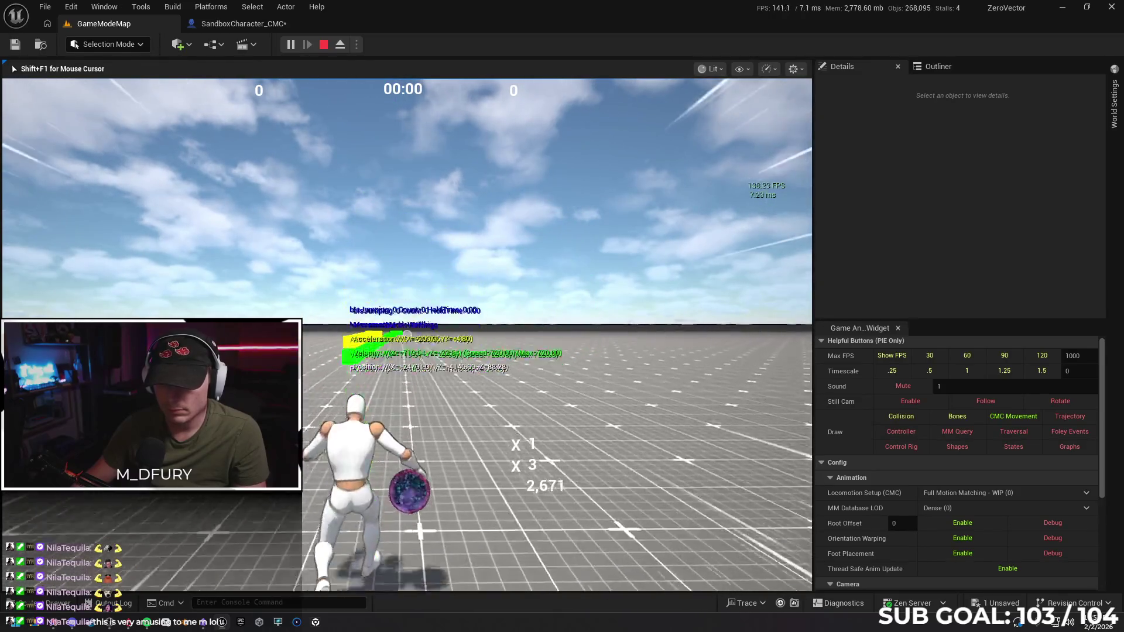
key(space)
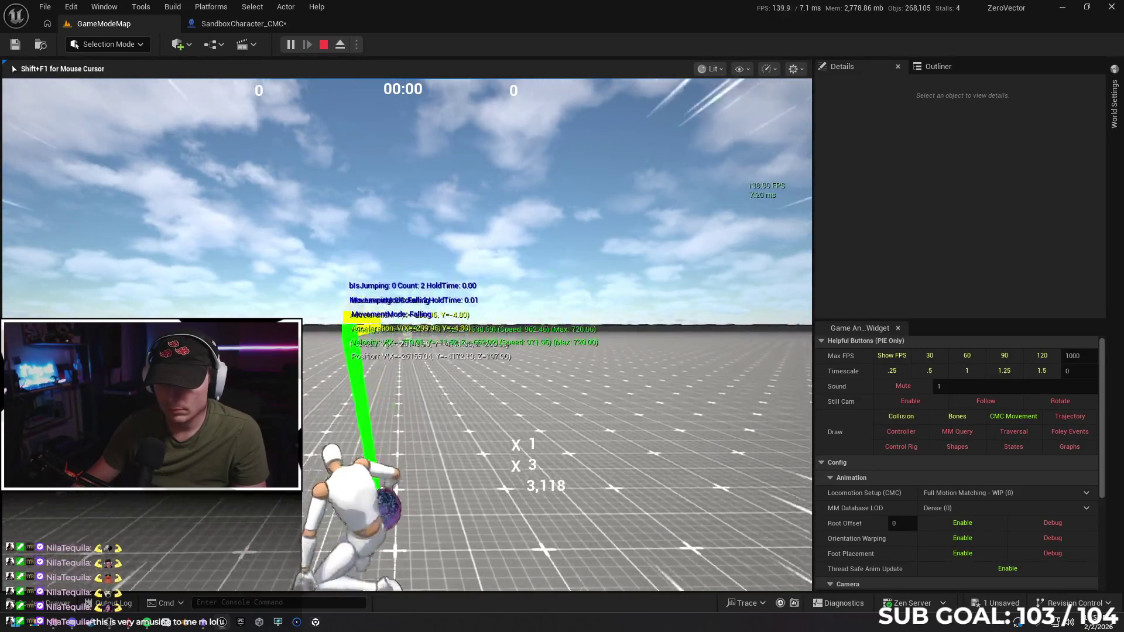
key(space)
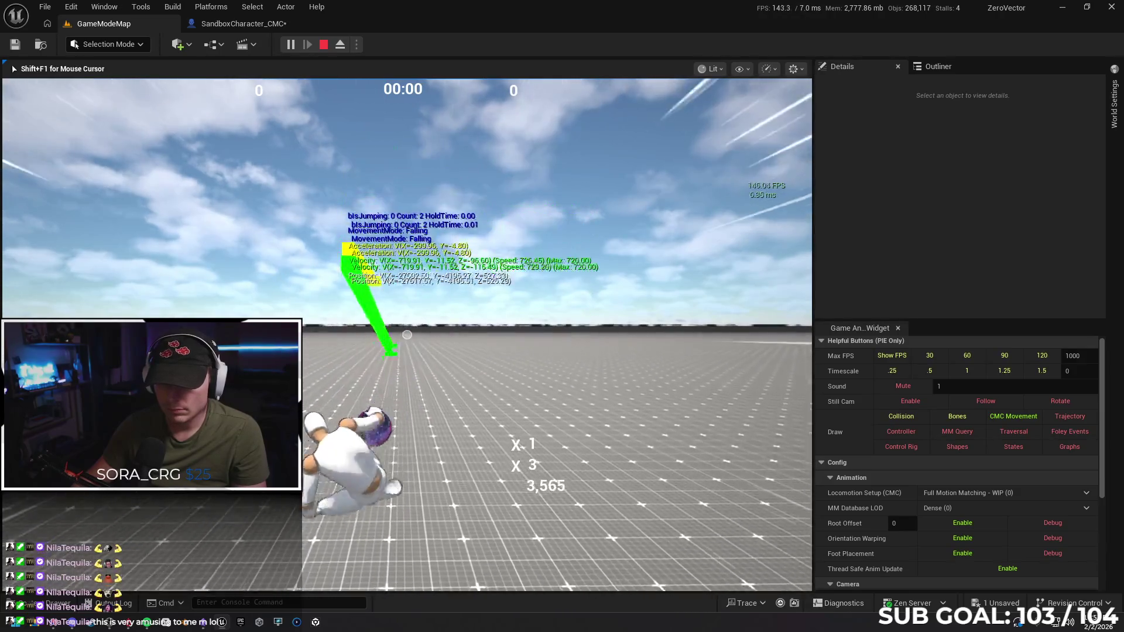
key(space)
key(space)
key(space)
key(space)
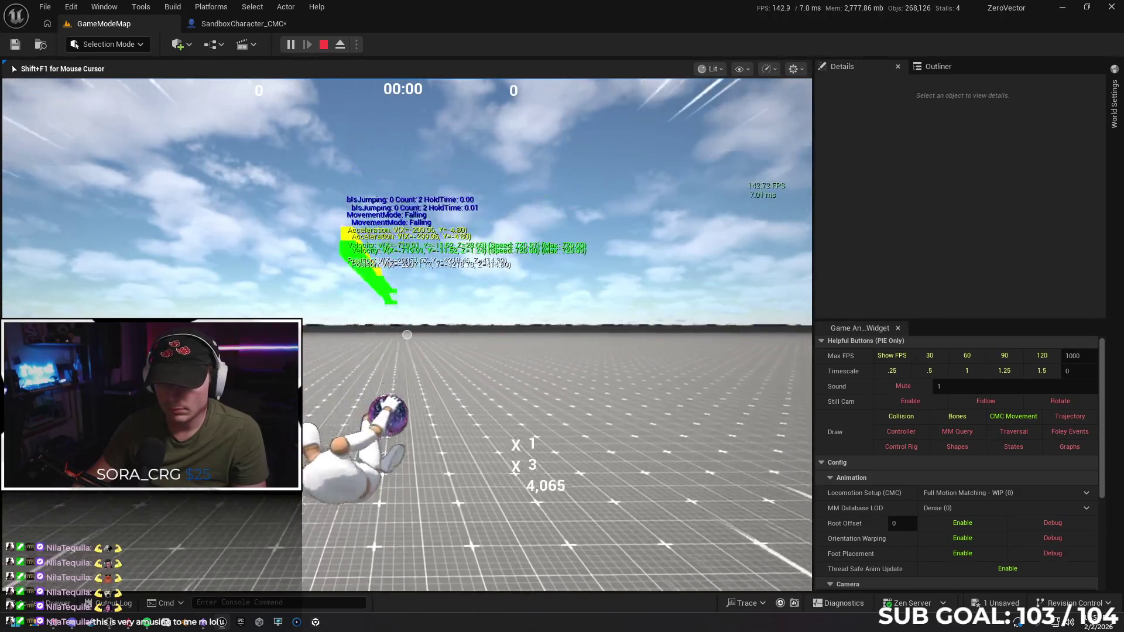
key(space)
key(space)
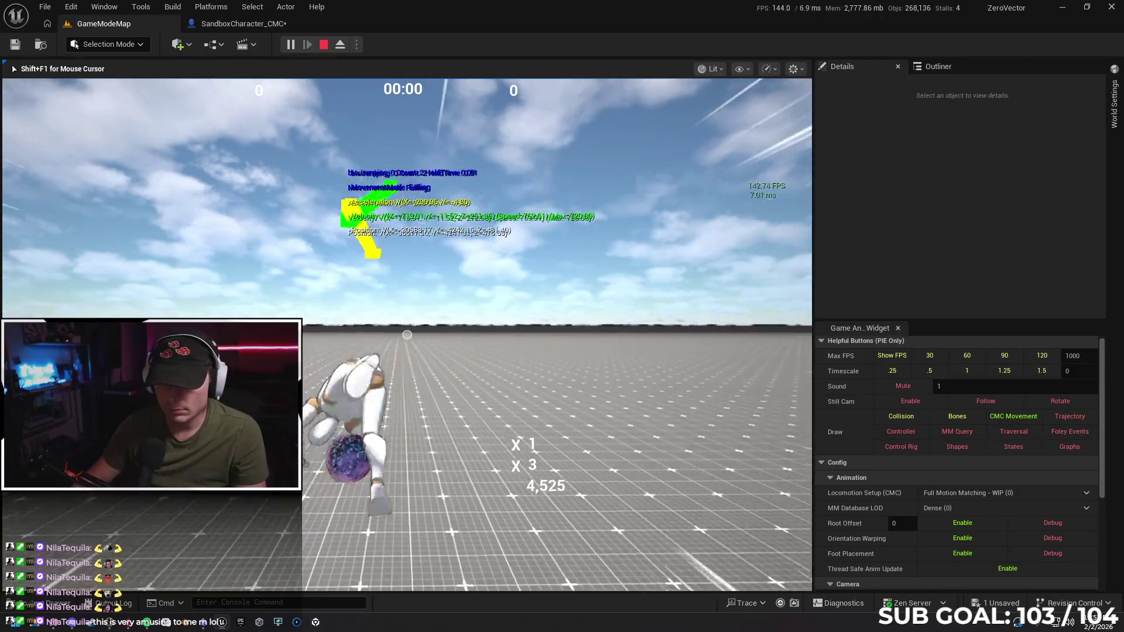
key(Escape)
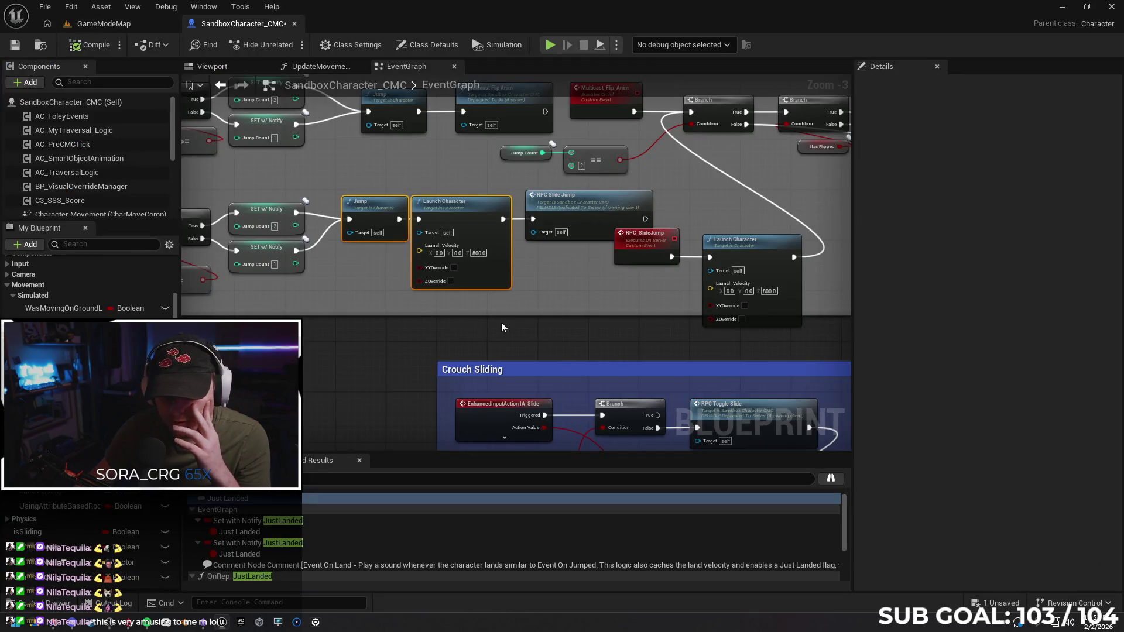
Nudge the RPC_SlideJump node slightly right.
drag(501, 327, 381, 337)
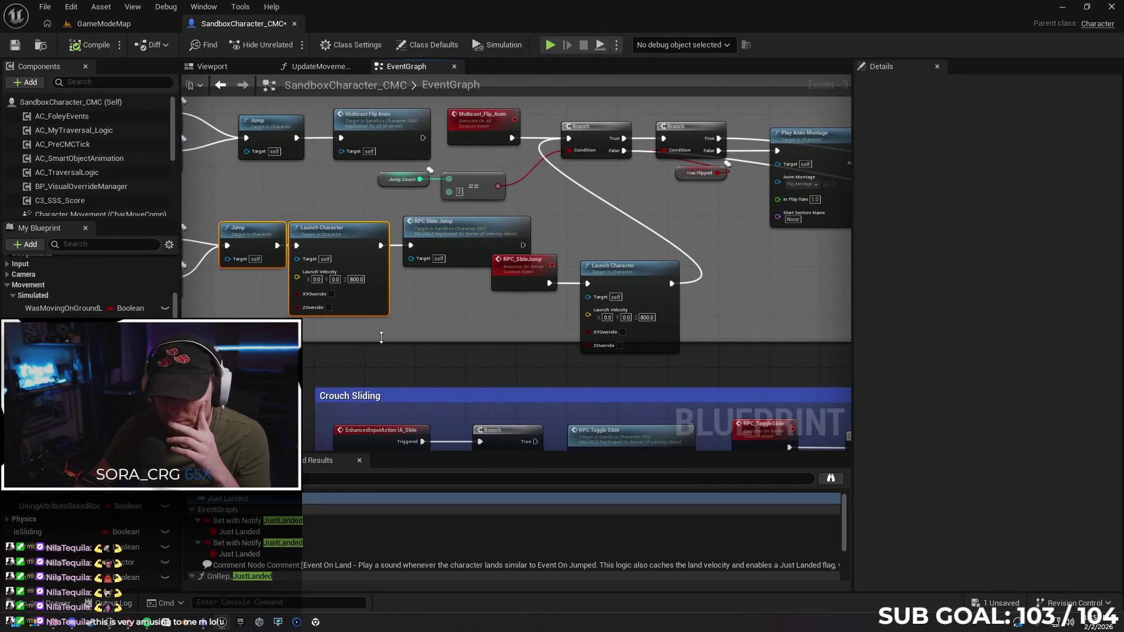
click(475, 317)
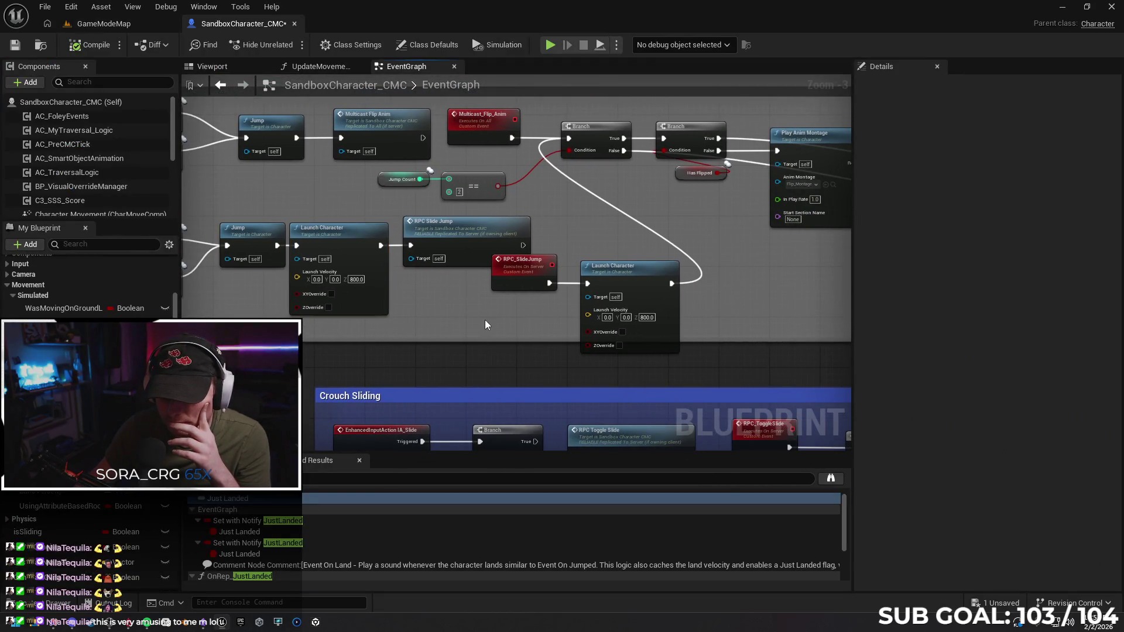
mouse_move(530, 301)
mouse_down()
mouse_move(445, 310)
mouse_move(467, 267)
mouse_move(486, 266)
mouse_move(471, 272)
mouse_up()
click(496, 268)
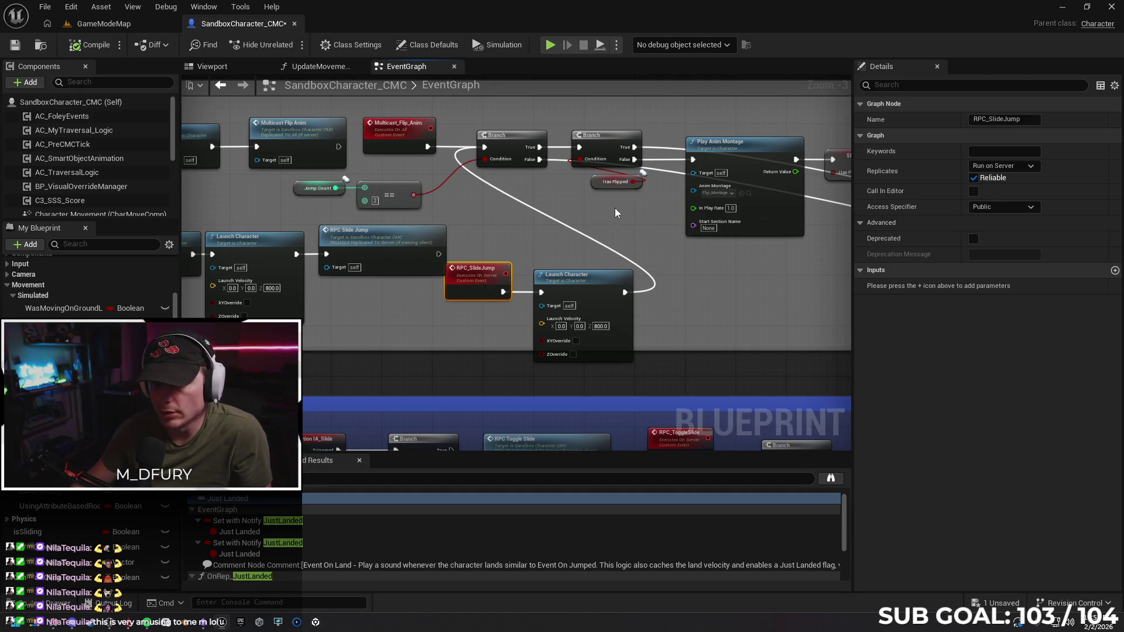
Adjust the second Branch node in the flip logic and select the Has Flipped variable.
drag(615, 209, 550, 213)
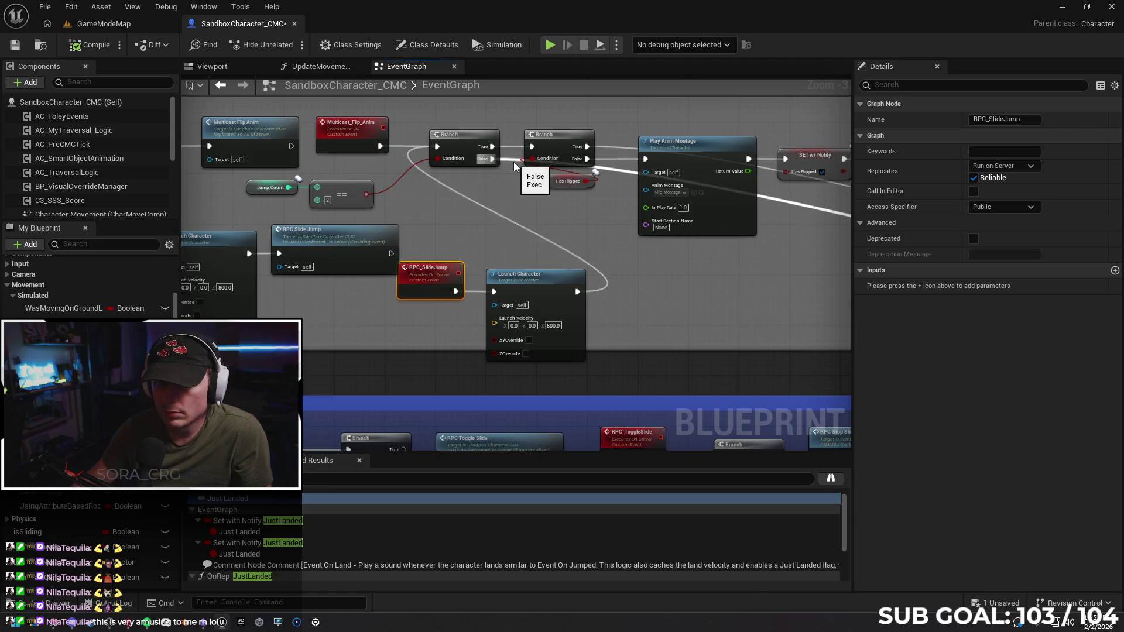
drag(624, 250, 556, 237)
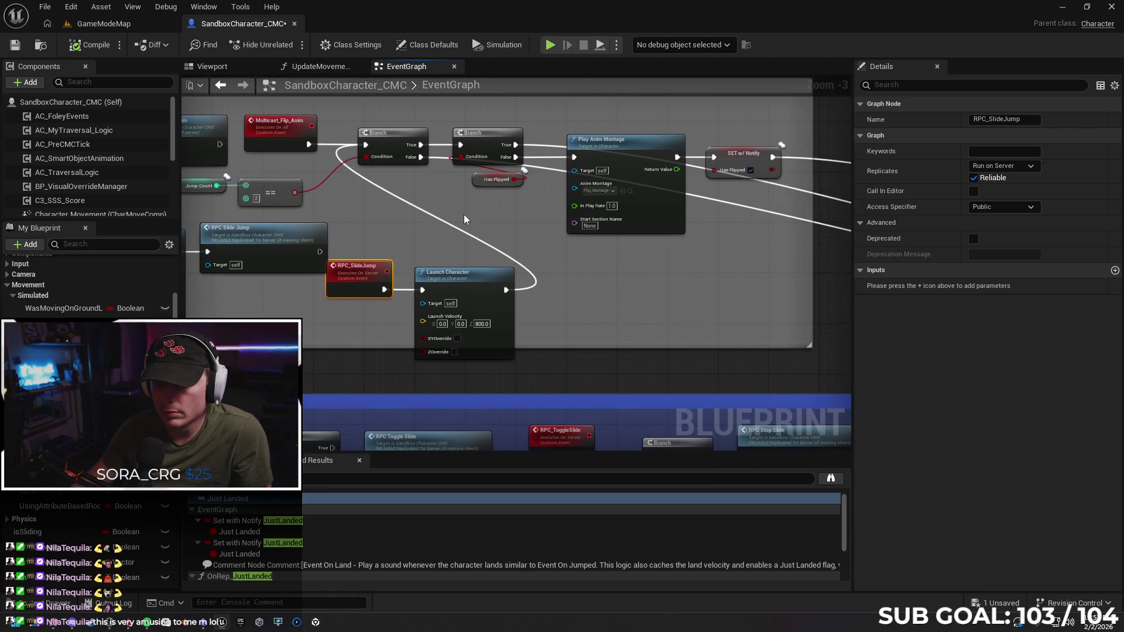
mouse_move(721, 273)
mouse_down()
mouse_move(670, 256)
mouse_move(642, 260)
mouse_up()
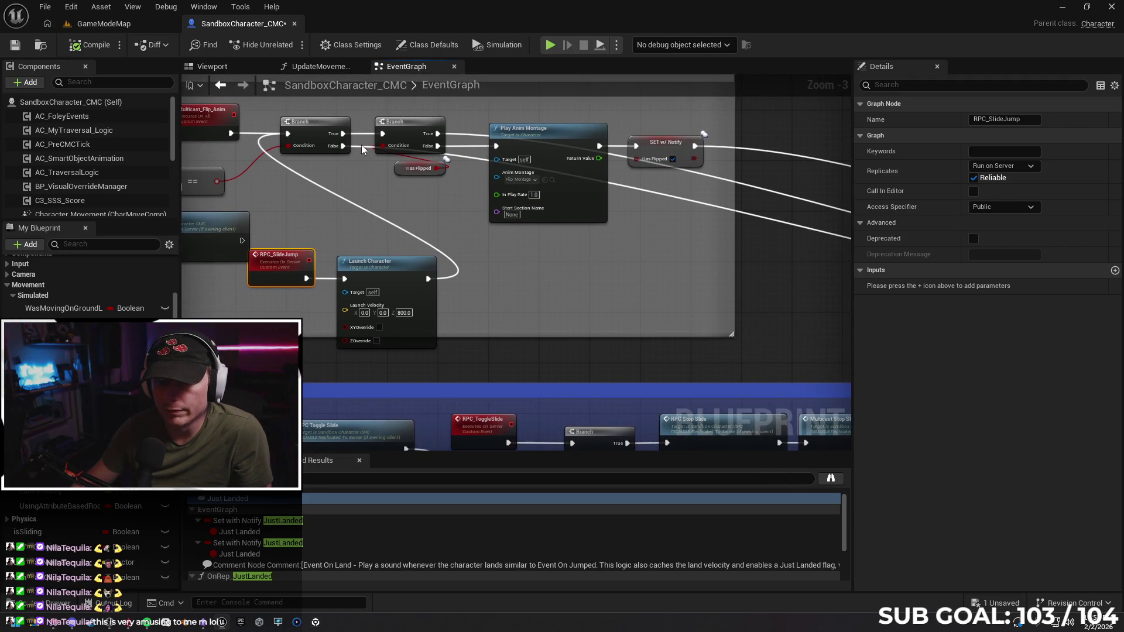
drag(392, 138, 411, 116)
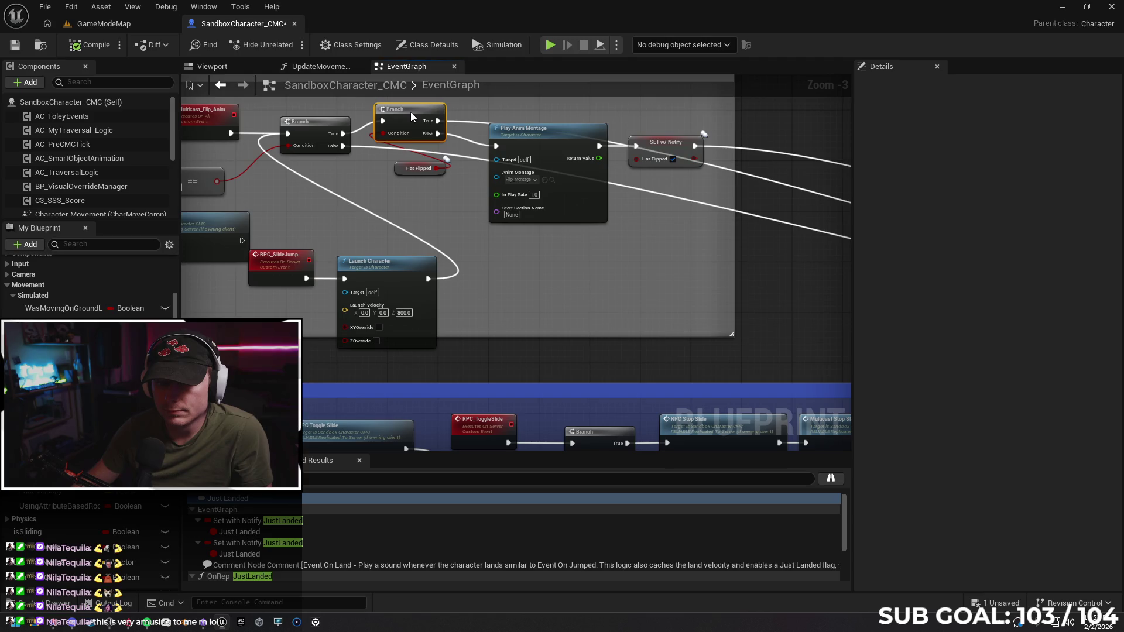
drag(411, 111, 413, 126)
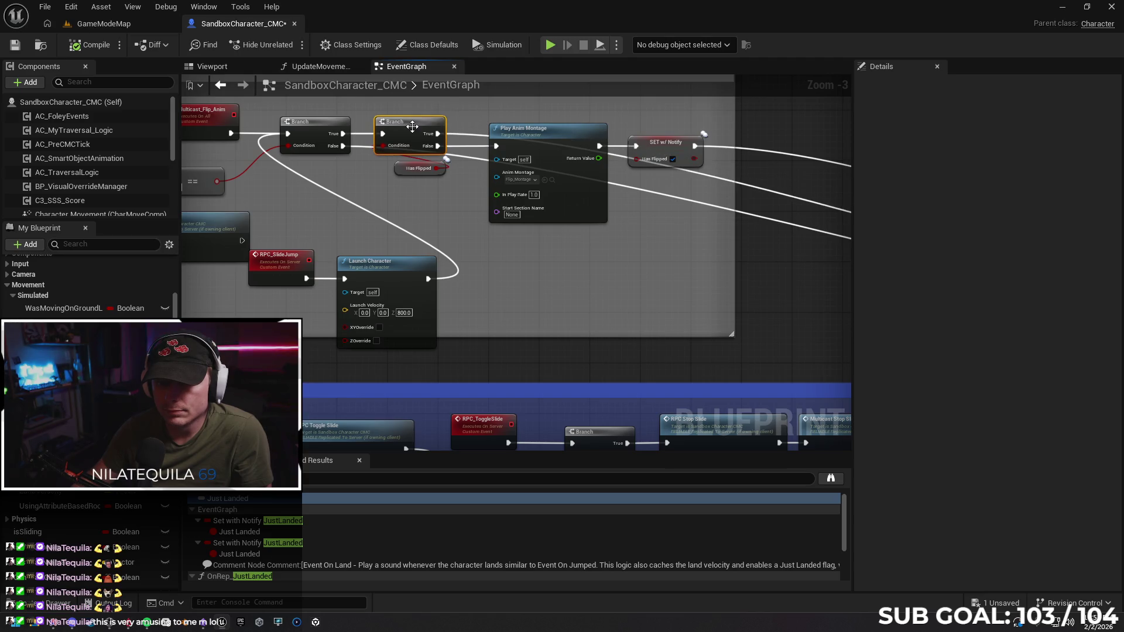
click(398, 169)
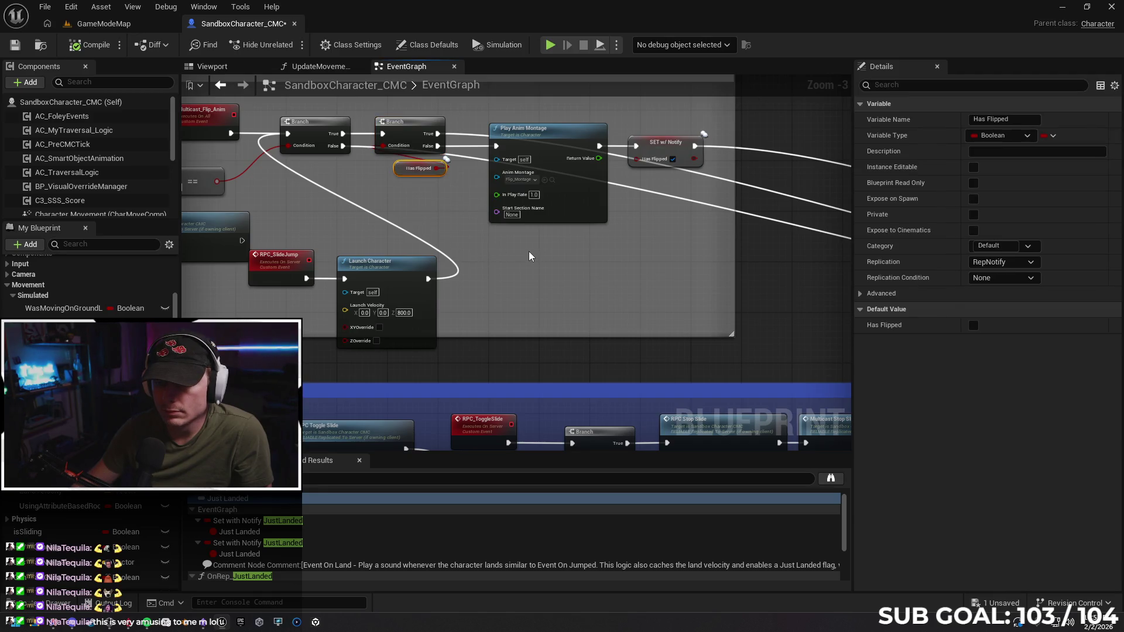
Move the Has Flipped getter left, raise the second Branch, and inspect Has Flipped and its setter.
mouse_move(460, 251)
mouse_down()
mouse_move(476, 240)
mouse_move(406, 256)
mouse_move(554, 245)
mouse_move(492, 244)
mouse_move(562, 253)
mouse_up()
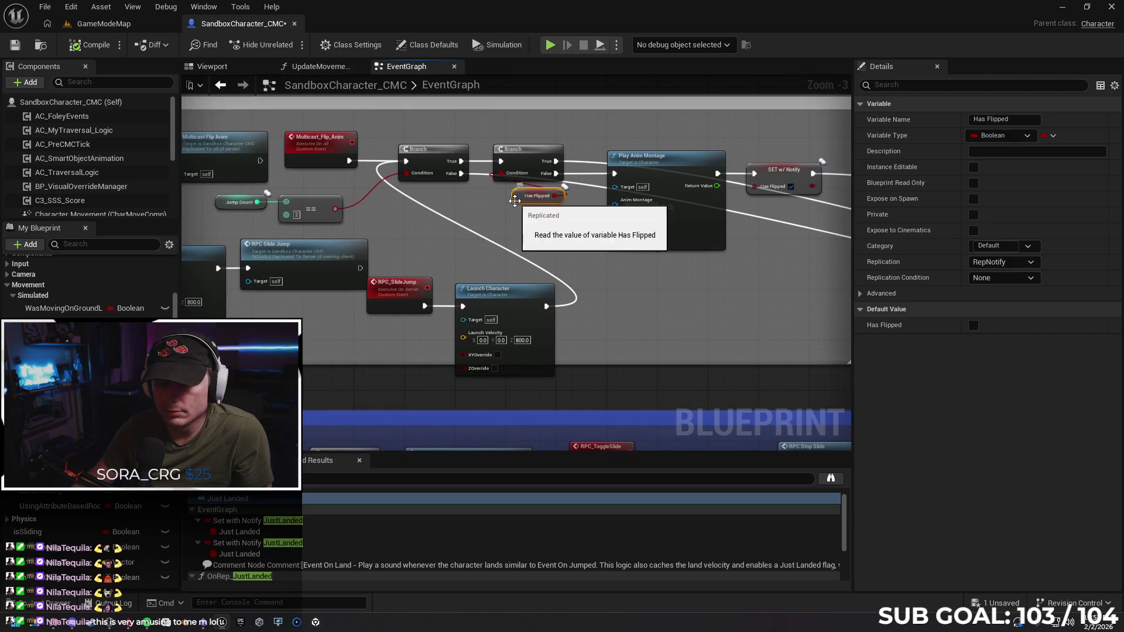
drag(514, 208, 490, 203)
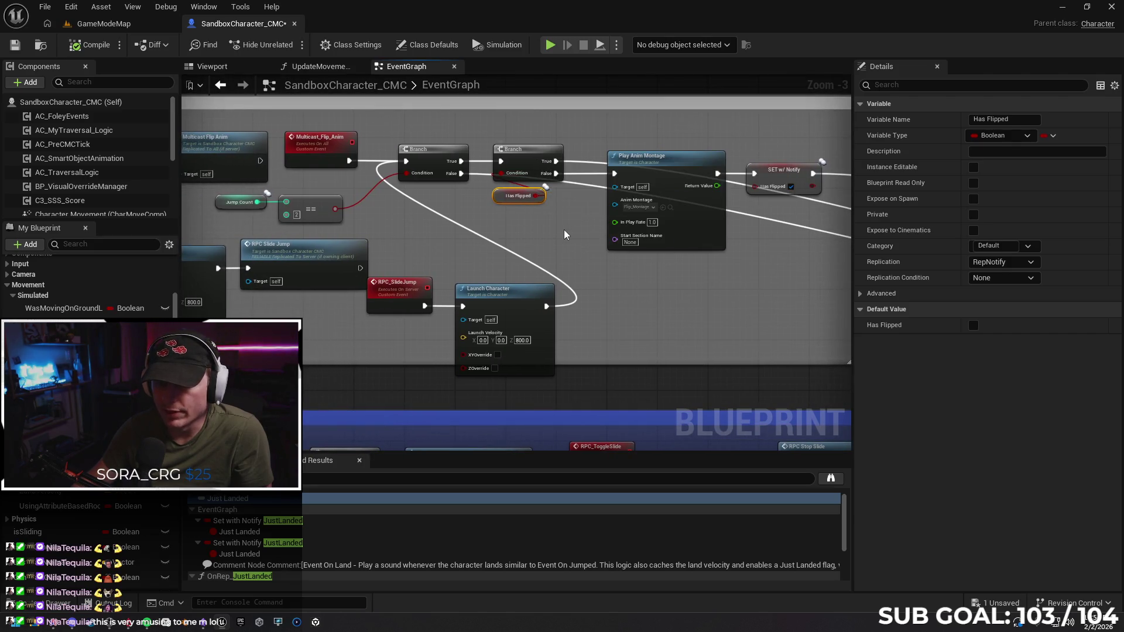
drag(590, 249, 539, 243)
mouse_move(494, 155)
mouse_down()
mouse_move(494, 144)
mouse_move(496, 158)
mouse_move(477, 156)
mouse_up()
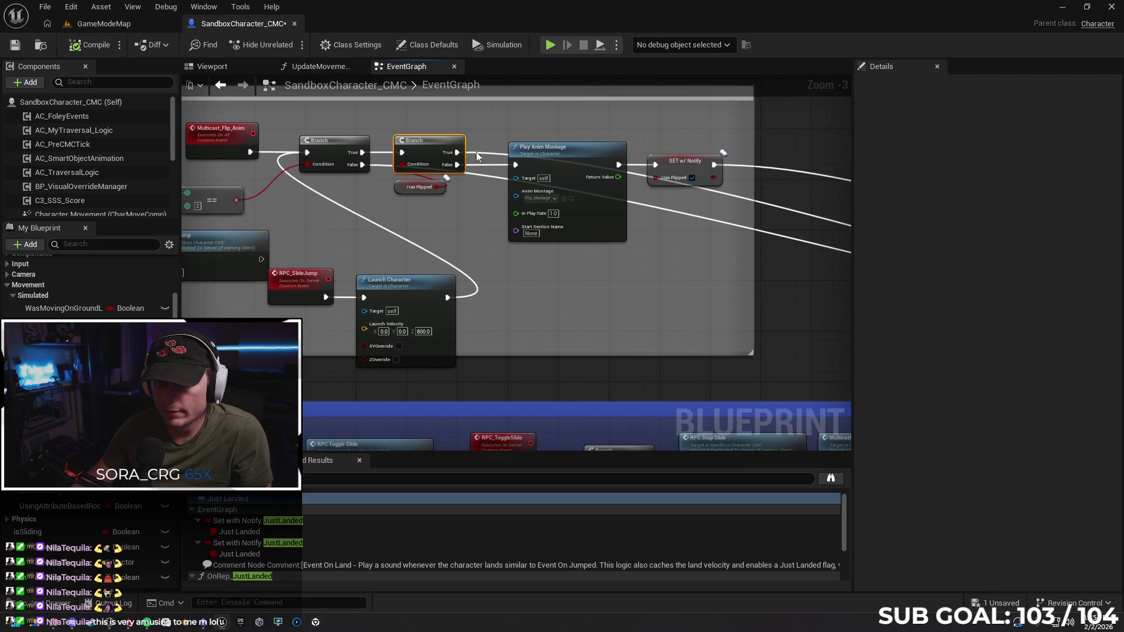
click(402, 187)
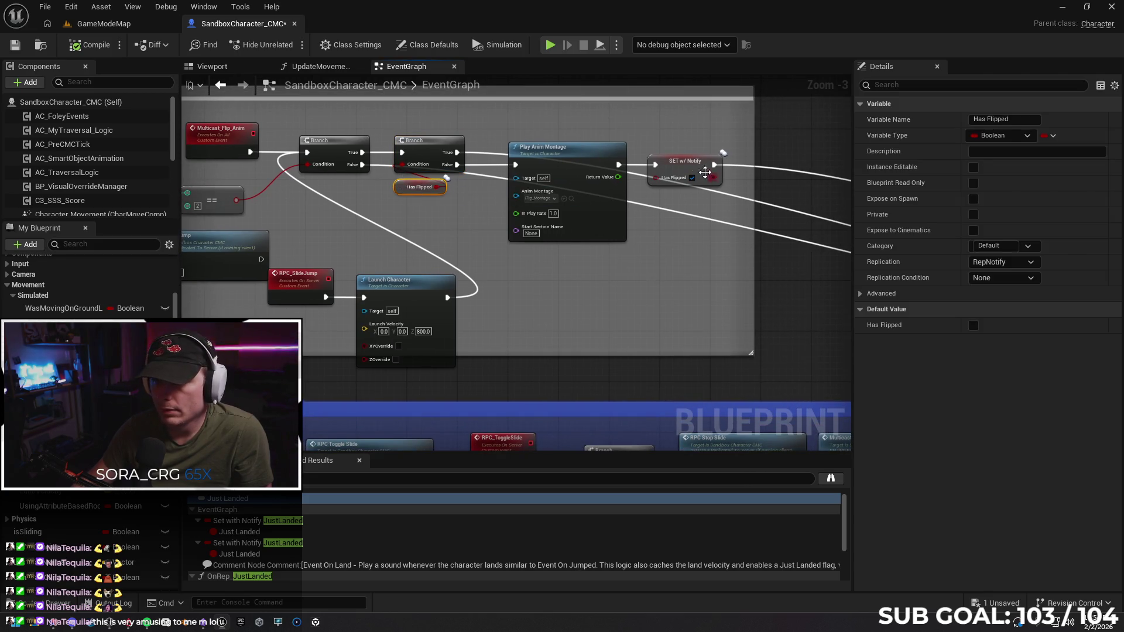
click(673, 170)
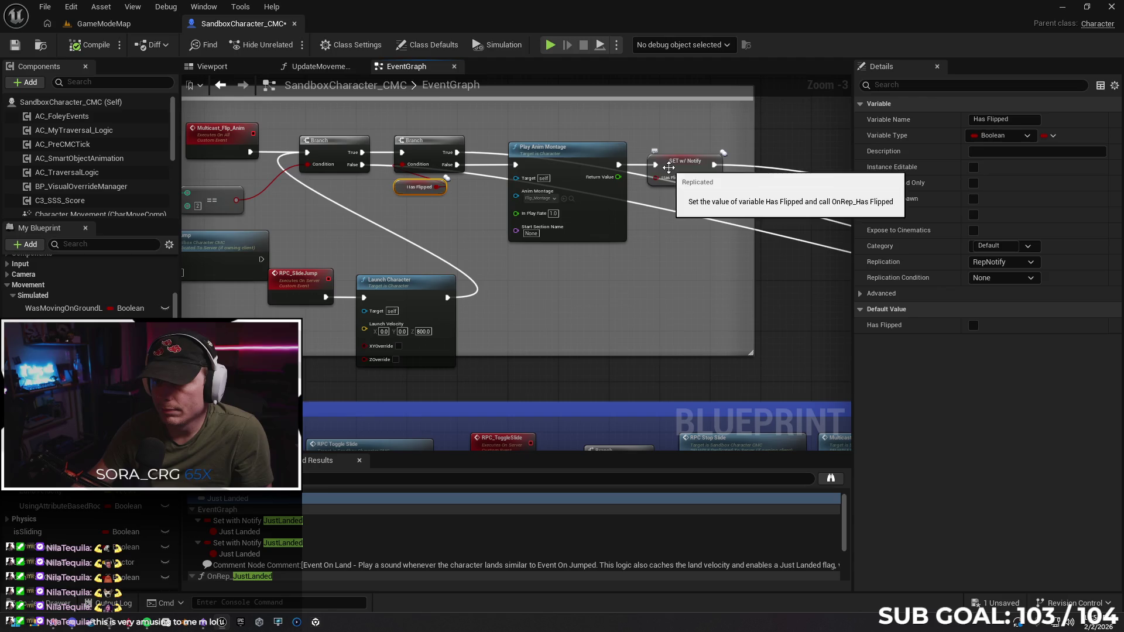
Shift RPC_SlideJump and Launch Character right and nudge the second Branch back into line.
click(318, 286)
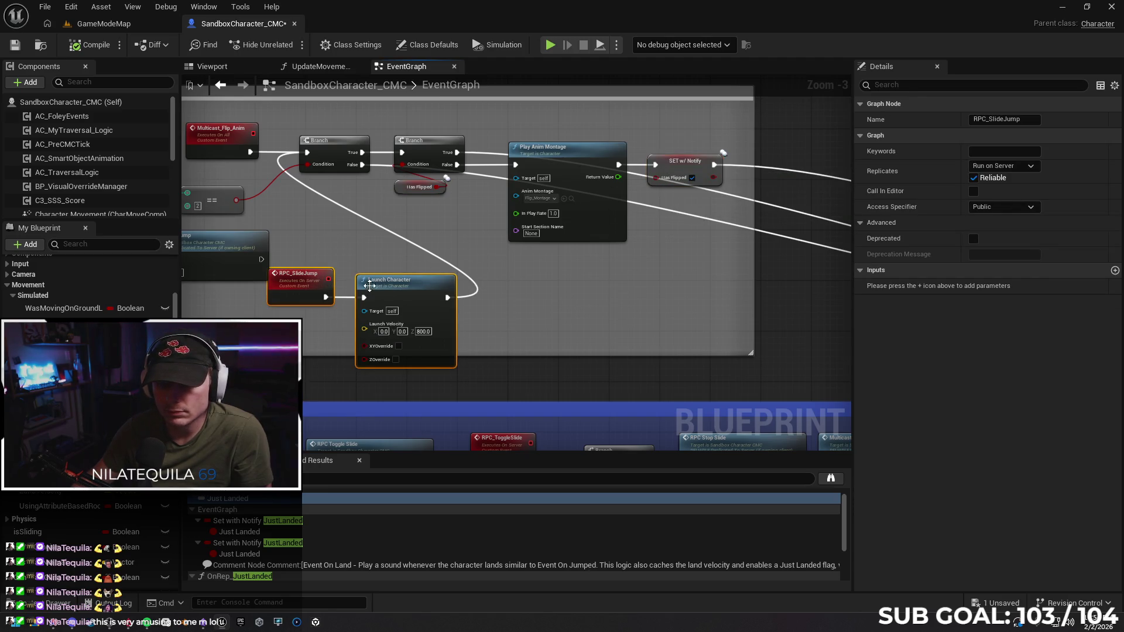
drag(369, 286, 389, 285)
click(543, 288)
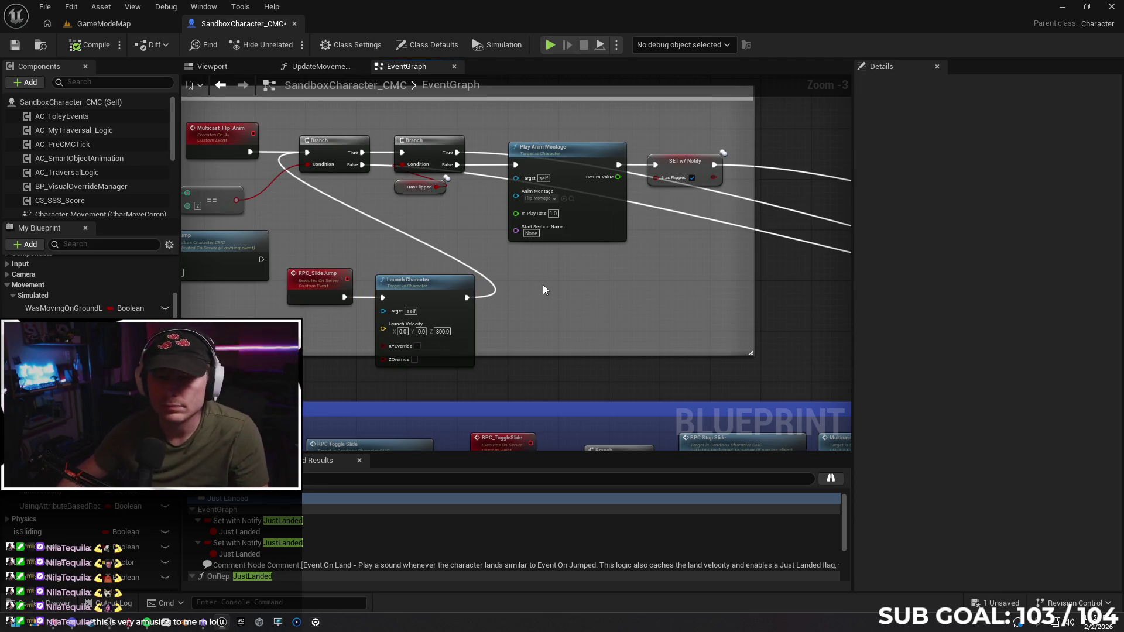
drag(561, 308, 620, 311)
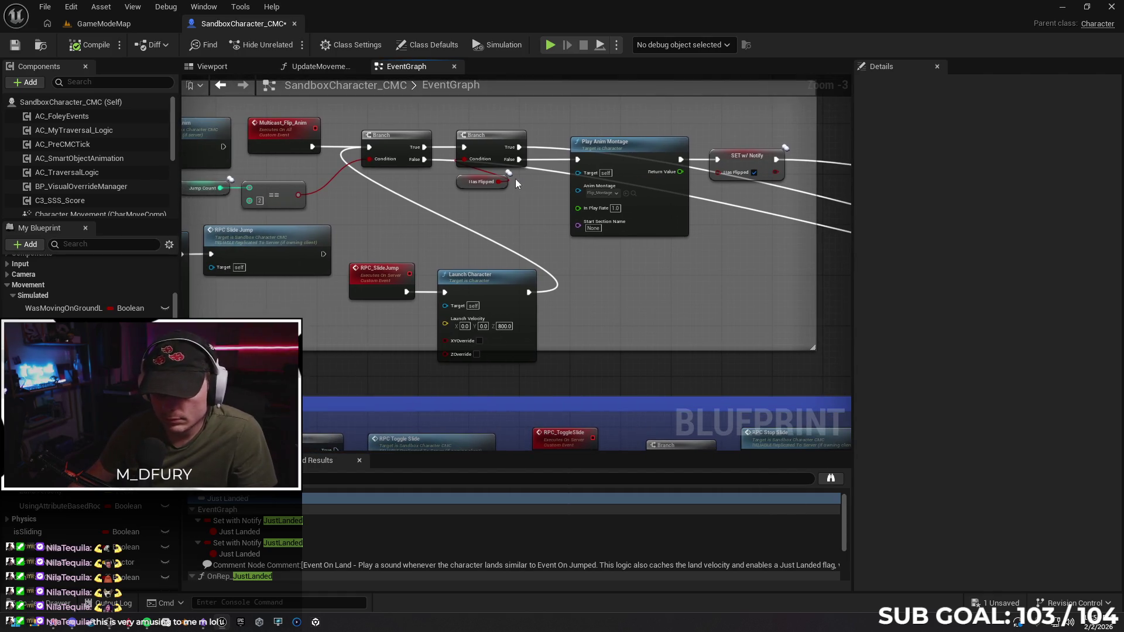
mouse_move(502, 148)
mouse_down()
mouse_move(509, 121)
mouse_move(508, 150)
mouse_up()
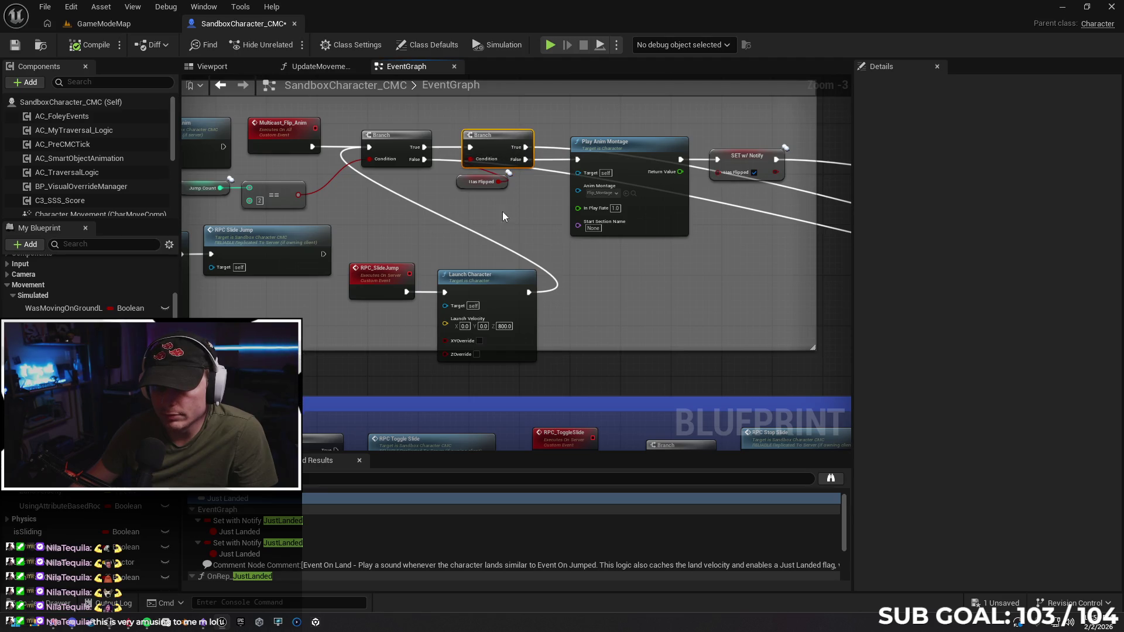
drag(469, 273, 607, 280)
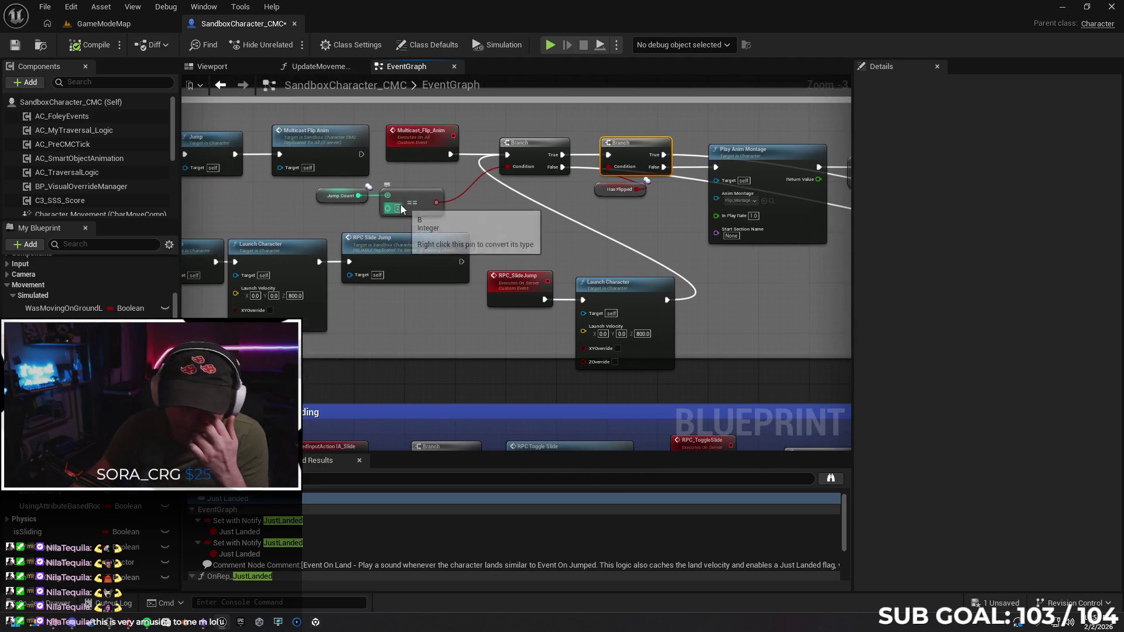
Review the flip and jump logic, nudge Launch Character slightly right, and return to GameModeMap.
drag(411, 177, 734, 172)
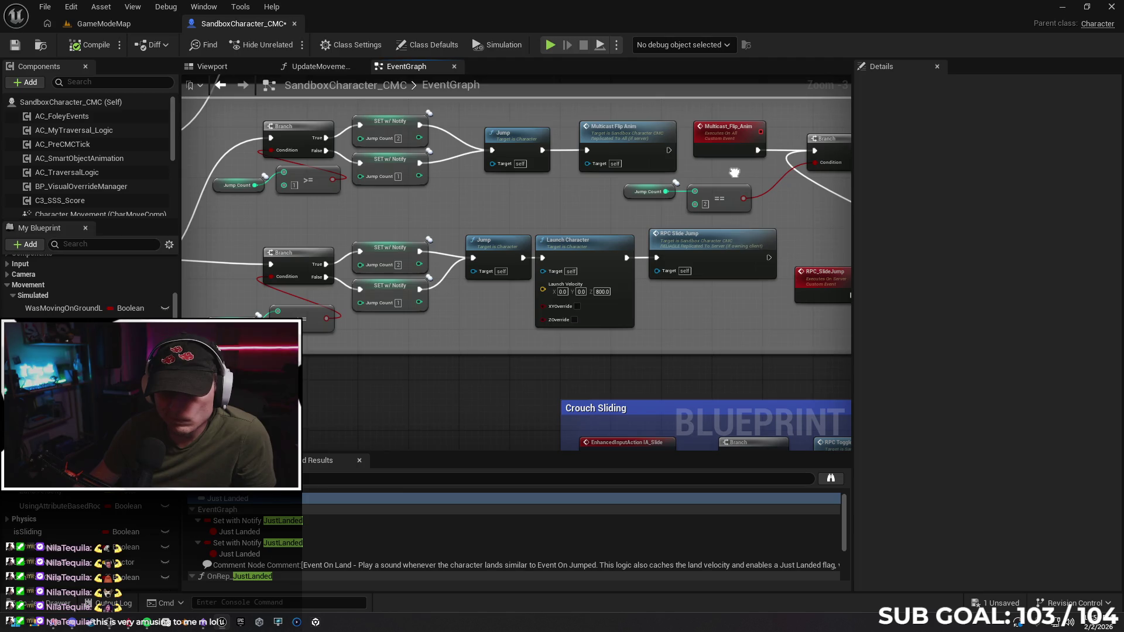
drag(735, 172, 492, 181)
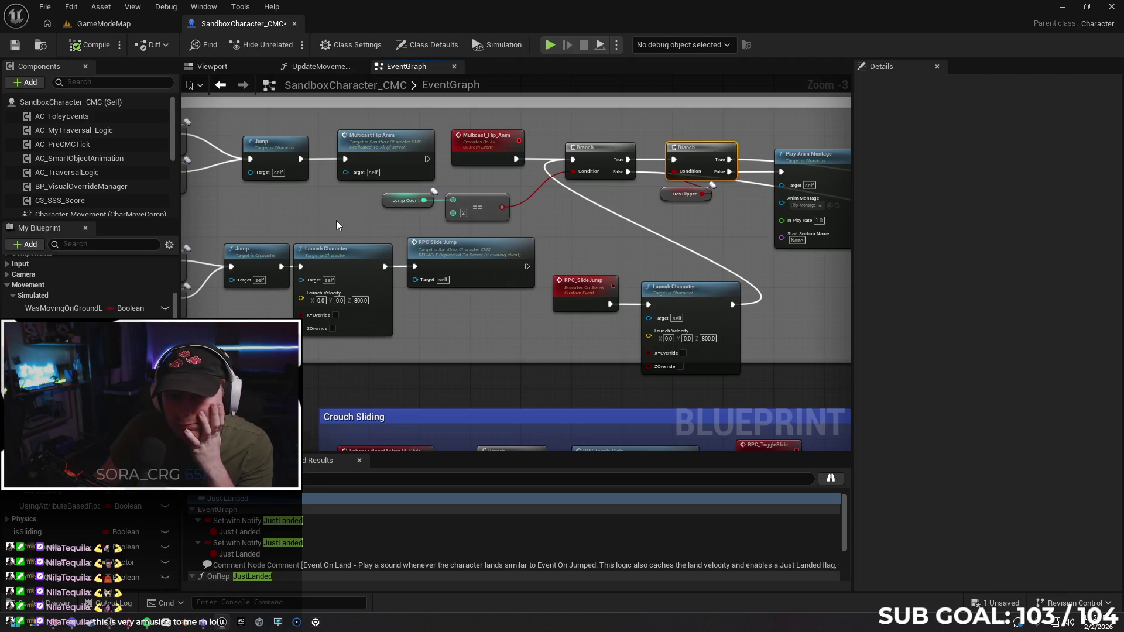
mouse_move(336, 220)
mouse_down()
mouse_move(362, 221)
mouse_move(314, 214)
mouse_up()
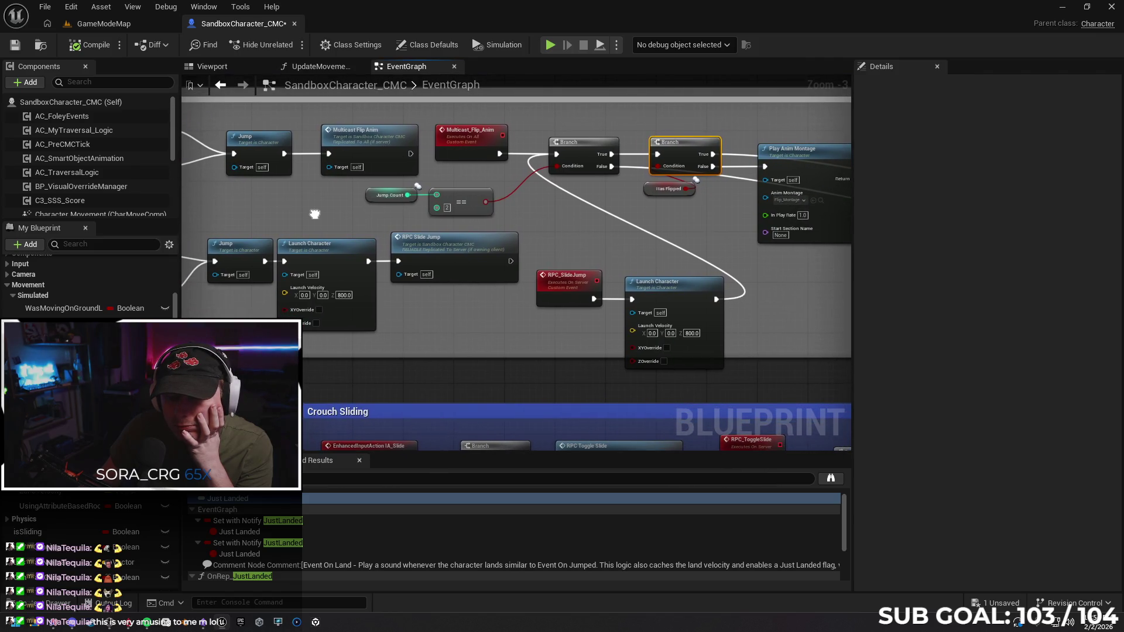
drag(344, 250, 350, 251)
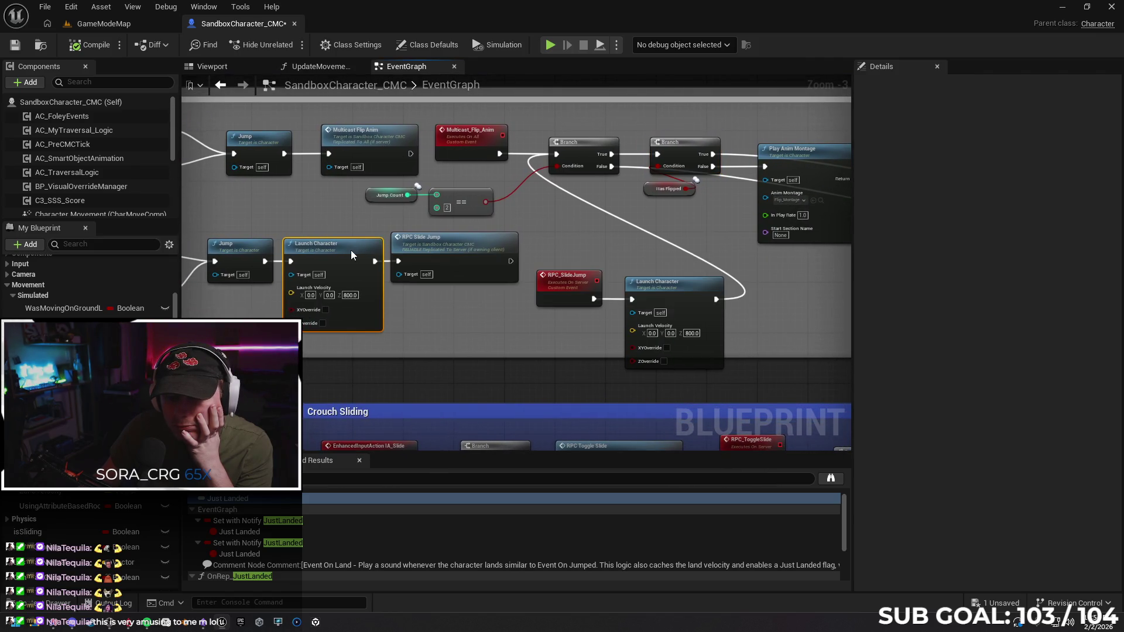
click(418, 309)
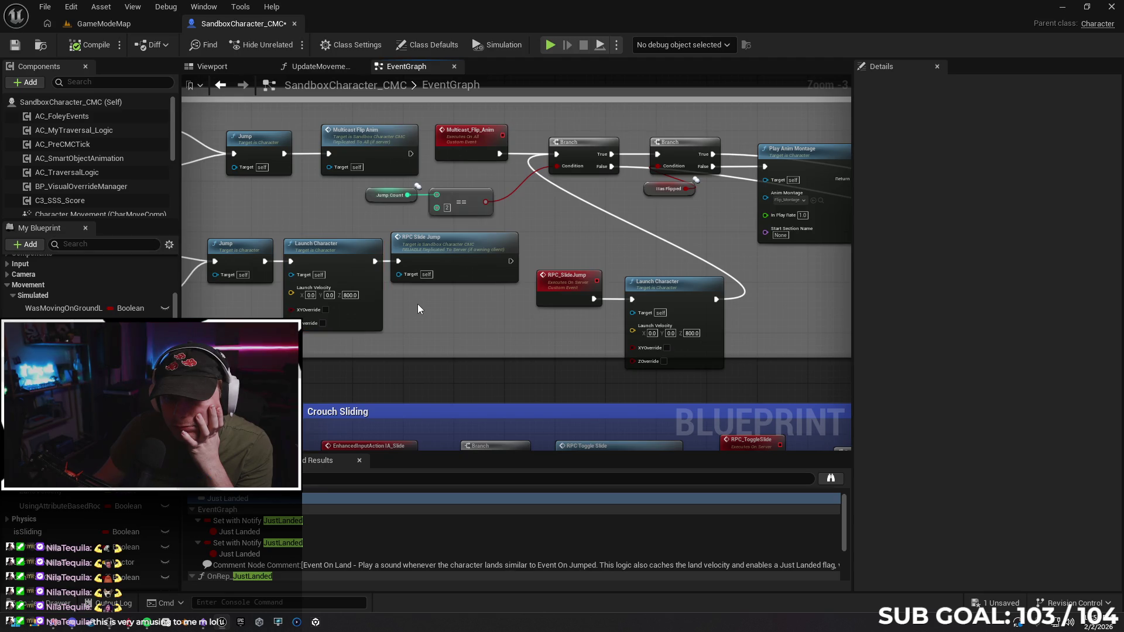
click(125, 26)
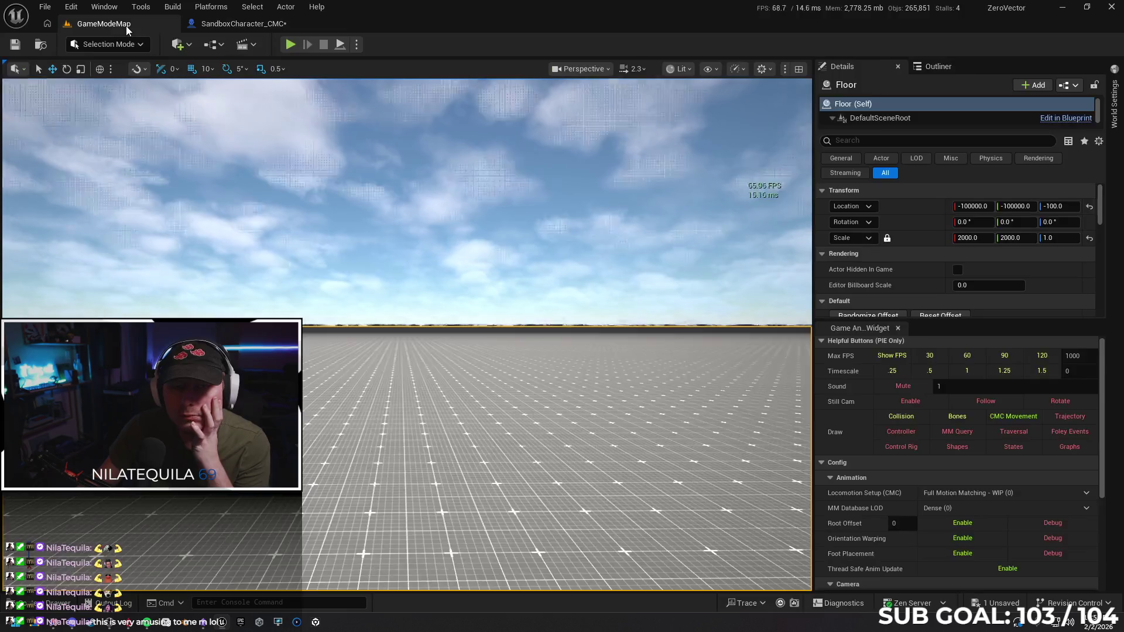
Set the play Net Mode to Play Standalone.
click(356, 45)
mouse_move(433, 282)
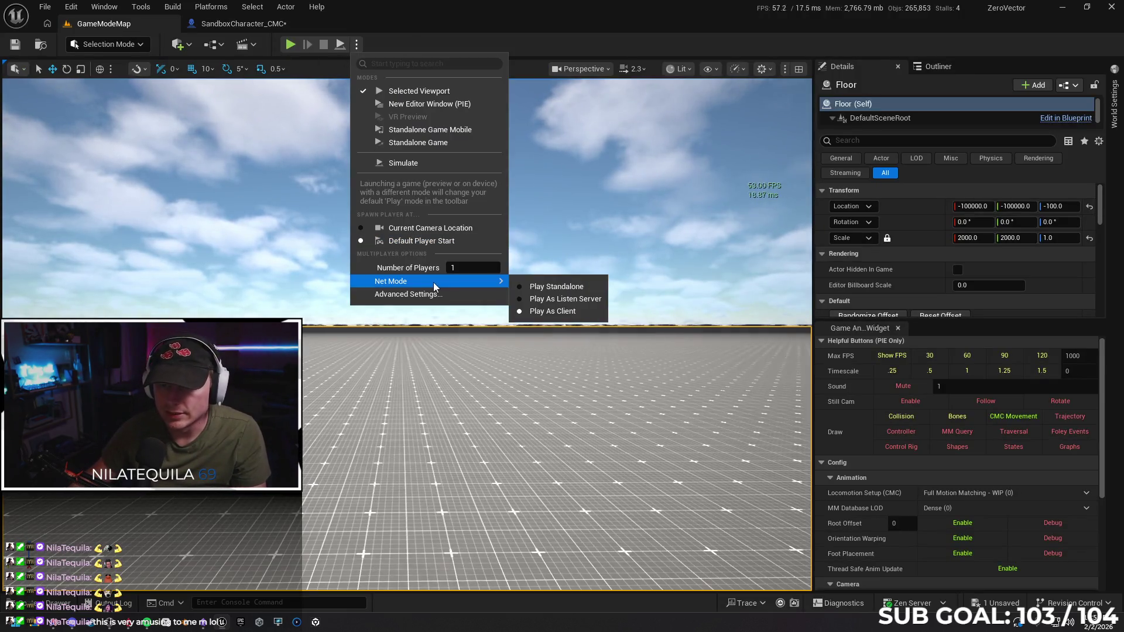
click(525, 287)
Stretch LevelBlock12 to an X scale of about 24, forming a long wall.
drag(439, 457, 340, 457)
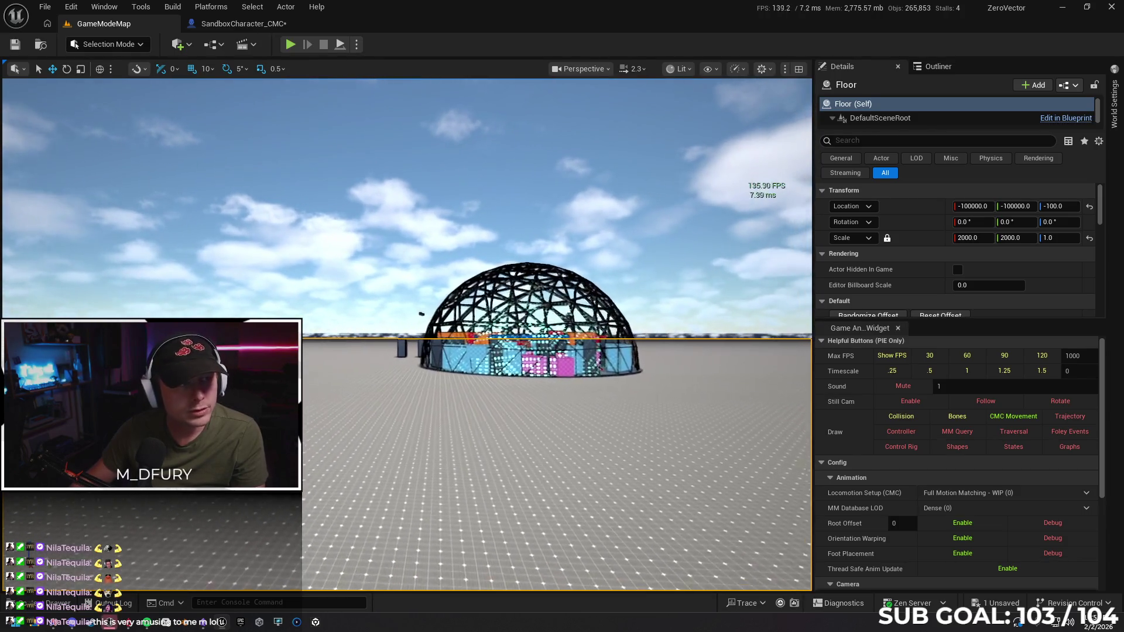
mouse_move(440, 457)
mouse_down()
mouse_move(380, 409)
mouse_move(404, 410)
mouse_move(346, 419)
mouse_move(334, 434)
mouse_move(537, 445)
mouse_up()
scroll(407, 333, up, 3)
key(w)
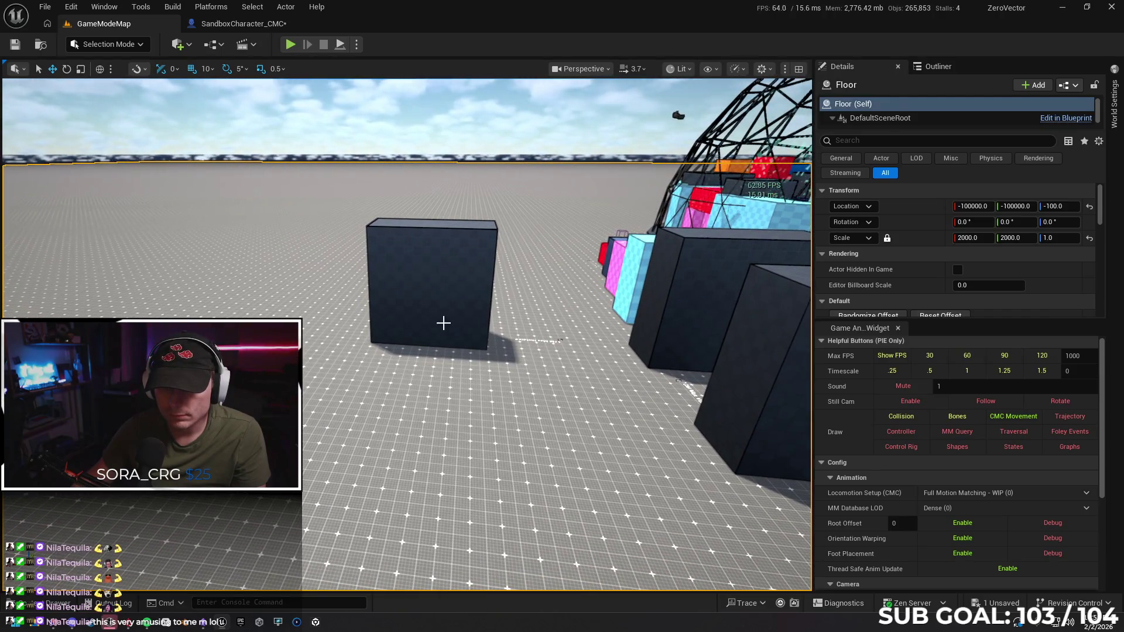
click(432, 333)
mouse_move(447, 347)
mouse_down()
mouse_move(374, 350)
mouse_move(375, 328)
mouse_up()
scroll(690, 297, up, 3)
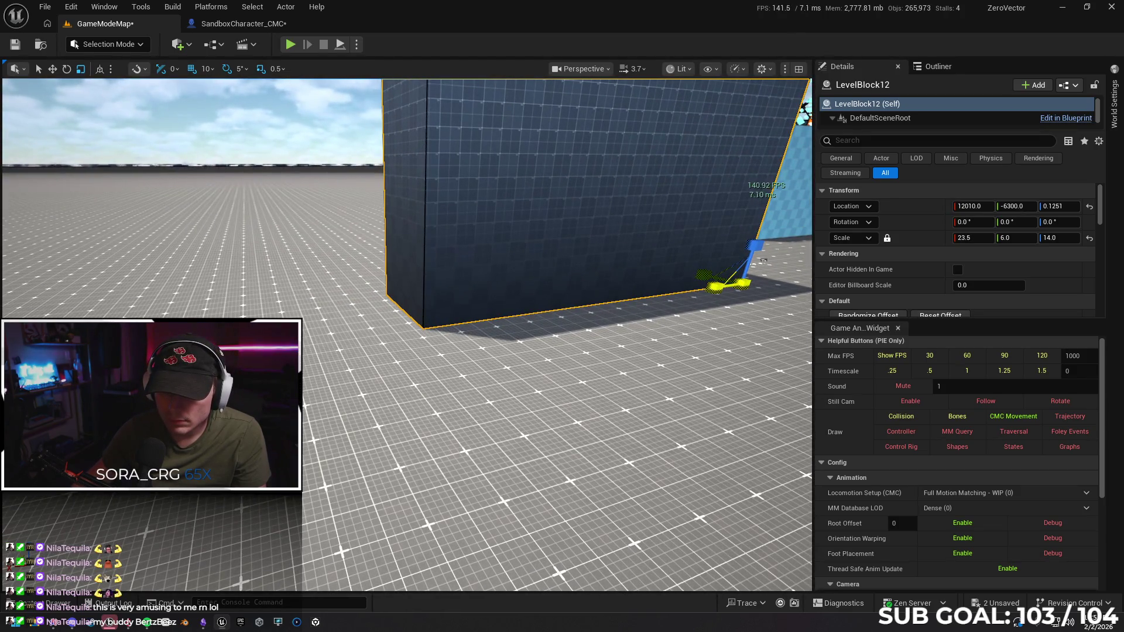
drag(763, 261, 726, 345)
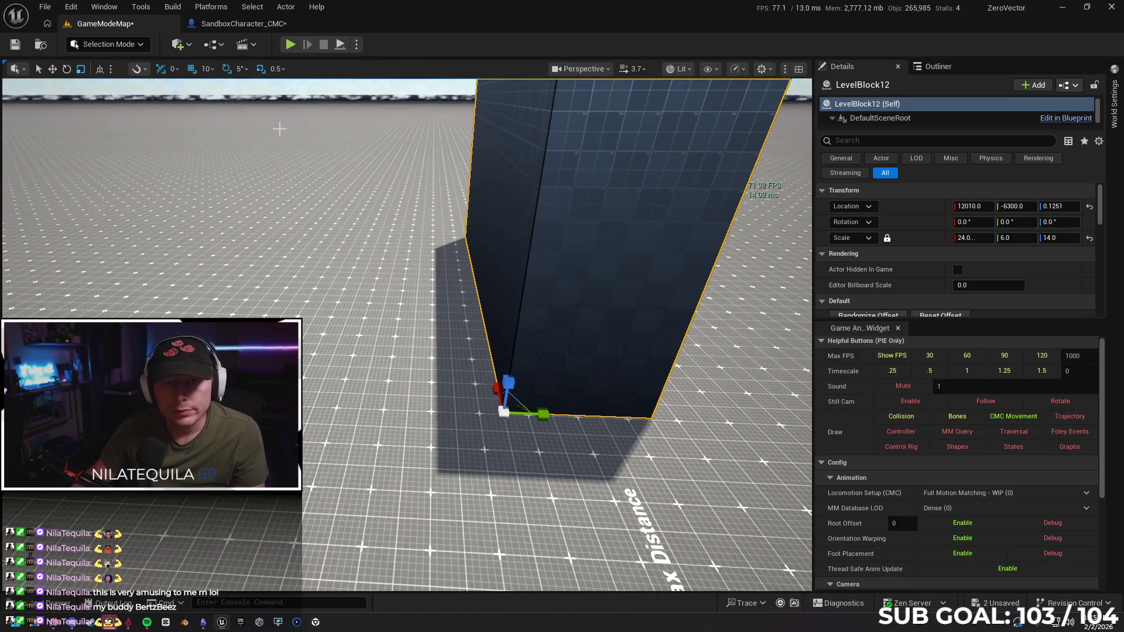
Start a play session from the floor beside the wall and run the character forward.
right_click(418, 433)
click(438, 420)
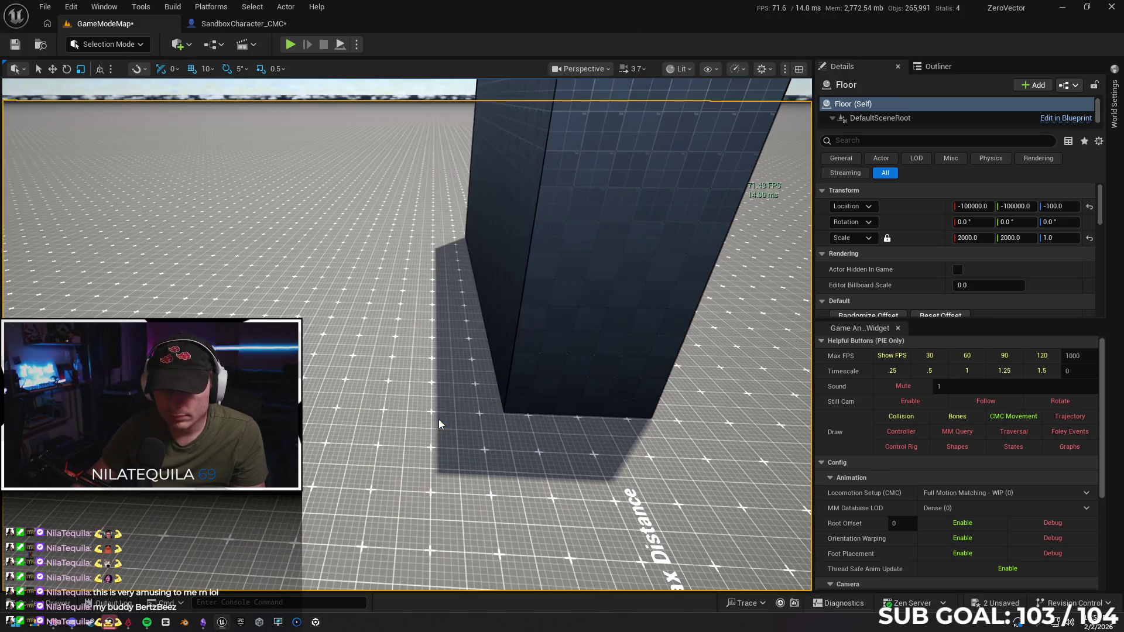
click(351, 367)
key(w)
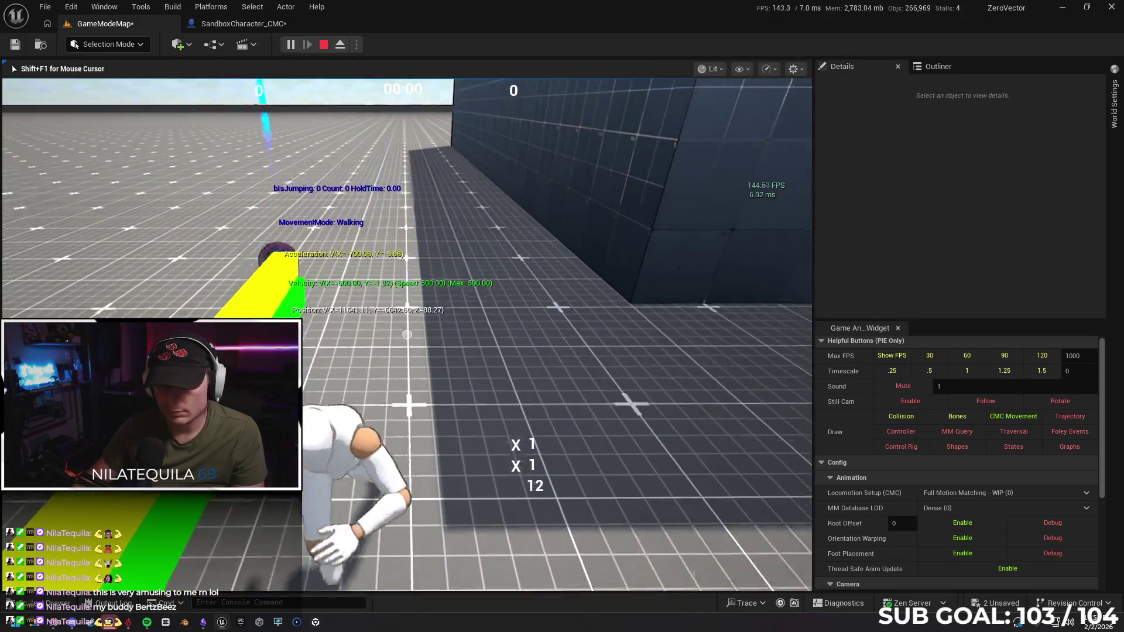
Test running up the stretched wall and sliding, then stop the play session.
key(space)
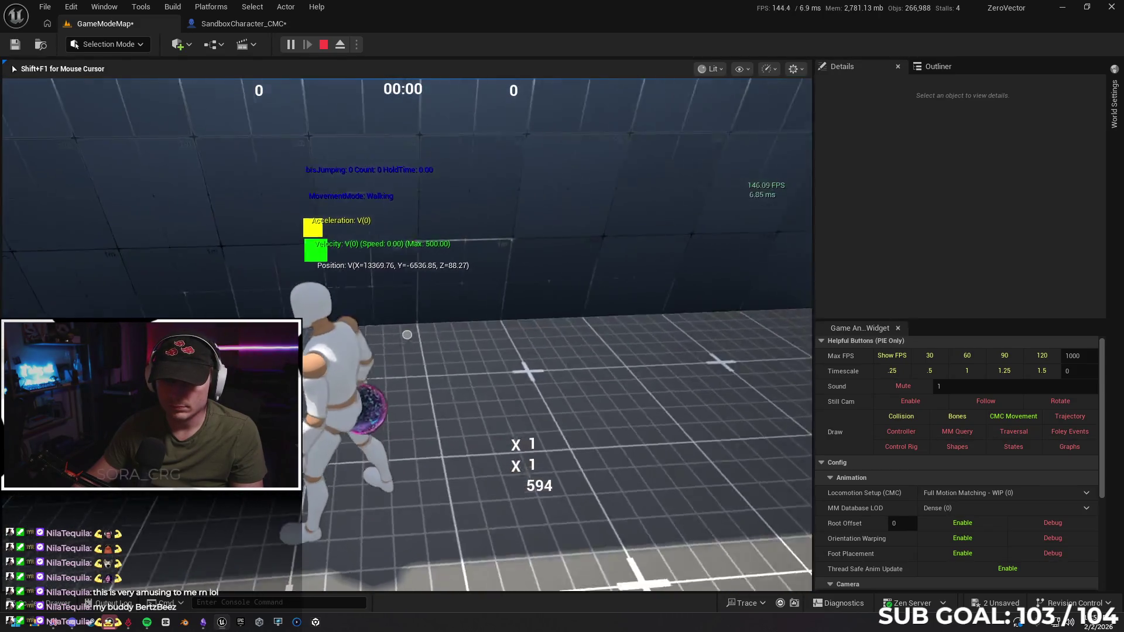
key(a)
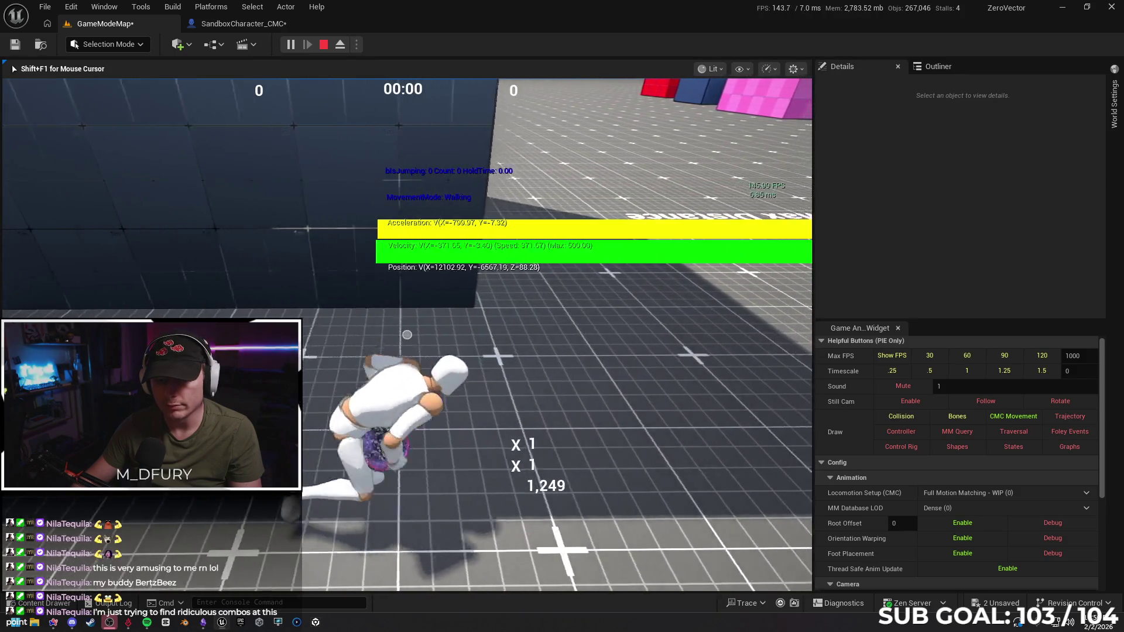
key(Escape)
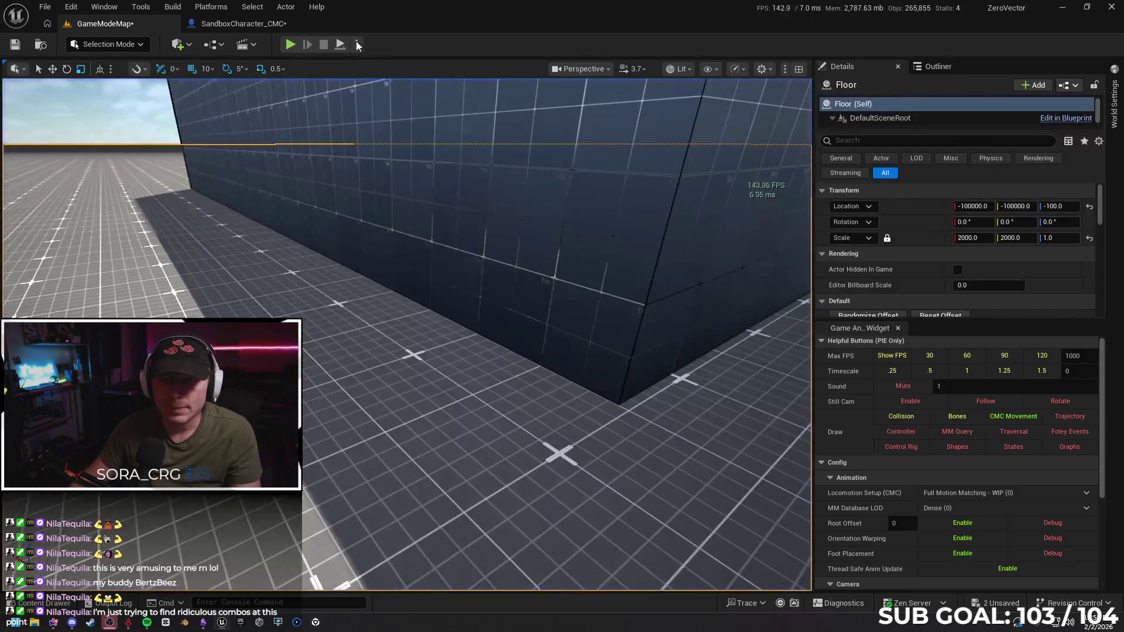
Switch the Net Mode to Play As Client and start a play session.
click(356, 44)
mouse_move(432, 286)
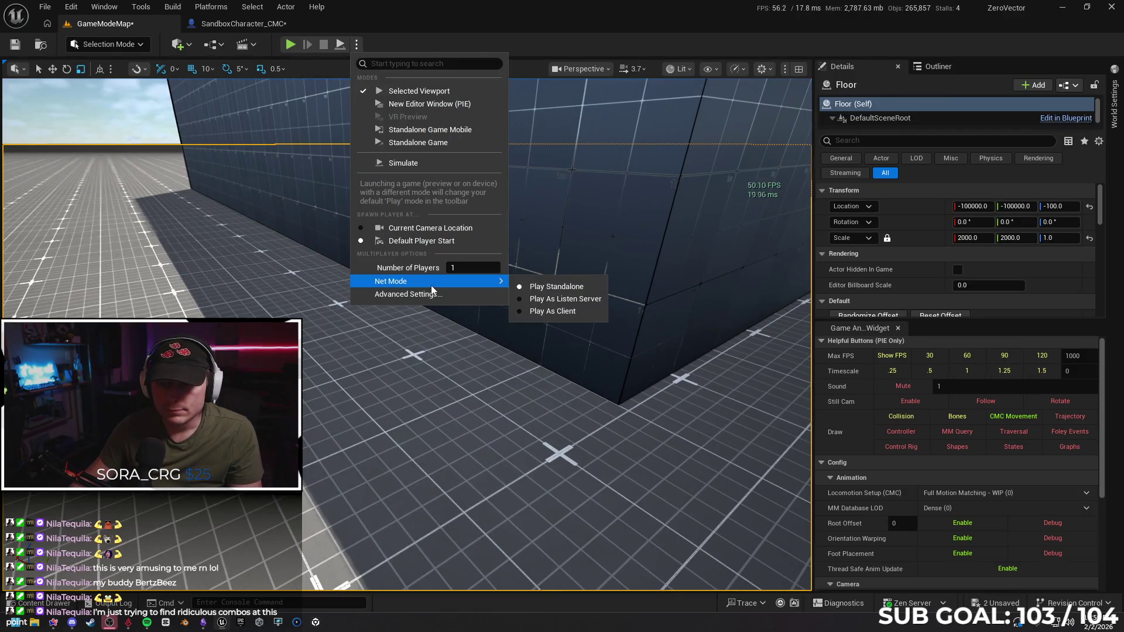
click(550, 311)
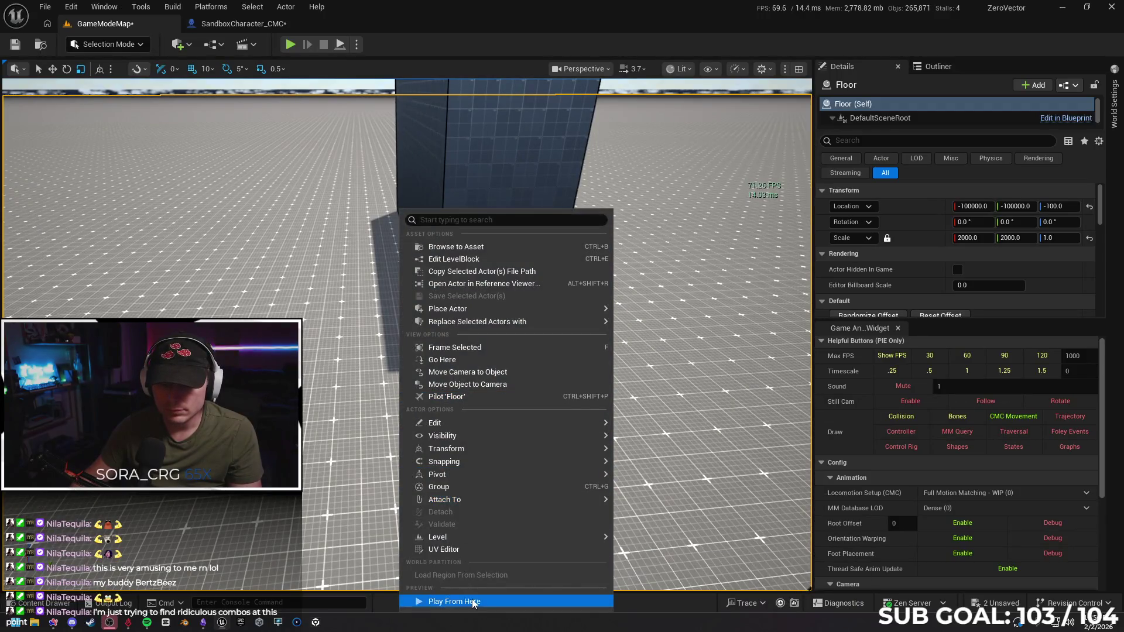
click(451, 601)
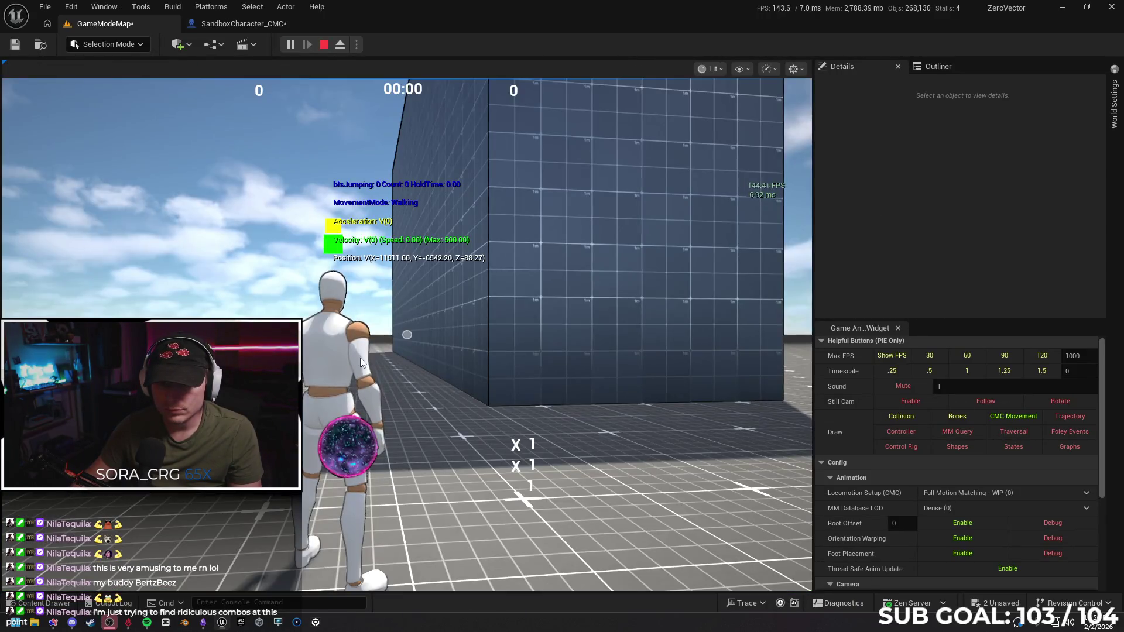
Run, jump and reverse the character along the long wall, then end the playtest.
key(w)
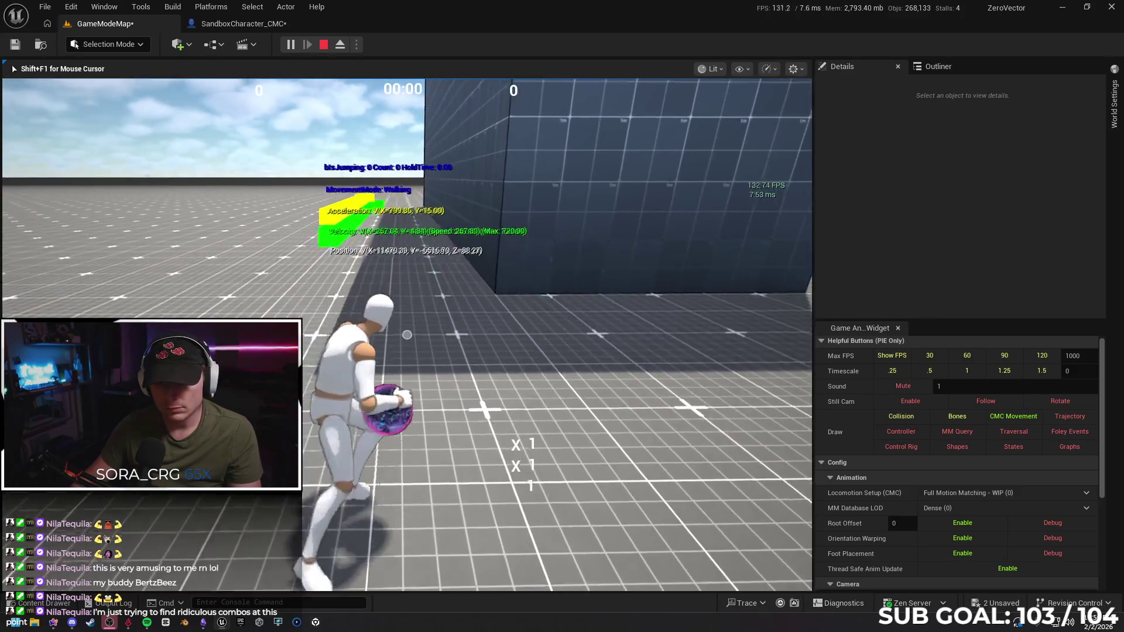
key(space)
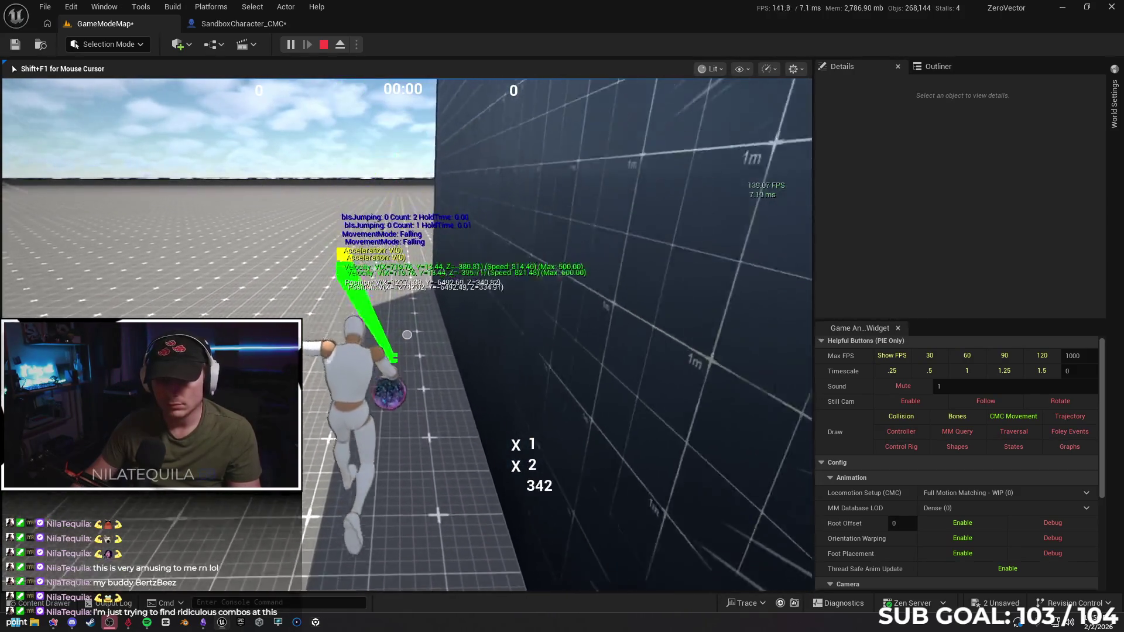
key(w)
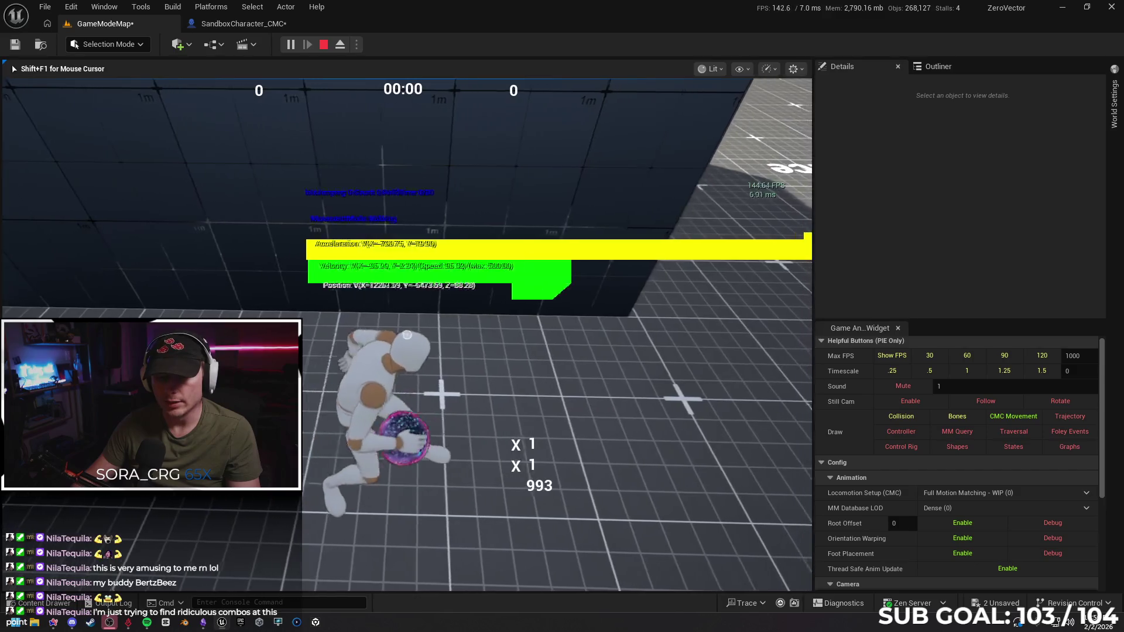
key(w)
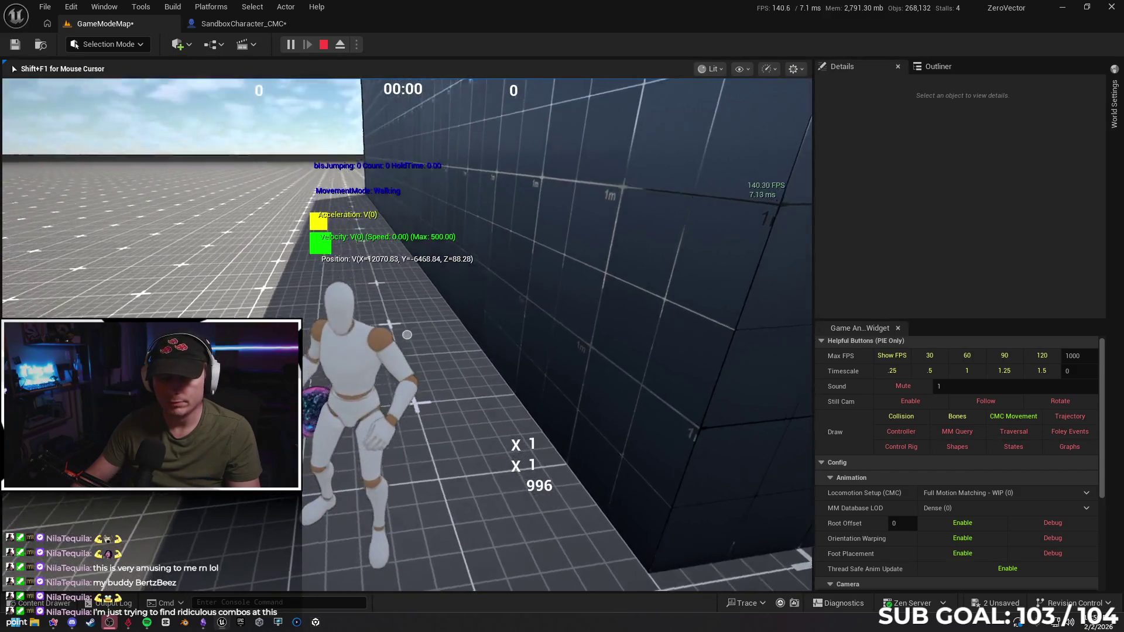
key(s)
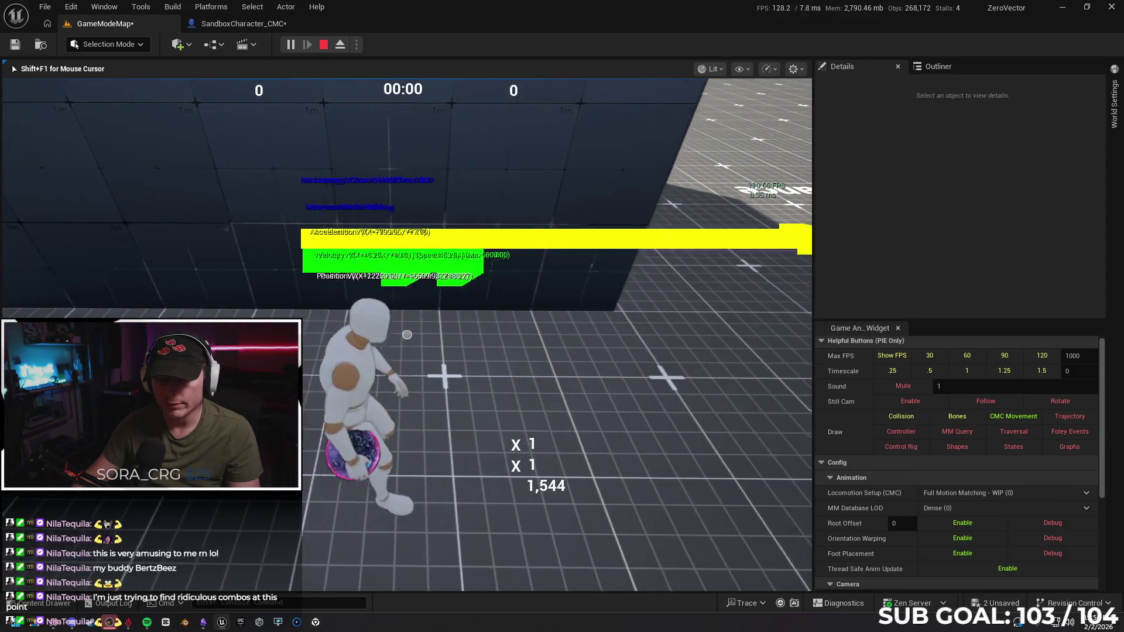
key(w)
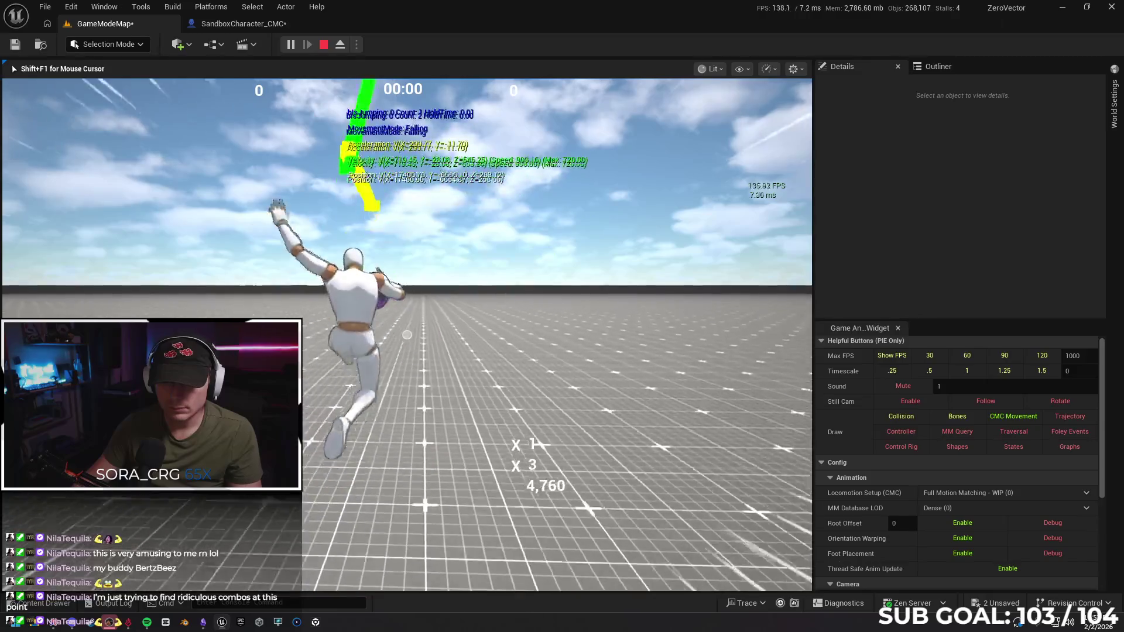
key(Escape)
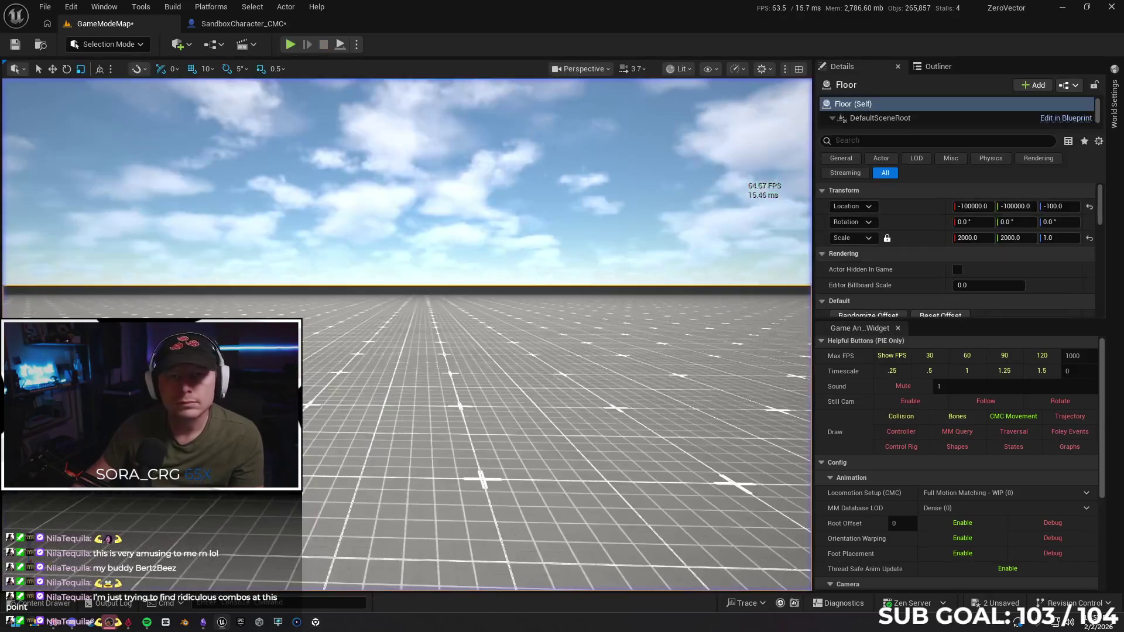
Disconnect Launch Character's output from the Branch in the SandboxCharacter_CMC event graph.
click(244, 27)
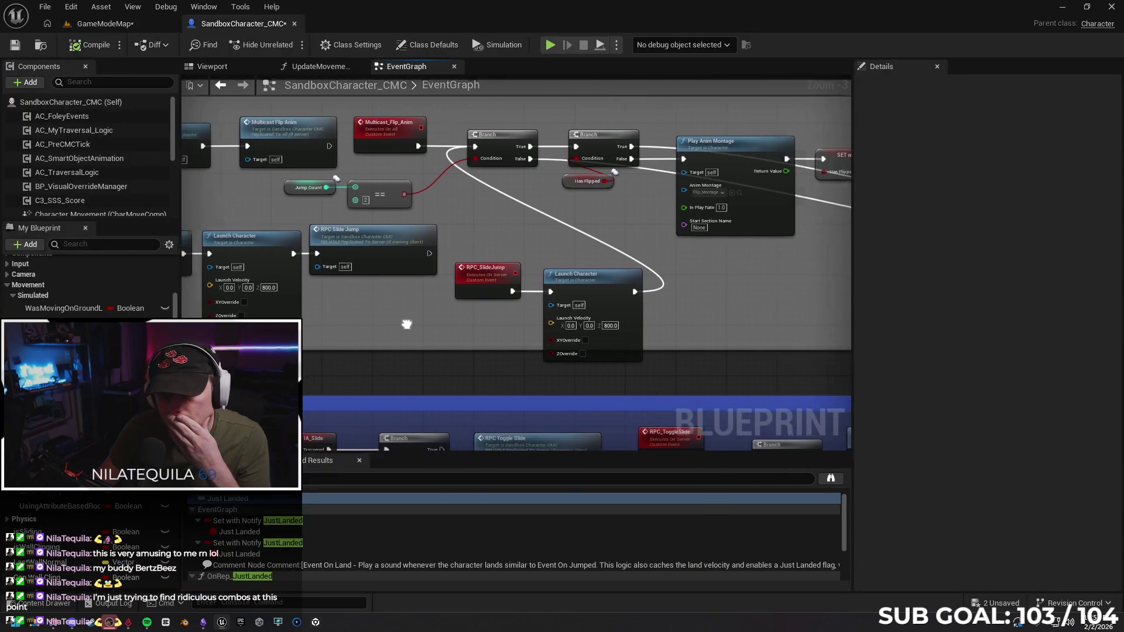
drag(392, 325, 392, 327)
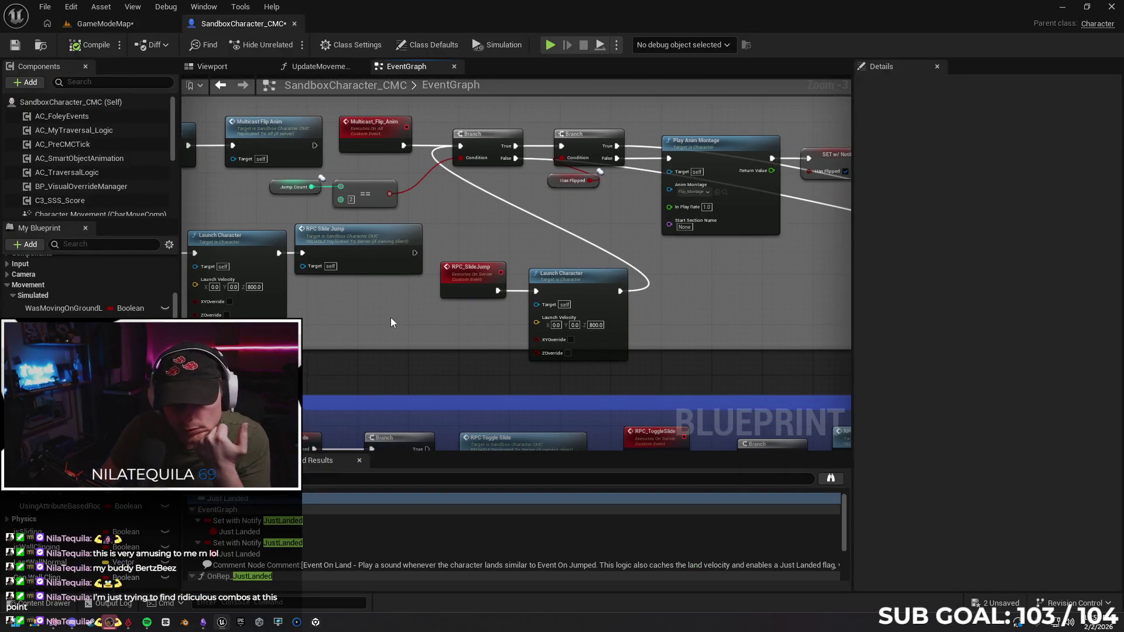
drag(738, 273, 678, 283)
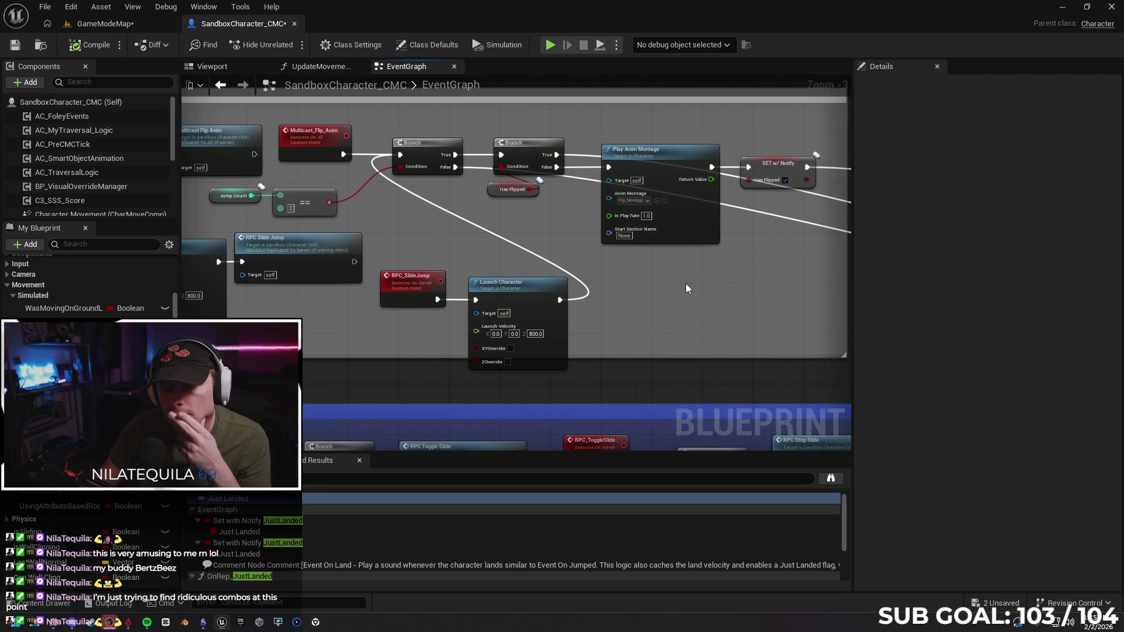
mouse_move(467, 258)
mouse_down()
mouse_move(702, 227)
mouse_move(576, 240)
mouse_move(484, 218)
mouse_move(492, 233)
mouse_move(517, 231)
mouse_up()
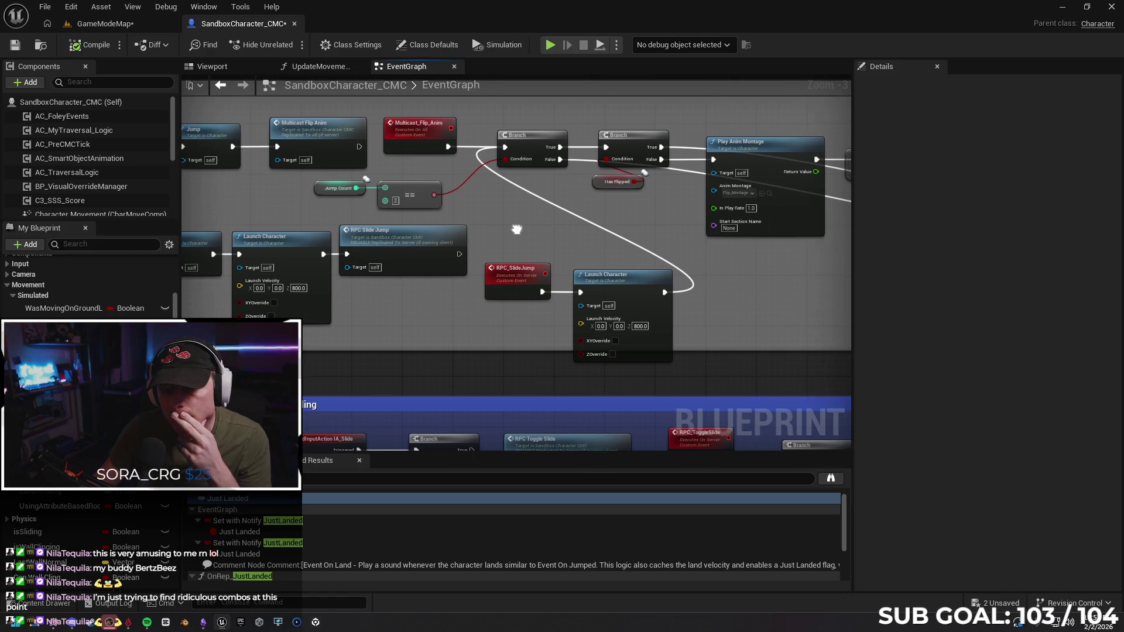
alt+click(568, 213)
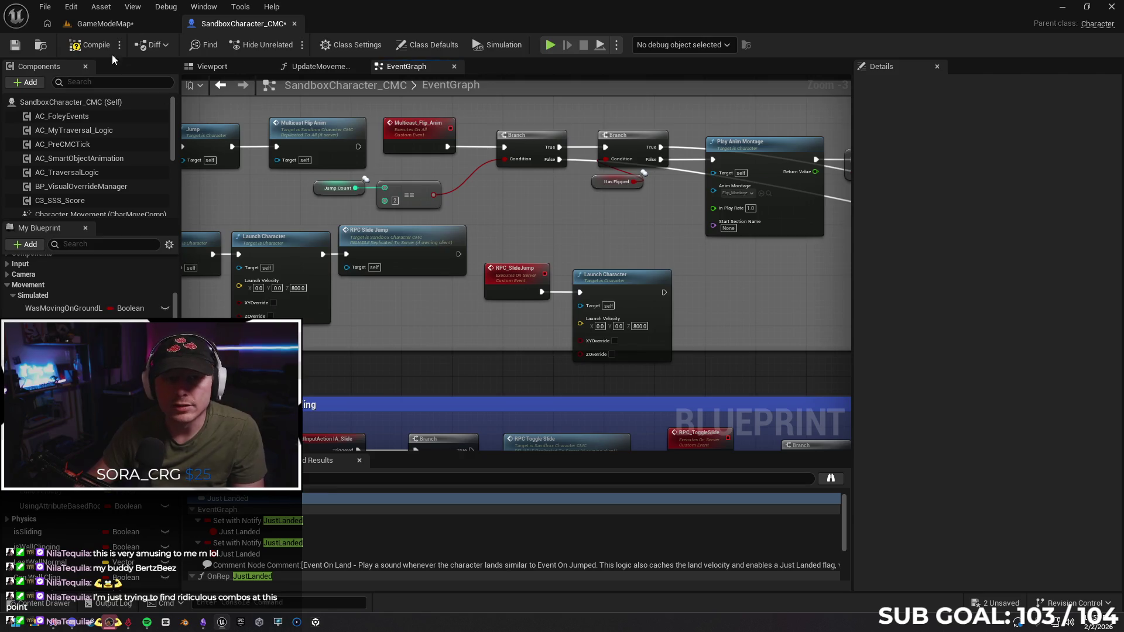
Playtest sliding and jumping from a spot in GameModeMap, then stop.
click(95, 25)
right_click(439, 449)
click(464, 434)
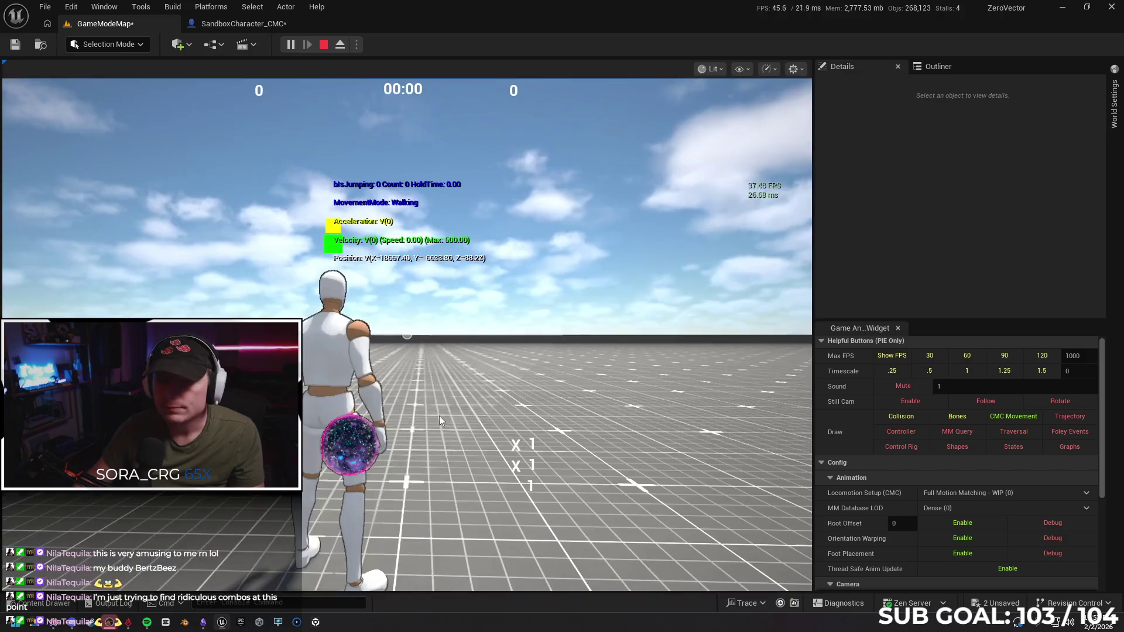
key(w)
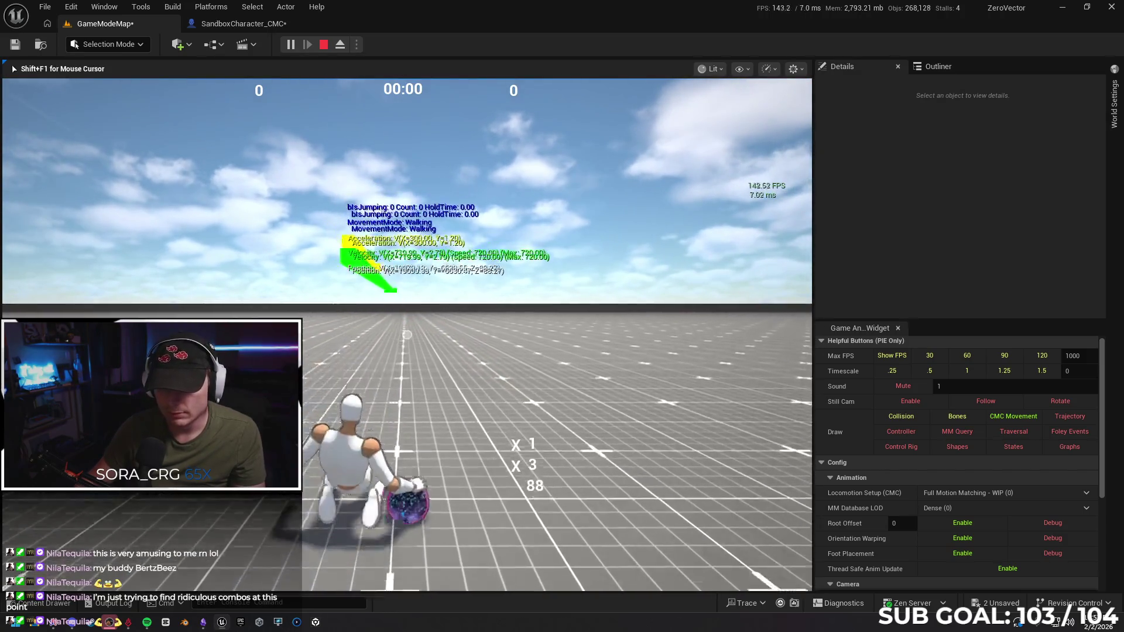
key(space)
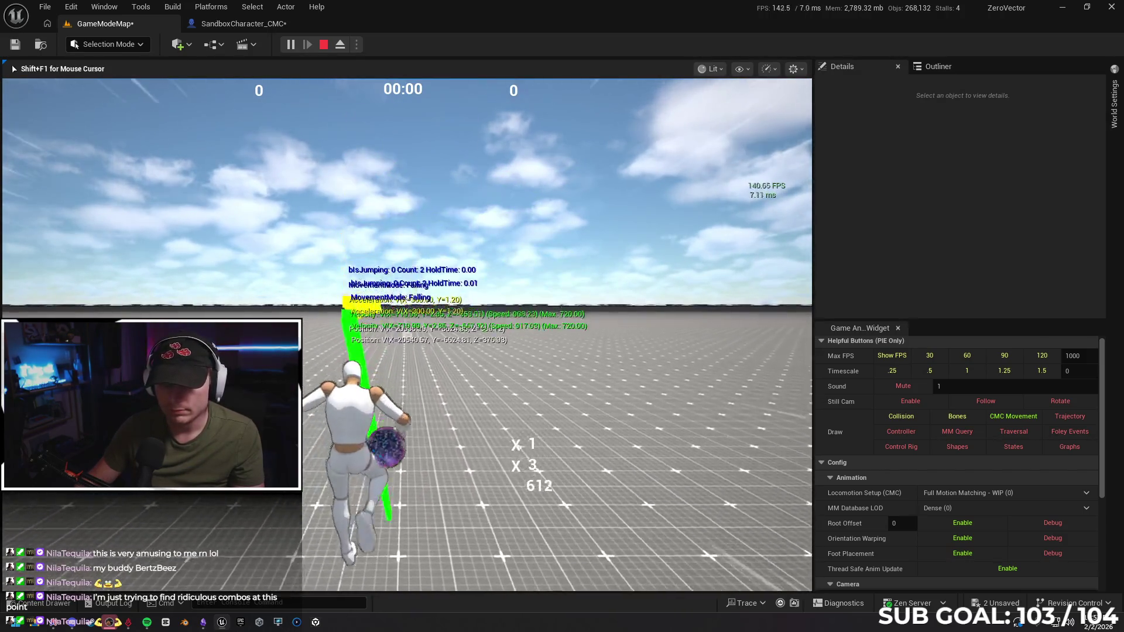
key(space)
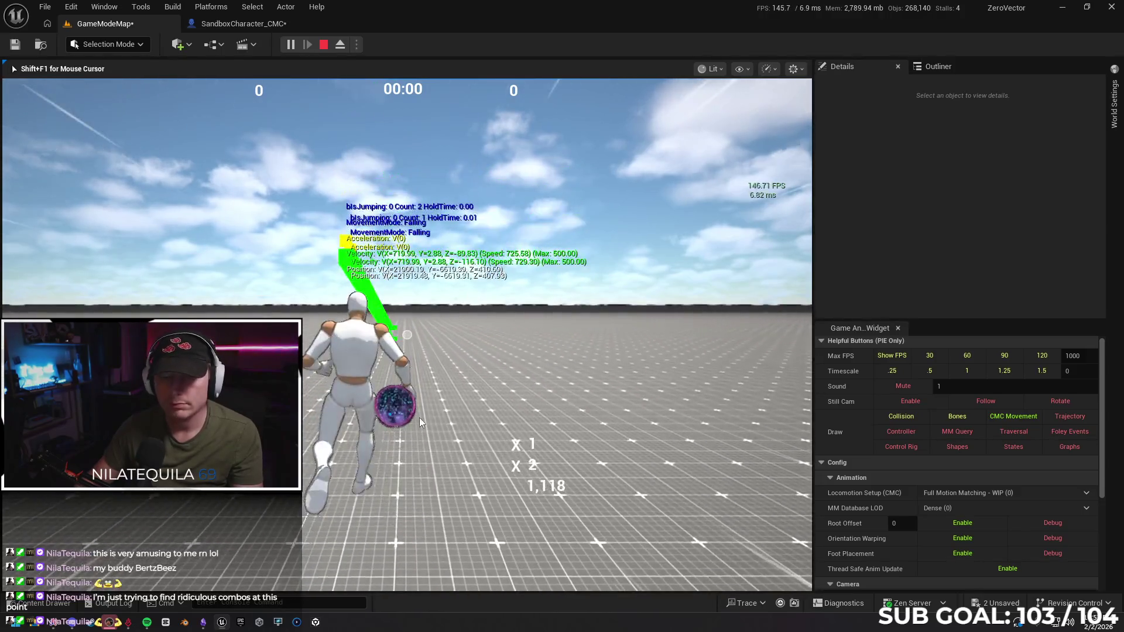
key(Escape)
Wire Launch Character's exec output into the Has Flipped Branch.
click(216, 27)
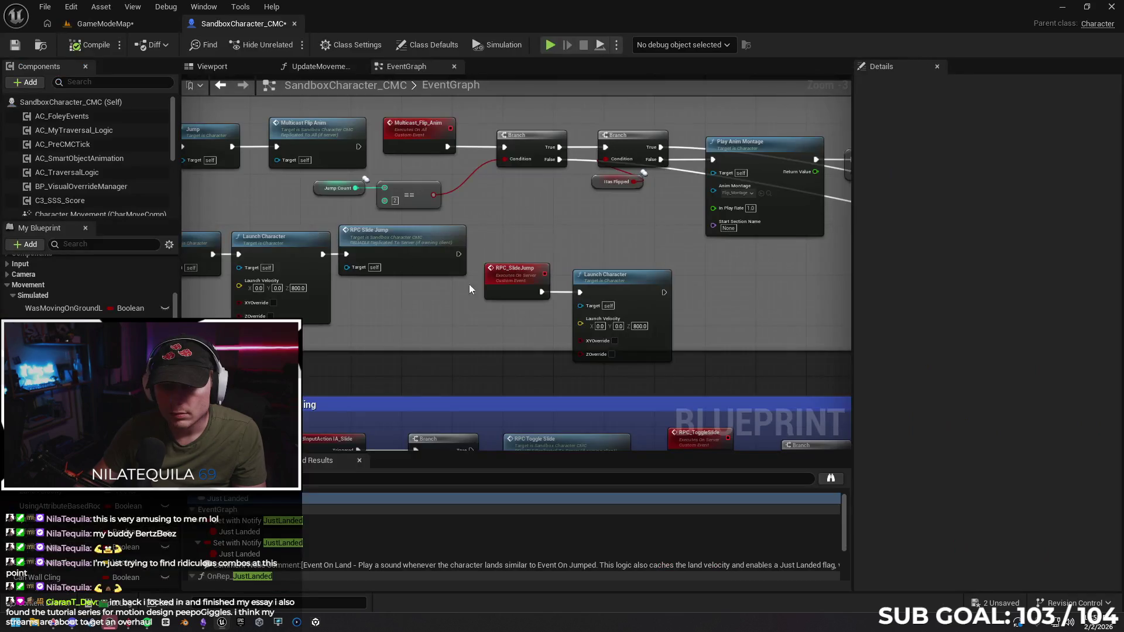
mouse_move(668, 253)
mouse_down()
mouse_move(608, 251)
mouse_move(543, 270)
mouse_up()
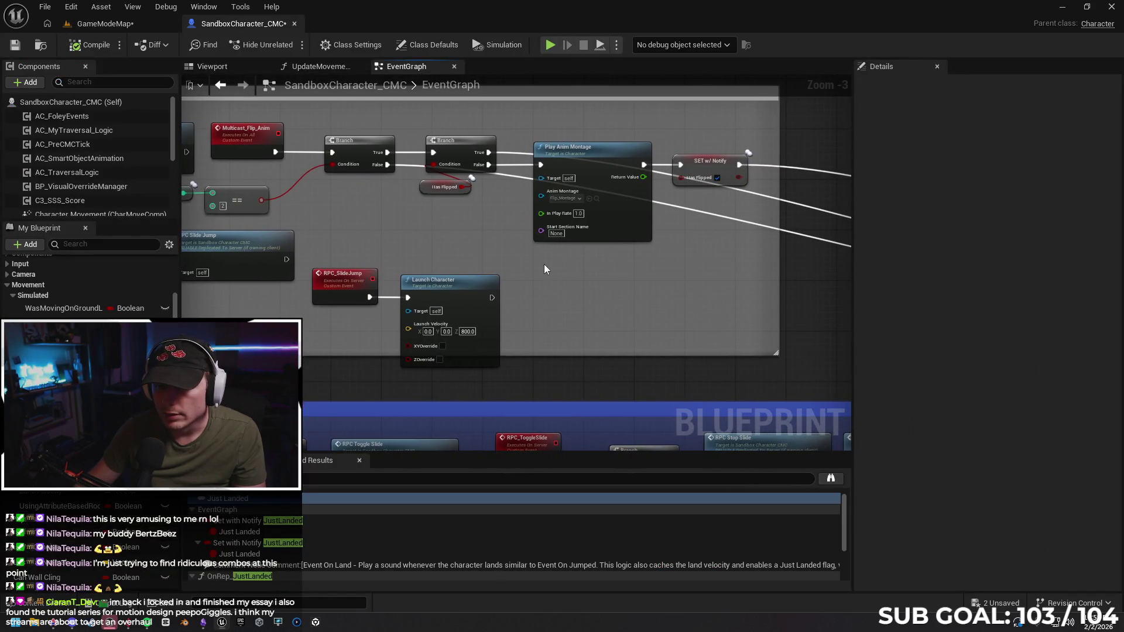
mouse_move(491, 298)
mouse_down()
mouse_move(336, 205)
mouse_move(342, 235)
mouse_move(459, 293)
mouse_move(420, 198)
mouse_move(434, 153)
mouse_up()
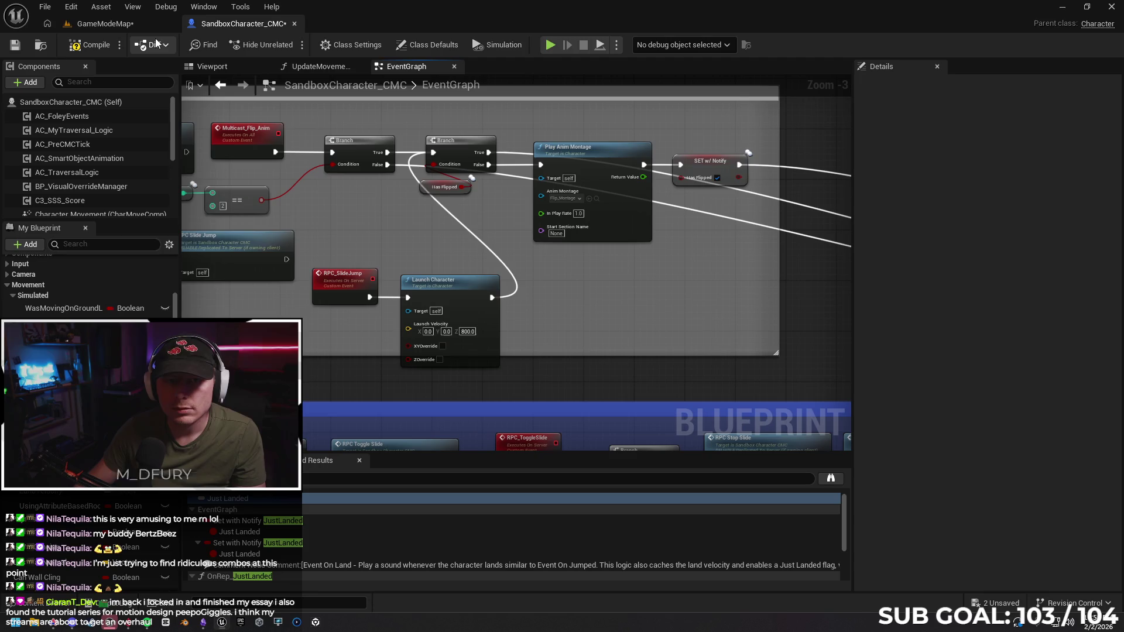
Run and slide-jump in a new playtest to check the flip, then stop.
click(105, 23)
right_click(381, 471)
click(418, 456)
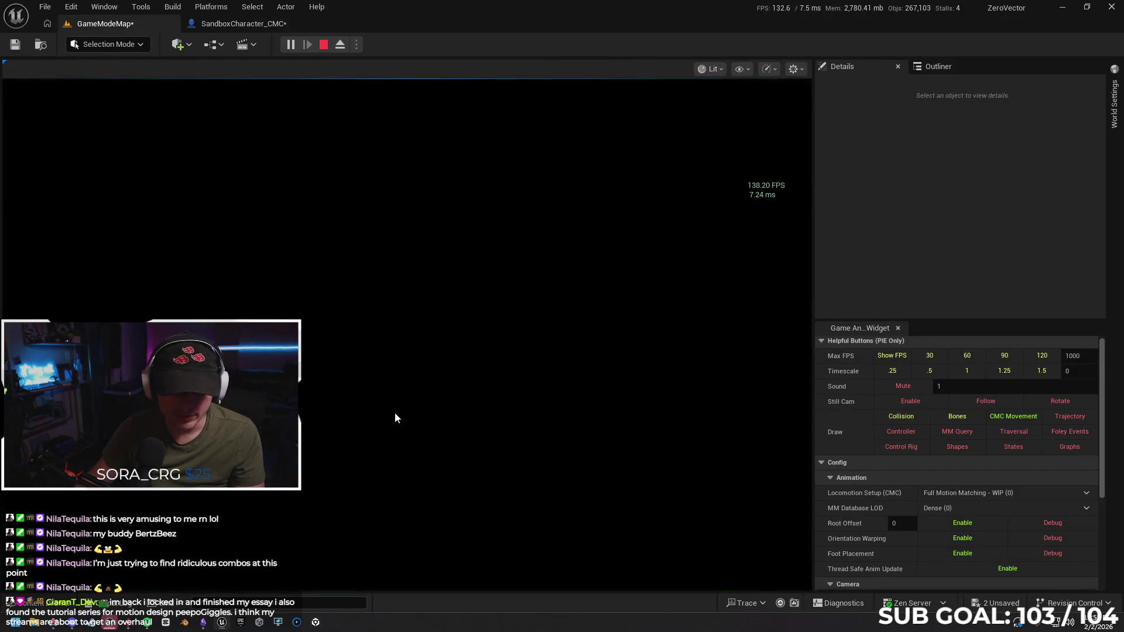
key(w)
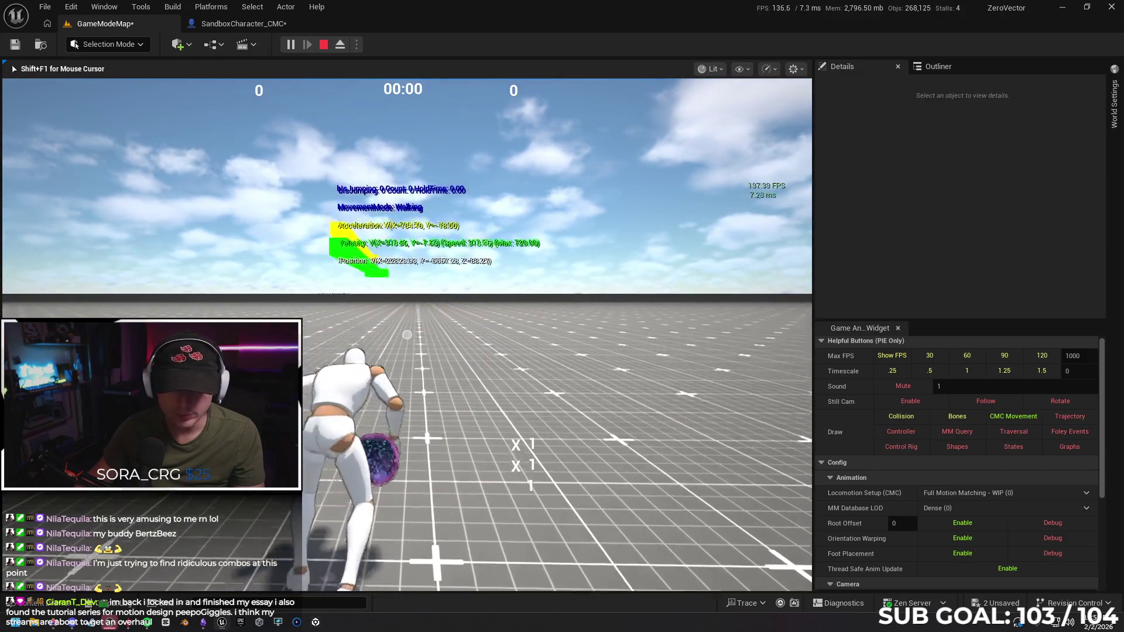
key(space)
key(space)
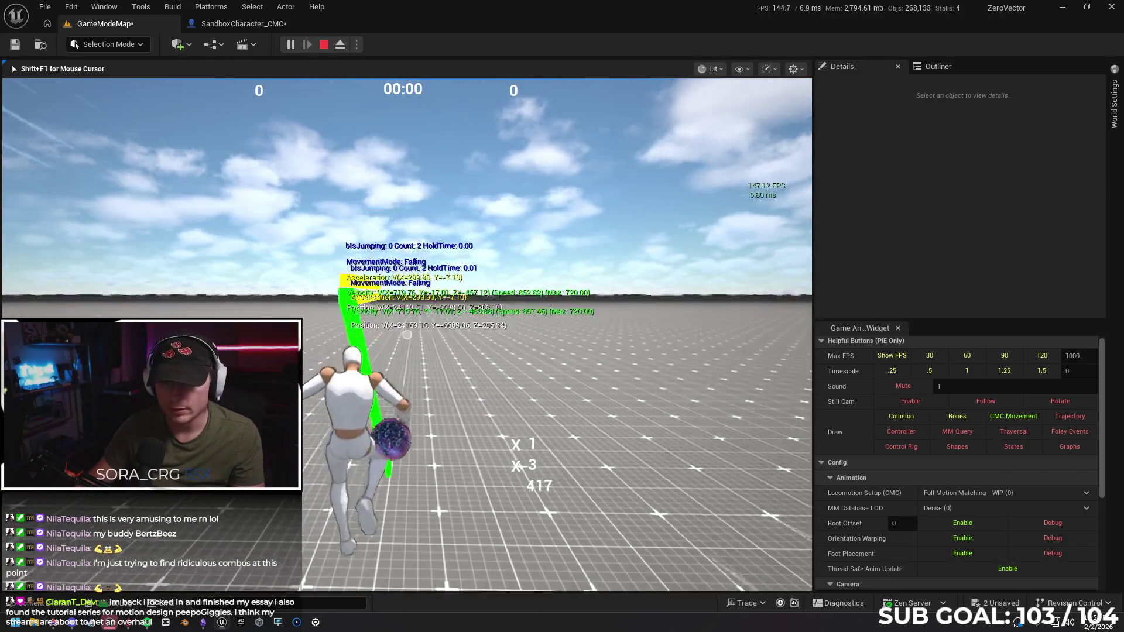
key(Escape)
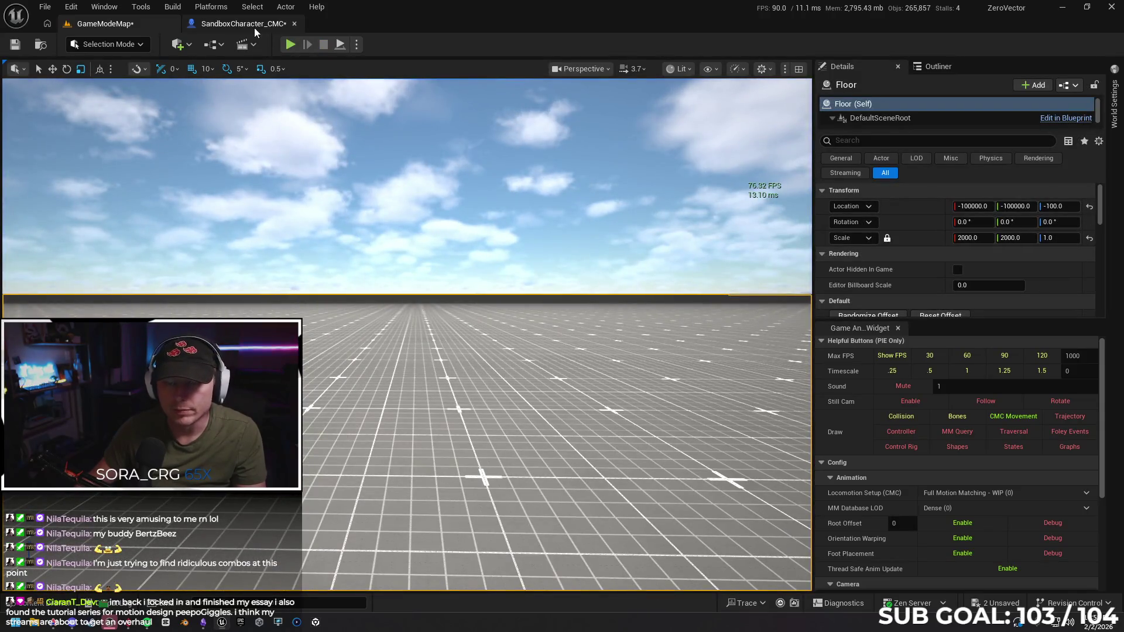
Reconnect Launch Character to the first flip Branch and compile the blueprint.
click(254, 25)
drag(492, 301, 332, 153)
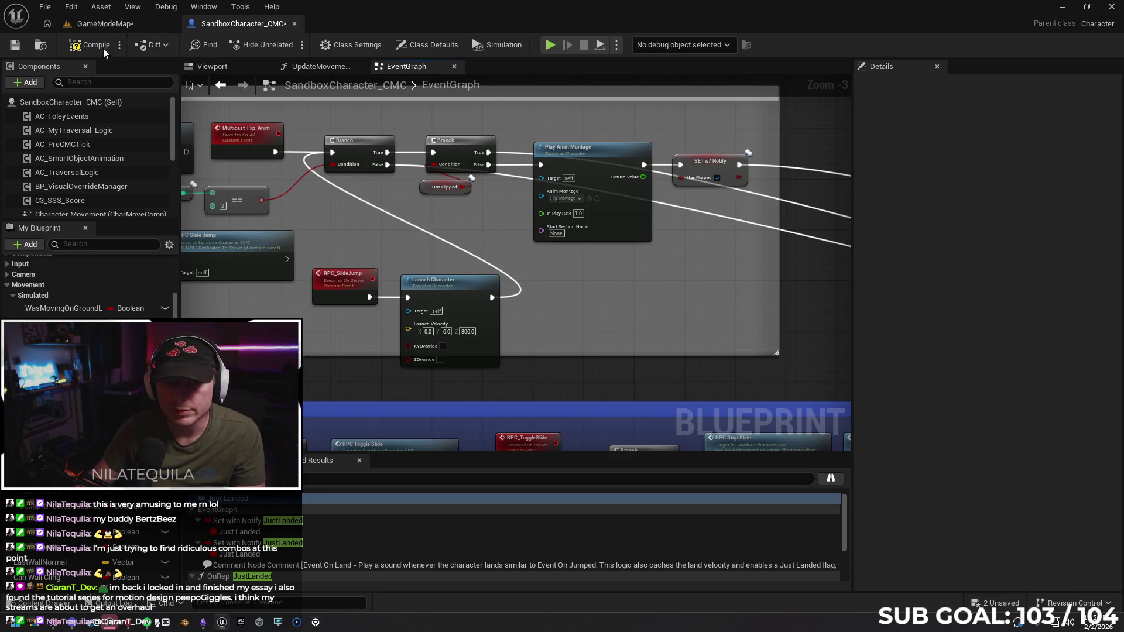
key(F7)
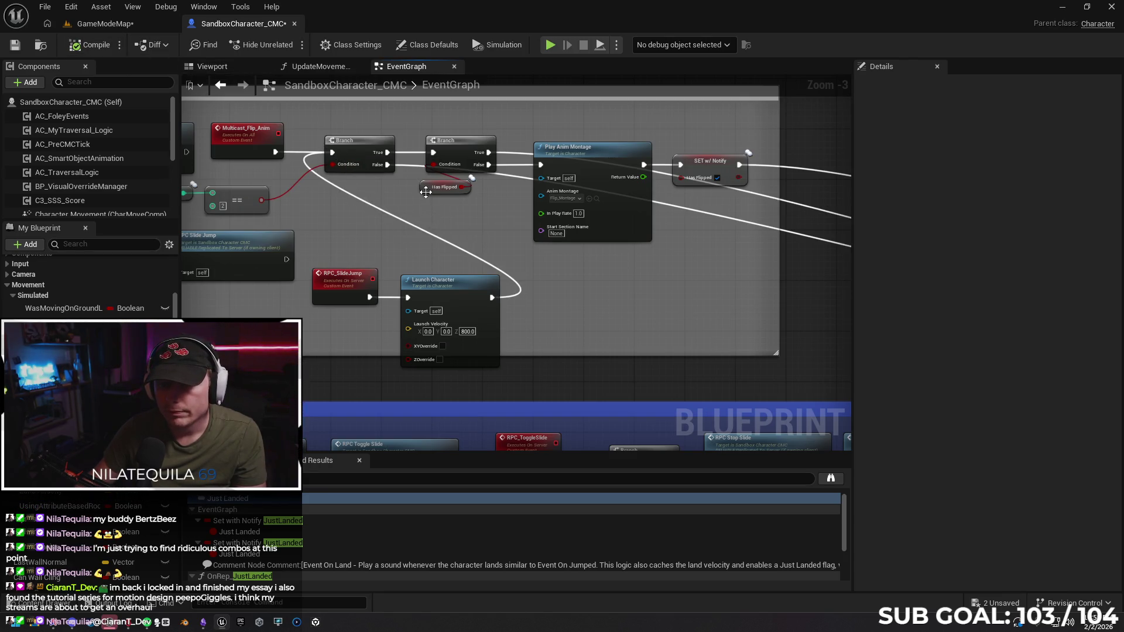
Confirm the Has Flipped variable's replication mode is RepNotify.
click(425, 188)
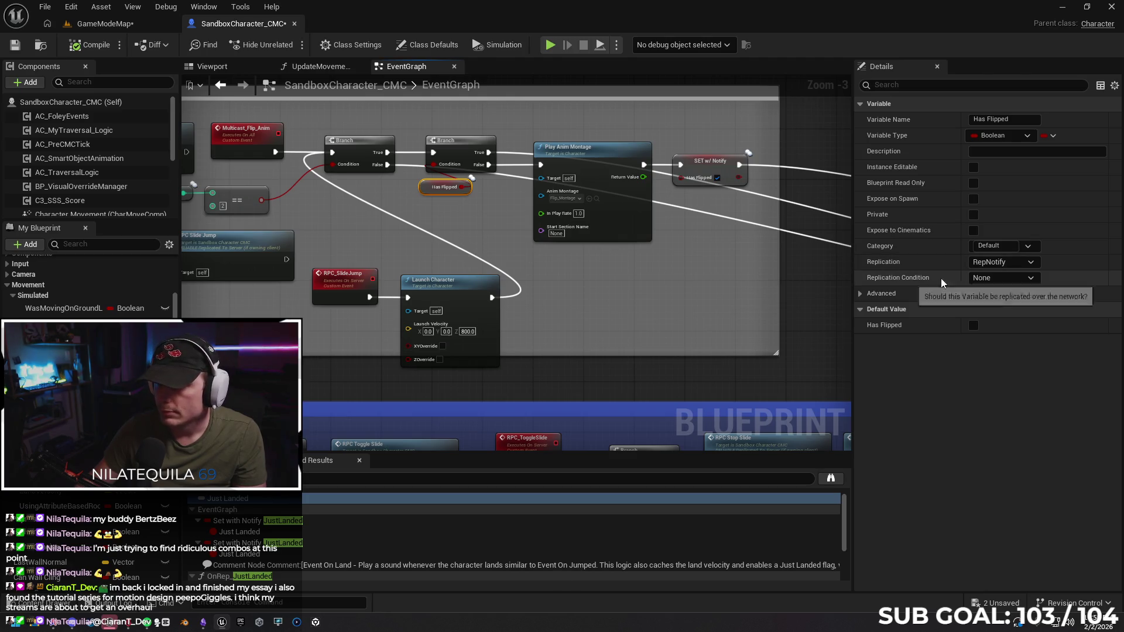
click(1009, 269)
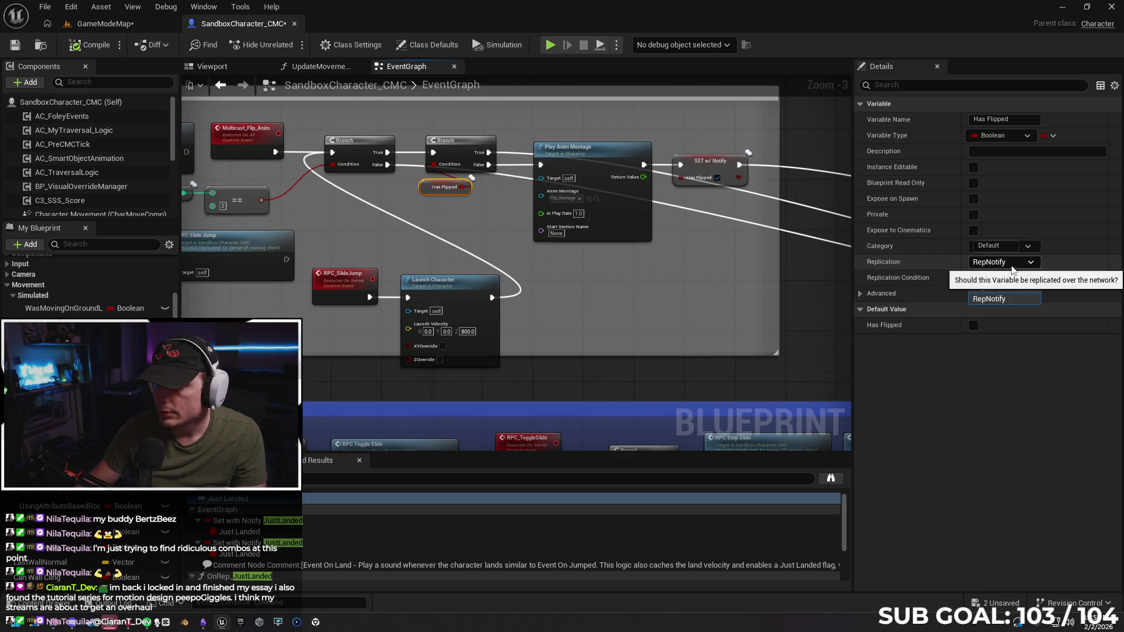
click(992, 296)
drag(555, 237, 713, 227)
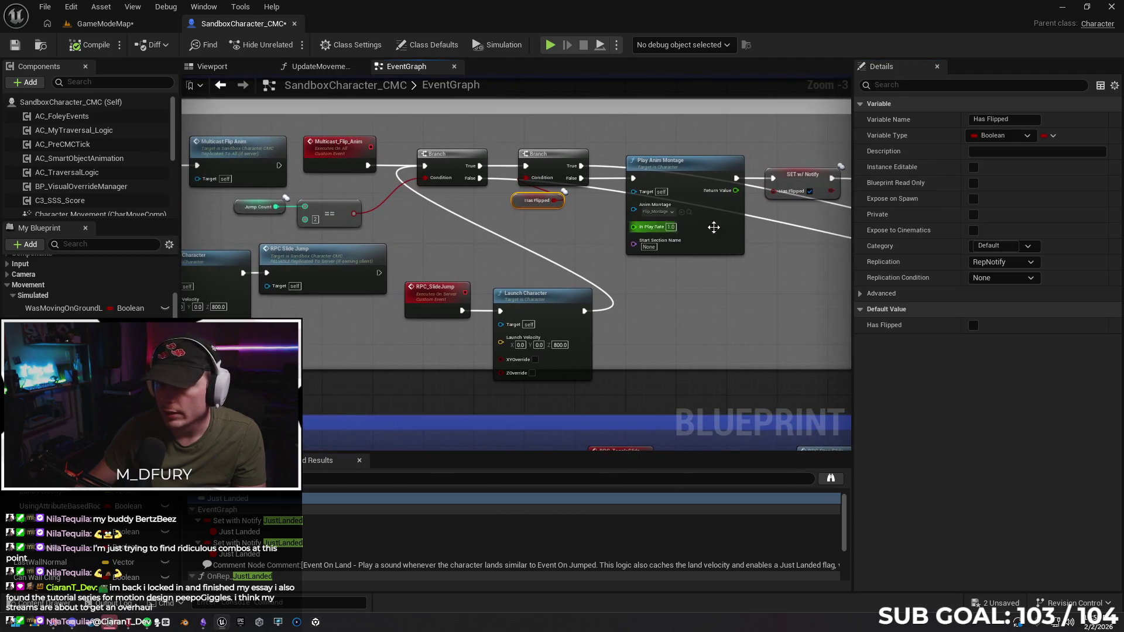
click(790, 178)
click(1023, 263)
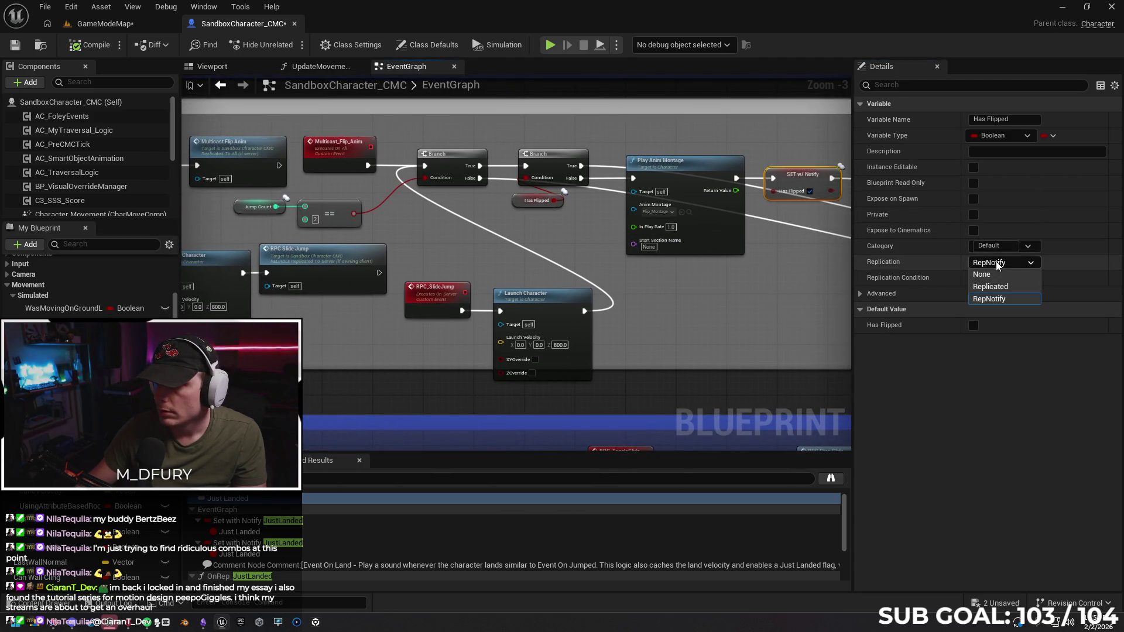
click(995, 299)
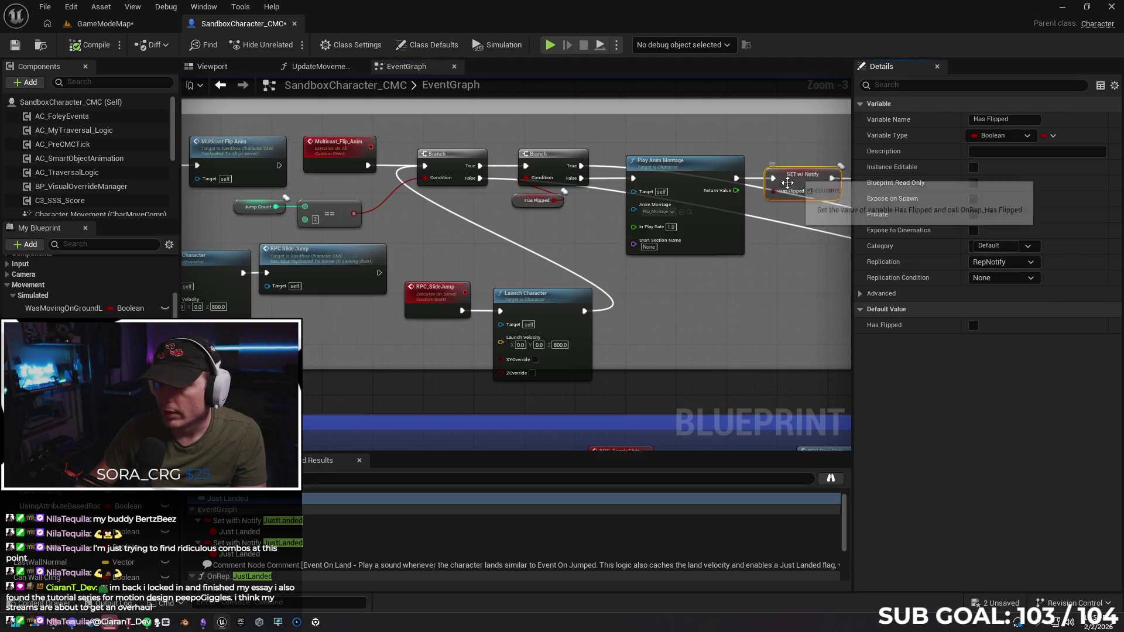
Save the SandboxCharacter_CMC blueprint and return to the GameModeMap level.
mouse_move(359, 328)
mouse_down()
mouse_move(393, 328)
mouse_move(273, 336)
mouse_up()
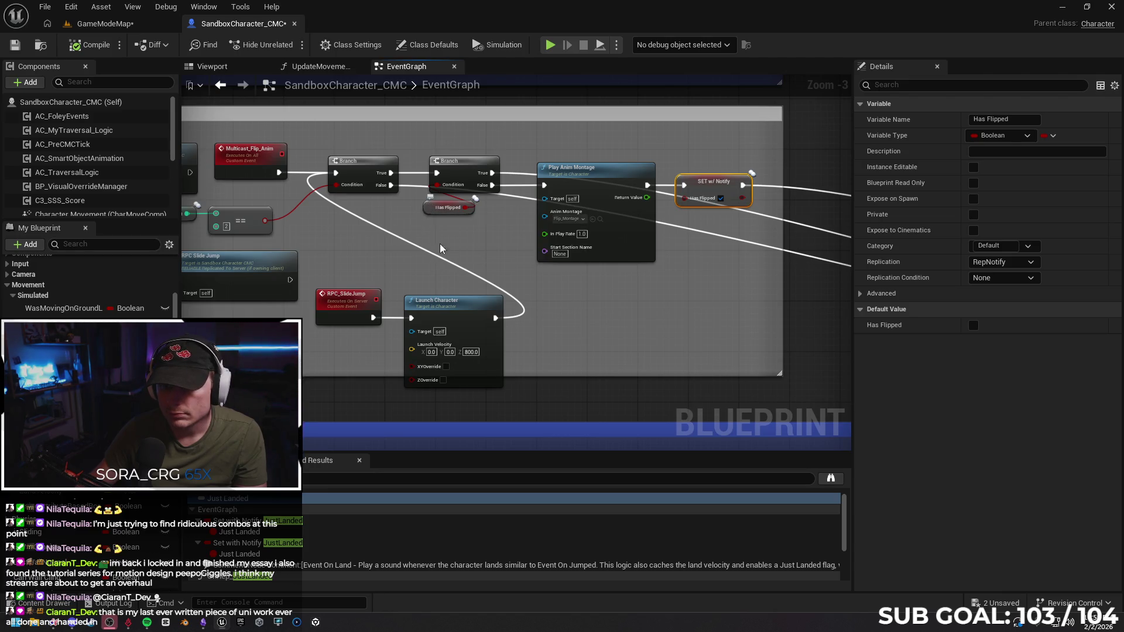
drag(476, 264, 508, 274)
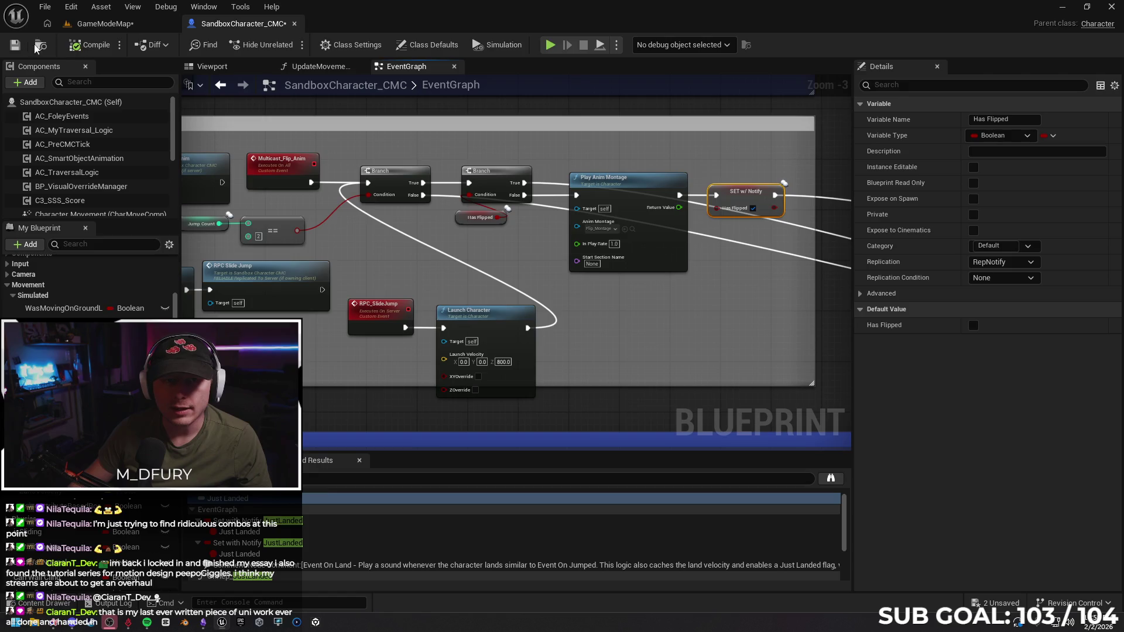
click(16, 47)
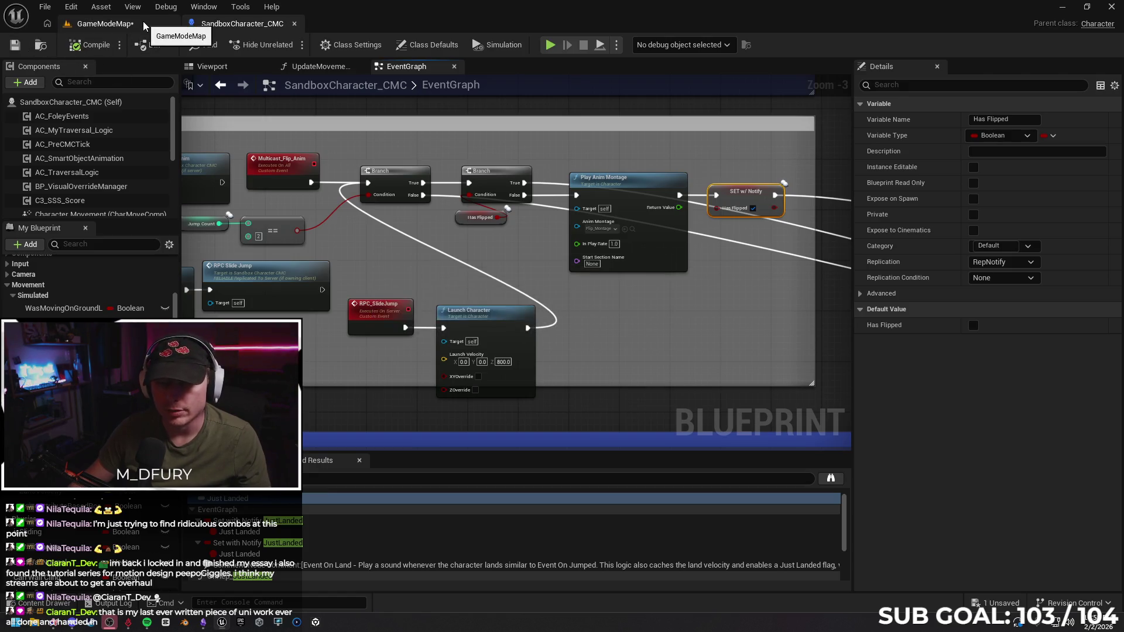
click(144, 26)
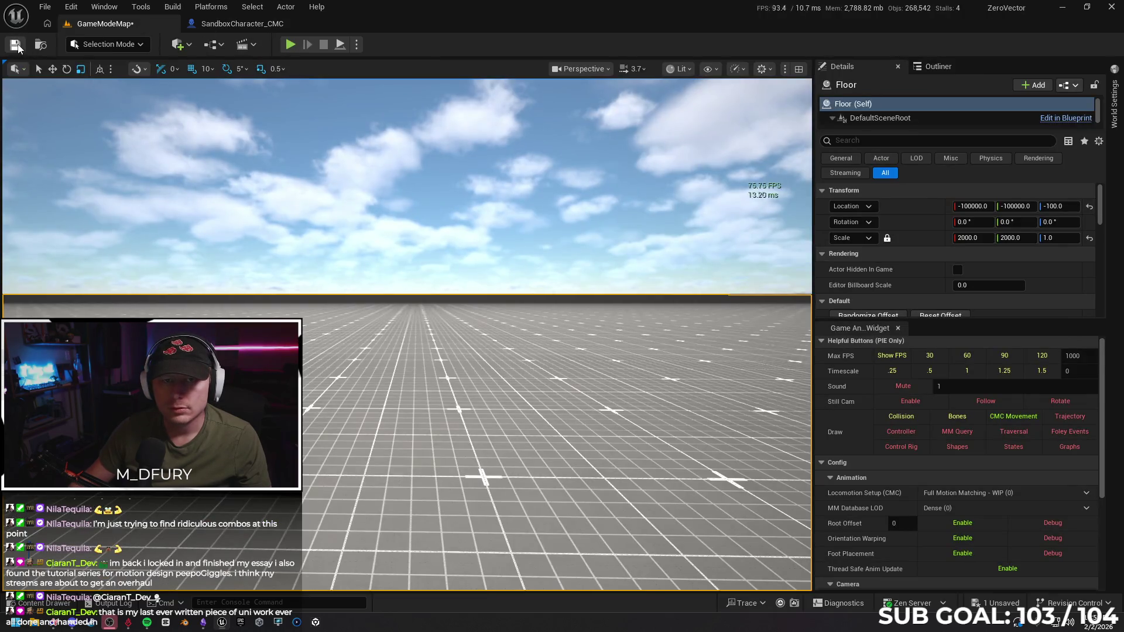
Save the level and start playing from a spot in the viewport.
click(18, 45)
right_click(402, 453)
click(444, 445)
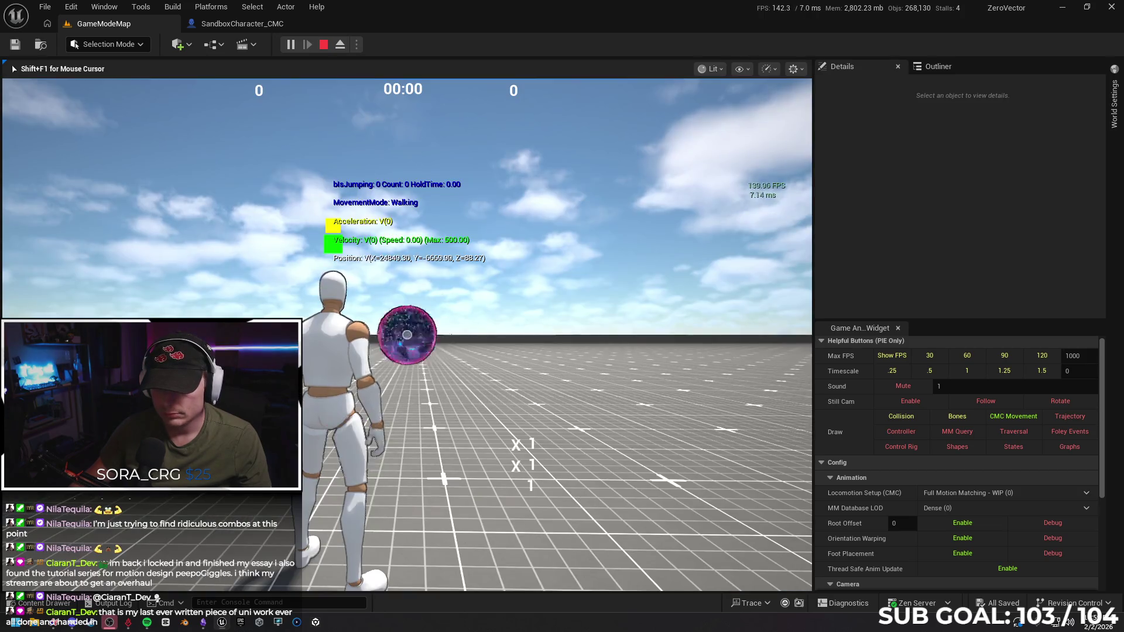
Run forward and chain six slide-jump flips, then stop the playtest.
key(w)
key(space)
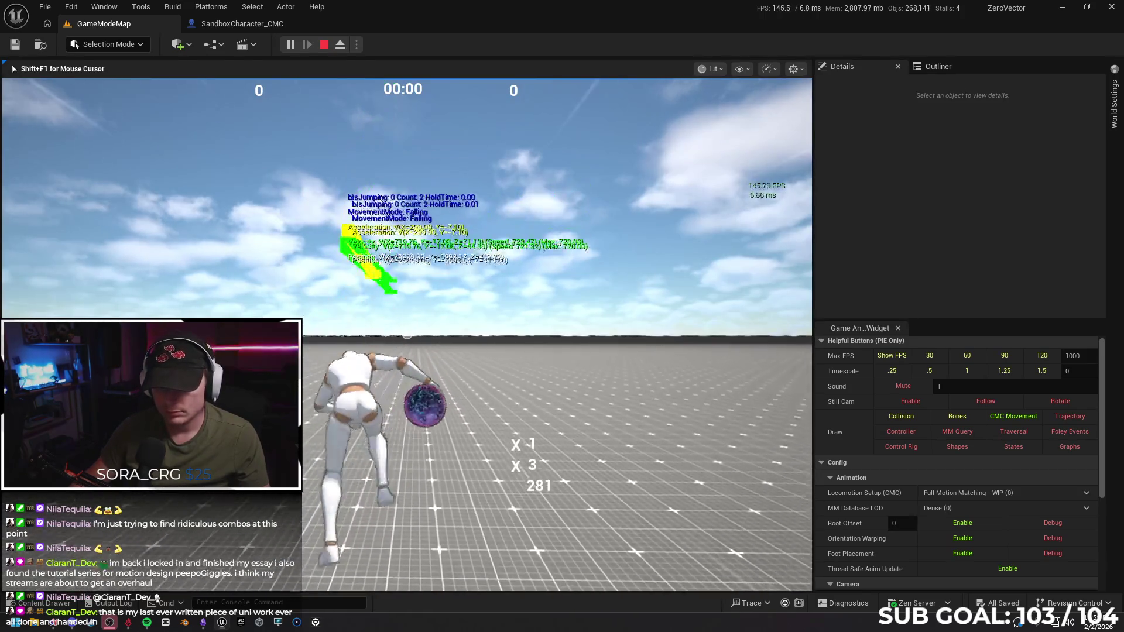
key(space)
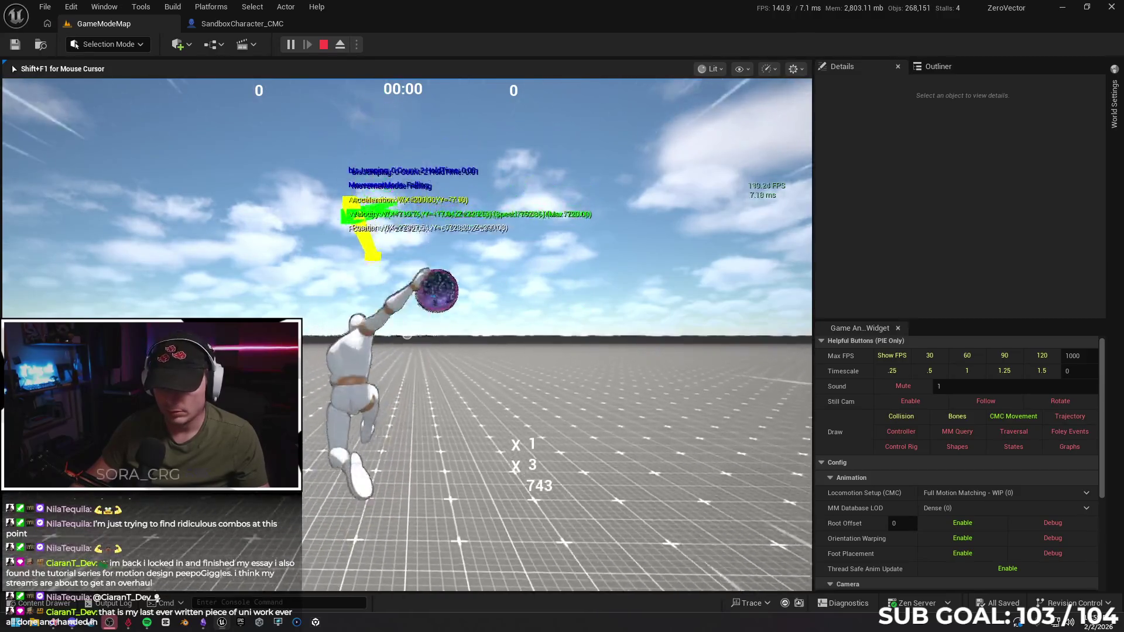
key(space)
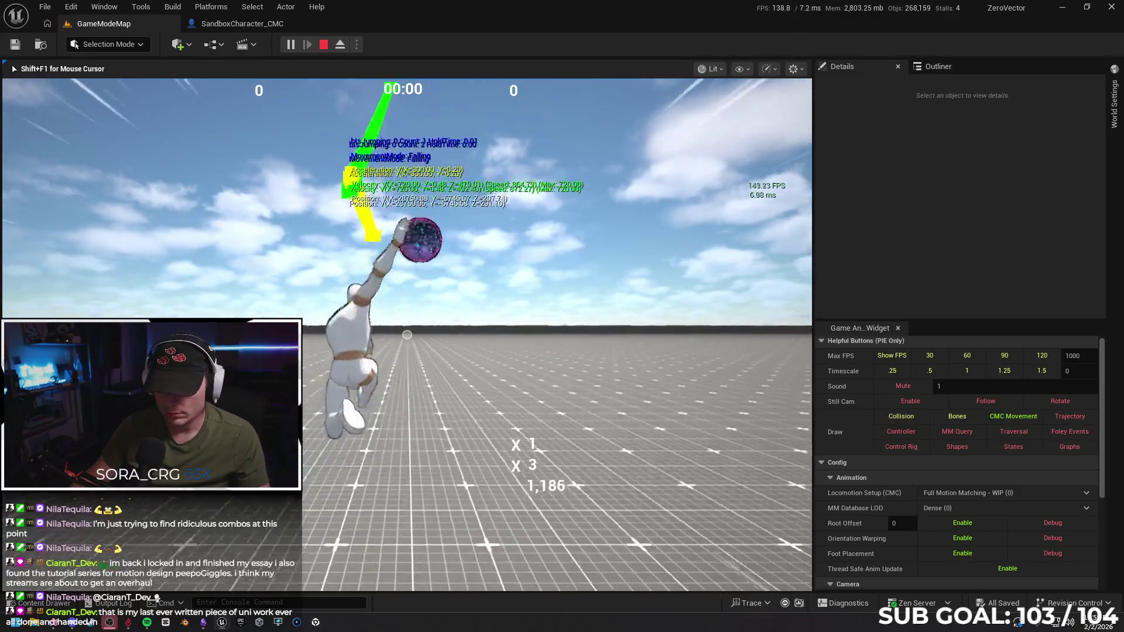
key(space)
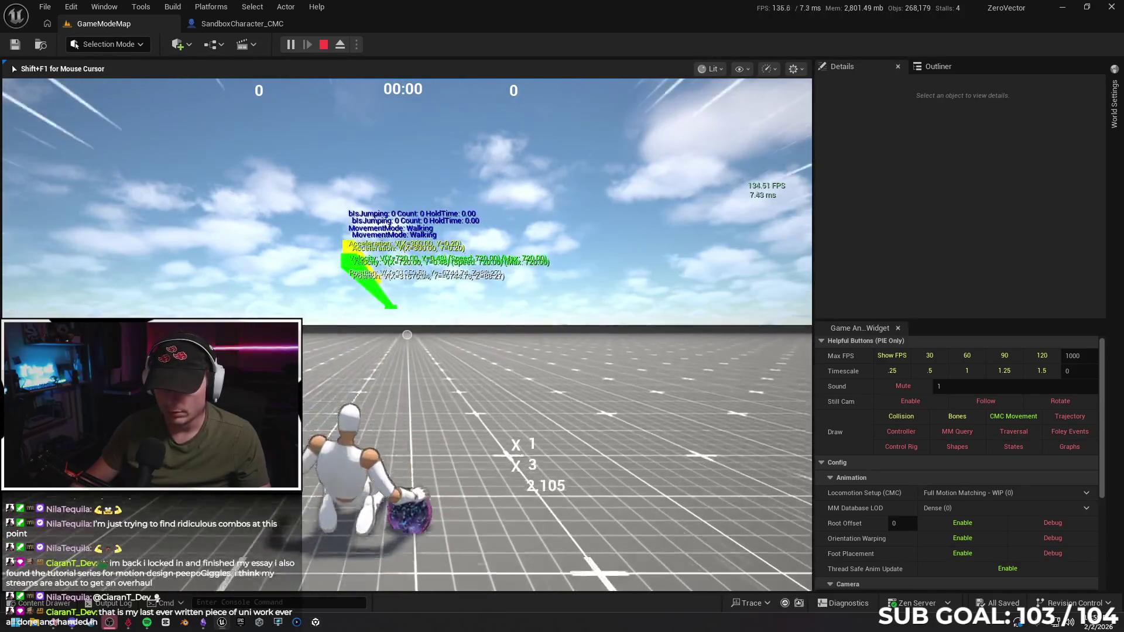
key(space)
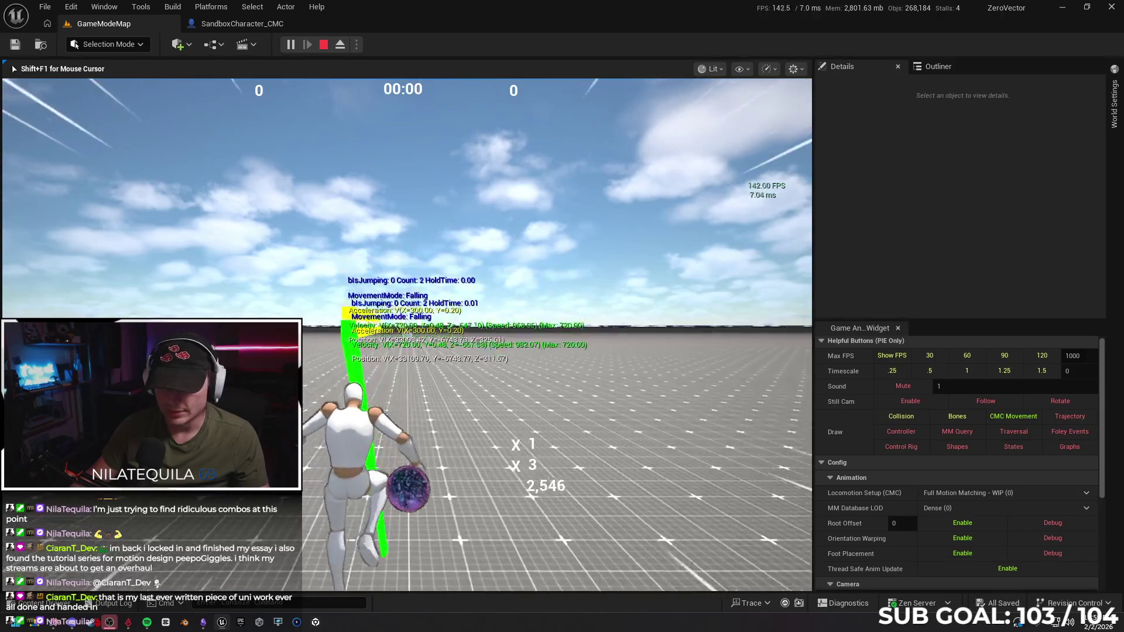
key(space)
key(space)
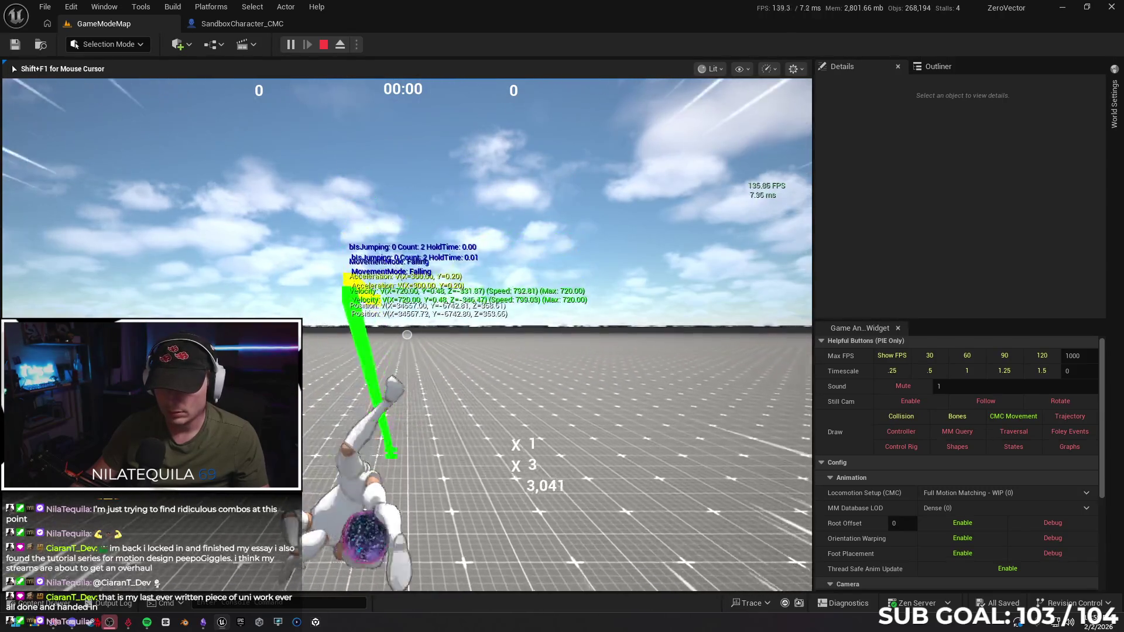
key(Escape)
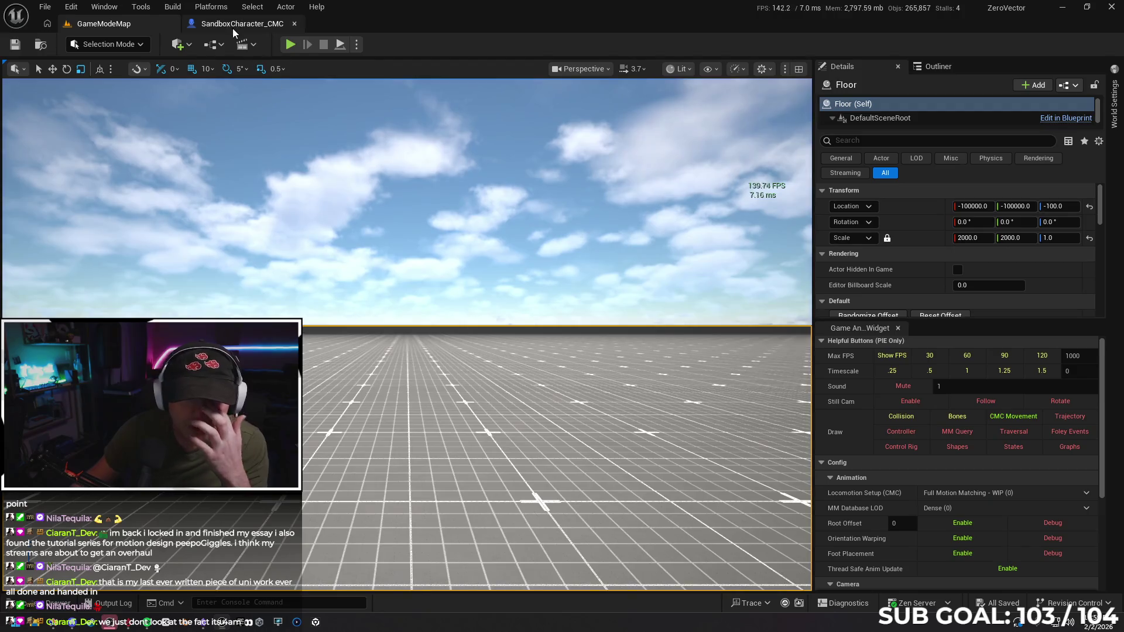
Add a Print String node wired after Launch Character in the slide-jump chain.
click(233, 26)
scroll(522, 311, down, 2)
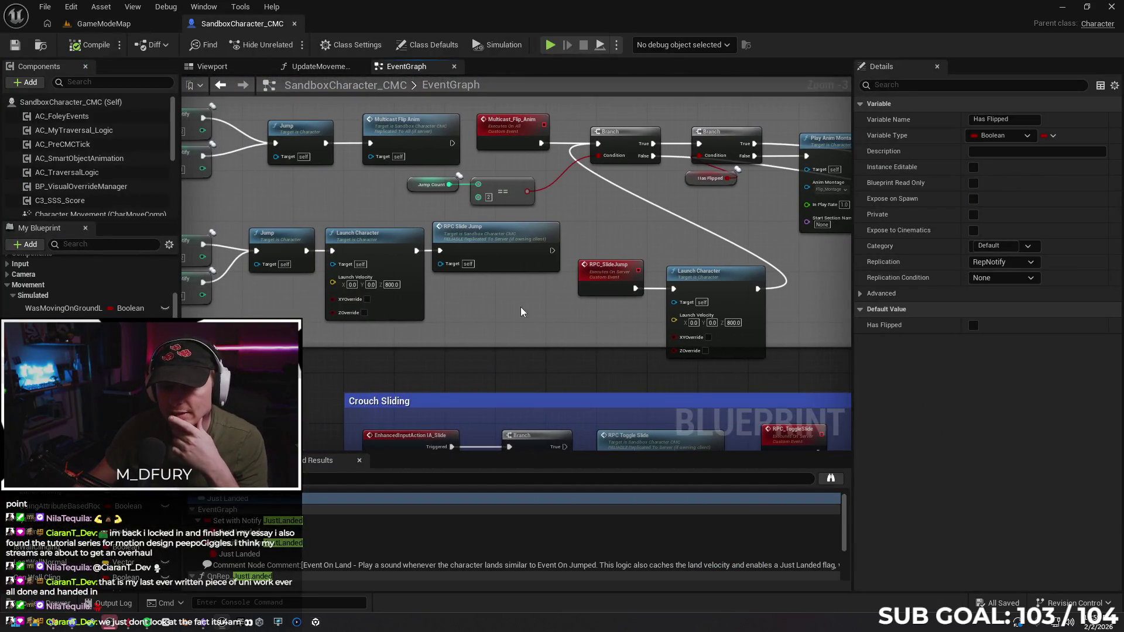
mouse_move(523, 311)
mouse_down()
mouse_move(439, 314)
mouse_move(410, 263)
mouse_move(439, 314)
mouse_move(627, 337)
mouse_move(520, 316)
mouse_move(369, 321)
mouse_move(731, 309)
mouse_up()
drag(726, 343, 384, 351)
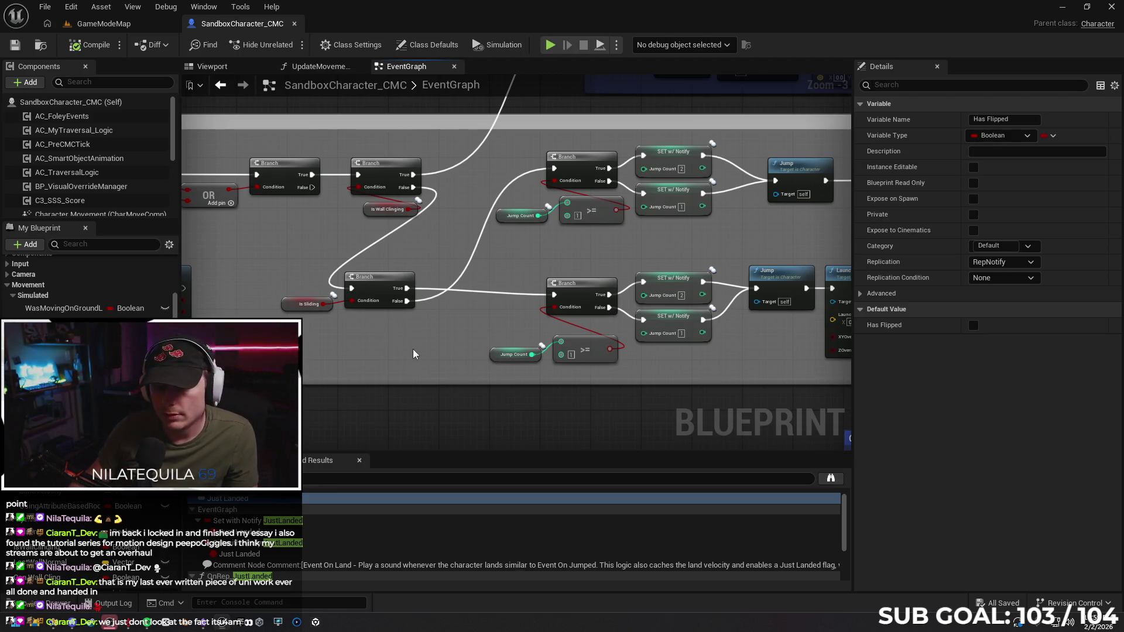
drag(455, 358, 351, 380)
drag(486, 374, 438, 359)
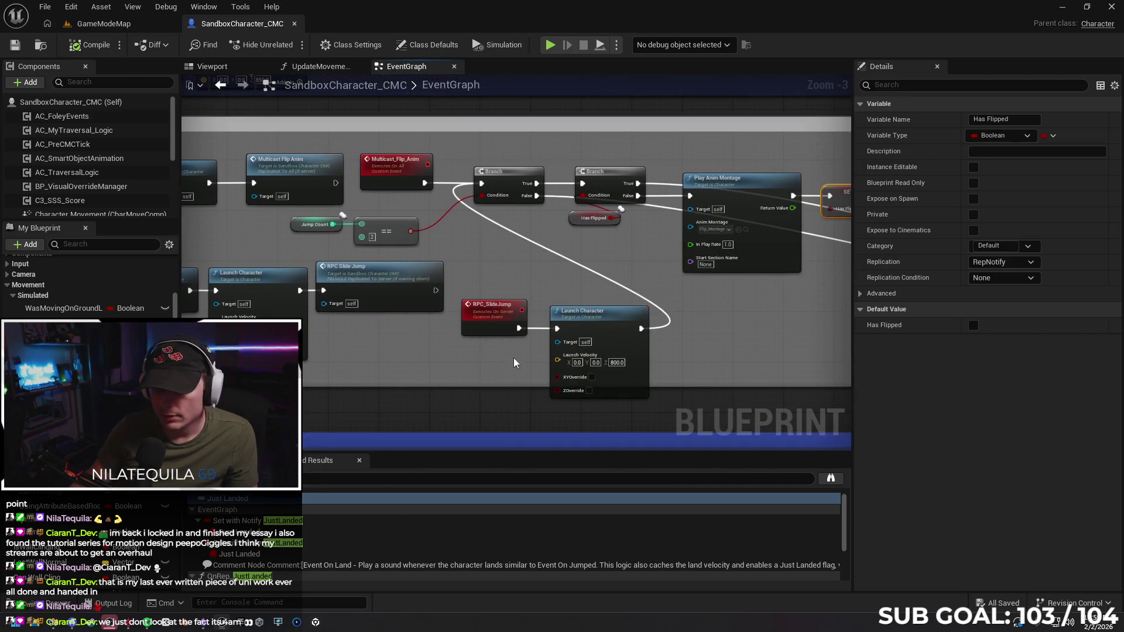
drag(701, 361, 470, 361)
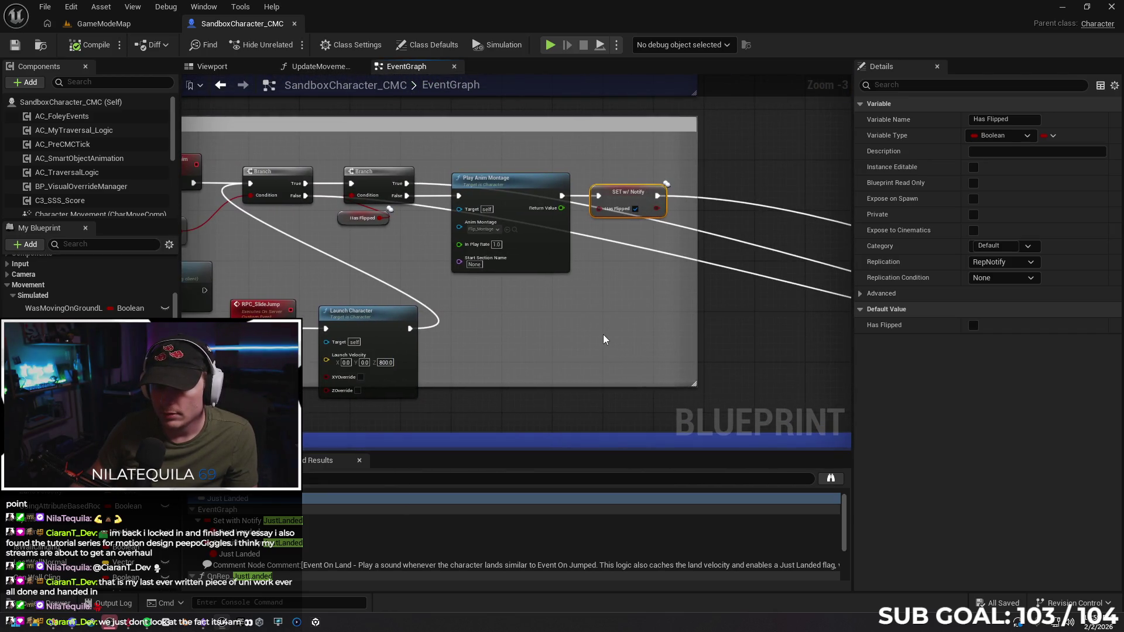
right_click(523, 350)
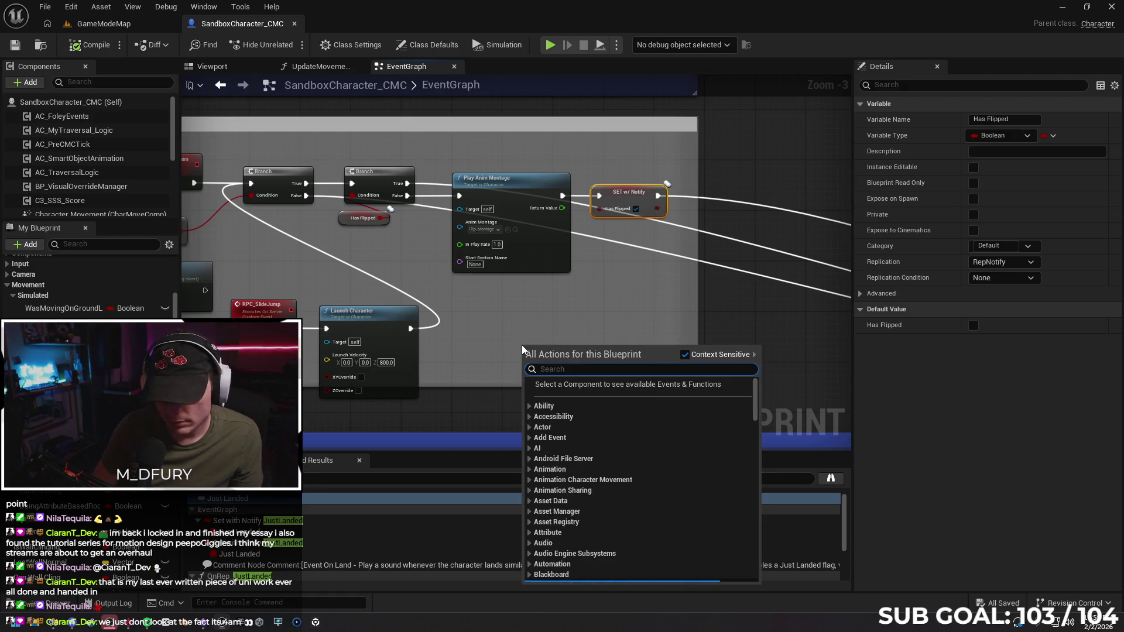
text(print)
click(565, 394)
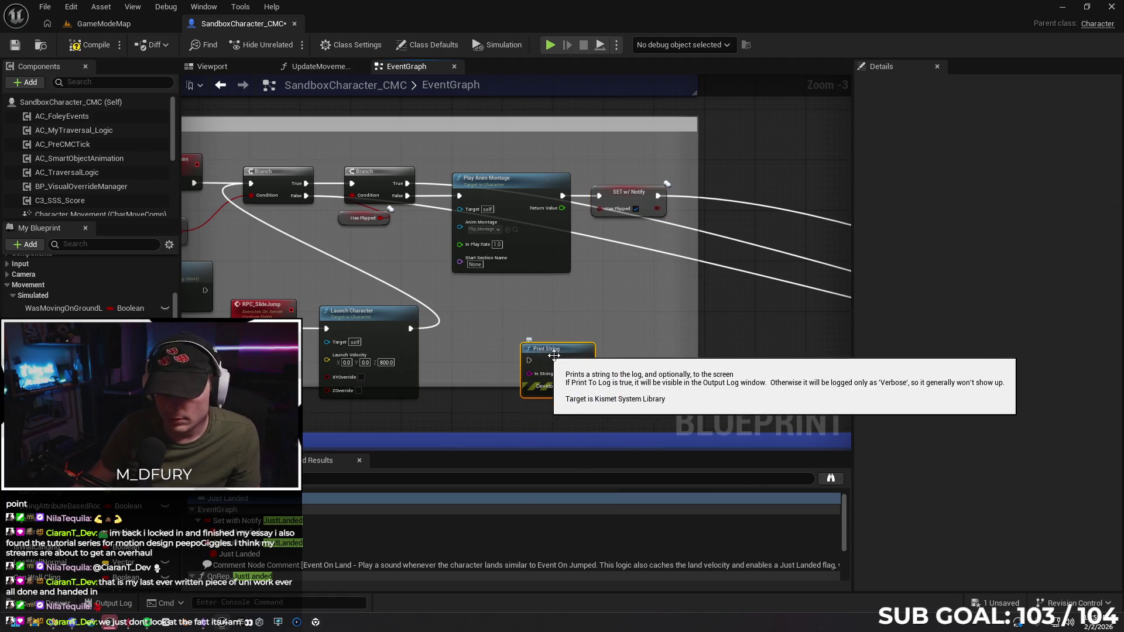
mouse_move(410, 328)
mouse_down()
mouse_move(523, 328)
mouse_move(463, 298)
mouse_move(352, 186)
mouse_move(253, 185)
mouse_up()
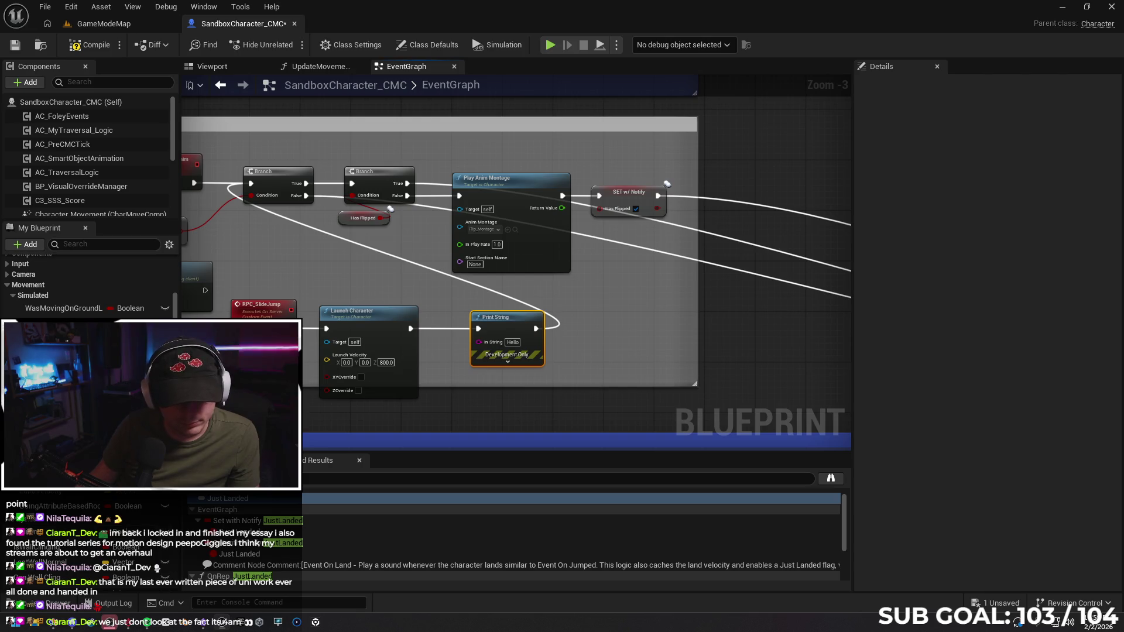
Feed a Get isSliding node into Print String's In String, then go back to GameModeMap.
scroll(88, 281, down, 8)
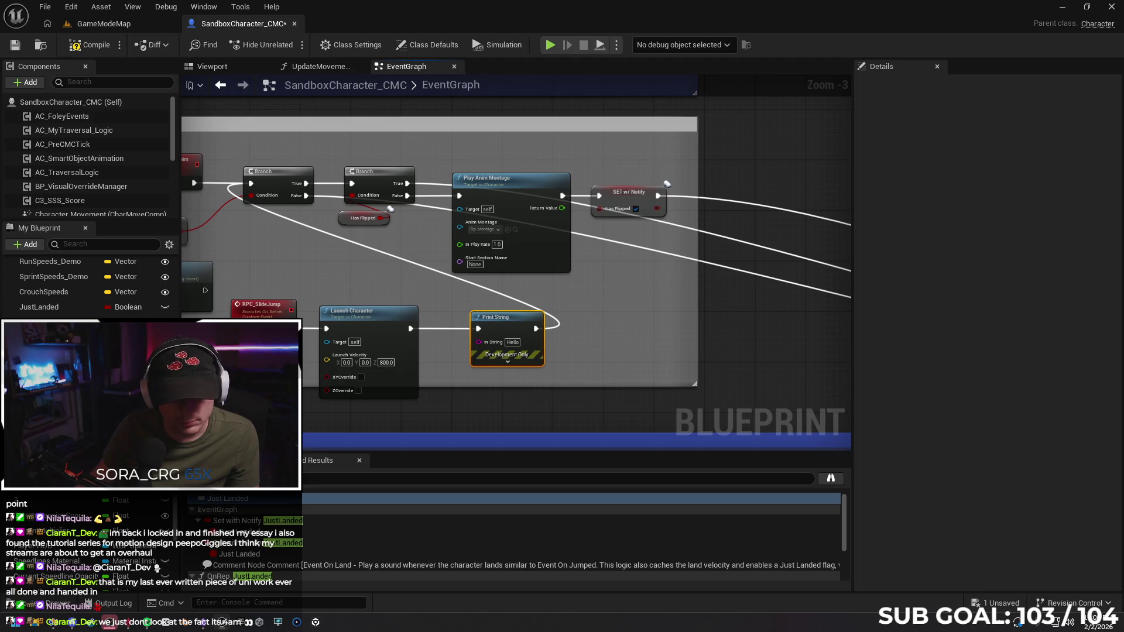
mouse_move(35, 322)
mouse_down()
mouse_move(418, 424)
mouse_move(472, 387)
mouse_move(478, 342)
mouse_up()
click(465, 431)
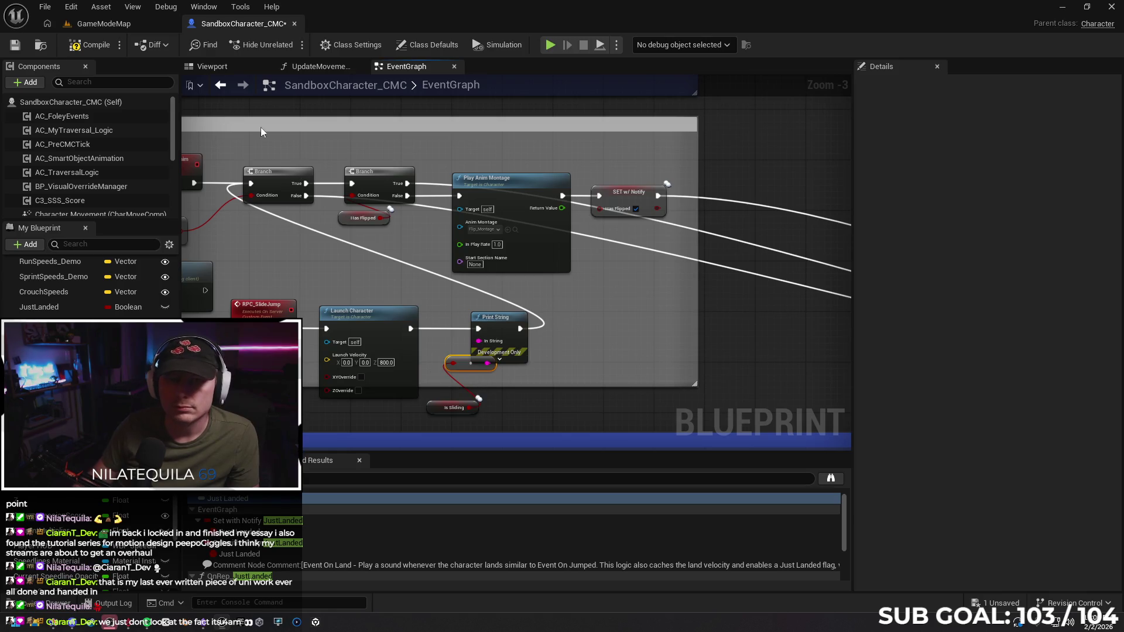
click(103, 25)
right_click(433, 436)
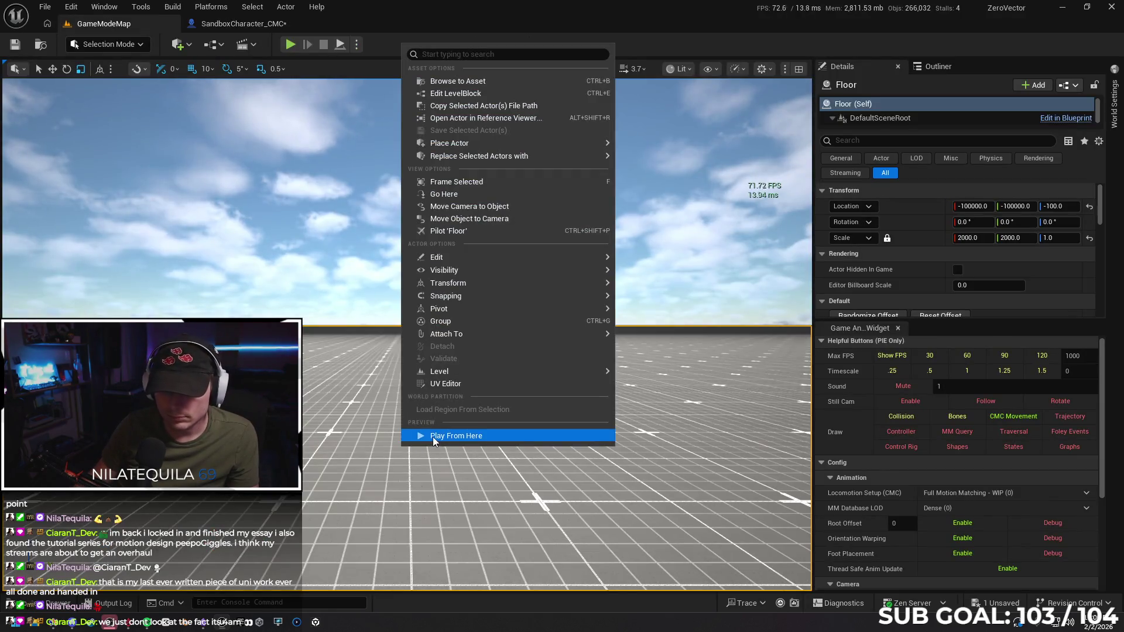
Start a brief play session from the floor and stop it straight away.
click(433, 437)
key(alt+p)
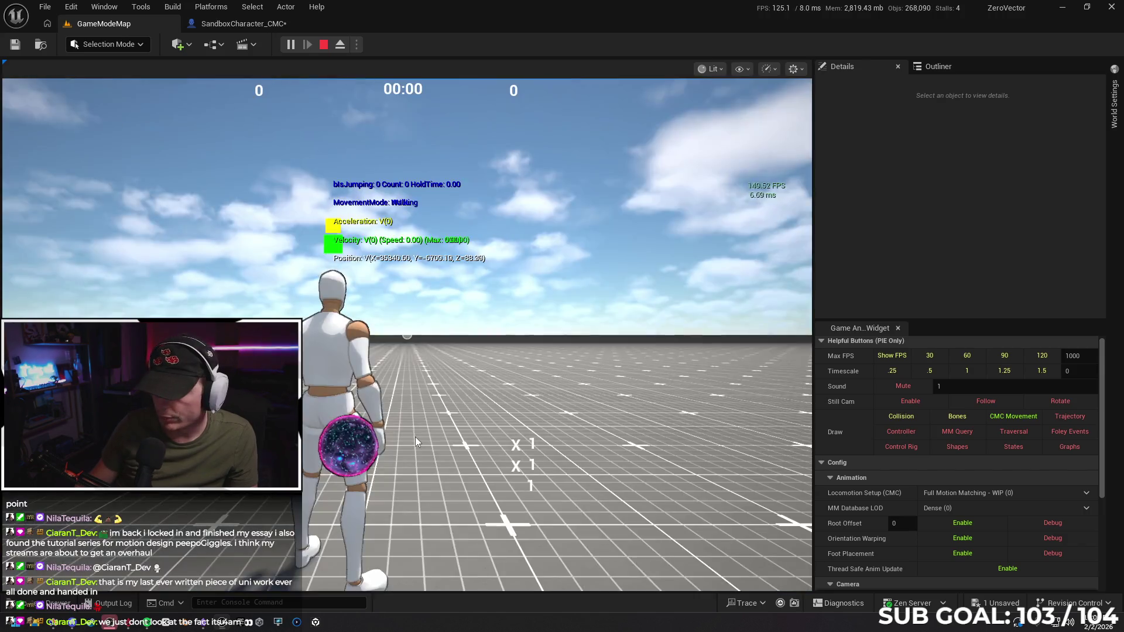
click(415, 437)
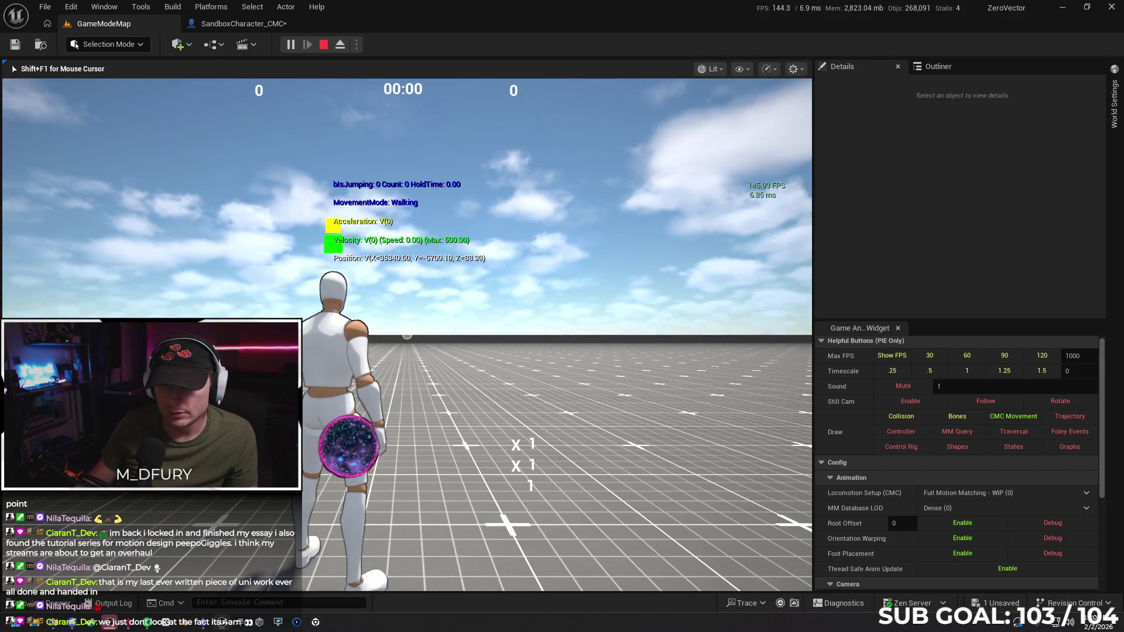
key(Escape)
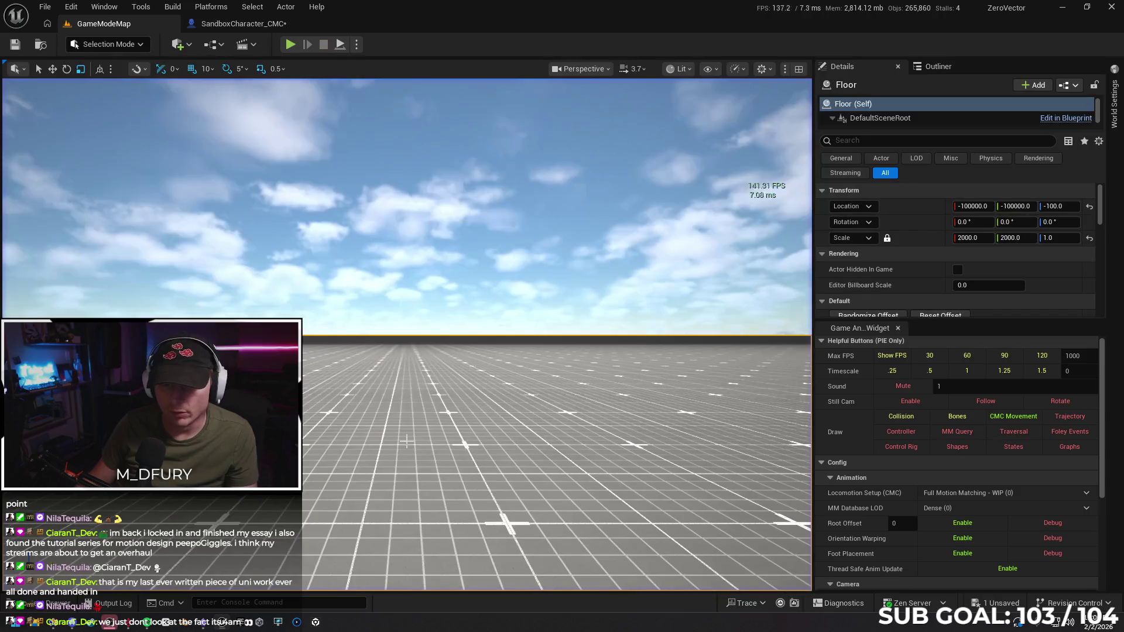
Playtest running with five jumps to trigger the flip, then return to the event graph.
right_click(426, 437)
click(430, 433)
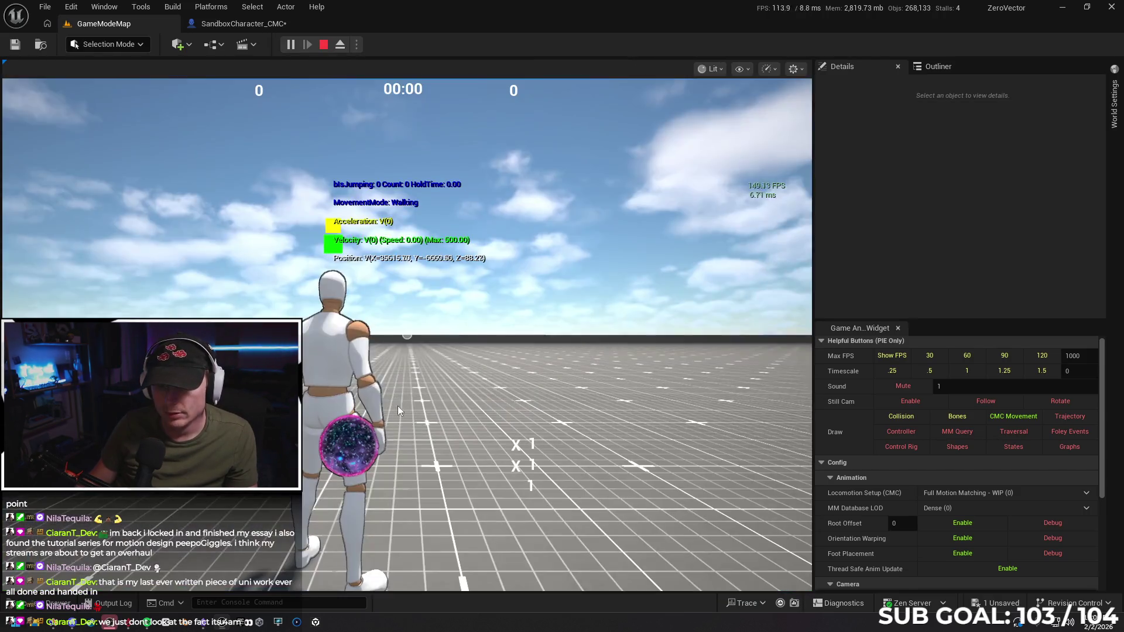
click(398, 410)
key(w)
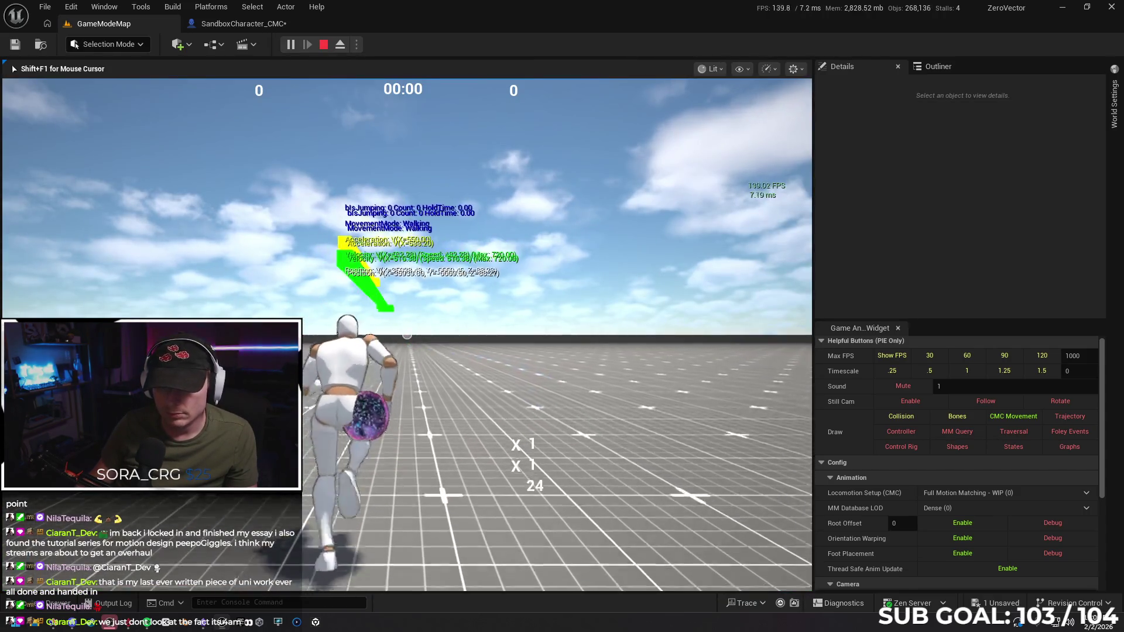
key(space)
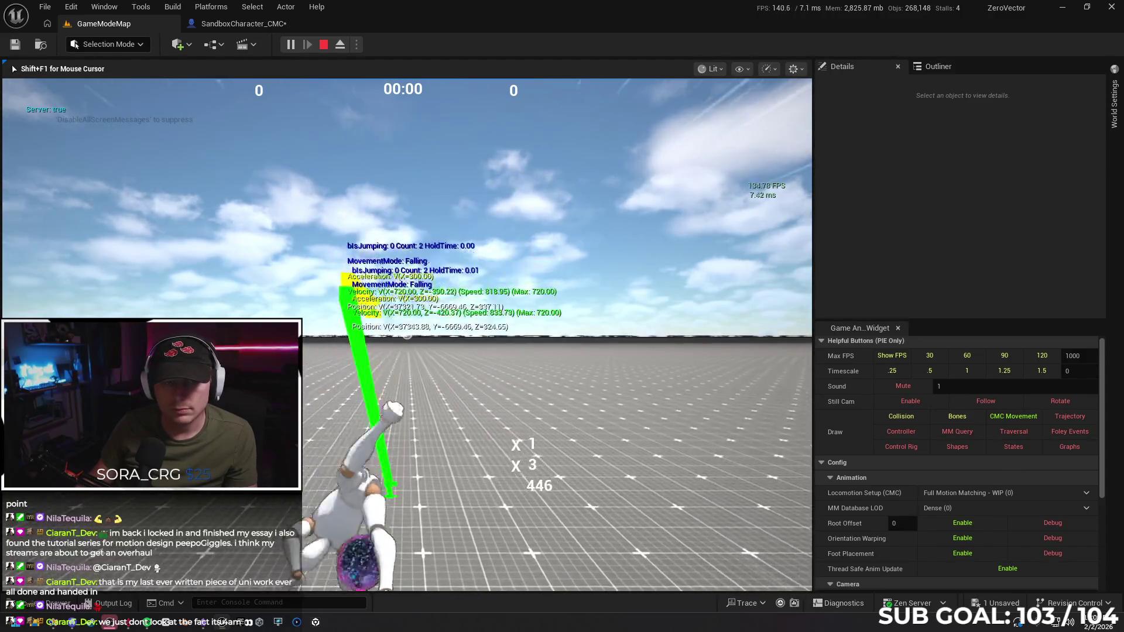
key(space)
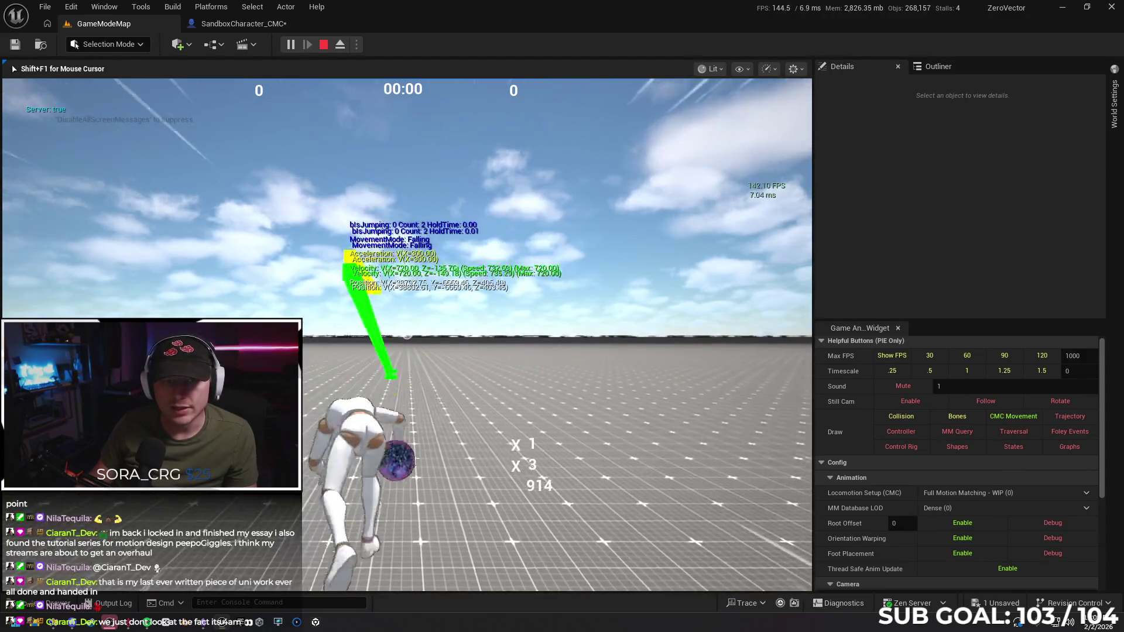
key(space)
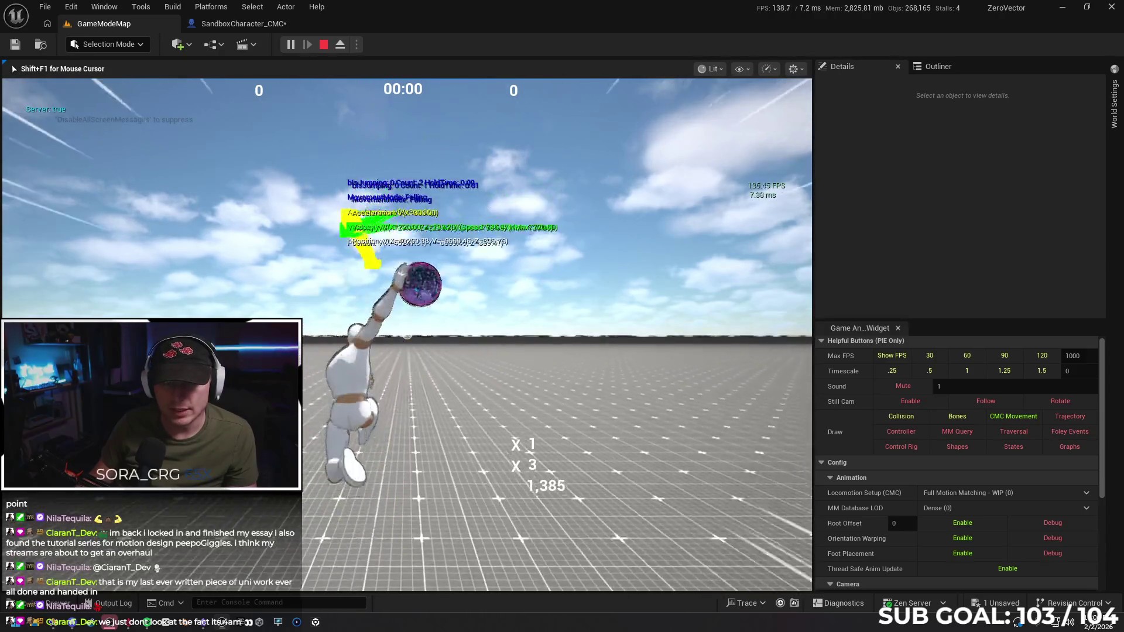
key(space)
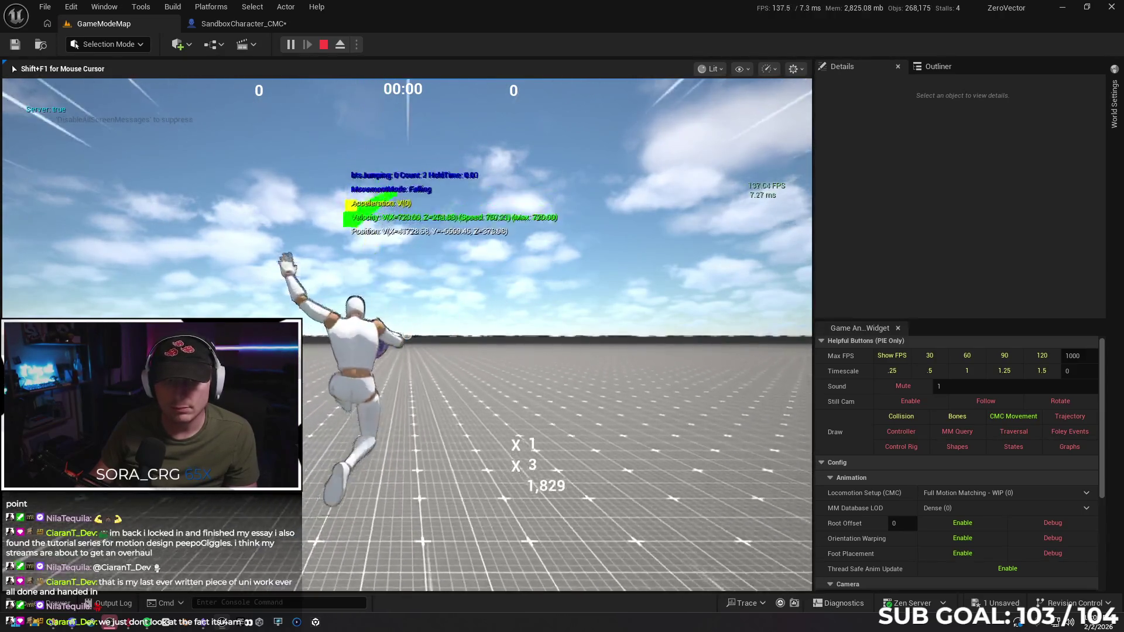
key(space)
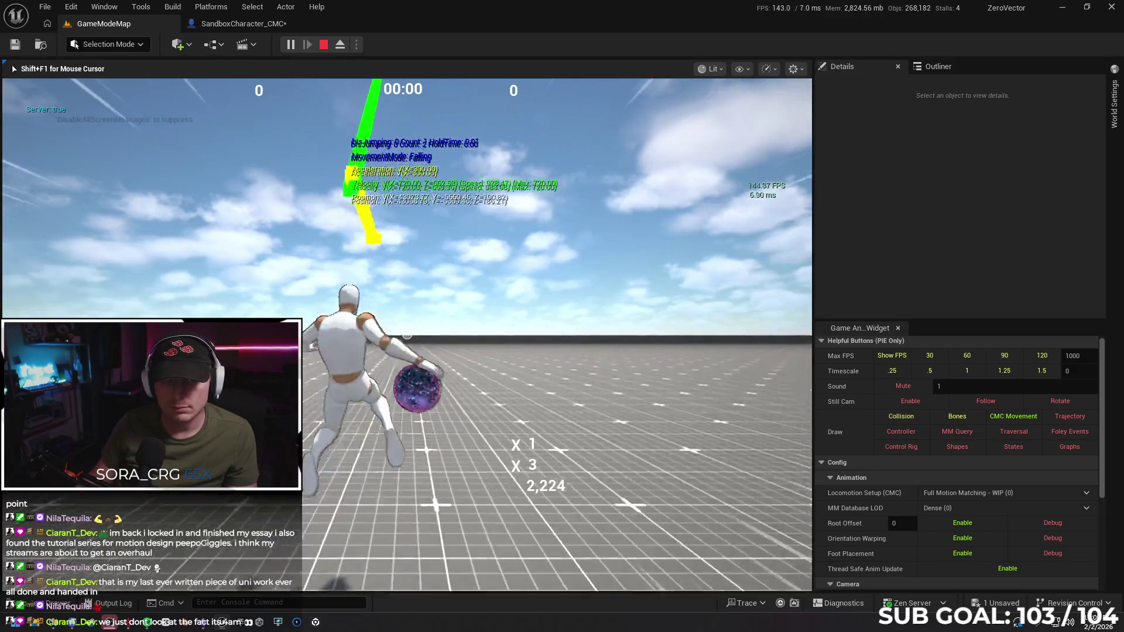
key(Escape)
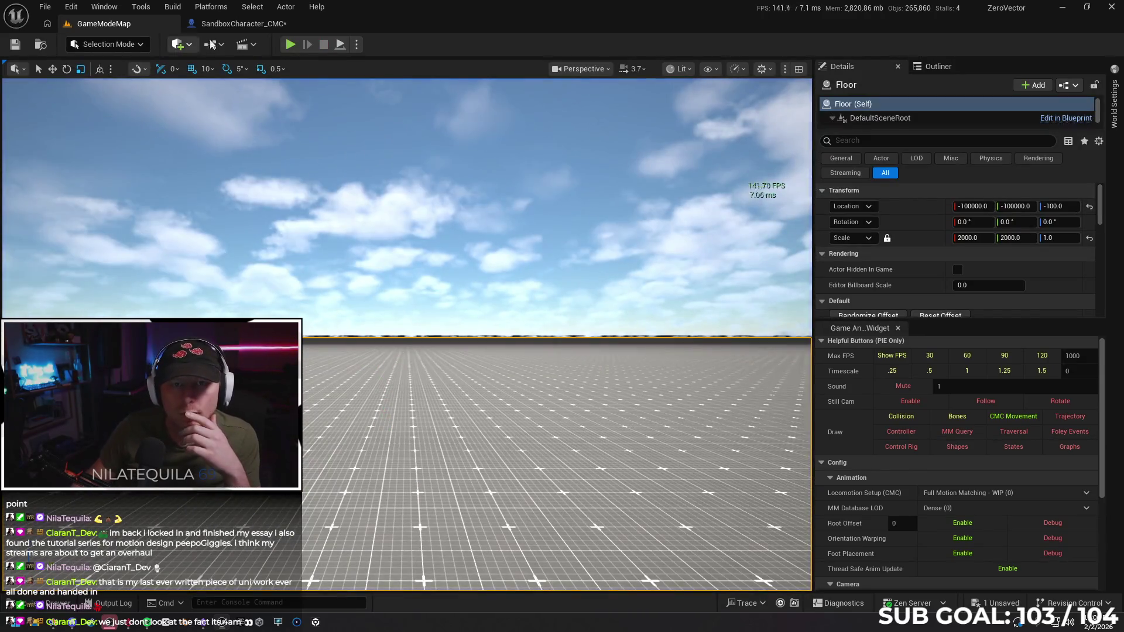
click(230, 26)
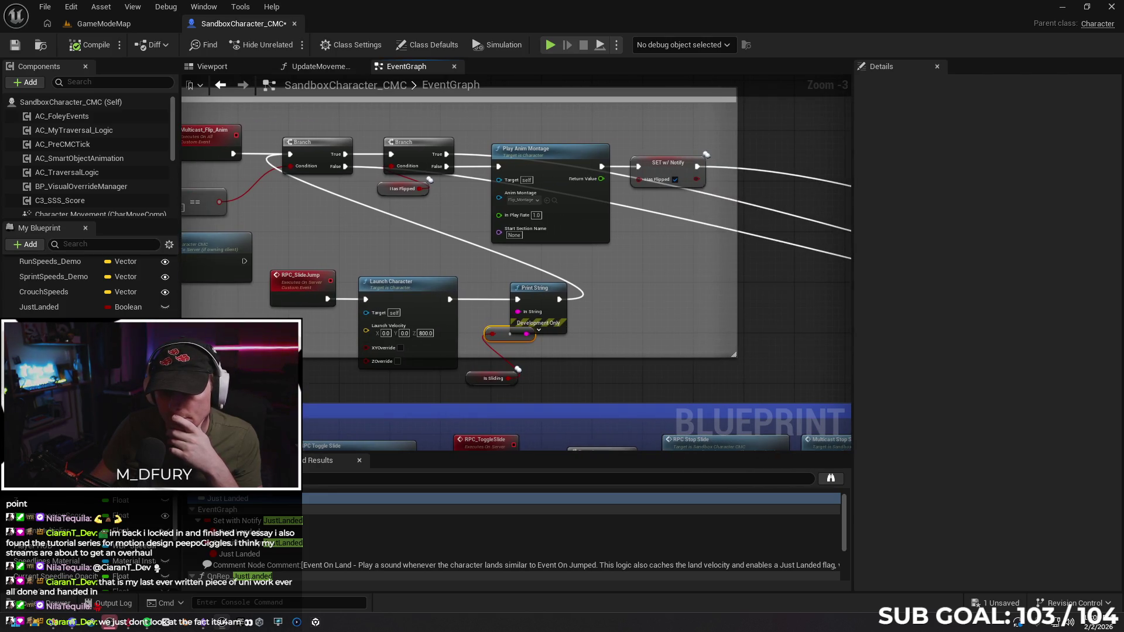
Shift the four input-state nodes to the left in the event graph.
scroll(339, 326, down, 1)
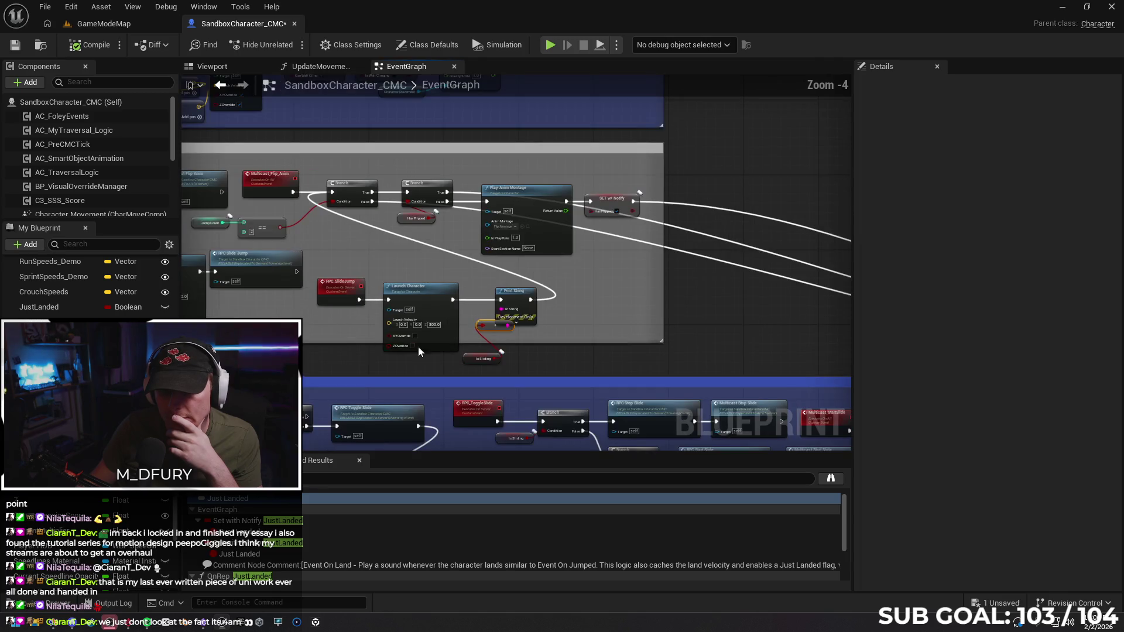
mouse_move(418, 350)
mouse_down()
mouse_move(552, 364)
mouse_move(421, 357)
mouse_move(234, 387)
mouse_move(194, 410)
mouse_up()
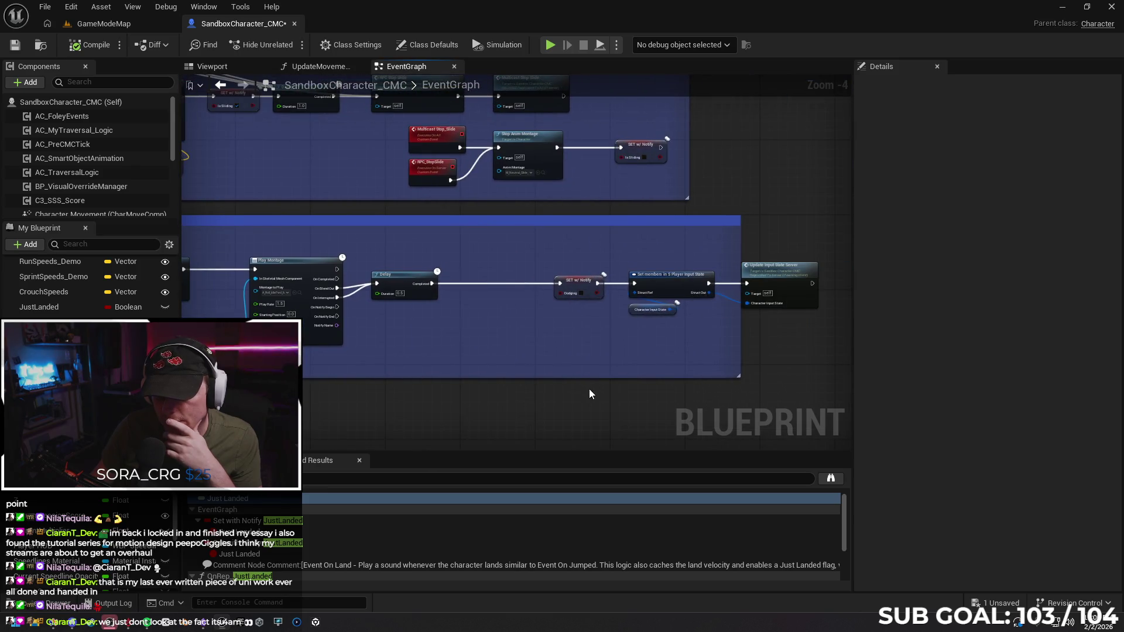
drag(543, 287, 796, 360)
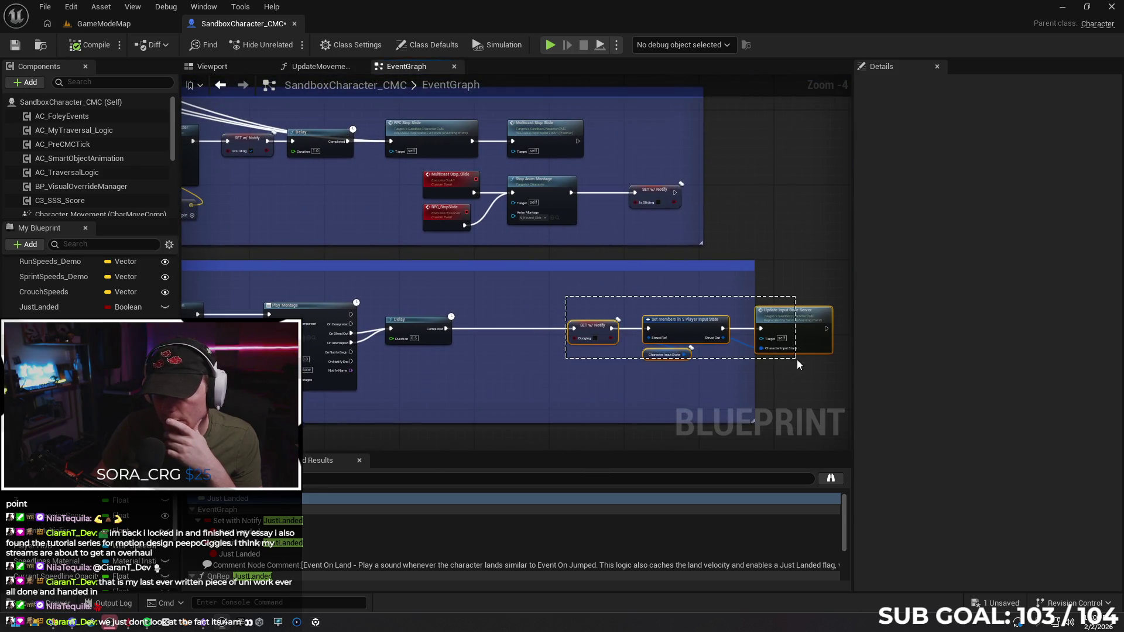
drag(786, 322, 707, 322)
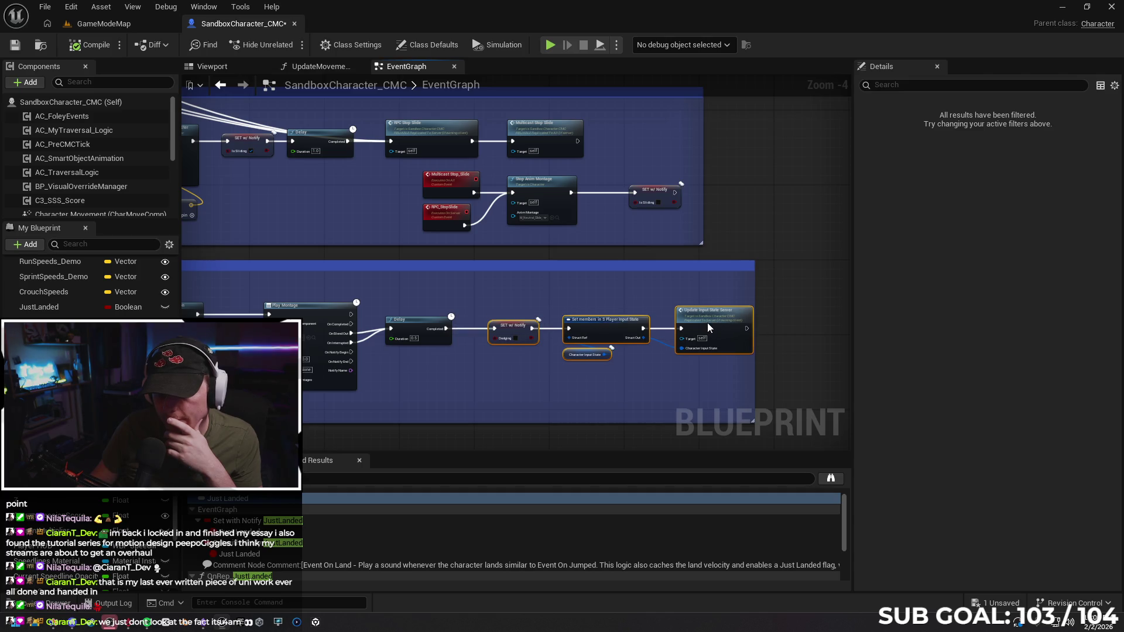
click(405, 286)
Move the Delay node below the chain and connect SET w/ Notify directly to RPC Stop Slide.
drag(394, 277, 545, 304)
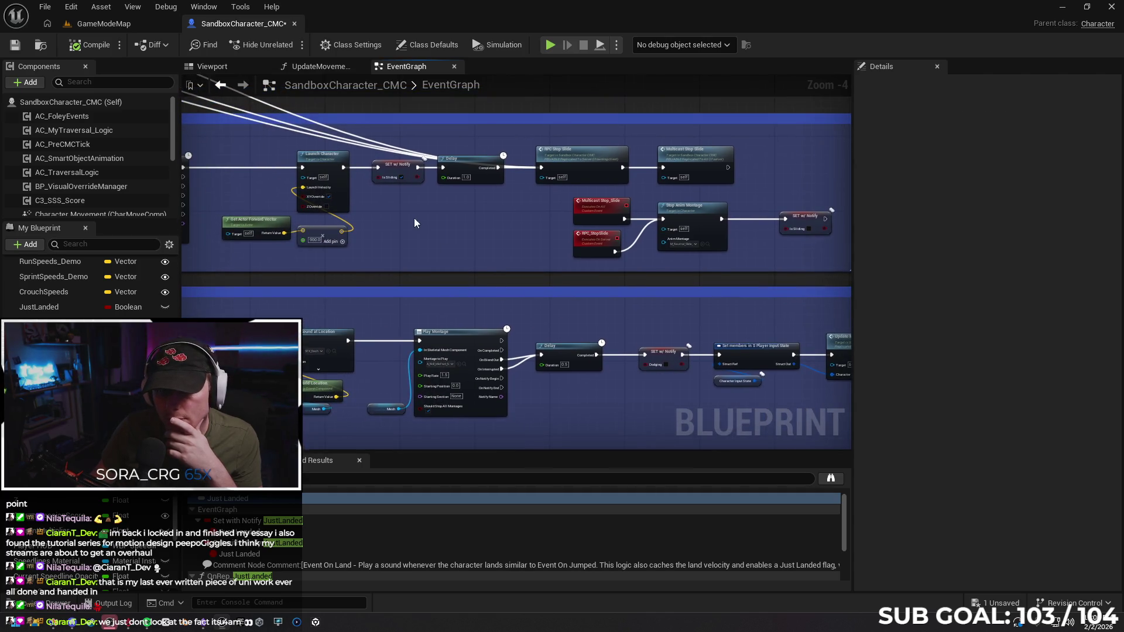
drag(415, 223, 633, 264)
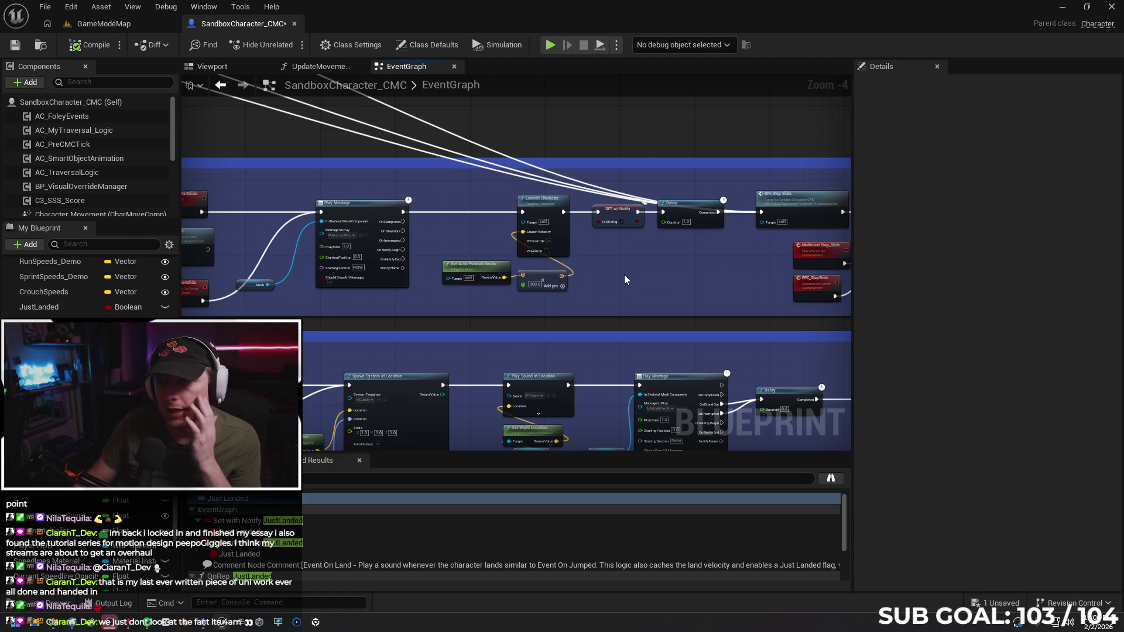
drag(635, 278, 550, 294)
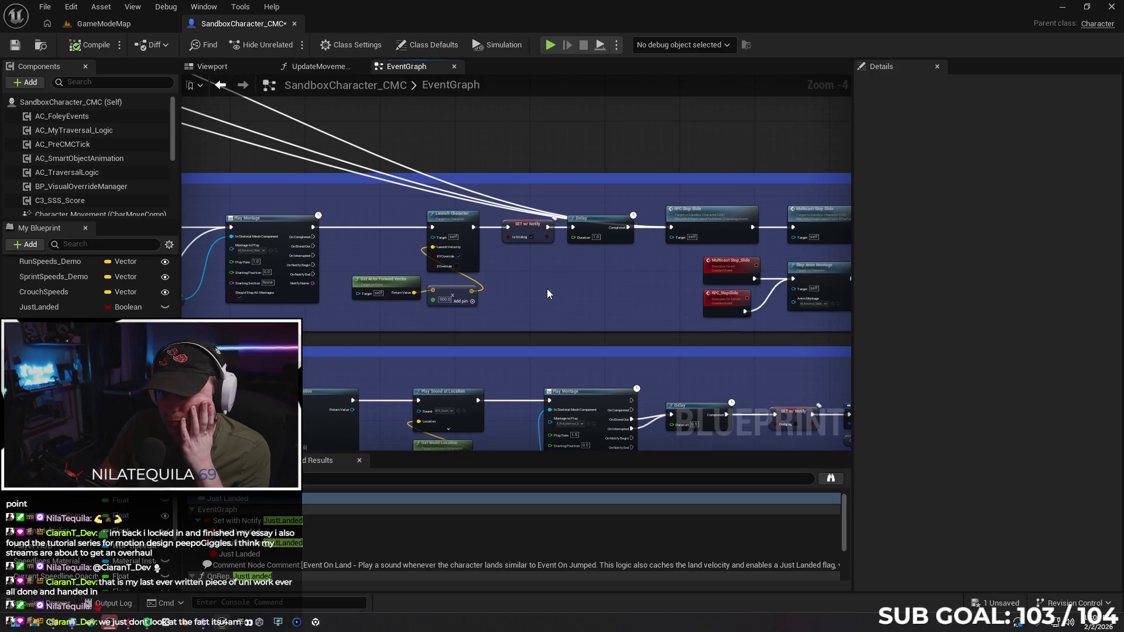
drag(599, 228, 605, 271)
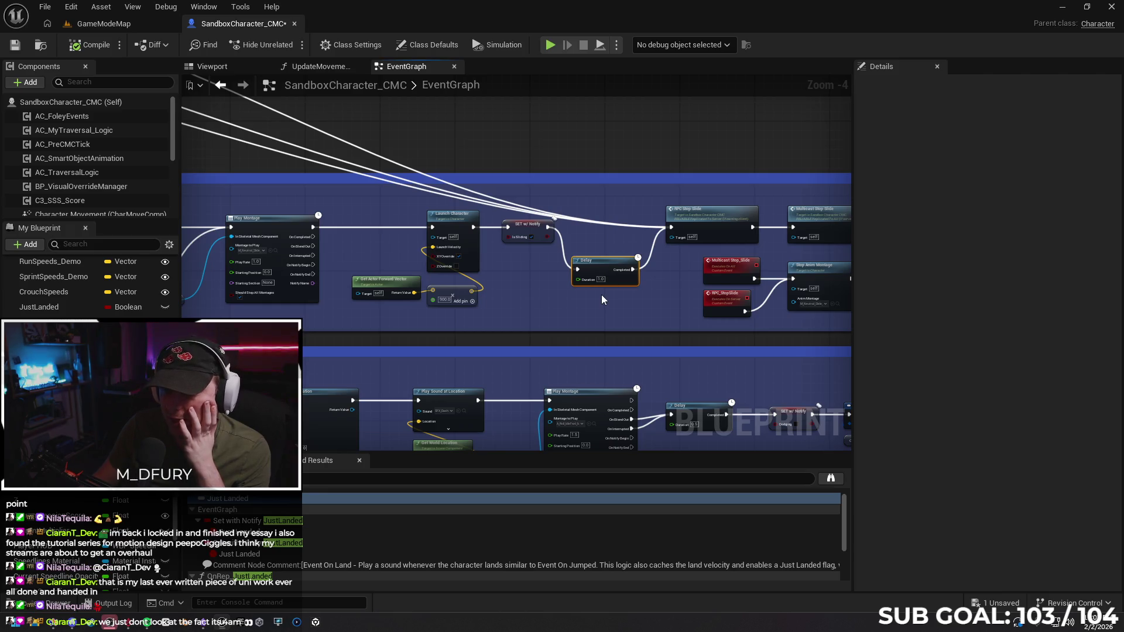
mouse_move(548, 227)
mouse_down()
mouse_move(680, 236)
mouse_move(672, 229)
mouse_up()
click(102, 23)
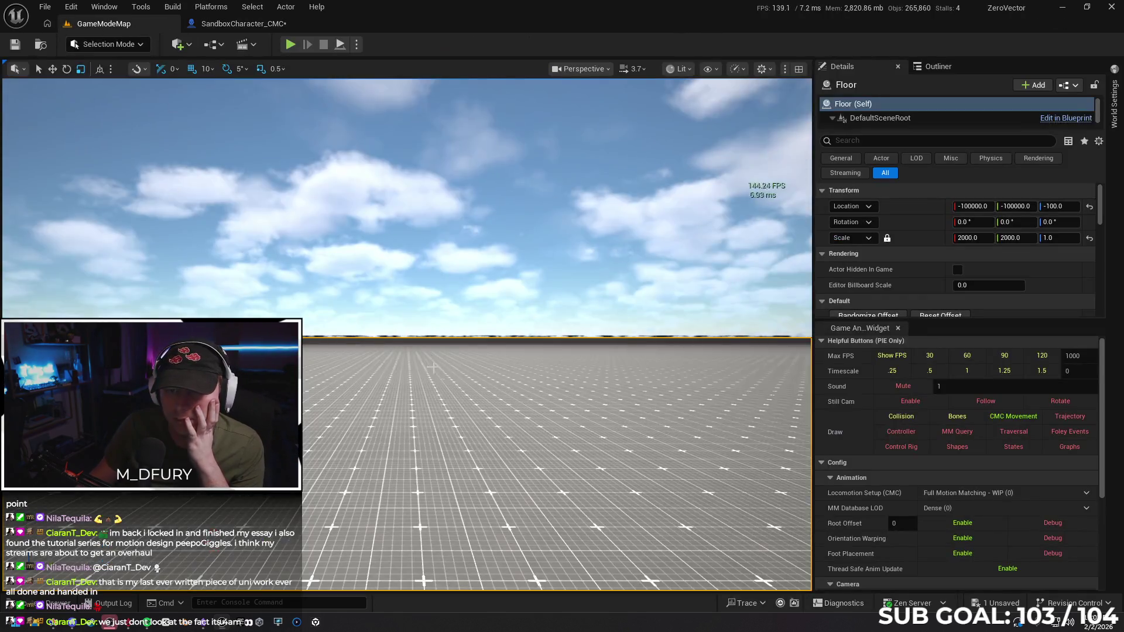
Playtest the bypassed-Delay slide by running and jumping from the floor, then end the session.
right_click(456, 429)
click(487, 419)
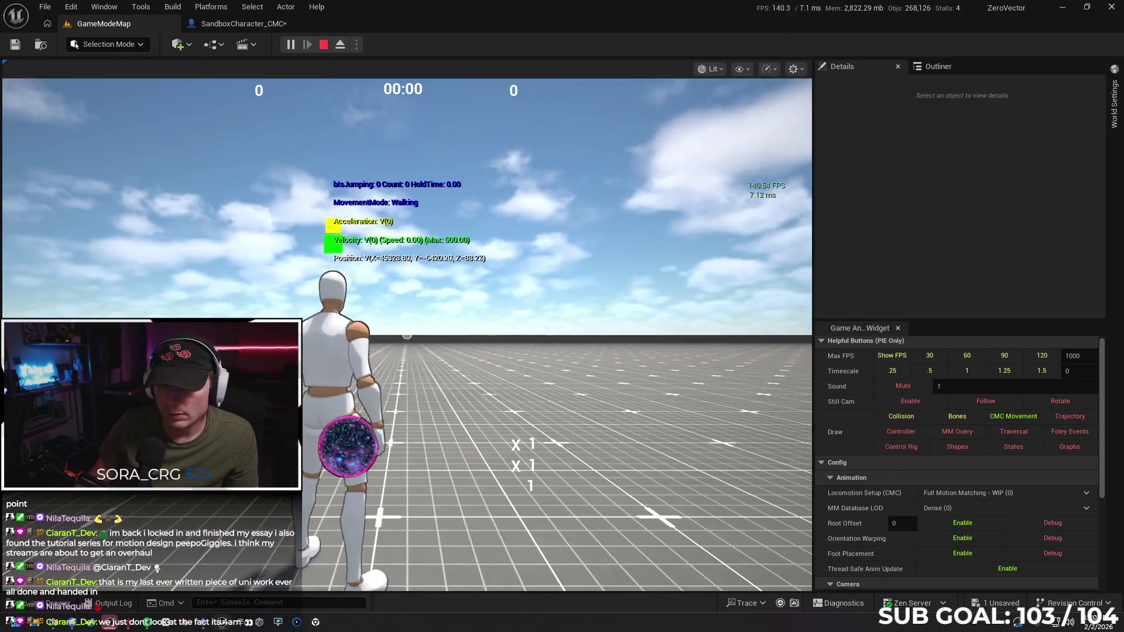
key(w)
key(space)
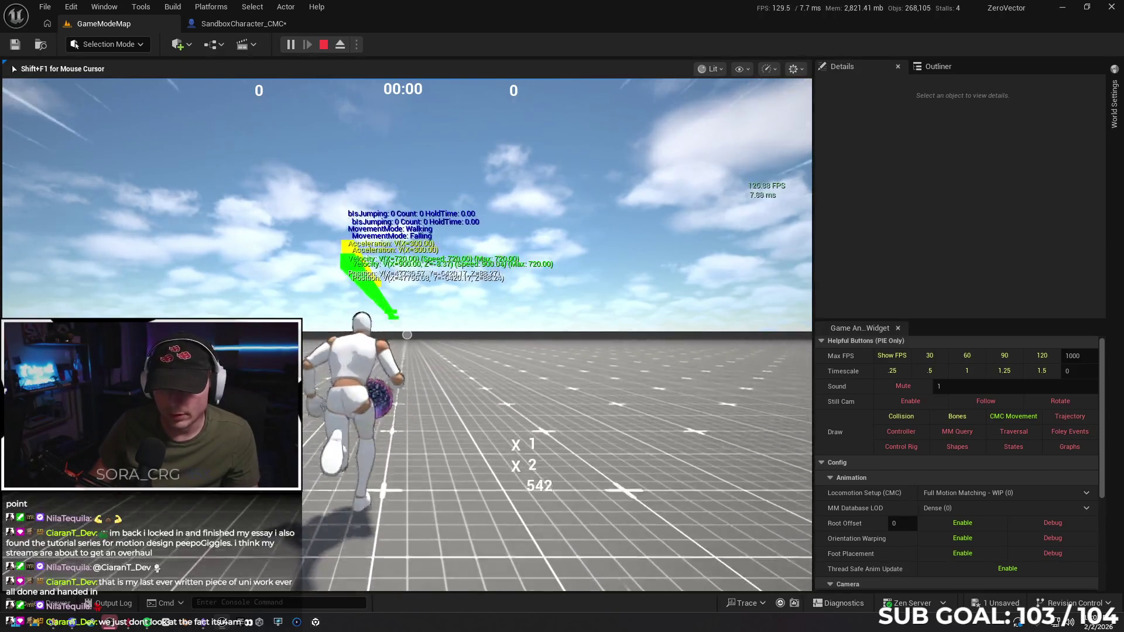
key(Escape)
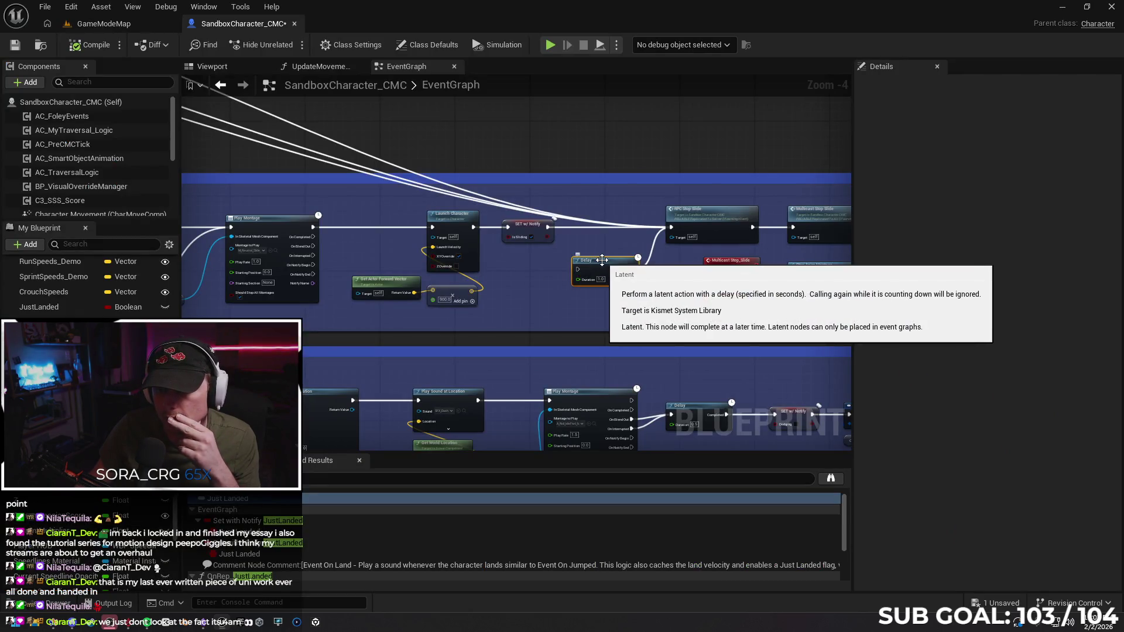
Line up the Delay and isSliding SET w/ Notify nodes beside Launch Character, then return to GameModeMap.
drag(600, 257, 572, 268)
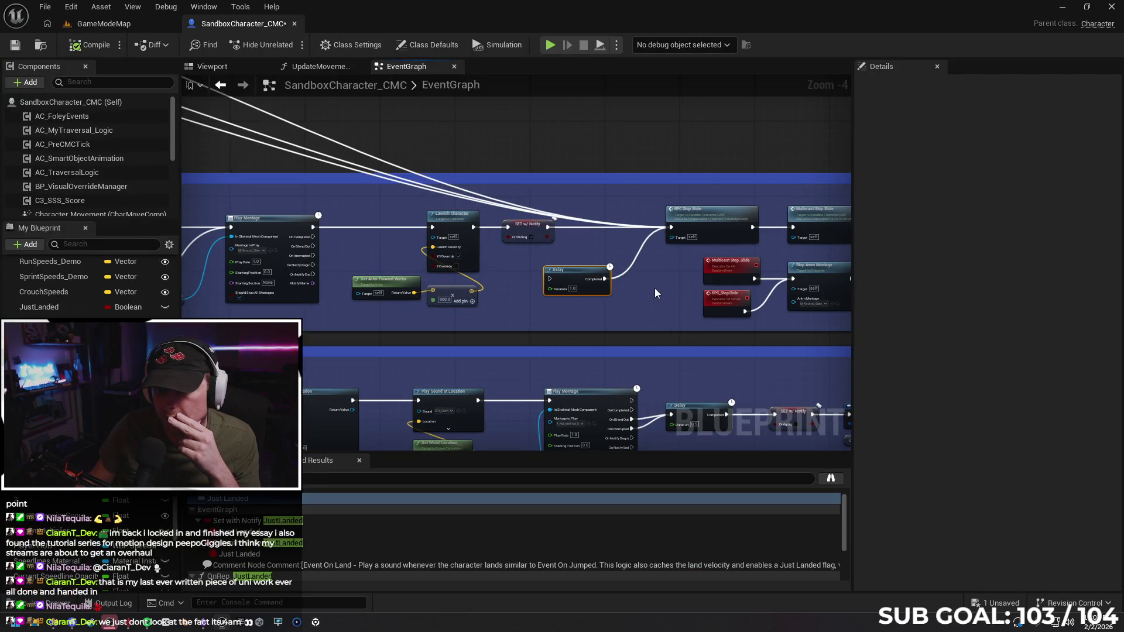
drag(655, 288, 507, 299)
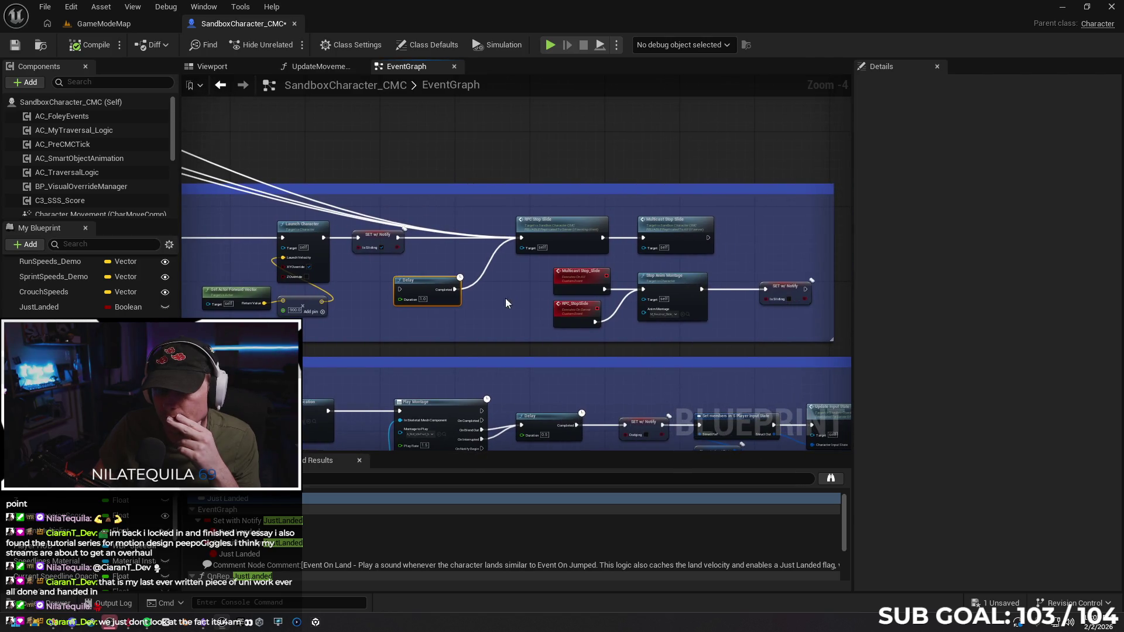
drag(369, 244, 371, 258)
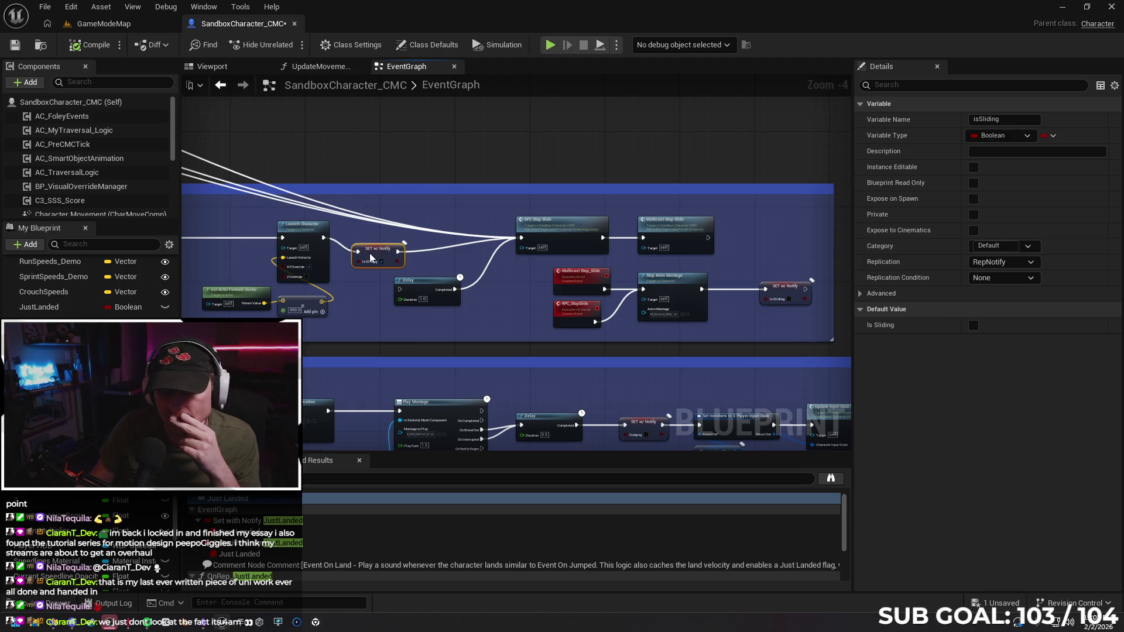
drag(372, 256, 375, 253)
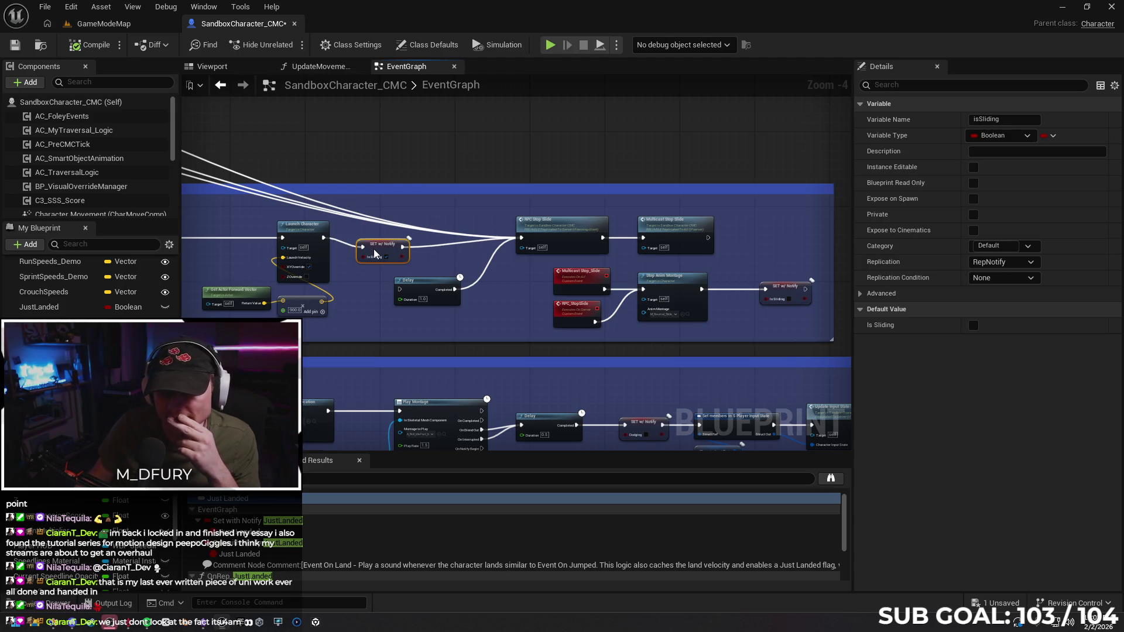
click(474, 284)
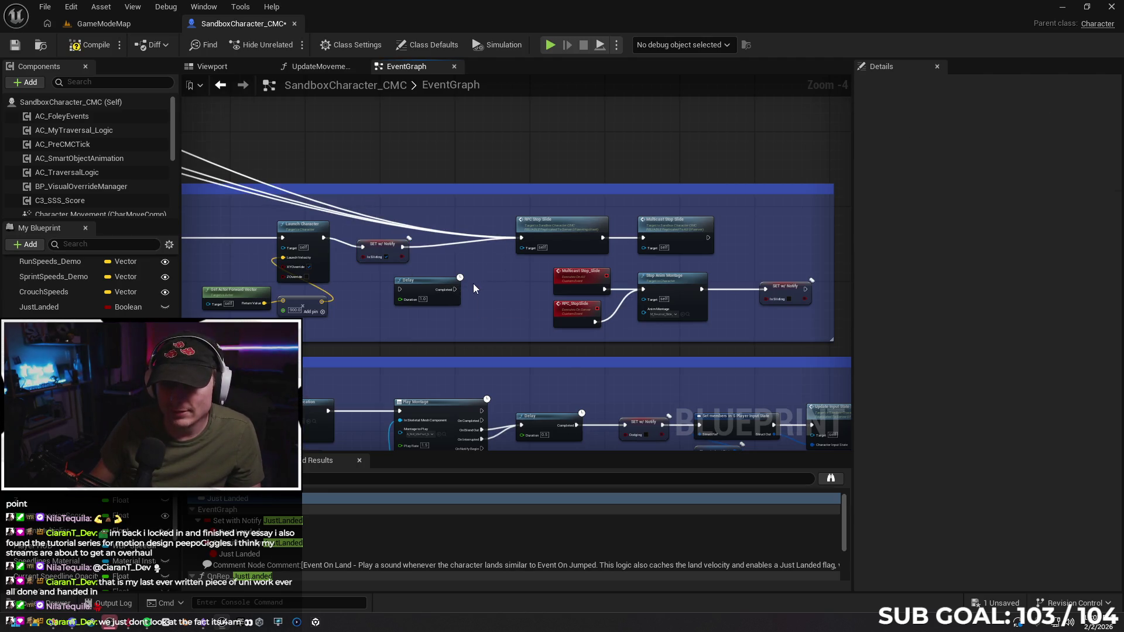
click(120, 25)
right_click(432, 419)
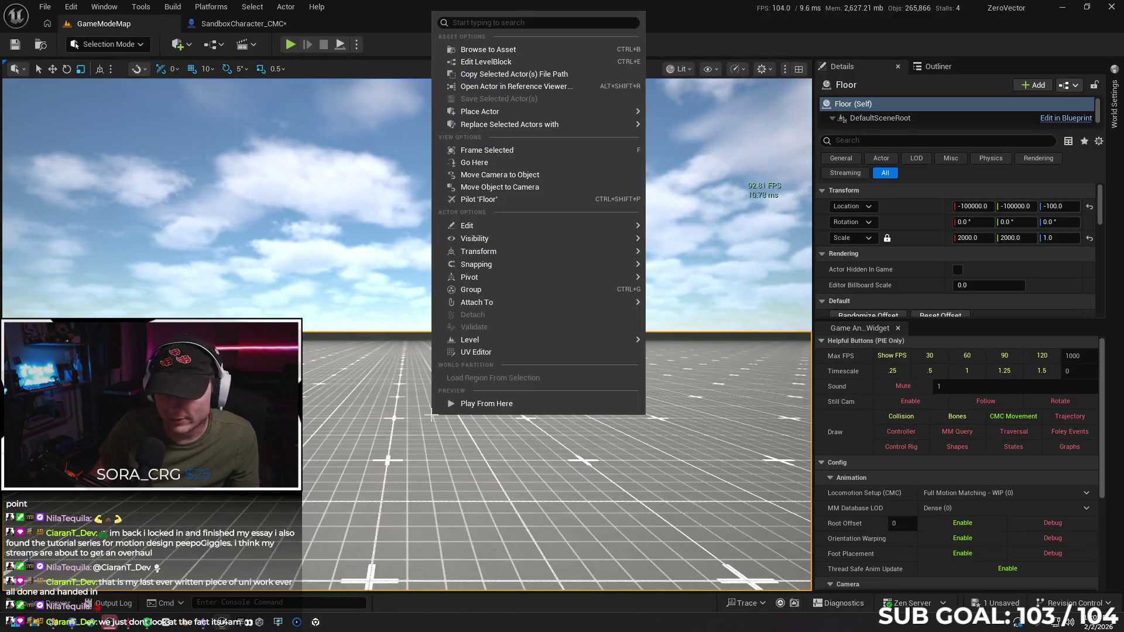
Playtest from the floor spot, running forward with W, then return to the SandboxCharacter_CMC blueprint.
click(446, 403)
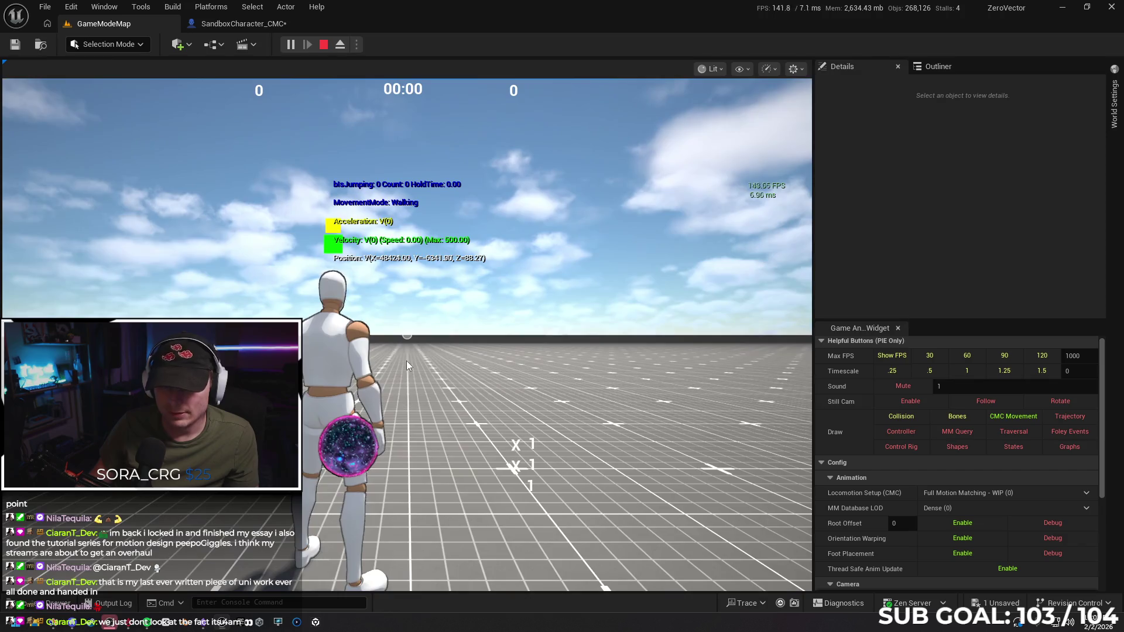
click(407, 361)
key(w)
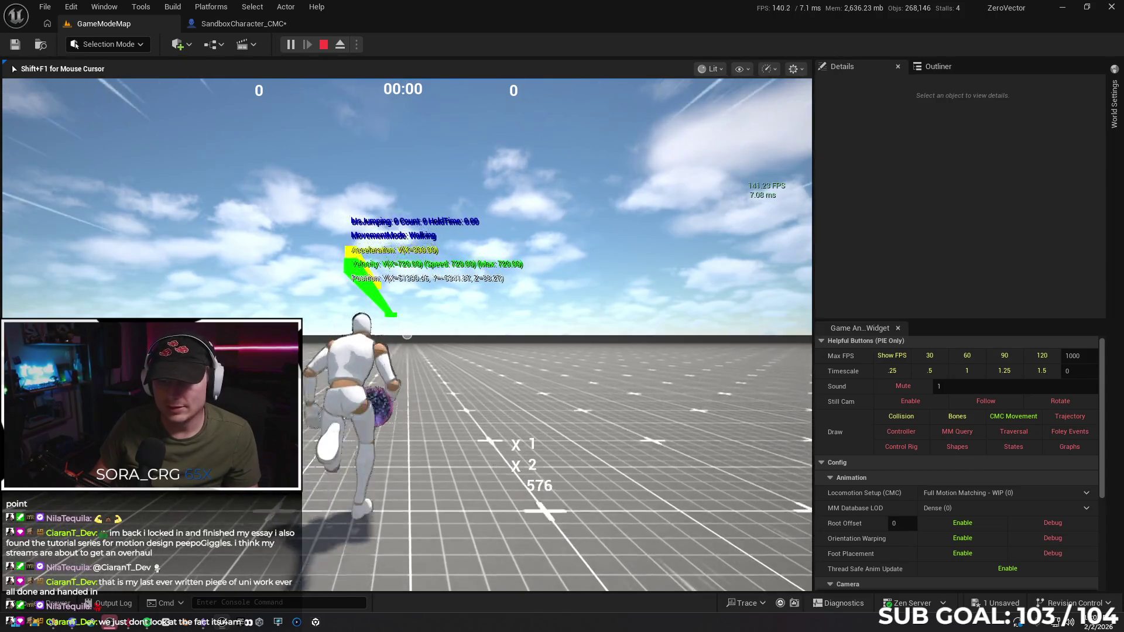
key(Escape)
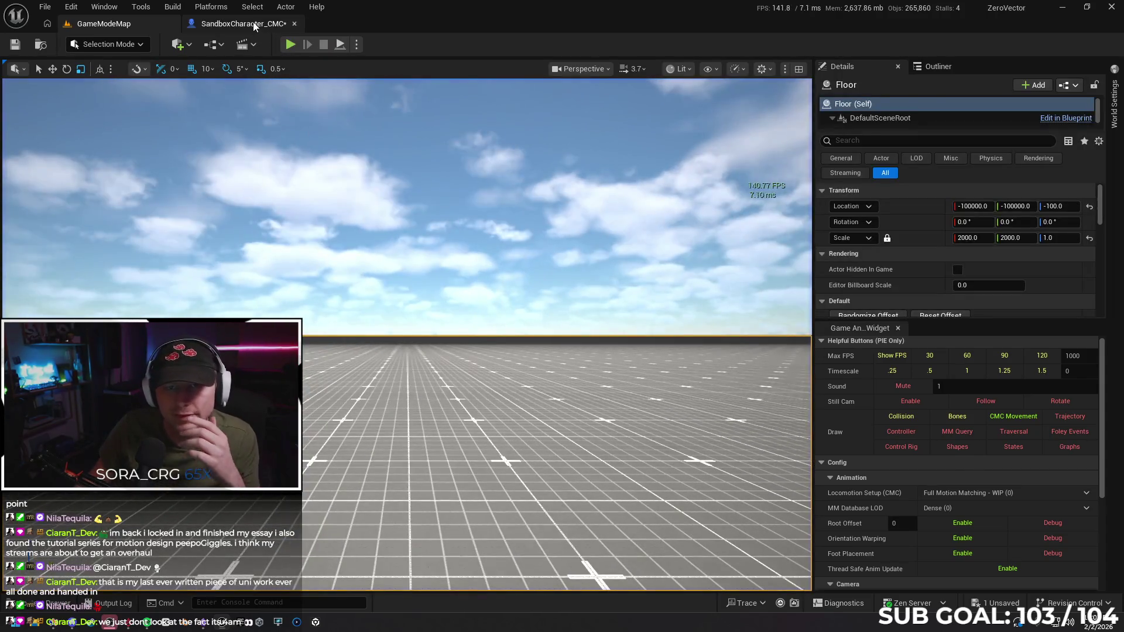
click(252, 23)
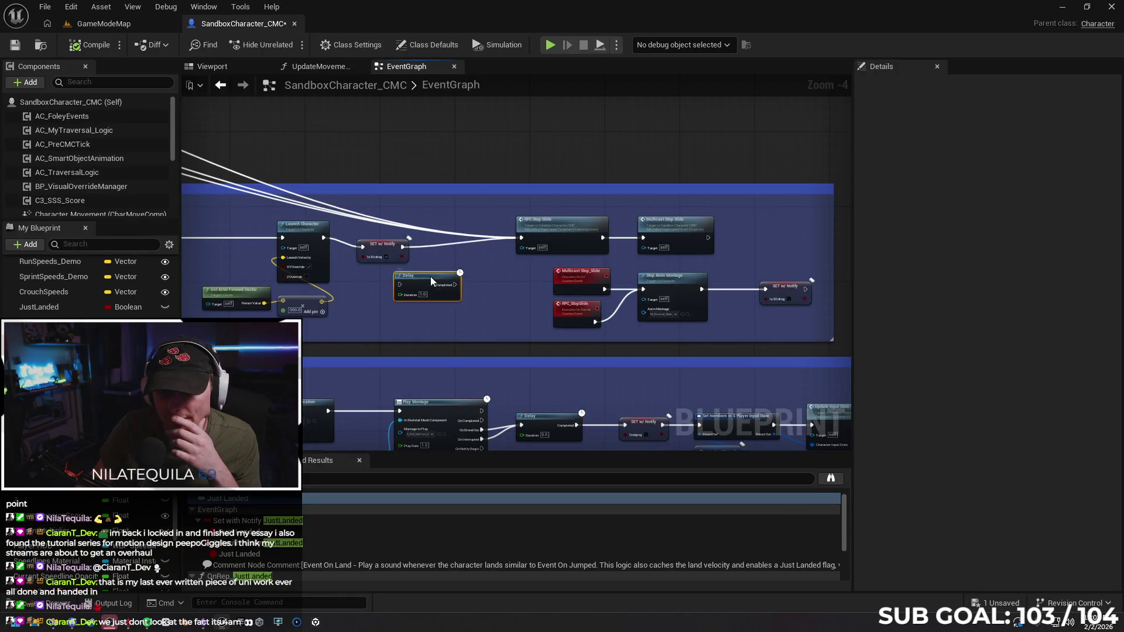
Put the 0.2-second Delay after the isSliding setter, wire Completed to RPC Stop Slide, and switch to GameModeMap.
drag(408, 250, 394, 250)
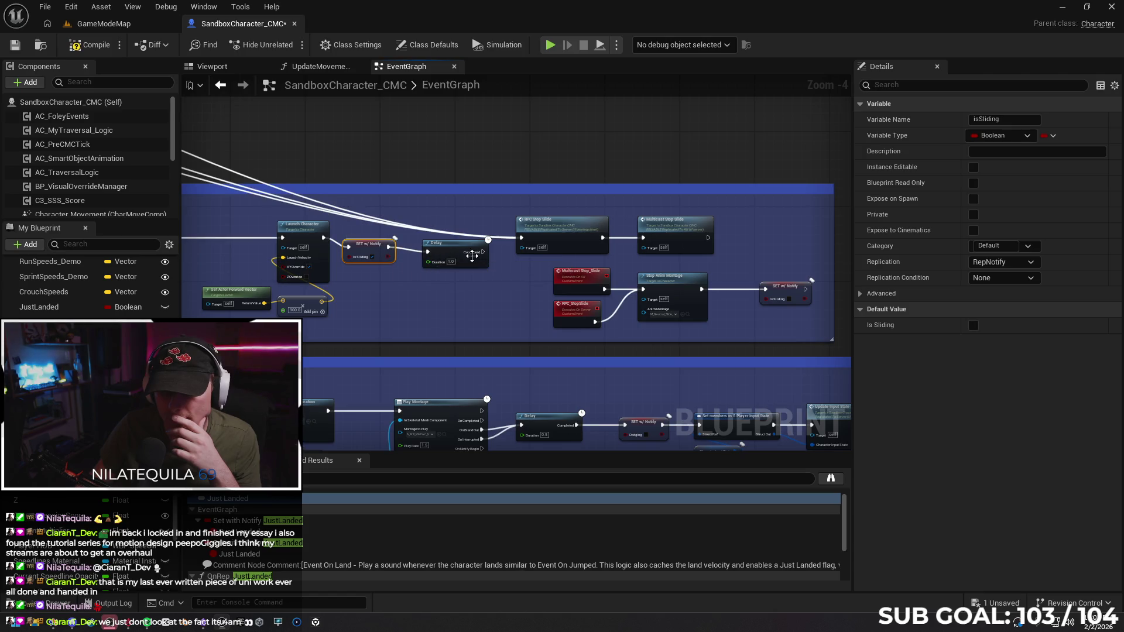
drag(483, 251, 523, 239)
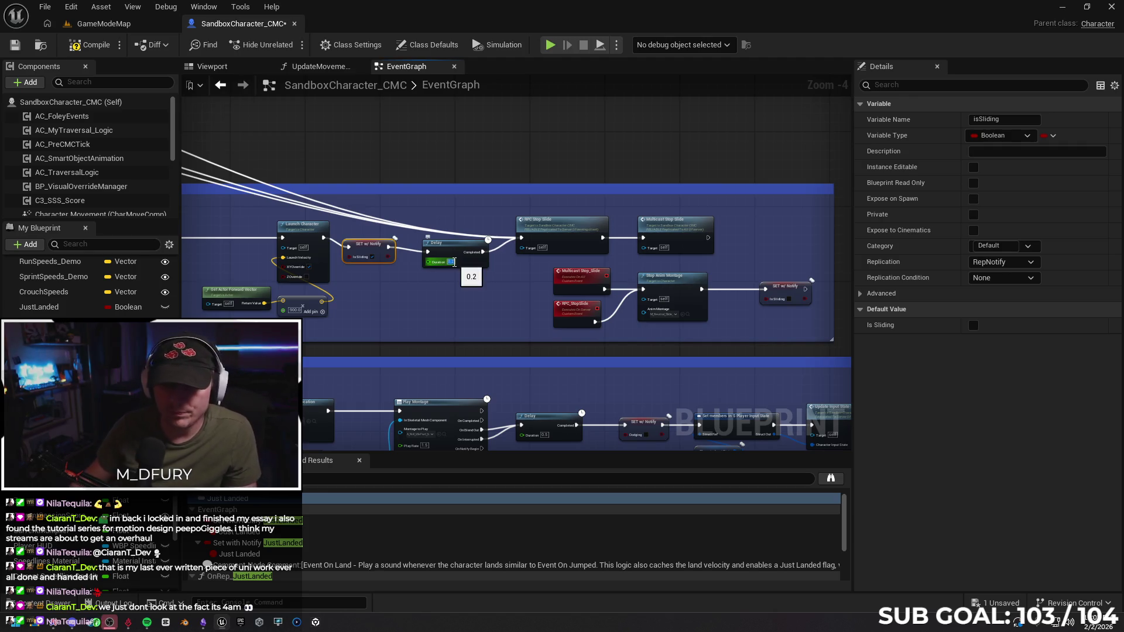
drag(368, 248, 377, 249)
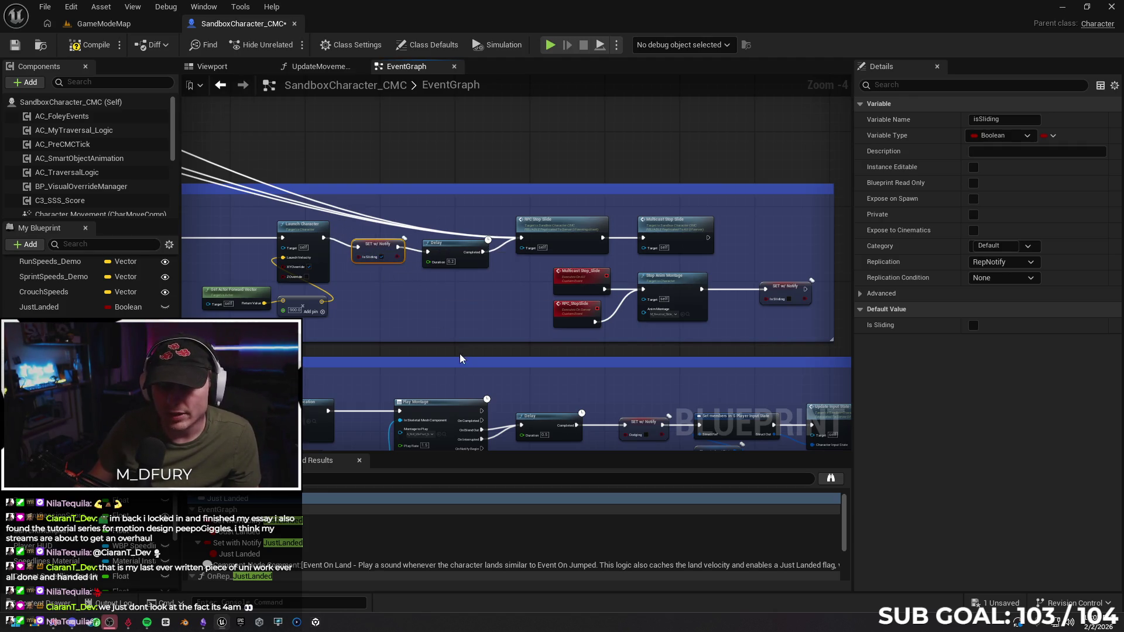
click(108, 25)
right_click(389, 381)
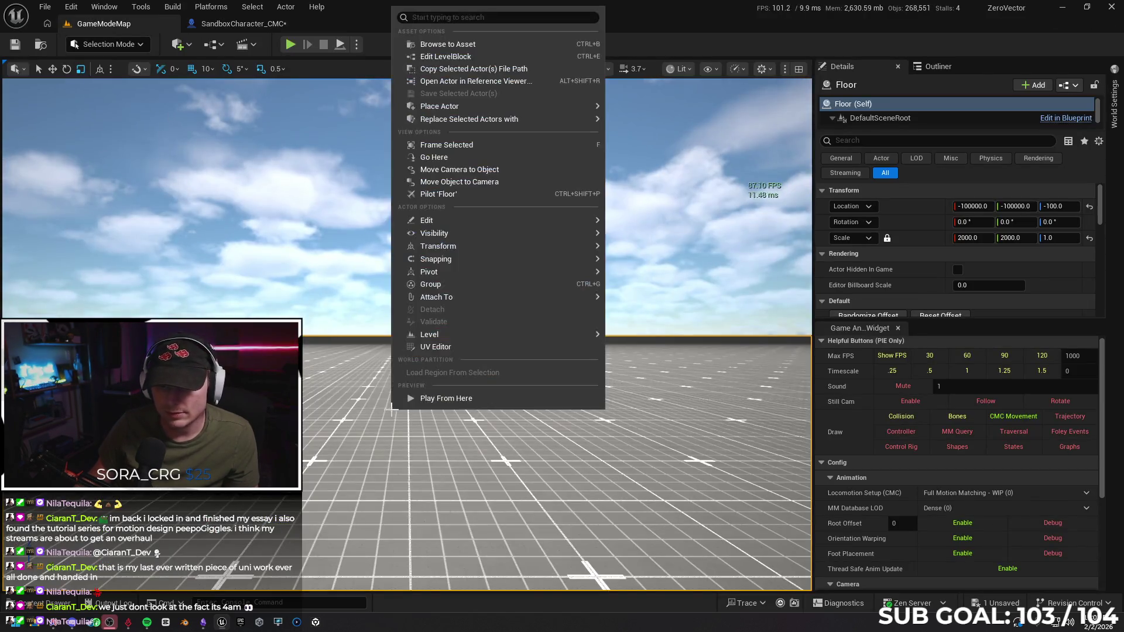
Playtest running forward and jumping twice, then return to the SandboxCharacter_CMC event graph.
click(412, 395)
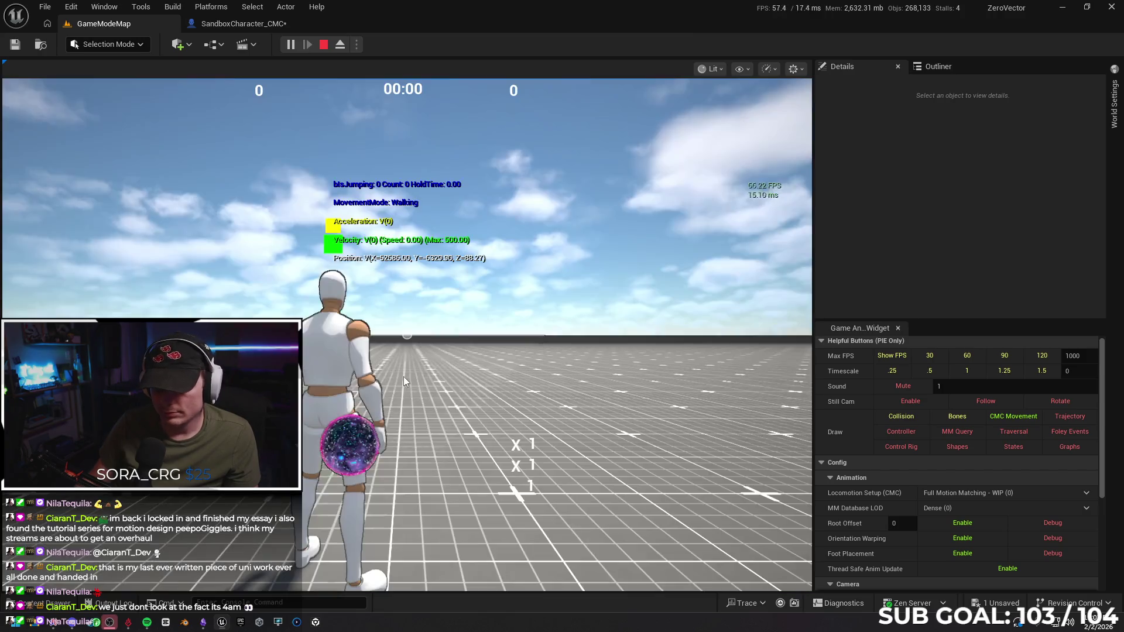
key(w)
key(space)
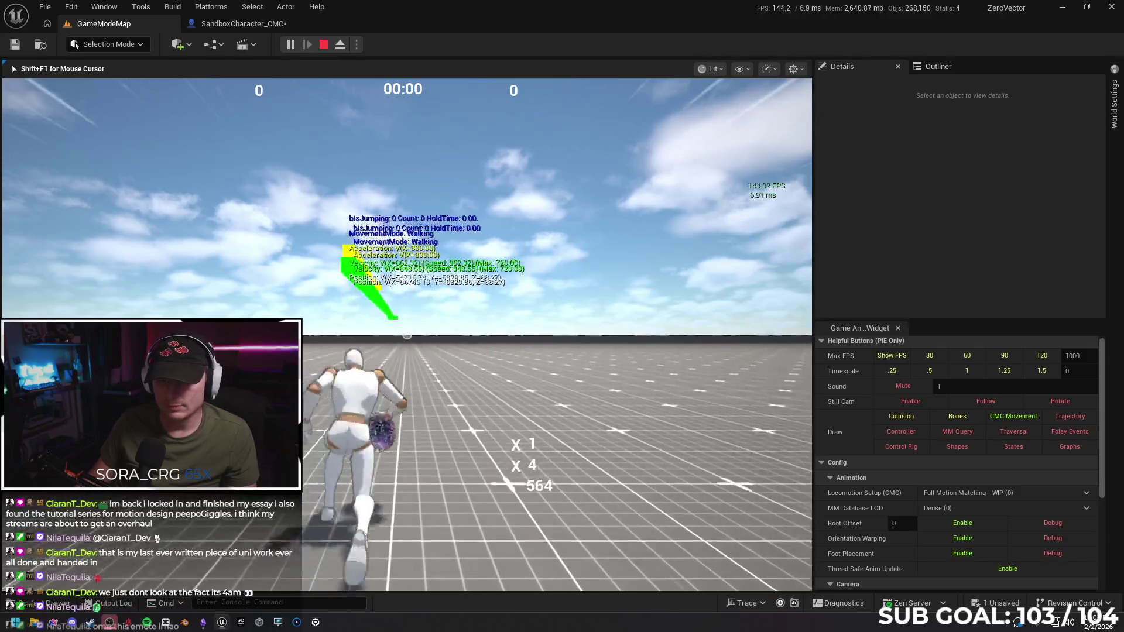
key(space)
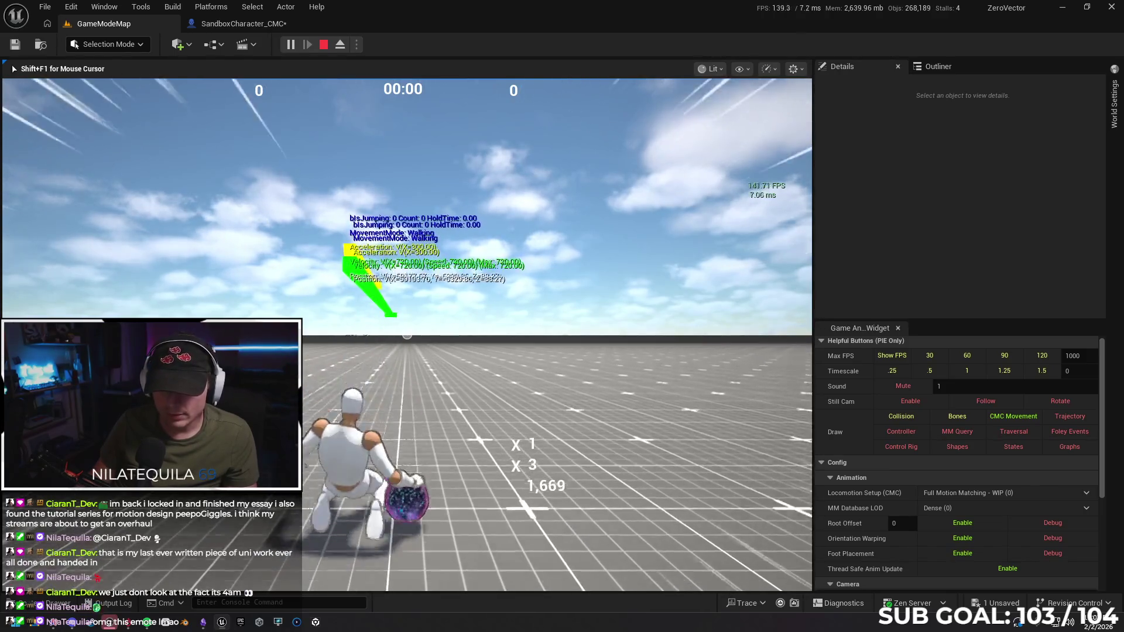
key(Escape)
click(229, 27)
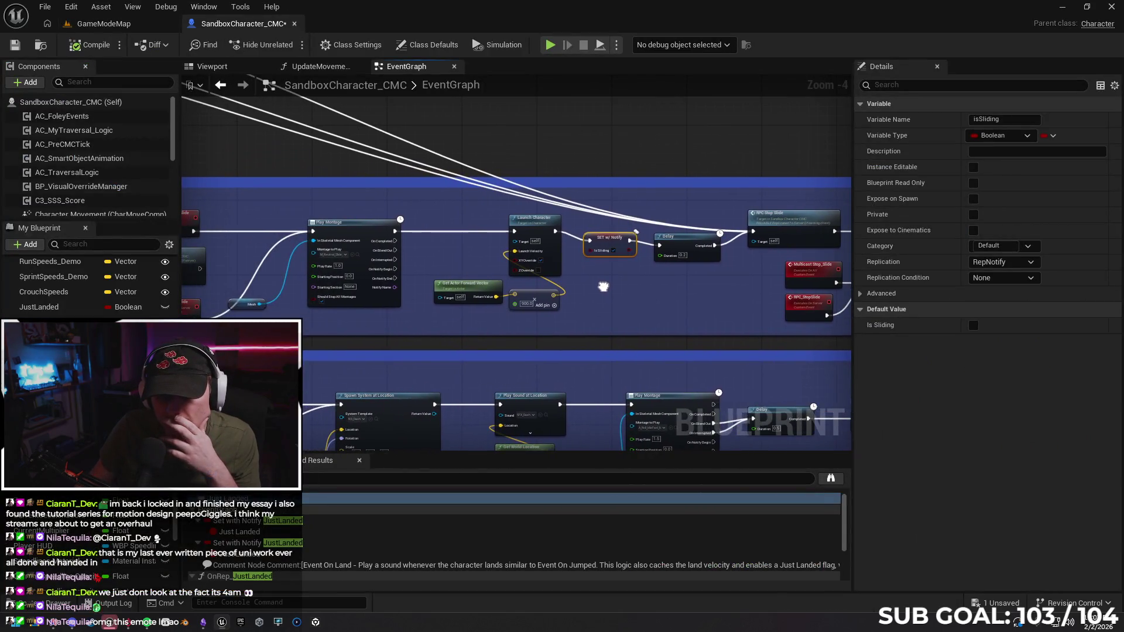
scroll(386, 326, up, 1)
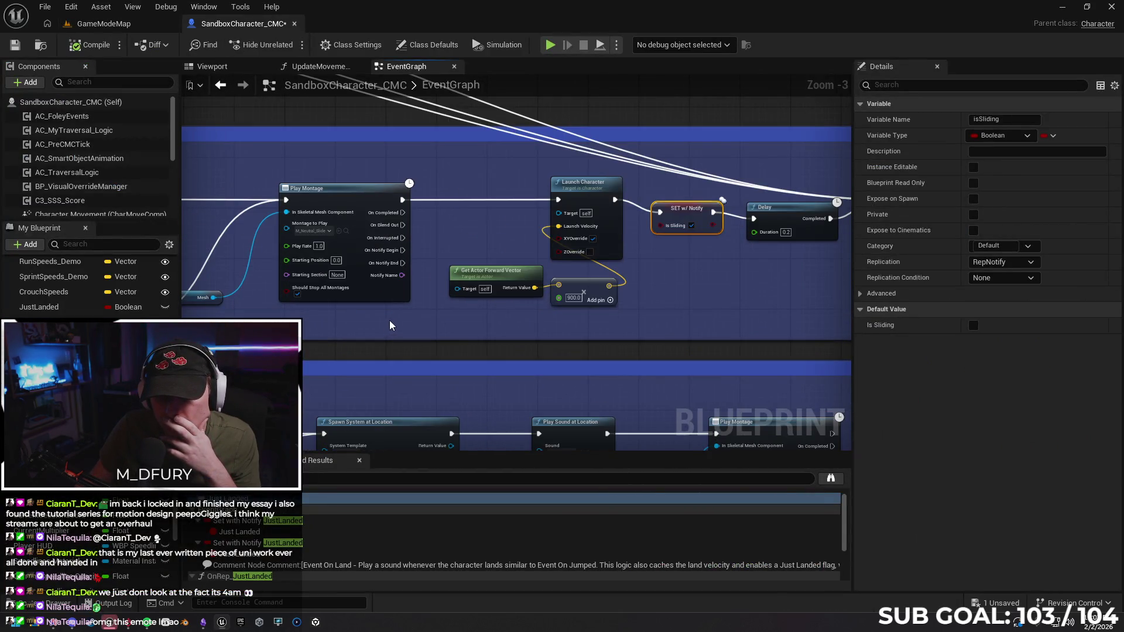
click(336, 192)
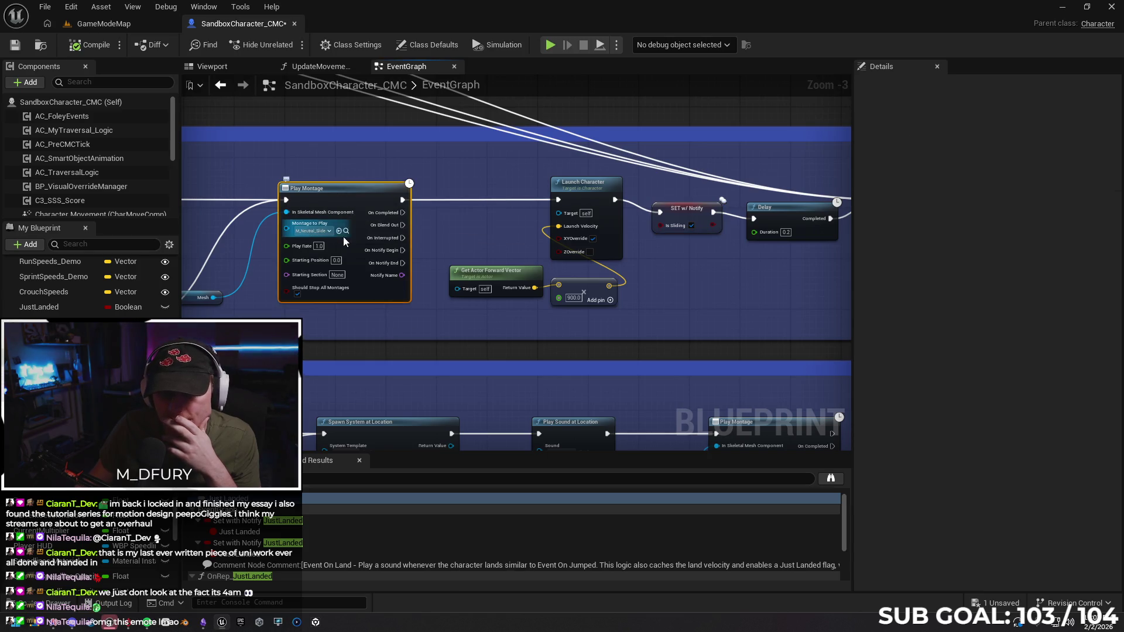
click(346, 231)
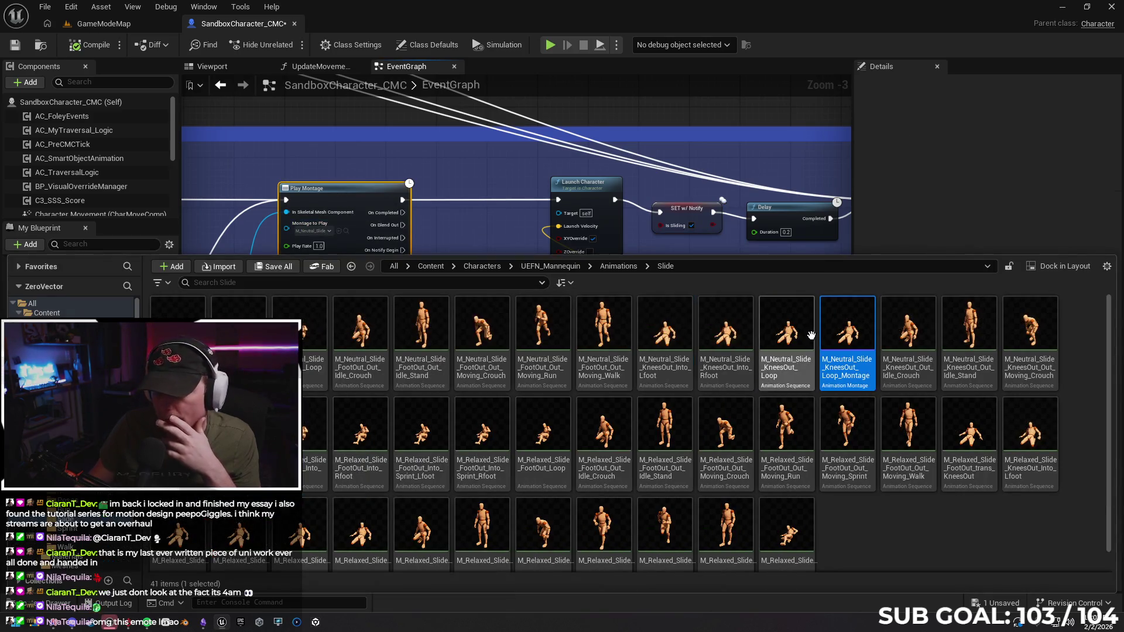
double_click(846, 332)
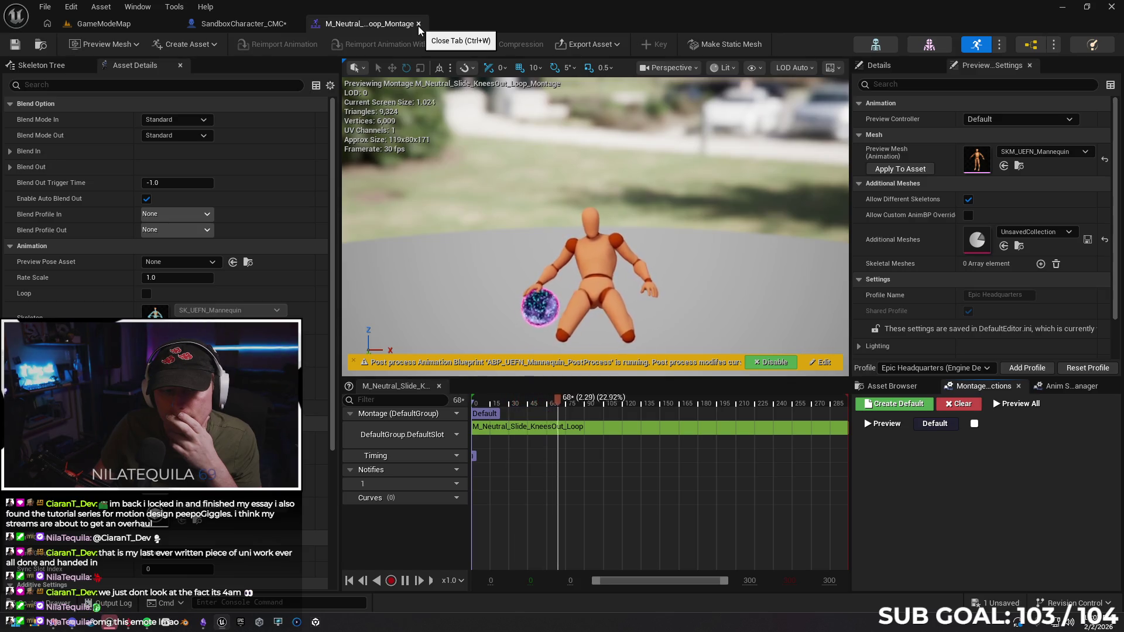
click(418, 25)
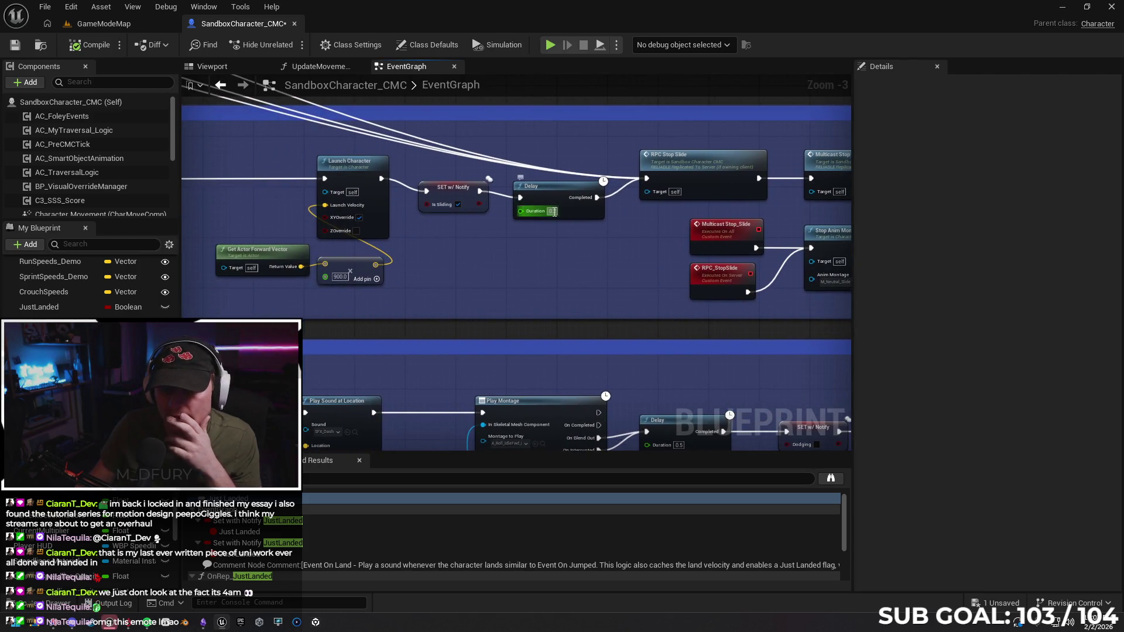
Change the slide Delay duration from 0.2 to 0.9, compile, and switch to GameModeMap.
key(BackSpace)
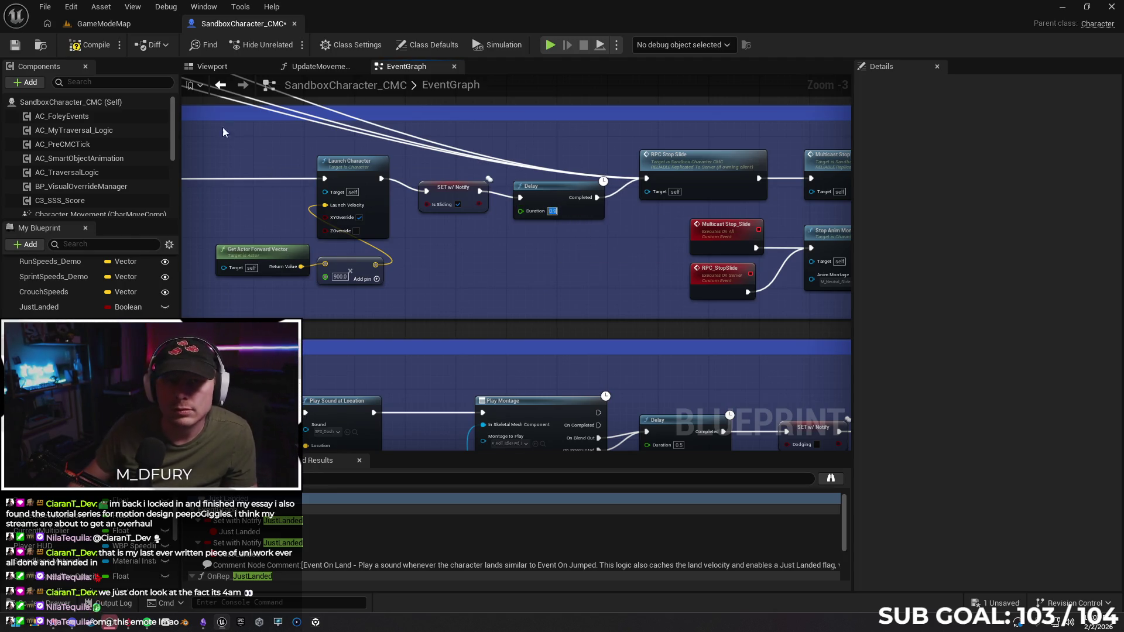
click(111, 45)
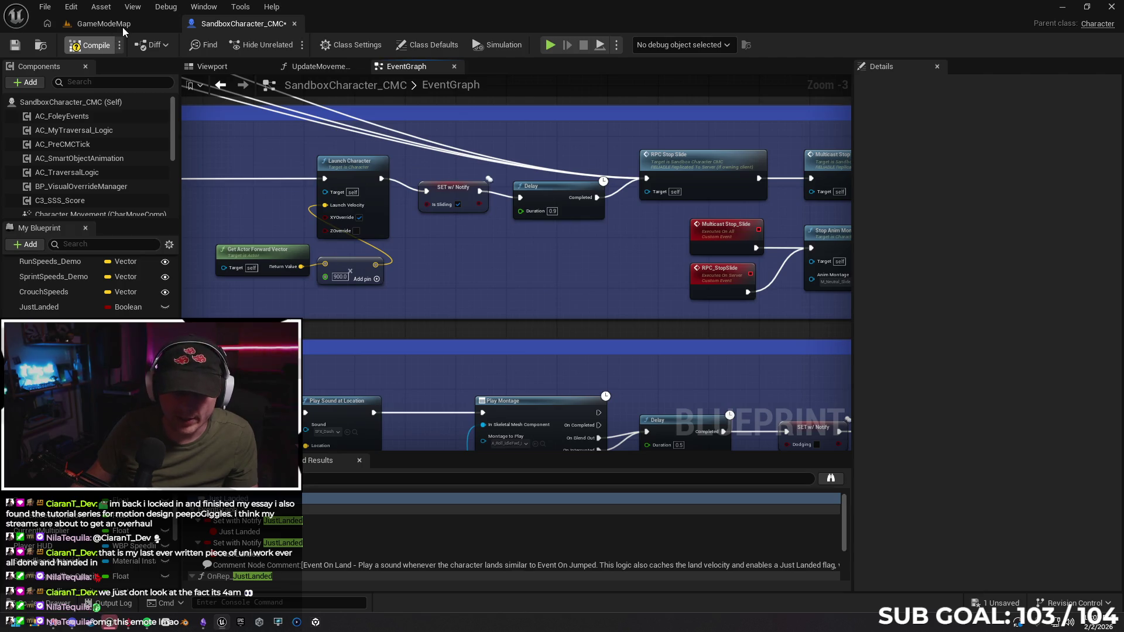
click(122, 26)
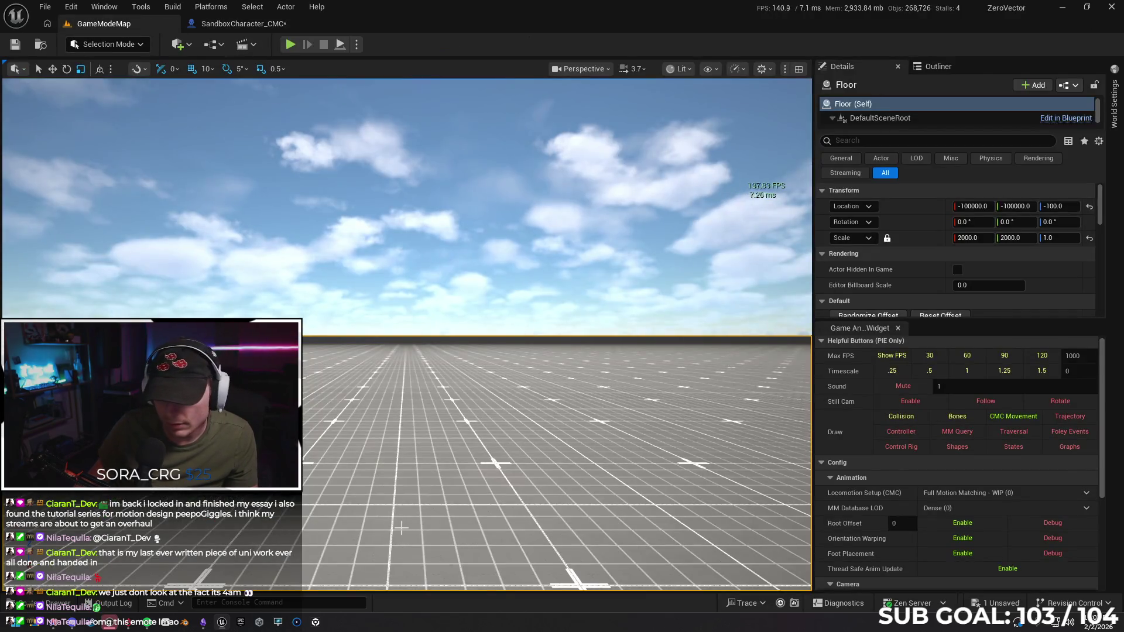
Playtest the 0.9-second slide by running, sprint-sliding and jumping three times, then return to the blueprint.
right_click(401, 528)
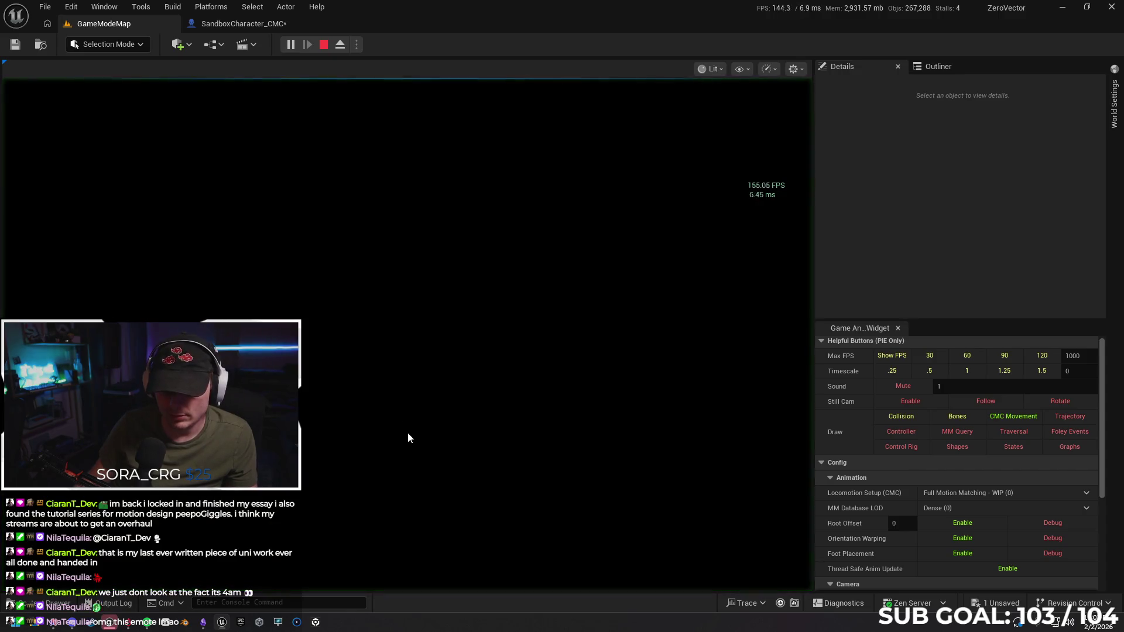
click(409, 413)
key(w)
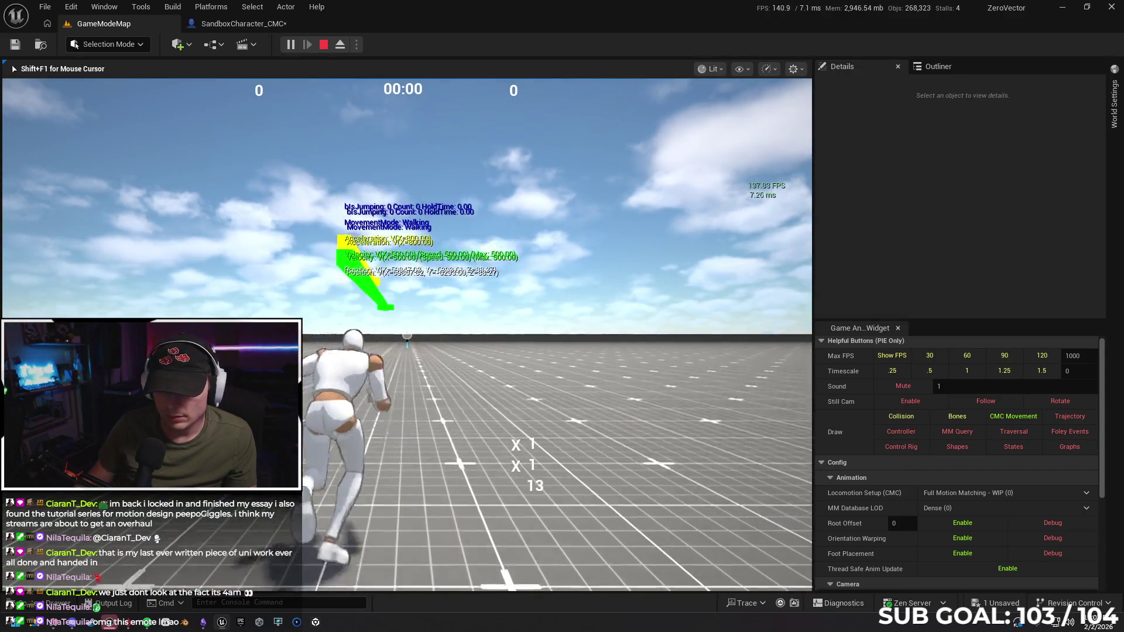
key(shift)
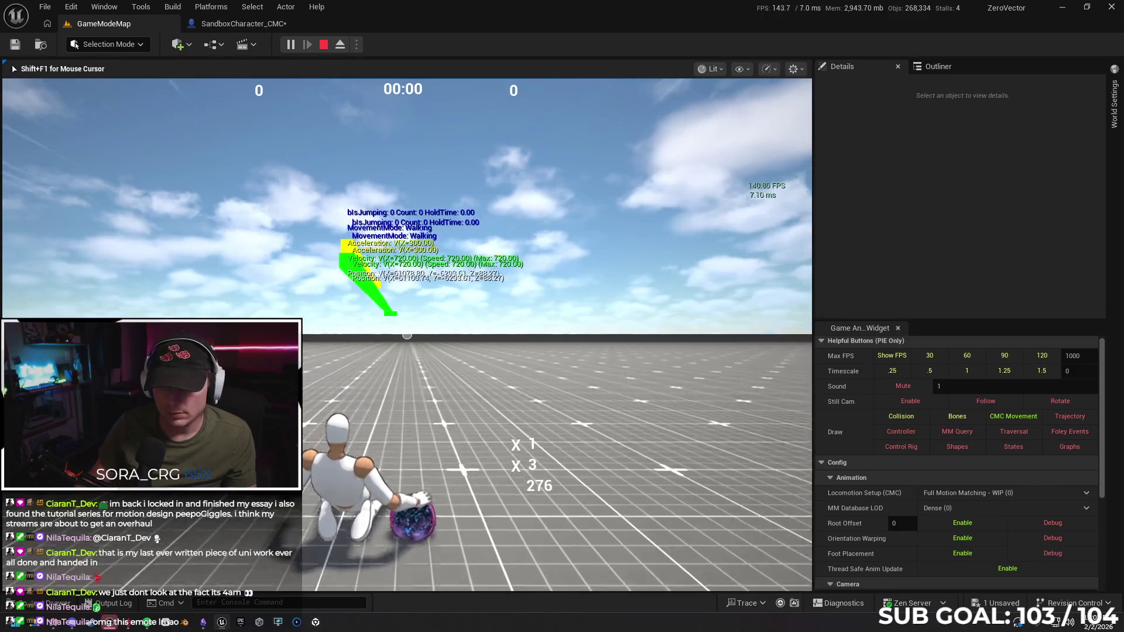
key(space)
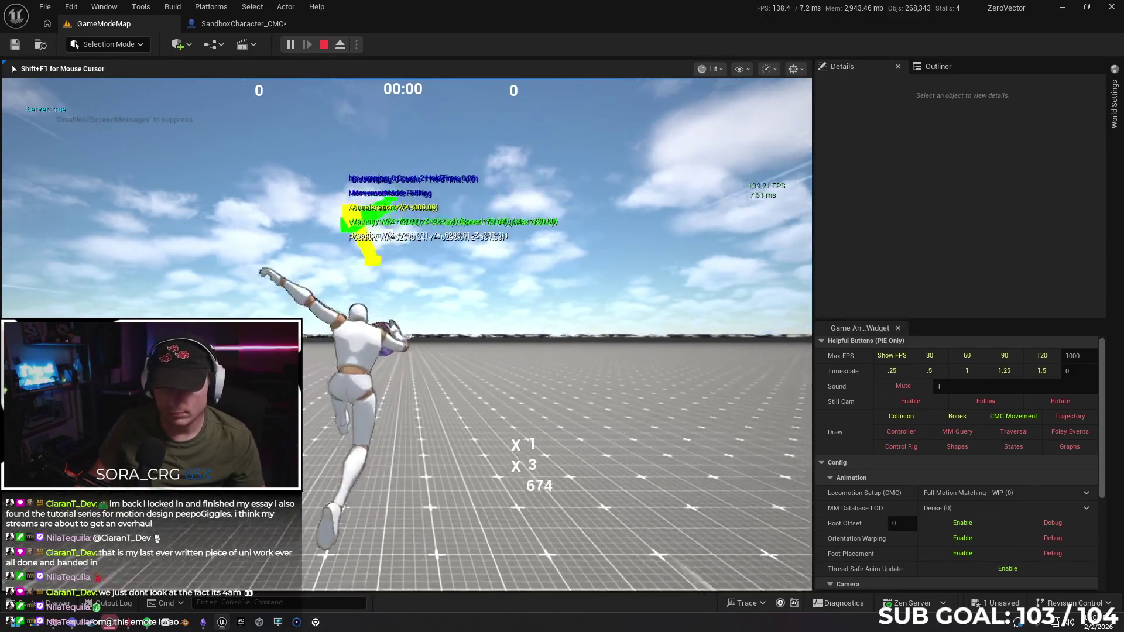
key(space)
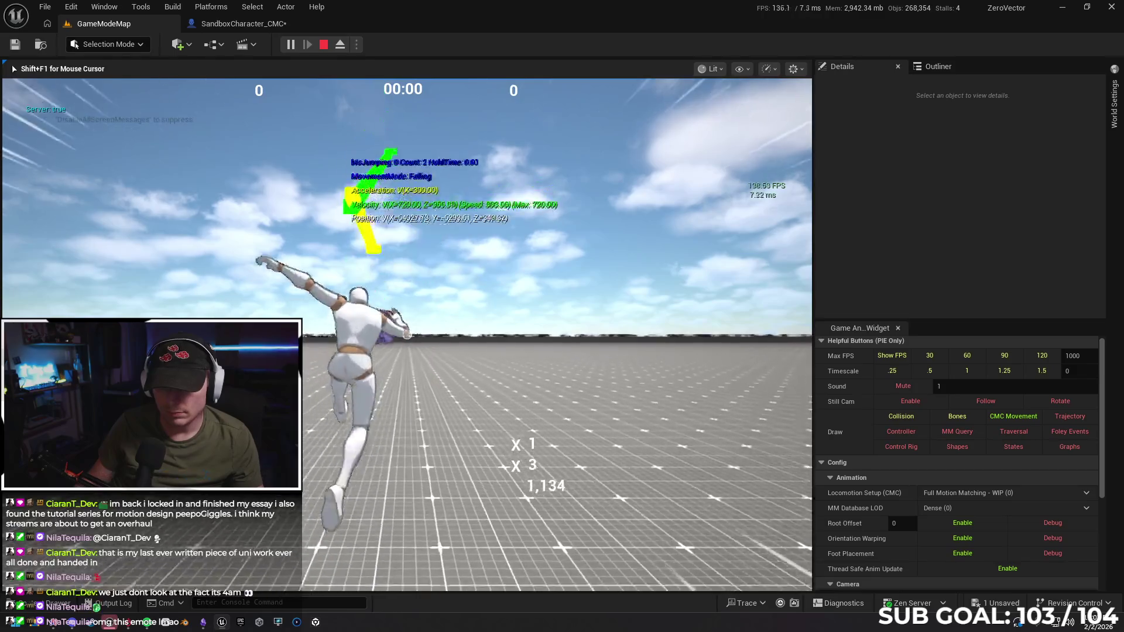
key(space)
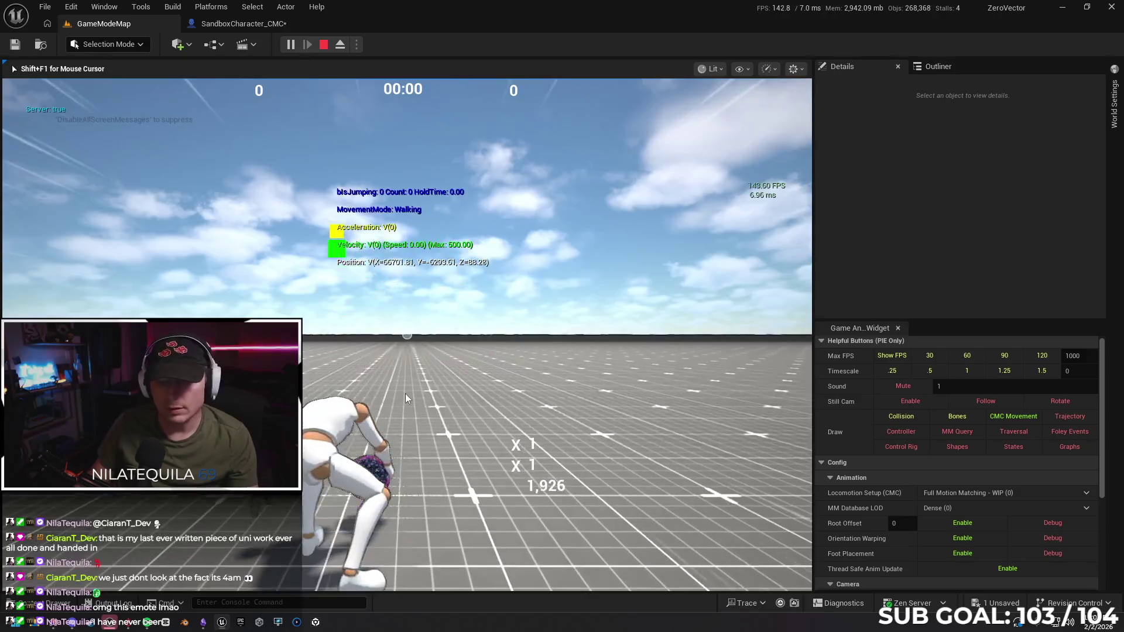
key(Escape)
click(245, 23)
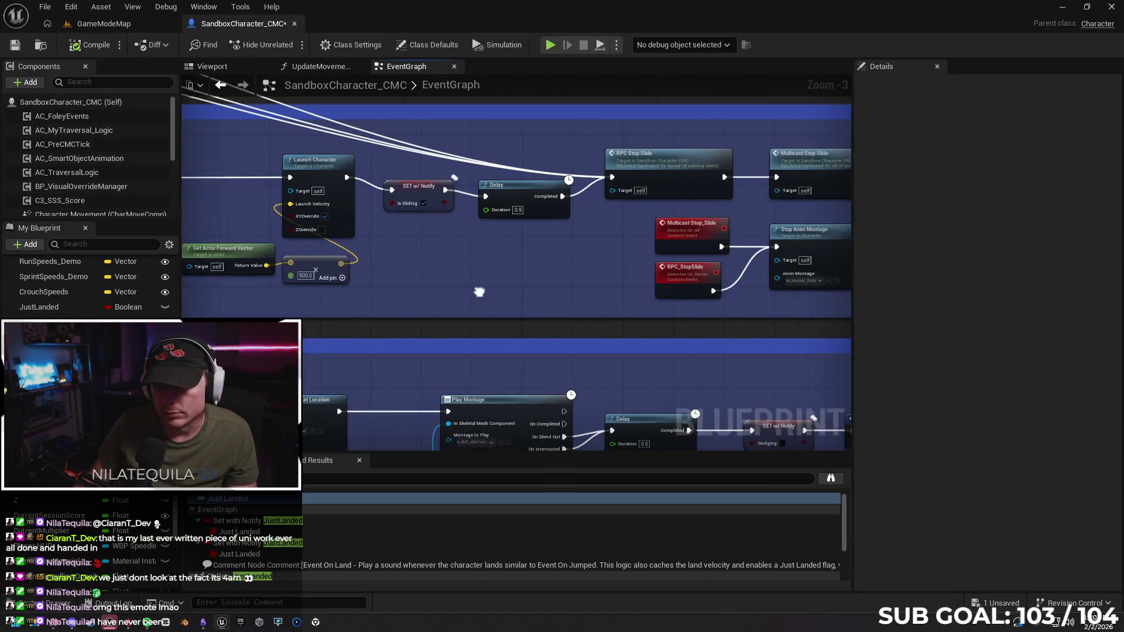
Find the RPC_SlideJump chain and delete the Print String and Is Sliding getter after Launch Character.
scroll(452, 296, down, 3)
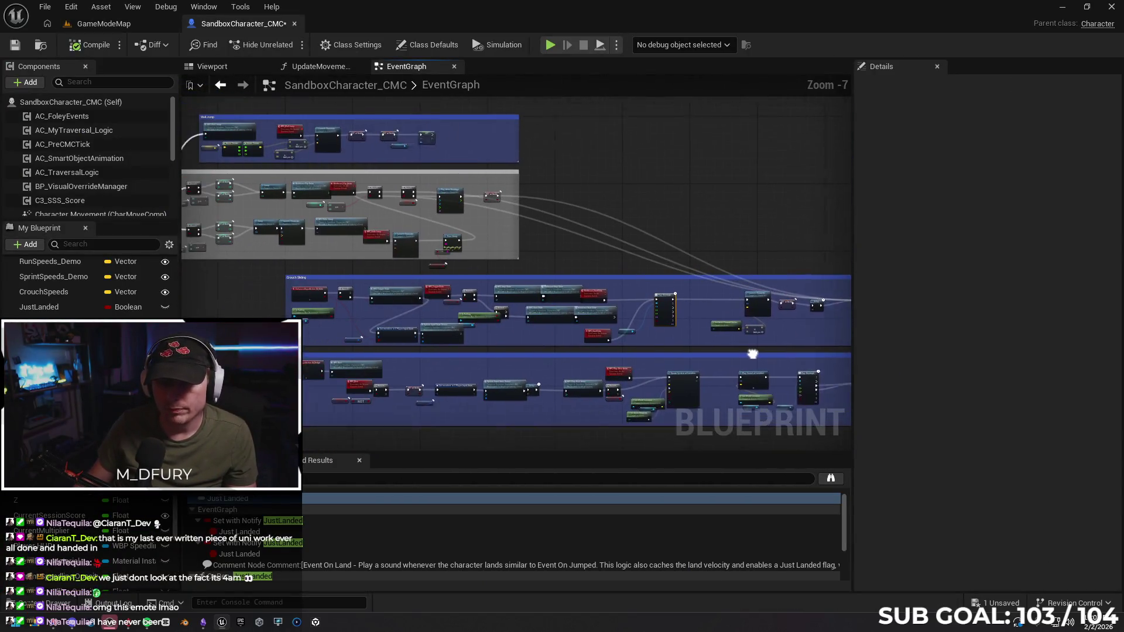
drag(360, 313, 210, 227)
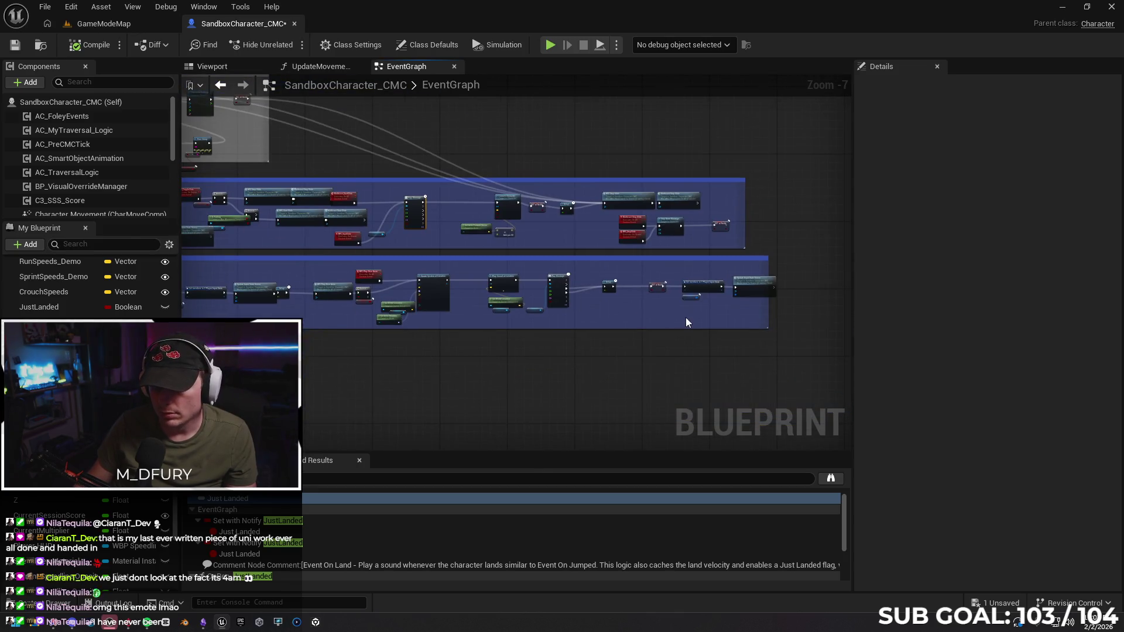
scroll(673, 319, up, 4)
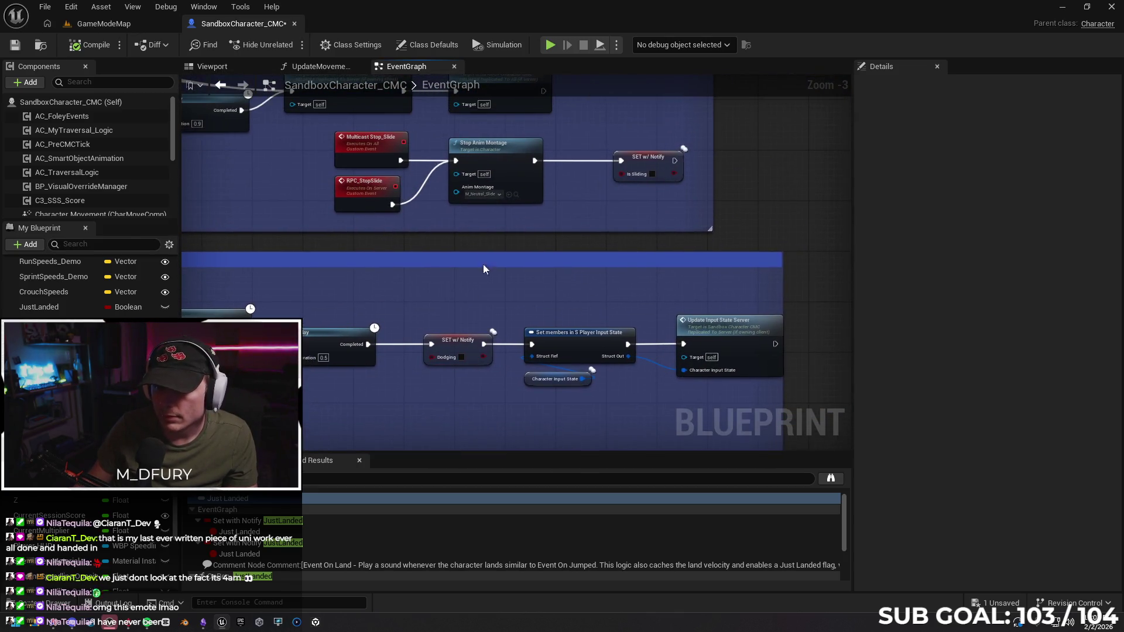
drag(484, 269, 778, 184)
mouse_move(469, 216)
mouse_down()
mouse_move(572, 305)
mouse_move(537, 381)
mouse_up()
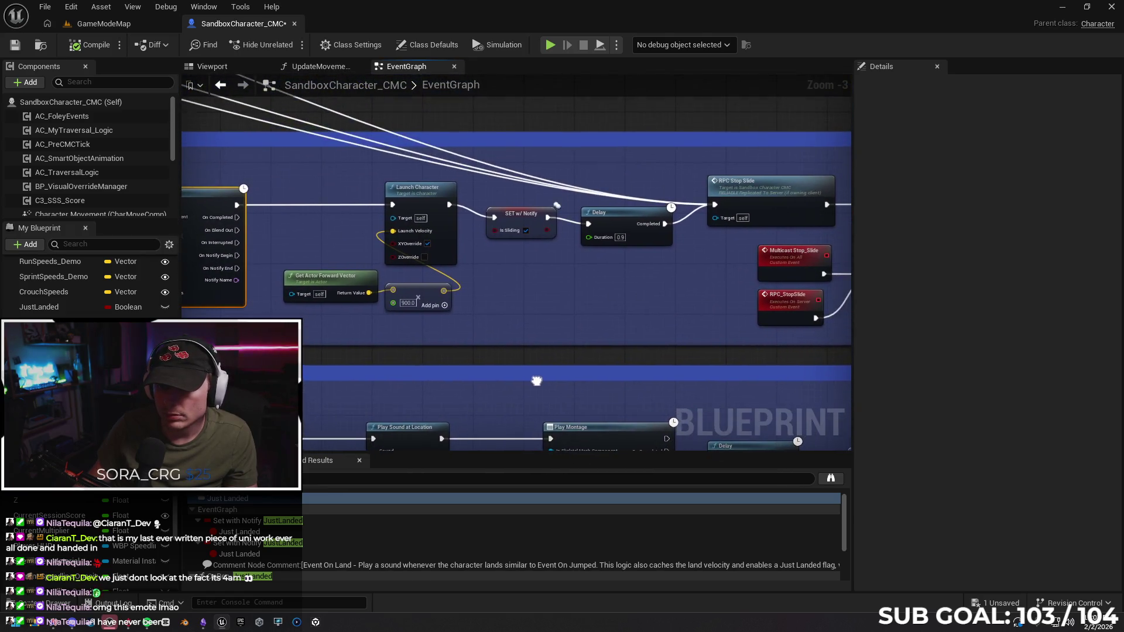
scroll(683, 298, down, 3)
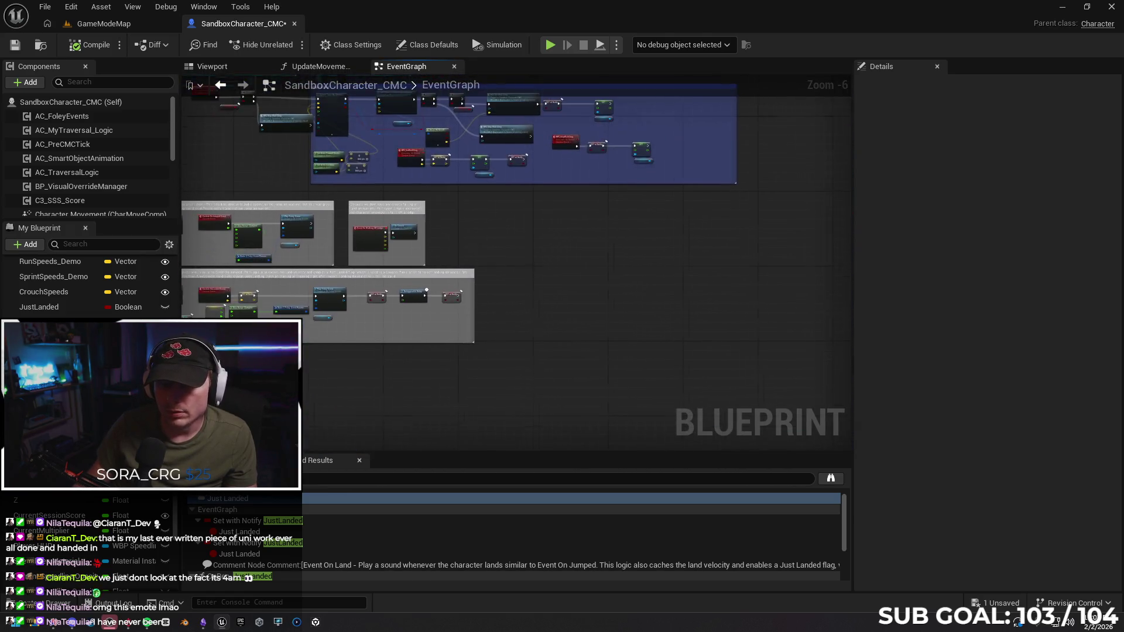
mouse_move(423, 100)
mouse_down()
mouse_move(489, 196)
mouse_move(575, 221)
mouse_up()
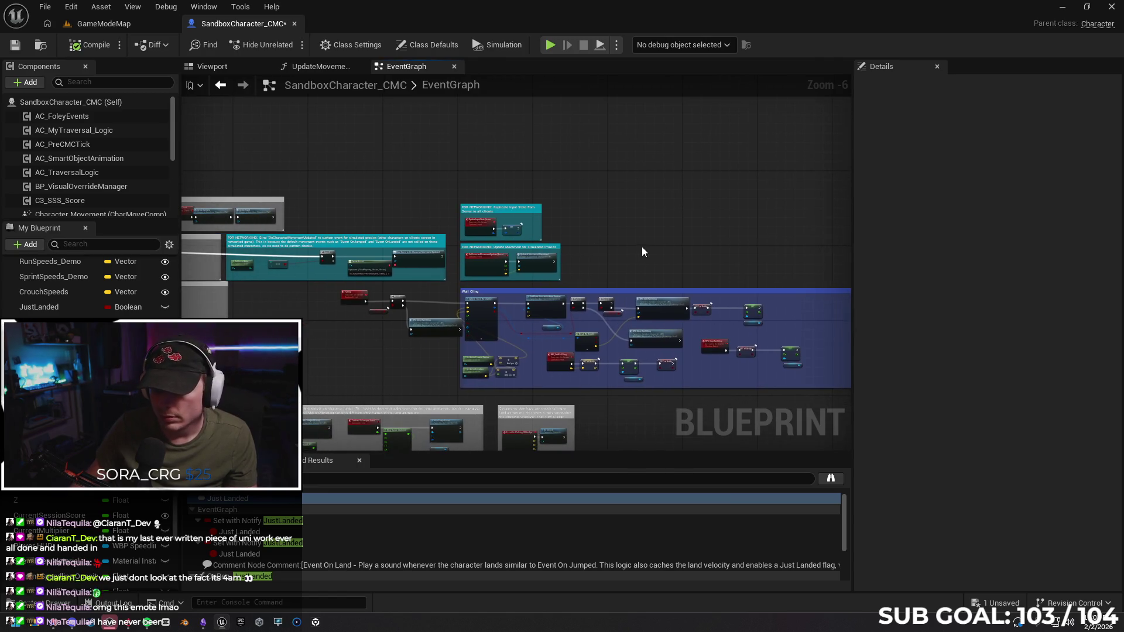
scroll(707, 334, up, 5)
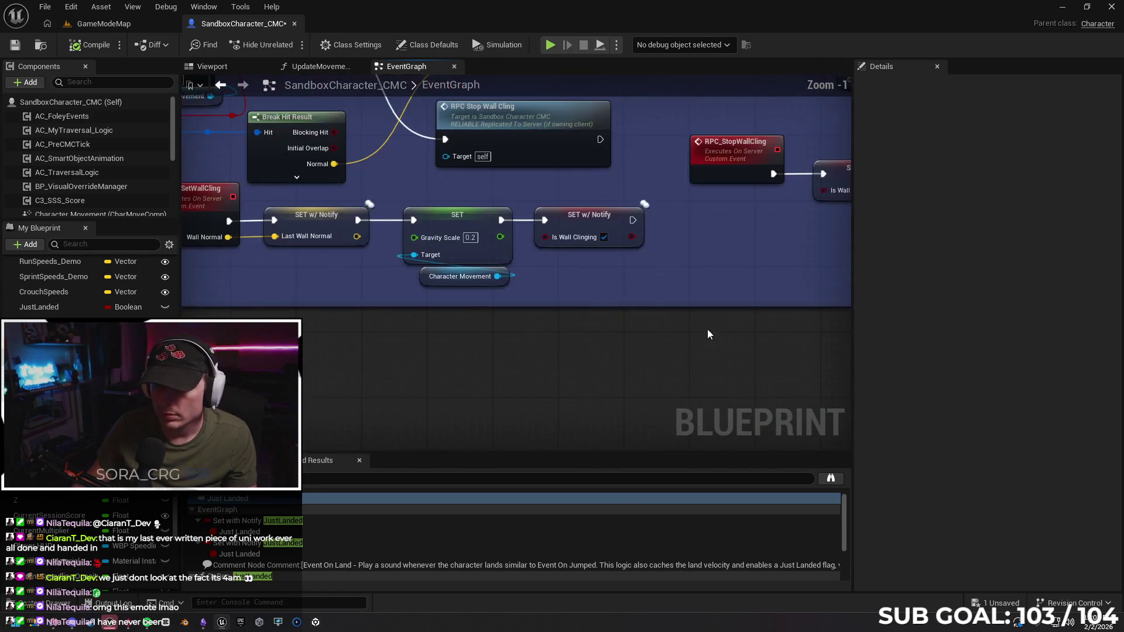
drag(708, 330, 442, 366)
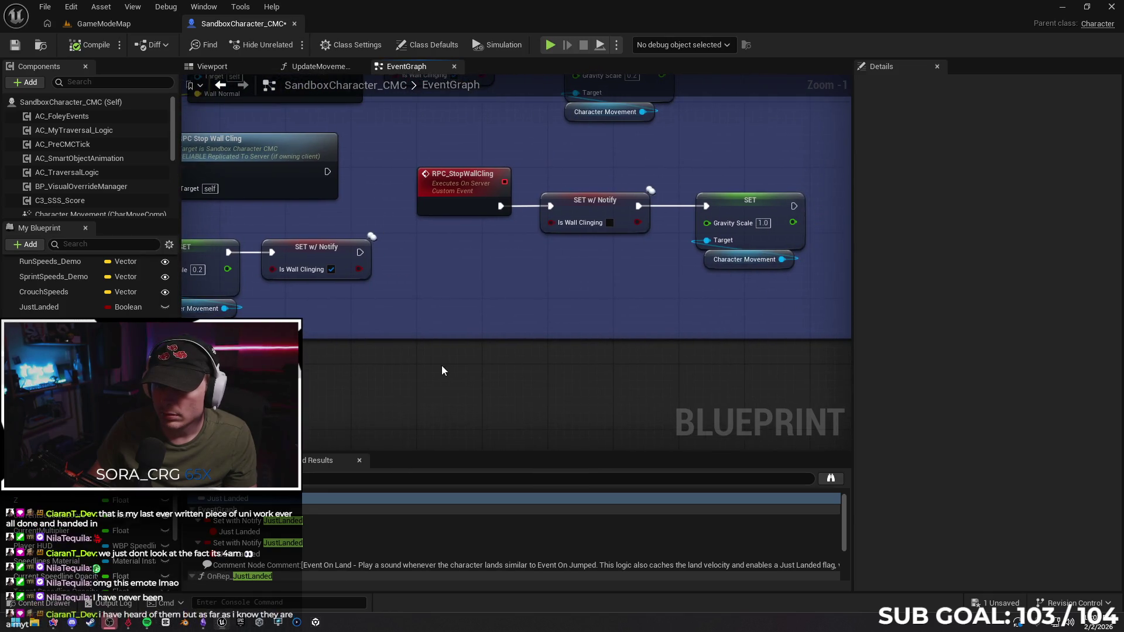
scroll(441, 365, down, 3)
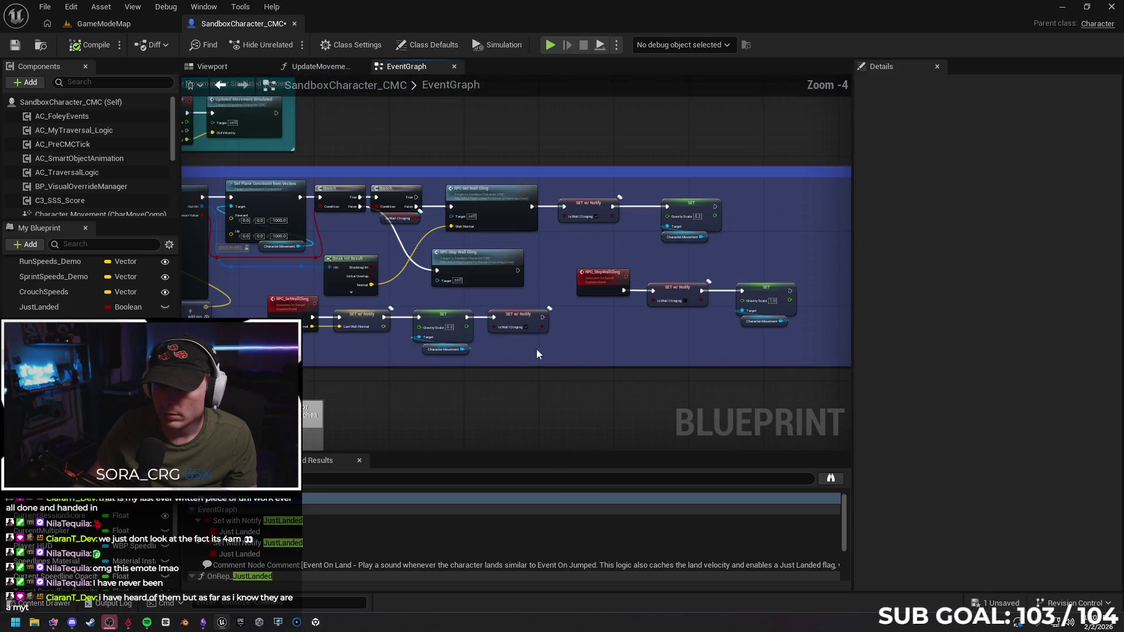
mouse_move(537, 349)
mouse_down()
mouse_move(642, 335)
mouse_move(680, 376)
mouse_move(736, 261)
mouse_up()
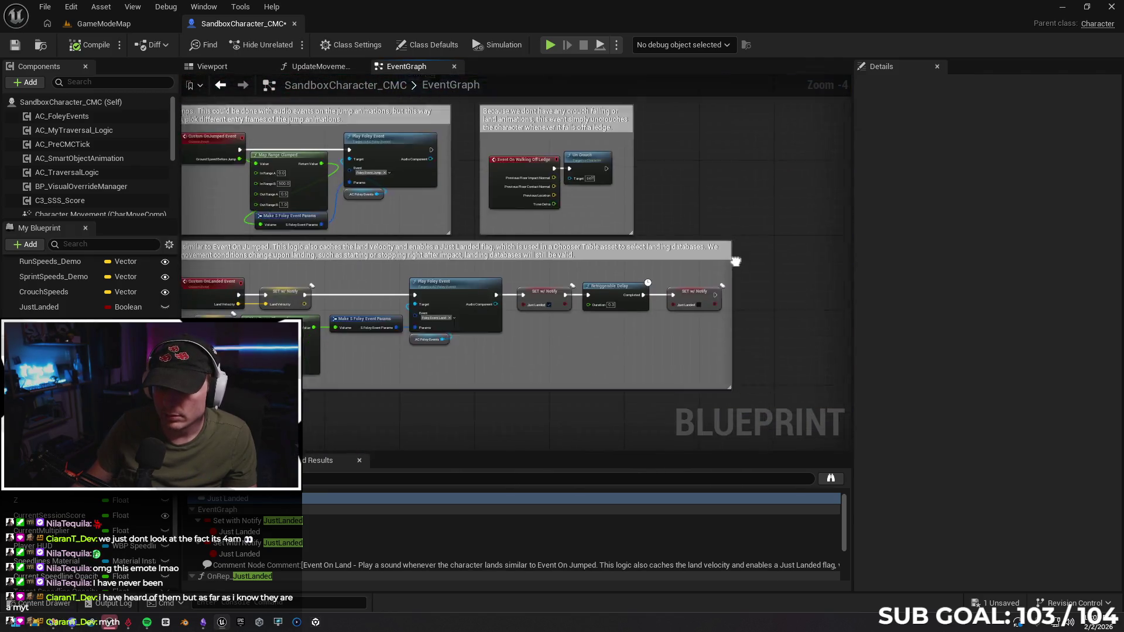
scroll(736, 261, down, 5)
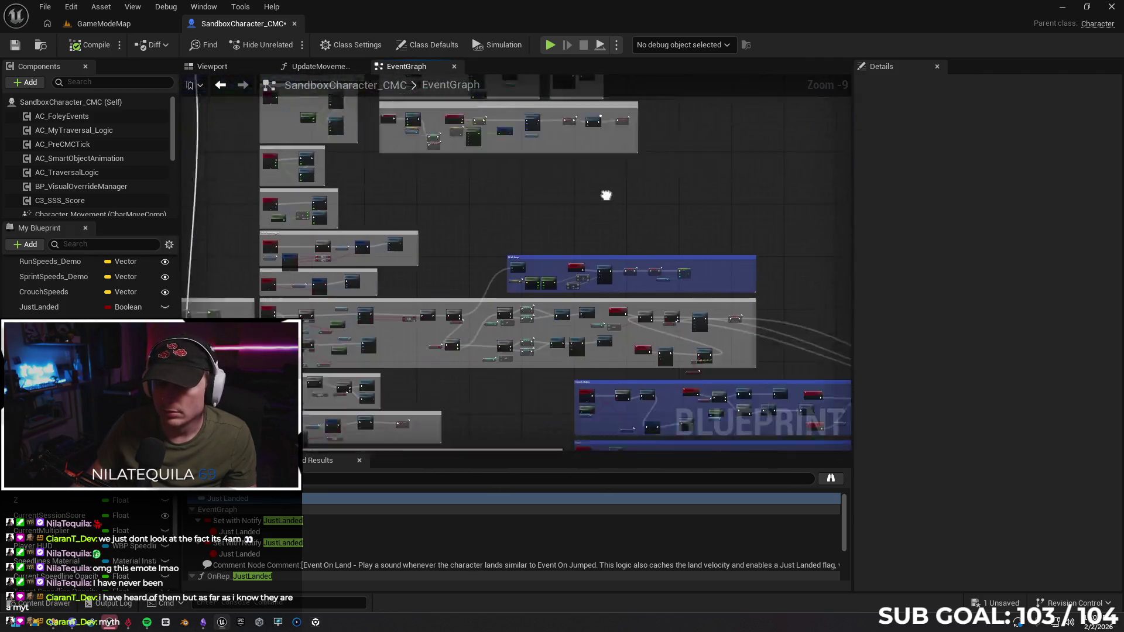
scroll(619, 247, up, 7)
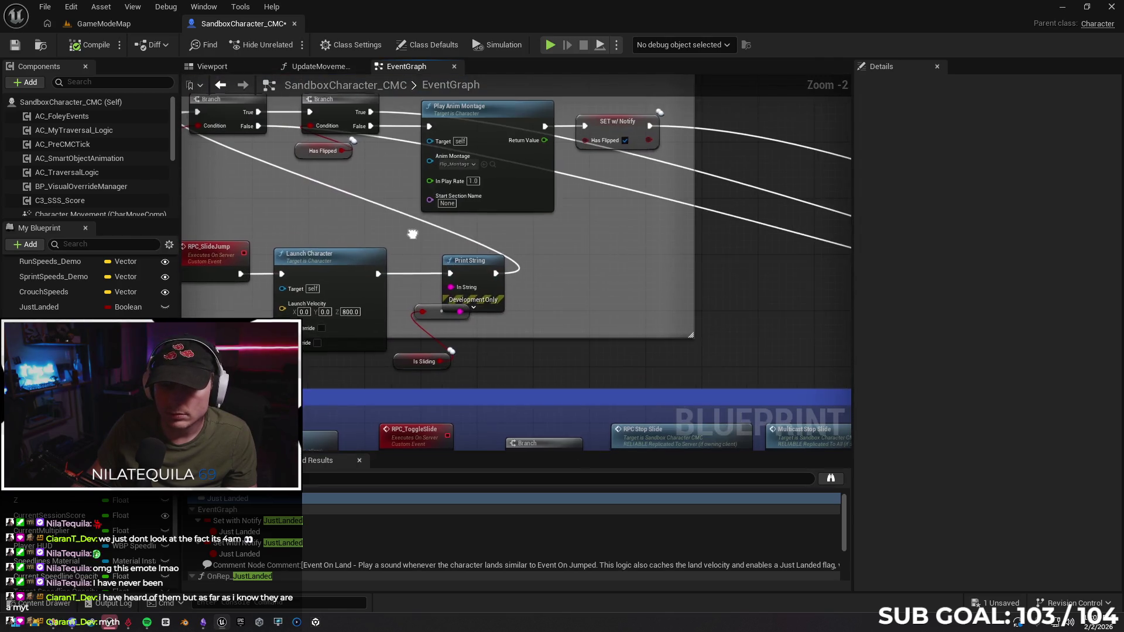
drag(412, 234, 436, 262)
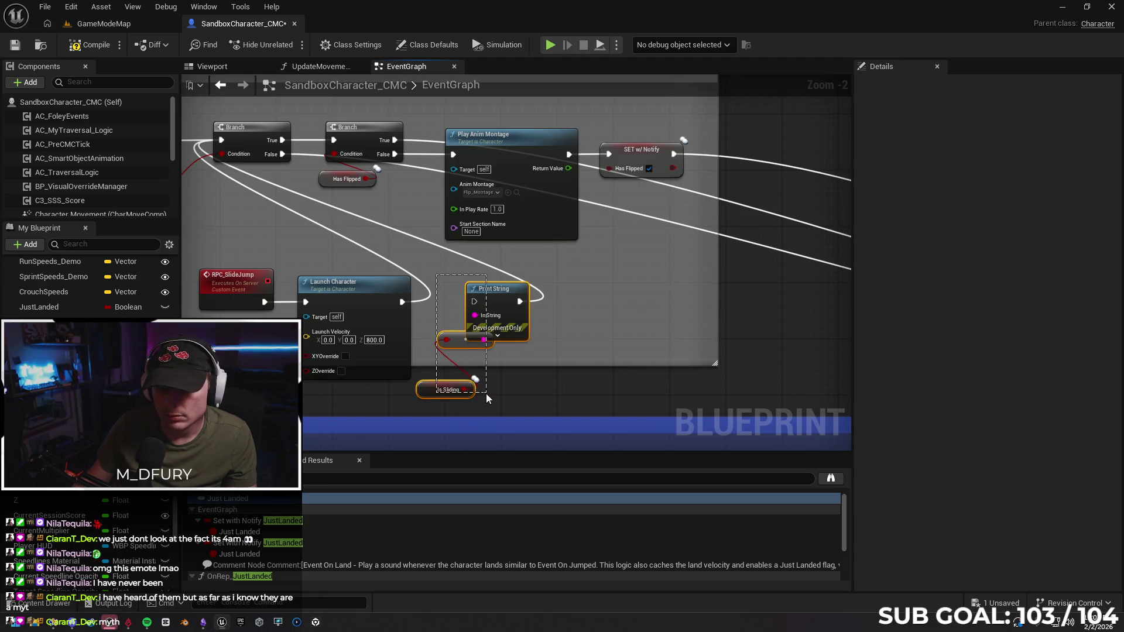
drag(486, 393, 483, 396)
key(Delete)
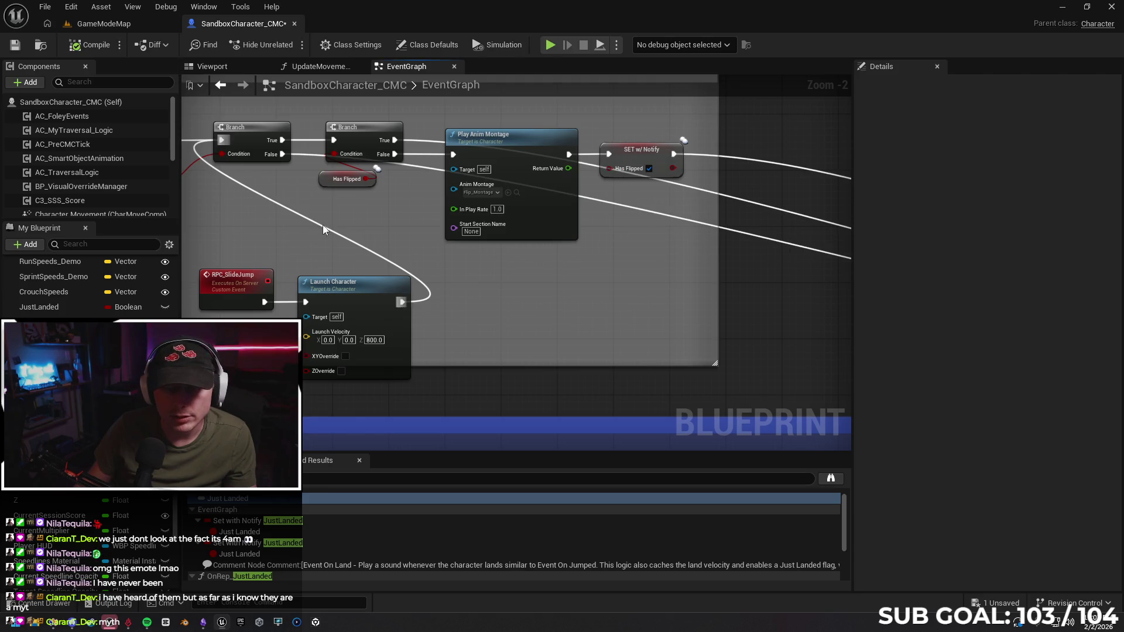
Pan the EventGraph over to the Jump / Traversal Input comment blocks.
scroll(322, 225, down, 4)
scroll(460, 229, up, 2)
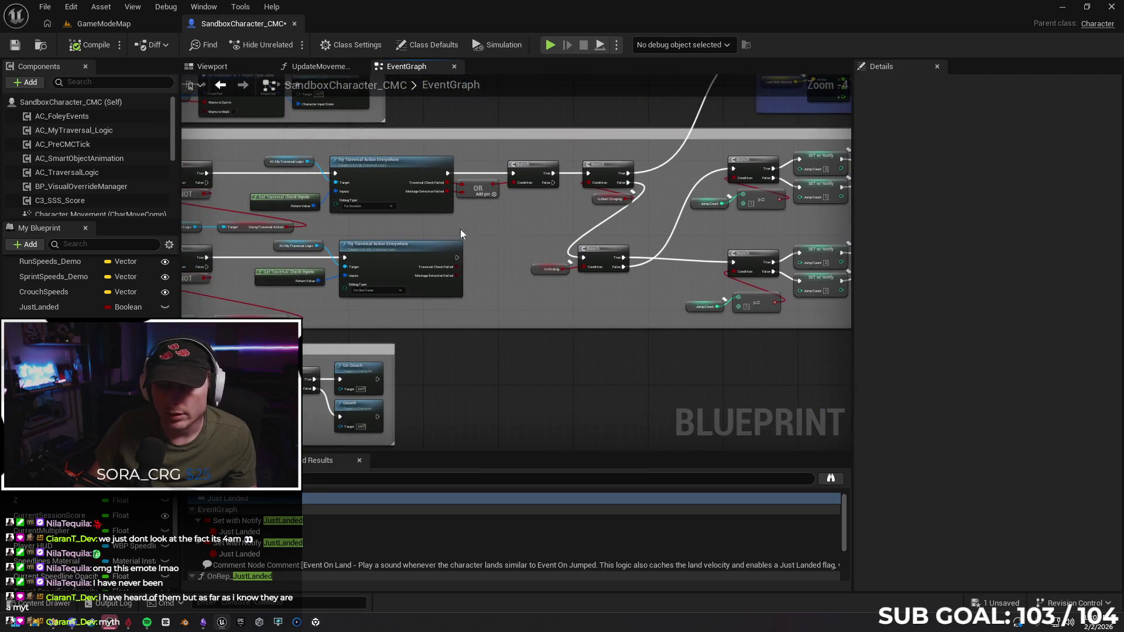
drag(460, 230, 796, 245)
mouse_move(416, 251)
mouse_down()
mouse_move(404, 222)
mouse_move(318, 272)
mouse_move(425, 153)
mouse_move(462, 427)
mouse_move(469, 230)
mouse_move(464, 440)
mouse_up()
scroll(430, 347, up, 2)
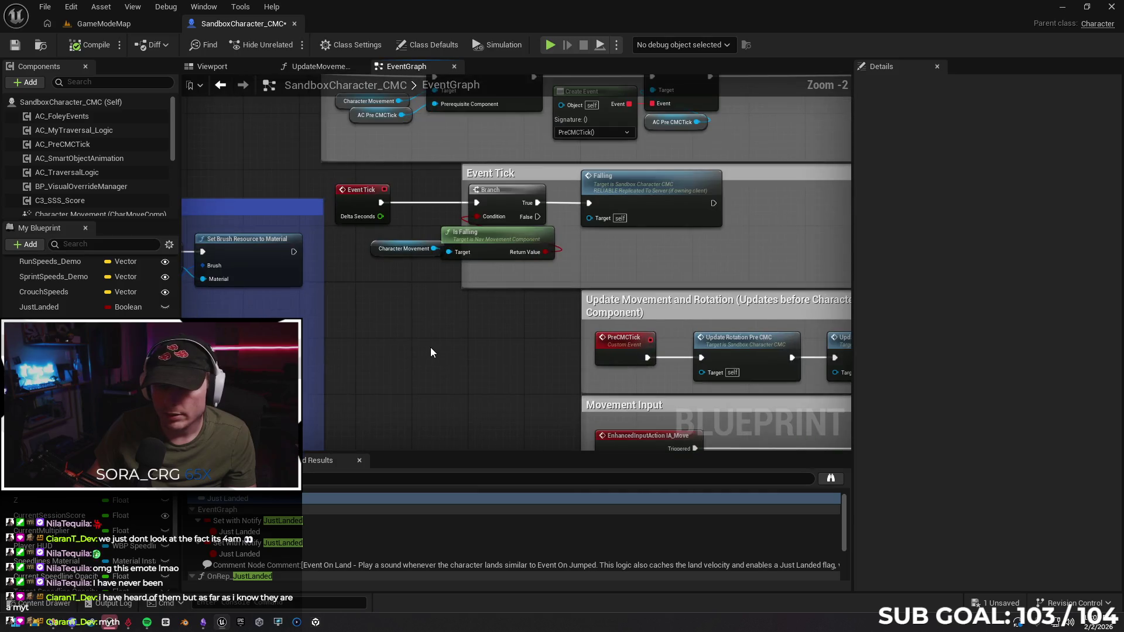
Add a Print String before Event Tick's Branch that prints isSliding, then switch to GameModeMap.
right_click(419, 347)
text(print string)
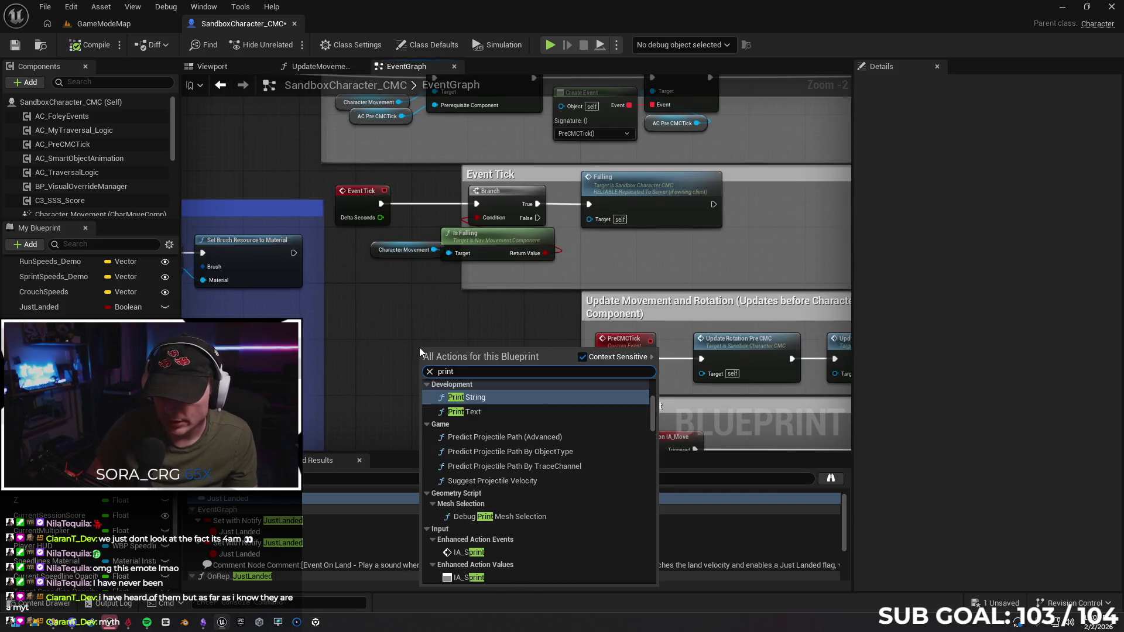
key(Return)
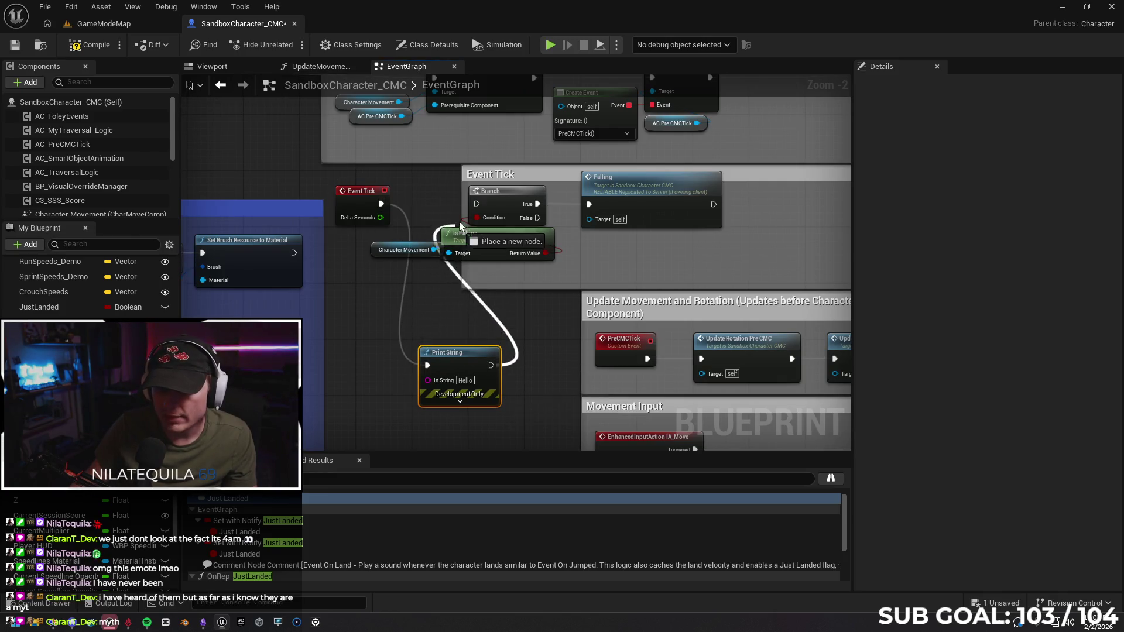
drag(459, 222, 477, 206)
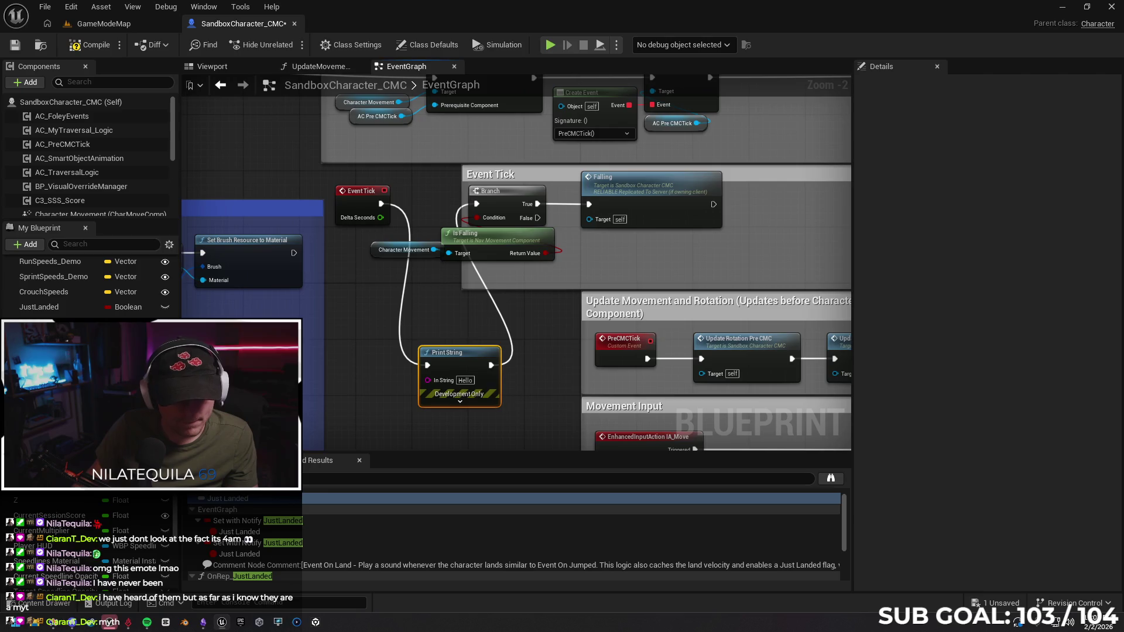
scroll(88, 281, down, 2)
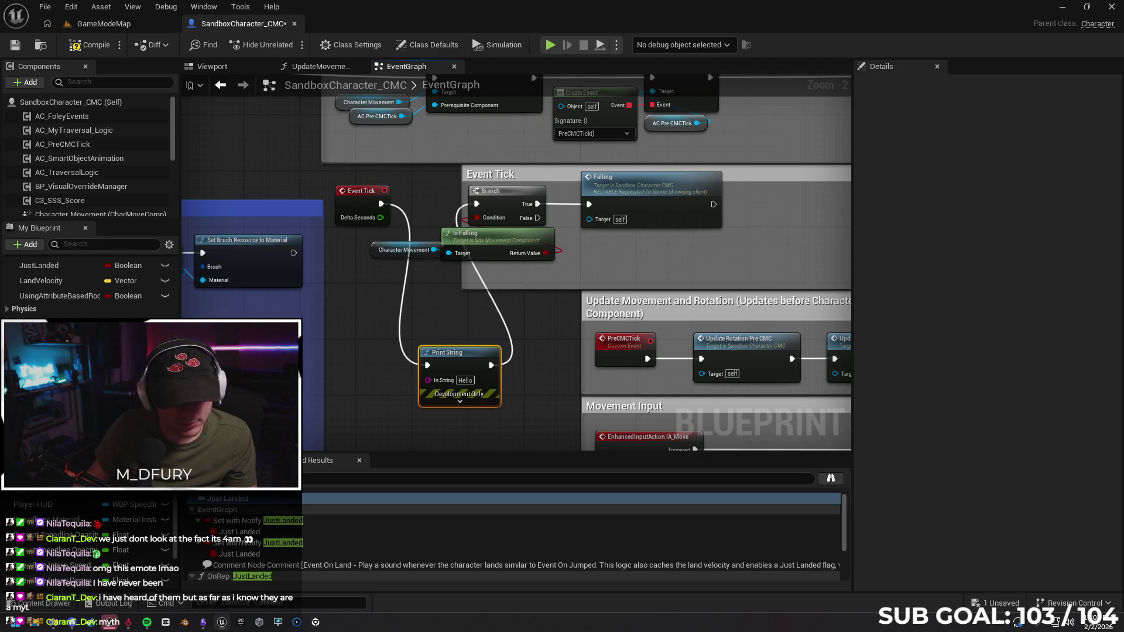
drag(47, 328, 354, 385)
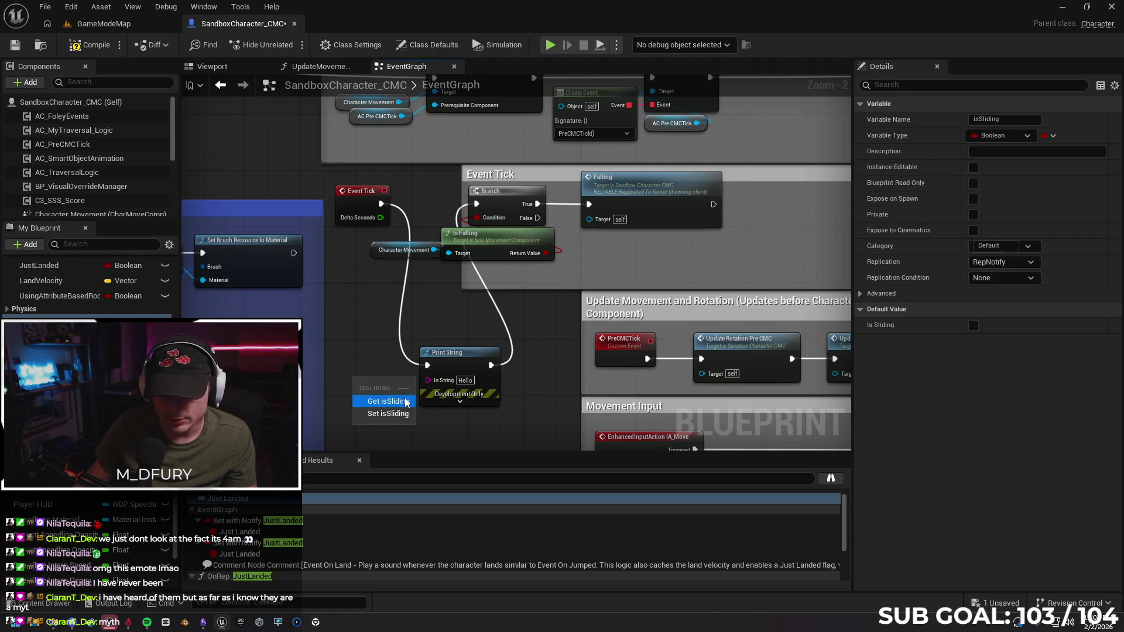
drag(433, 388, 434, 384)
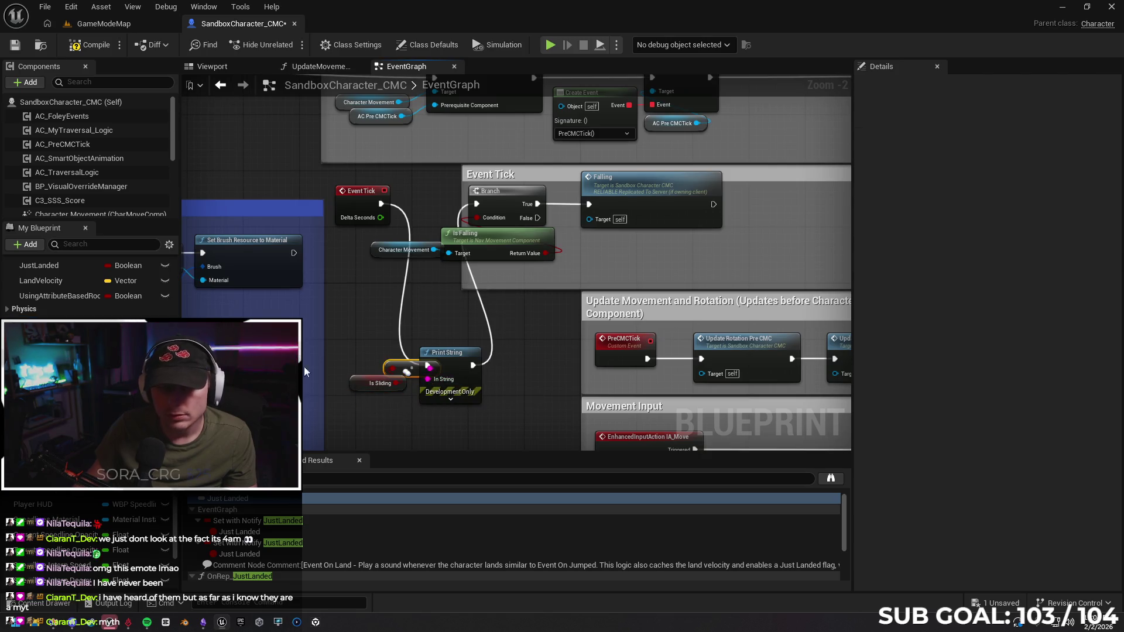
click(131, 28)
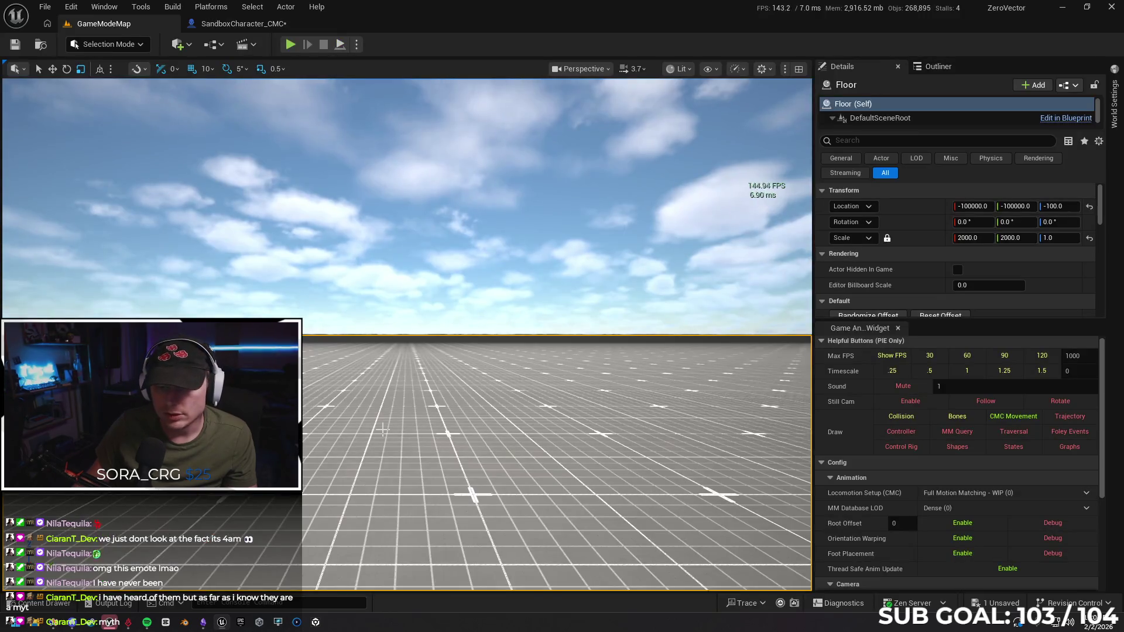
Start a quick play session in the level and stop it with Esc.
right_click(383, 430)
click(399, 418)
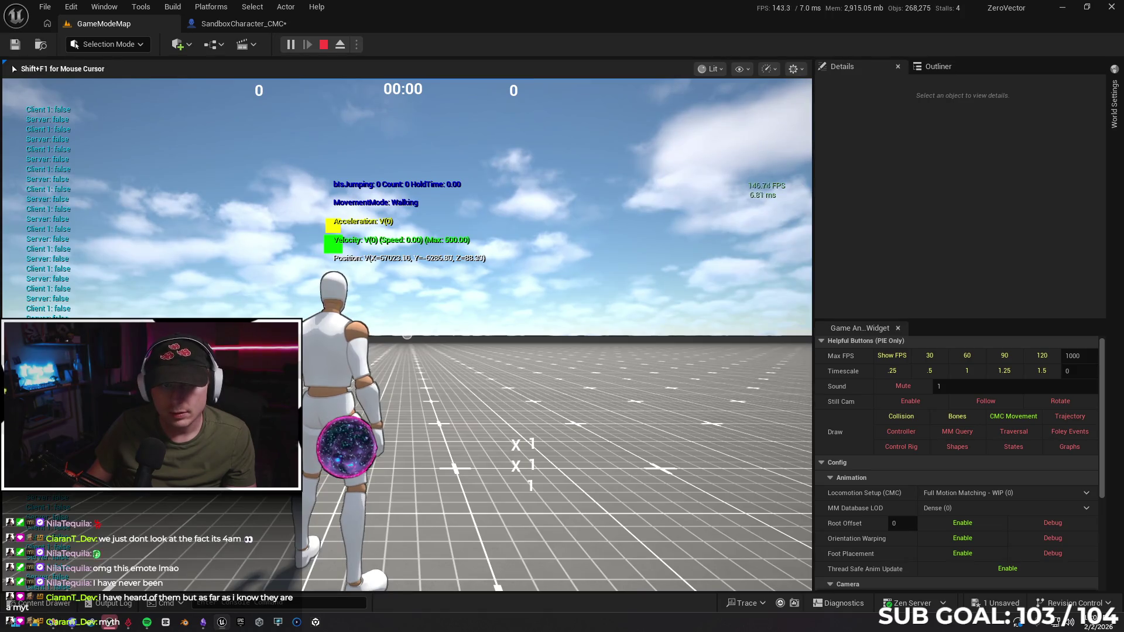
key(Escape)
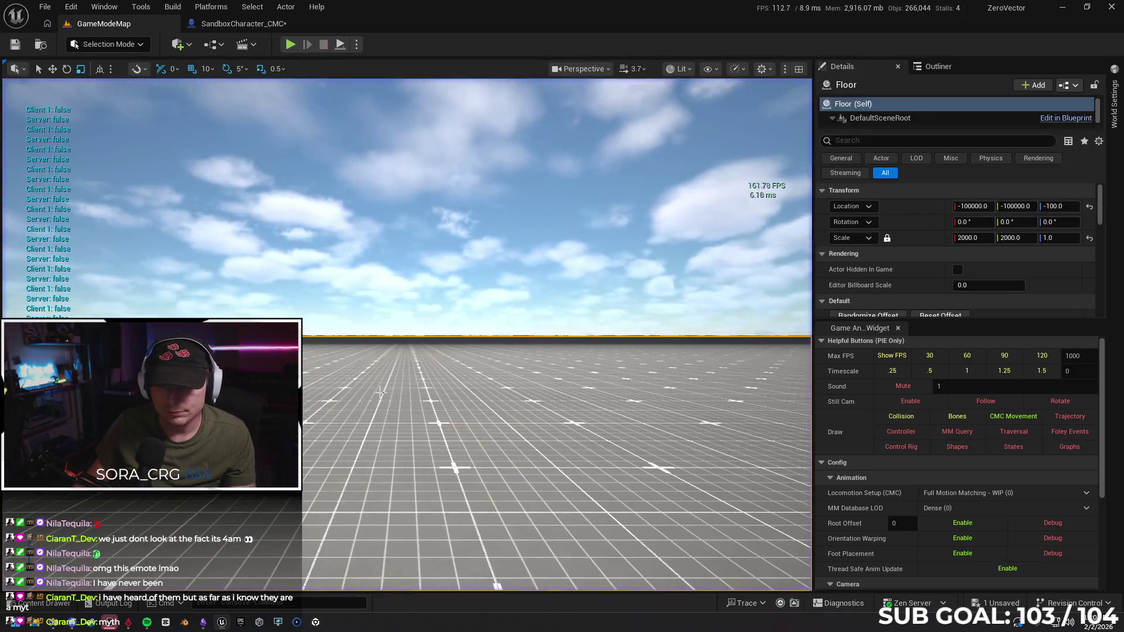
Play from the viewport spot, running with W, sliding with Shift and jumping with Space.
right_click(380, 211)
click(443, 602)
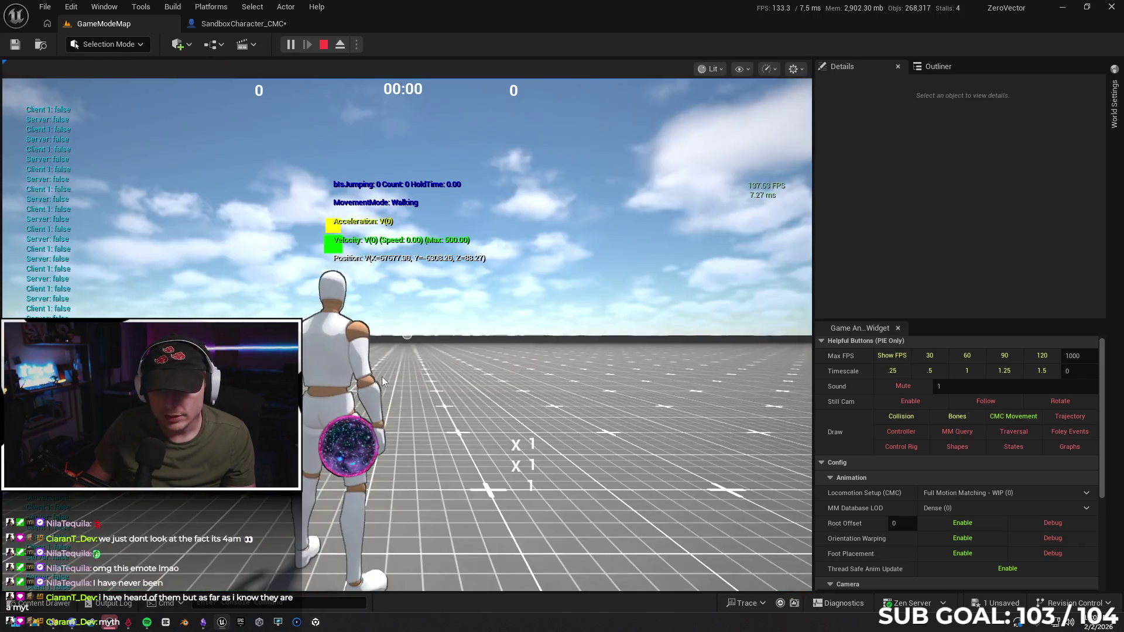
click(382, 381)
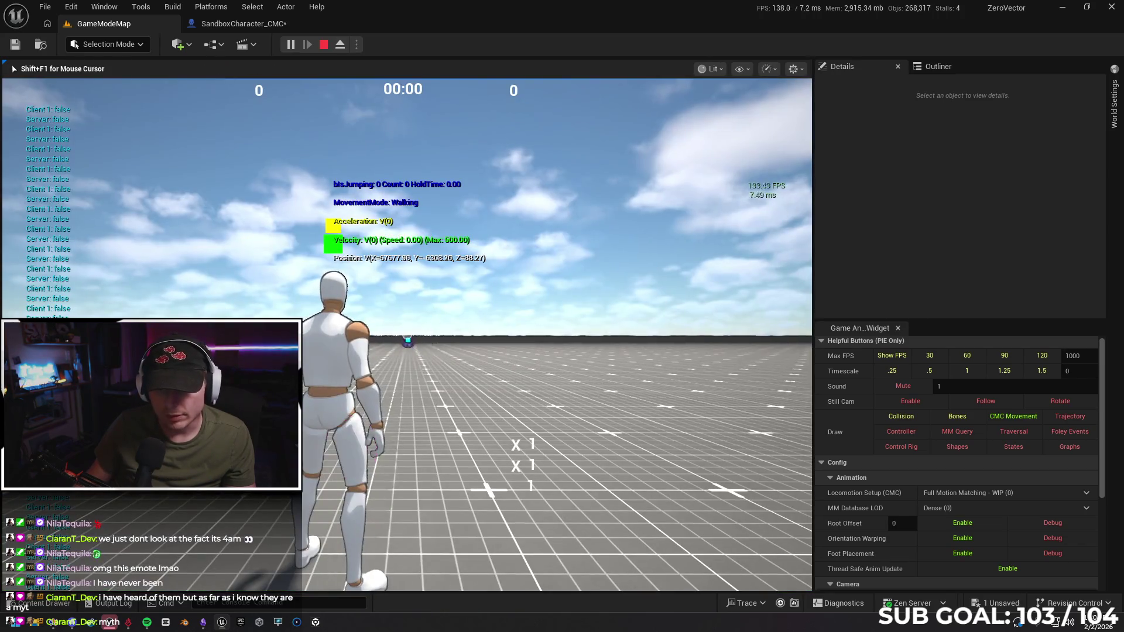
key(w)
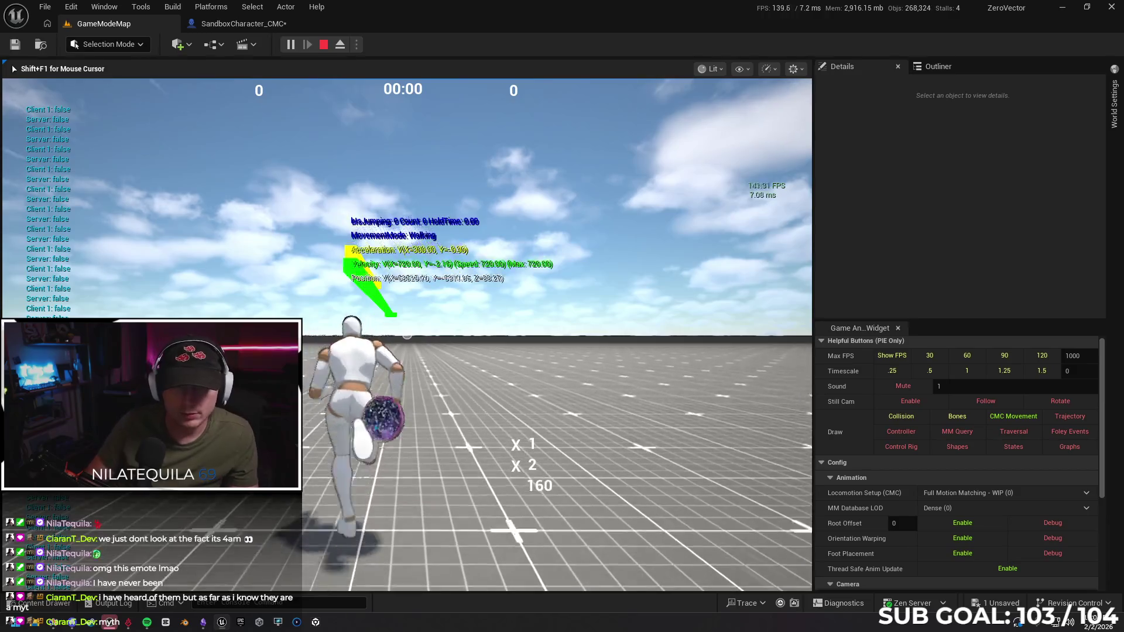
key(shift)
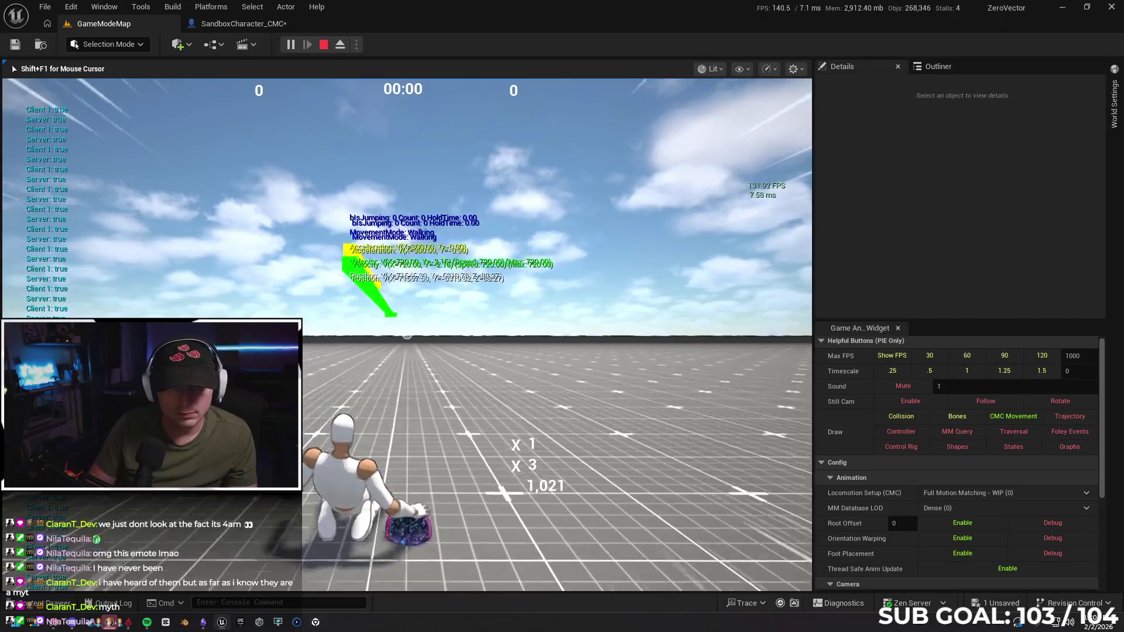
key(space)
key(space)
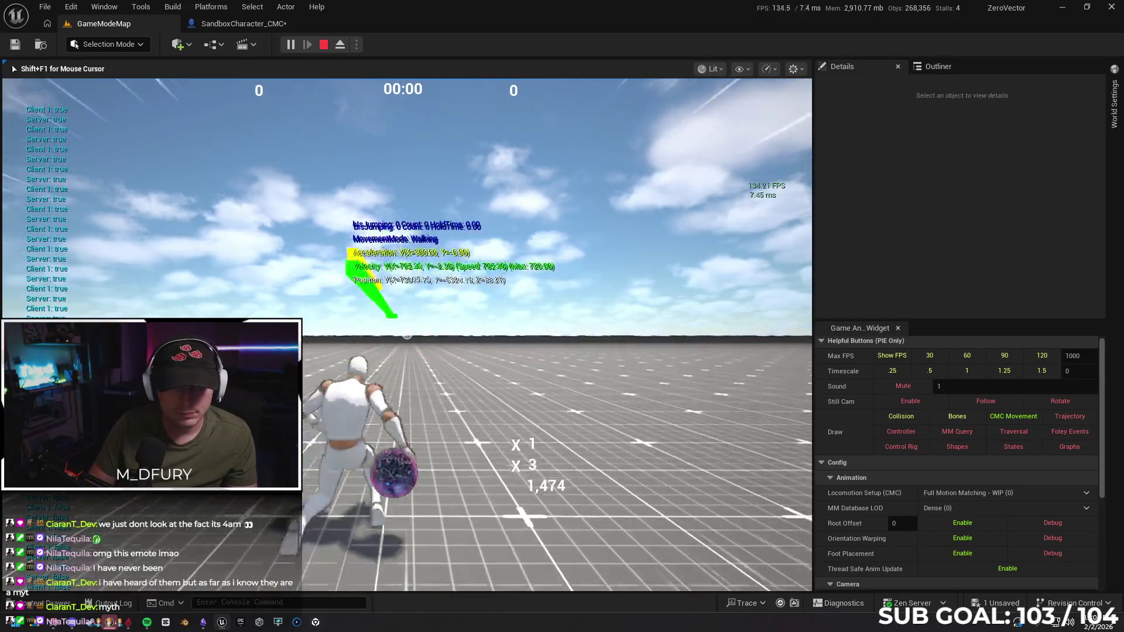
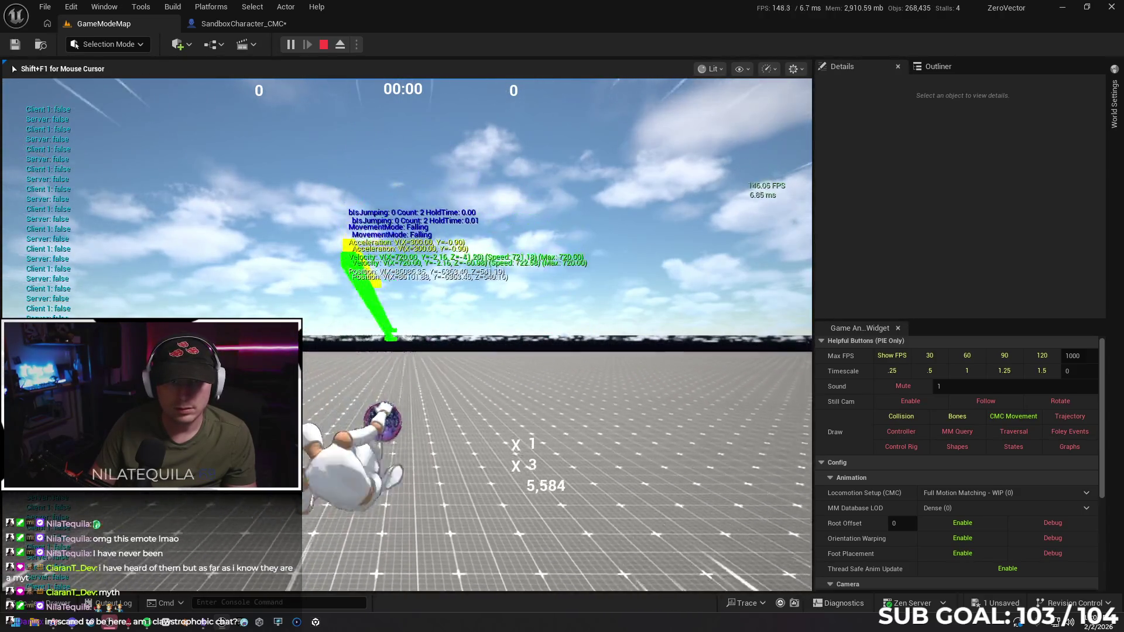
Jump and flip the character four times in Play In Editor, then stop the session.
key(space)
key(space)
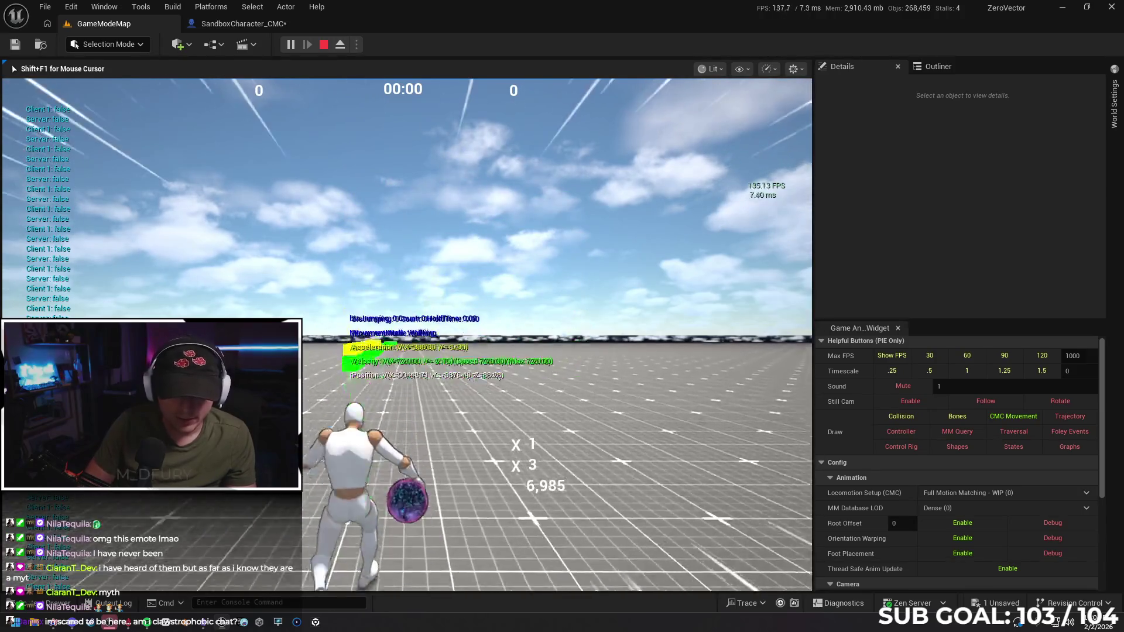
key(space)
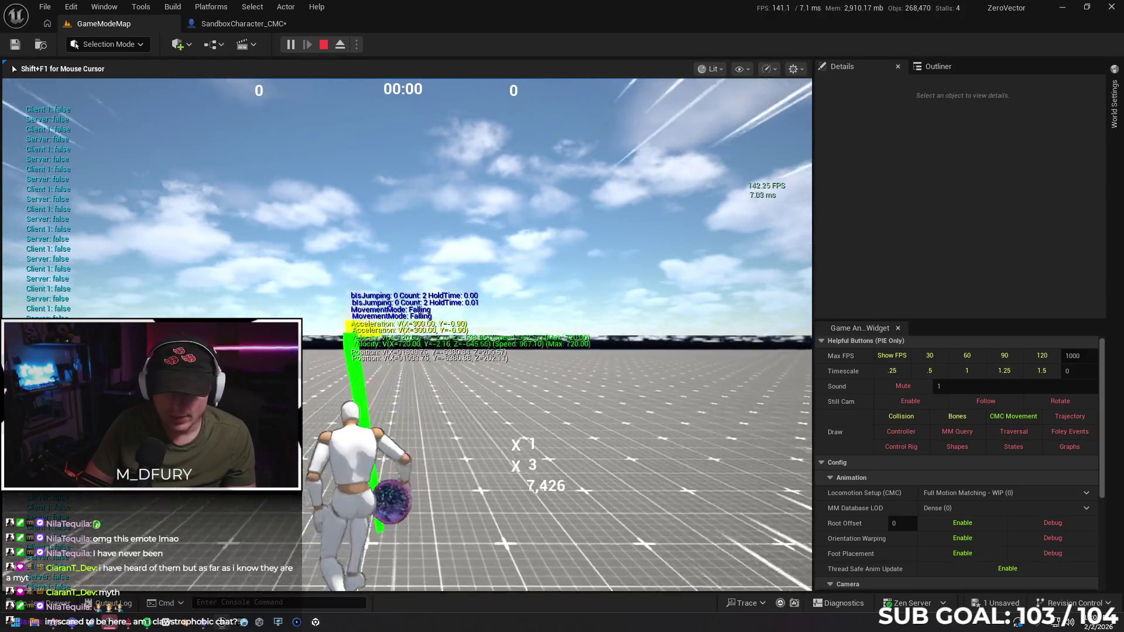
key(space)
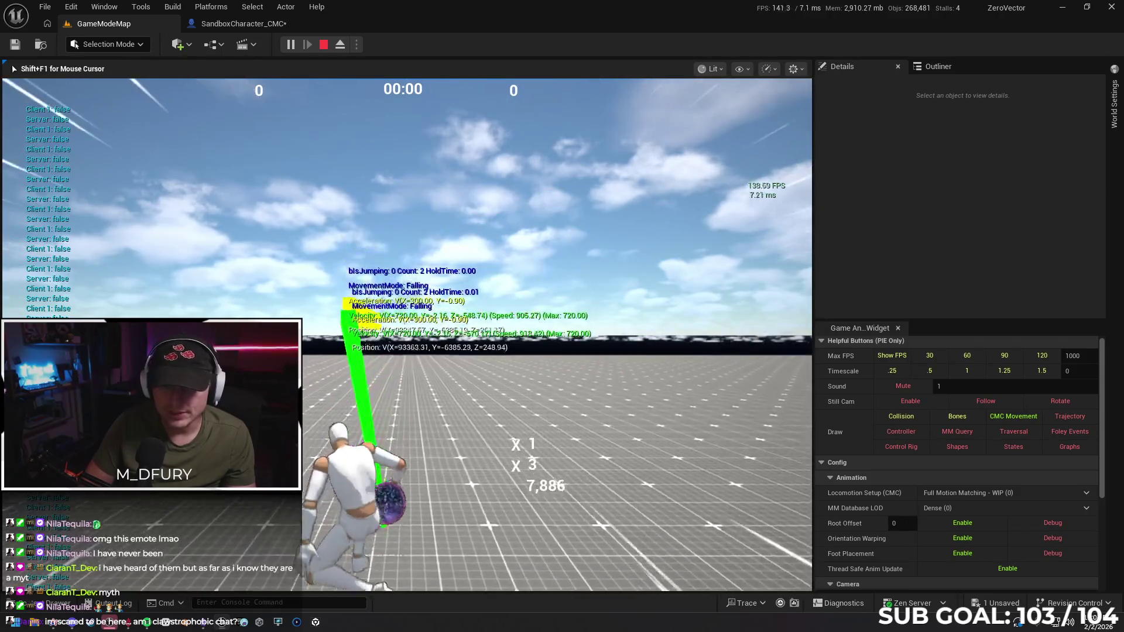
key(space)
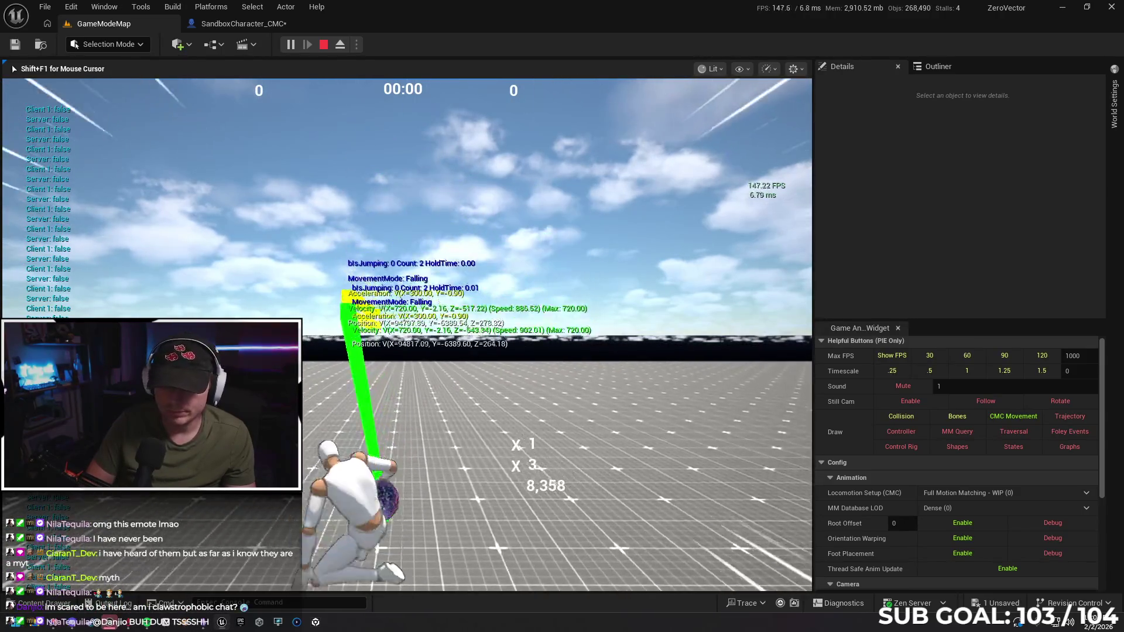
key(Escape)
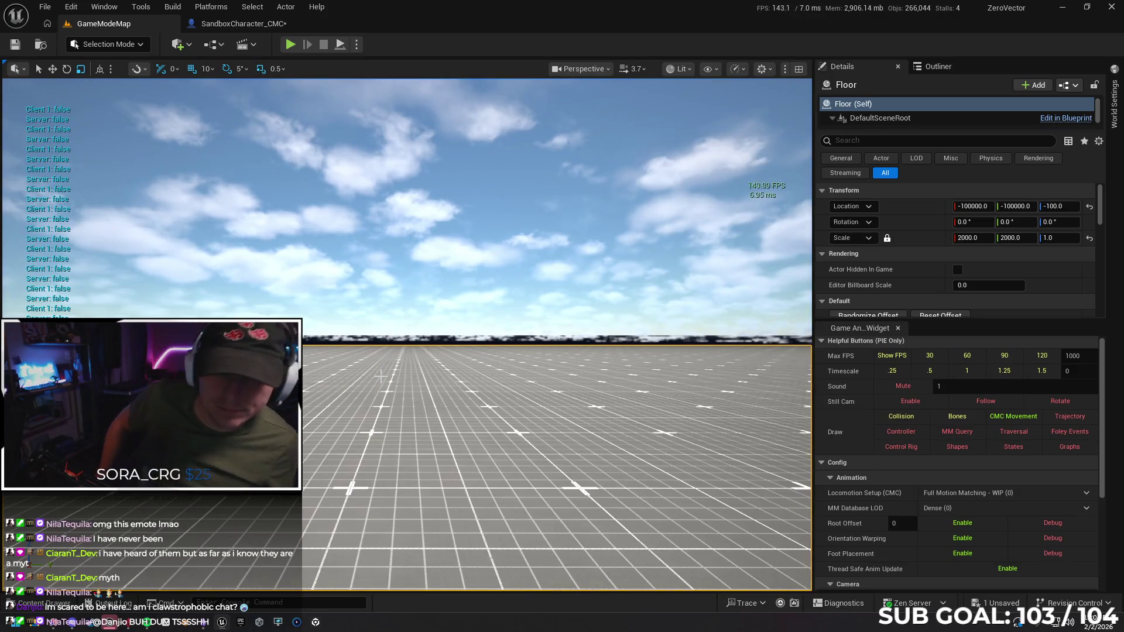
Delete the Print String nodes and connect Event Tick to the Branch, then undo those edits.
click(243, 24)
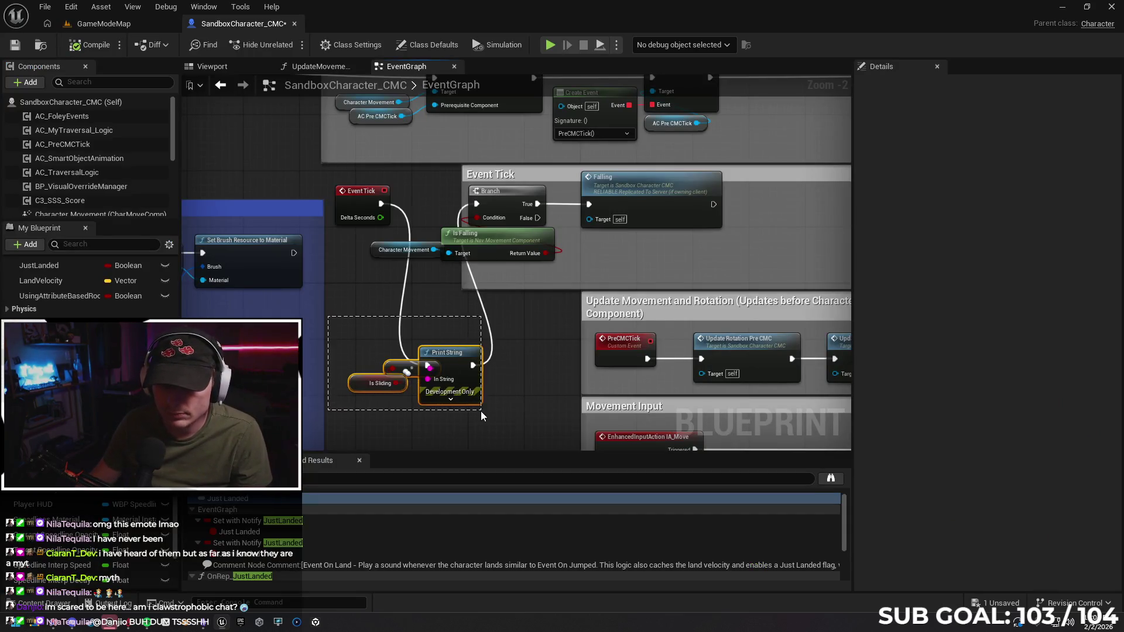
key(Delete)
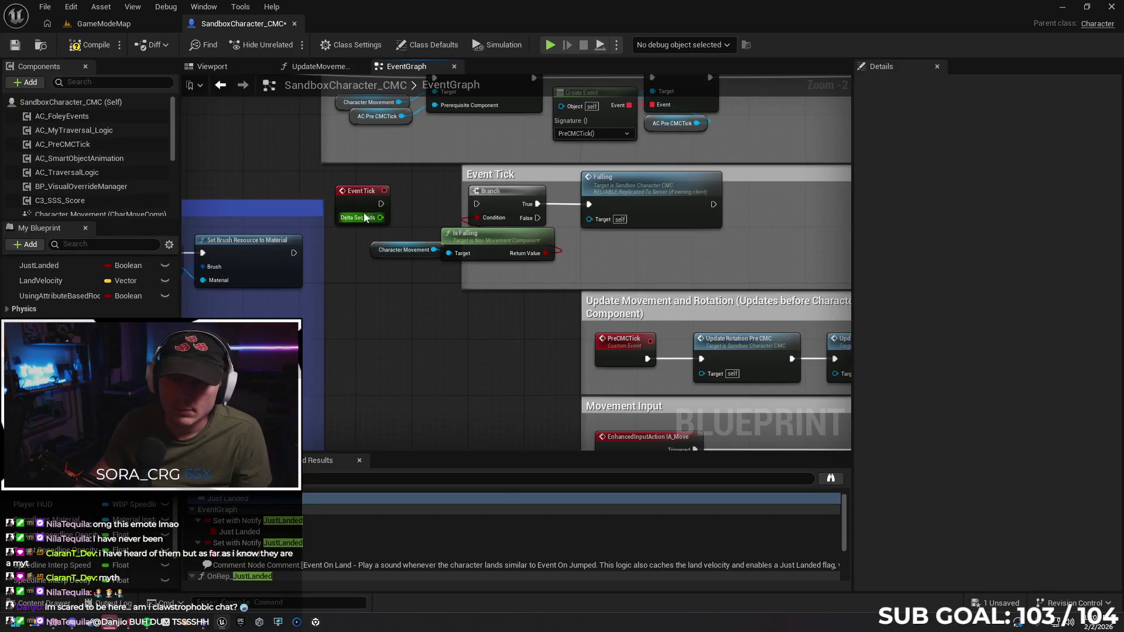
drag(480, 202, 478, 202)
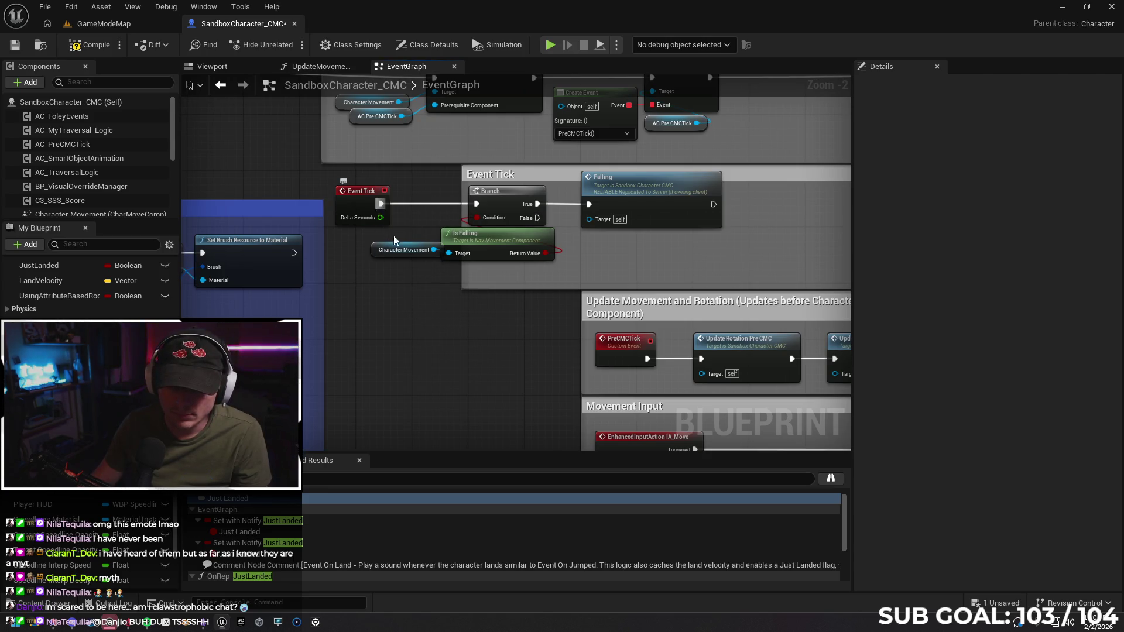
key(ctrl+z)
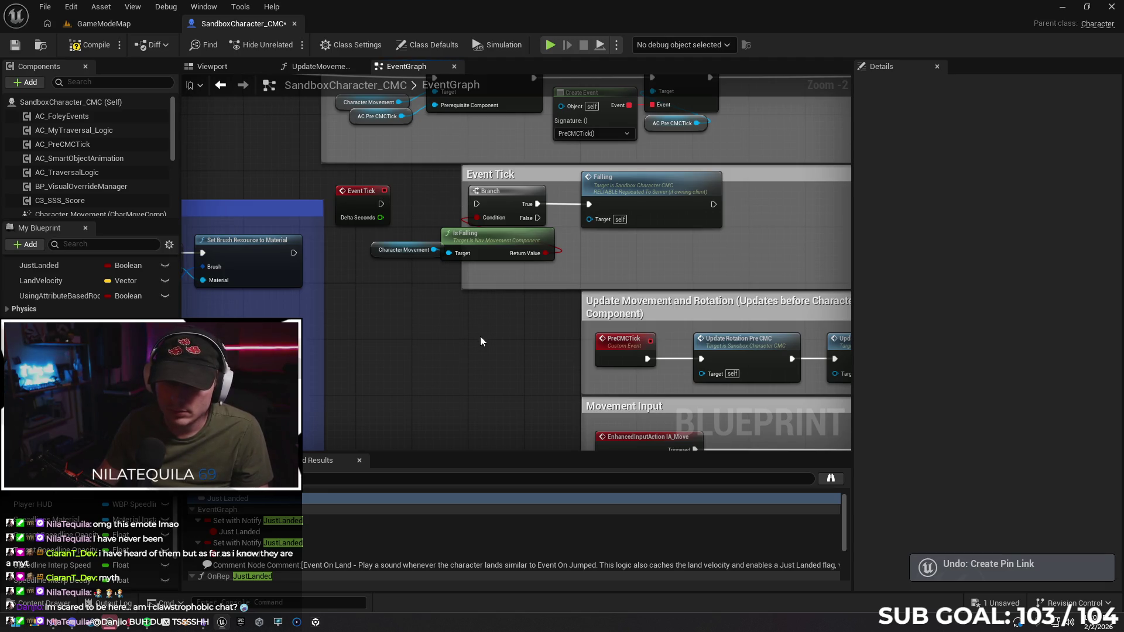
key(ctrl+z)
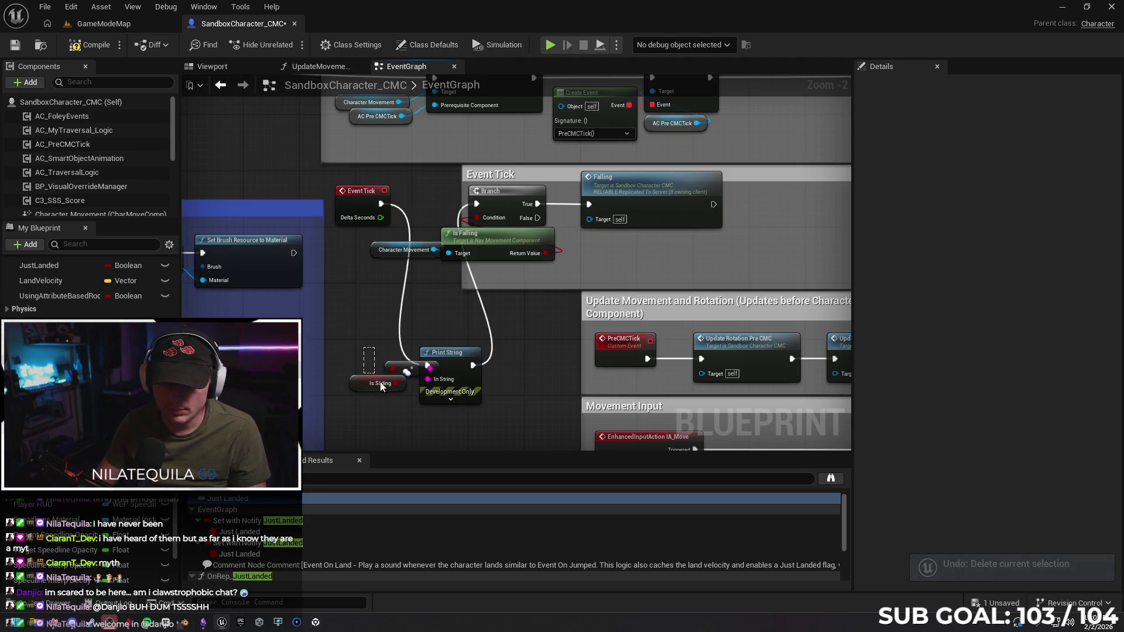
key(ctrl+z)
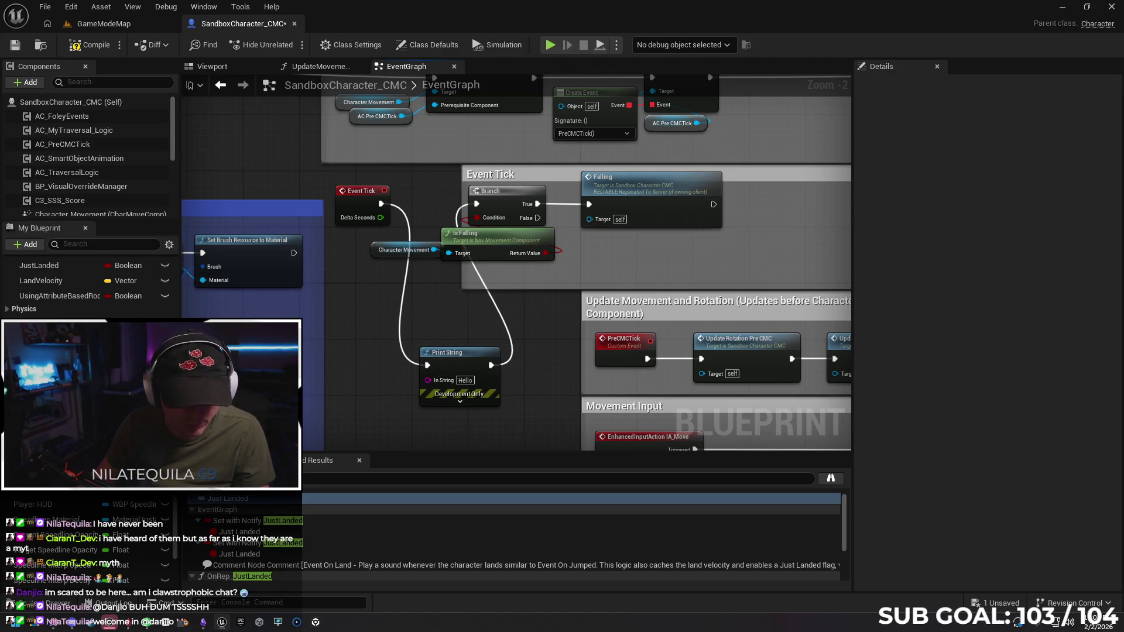
Wire a Jump Count getter into Print String's In String and return to GameModeMap.
drag(46, 374, 345, 377)
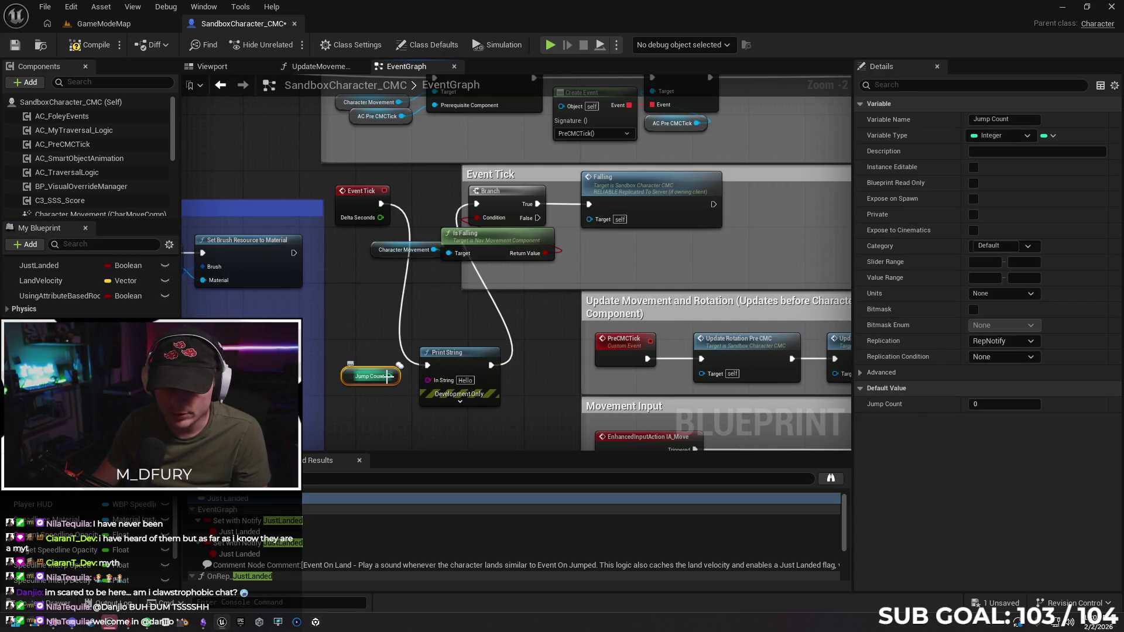
drag(417, 383, 428, 380)
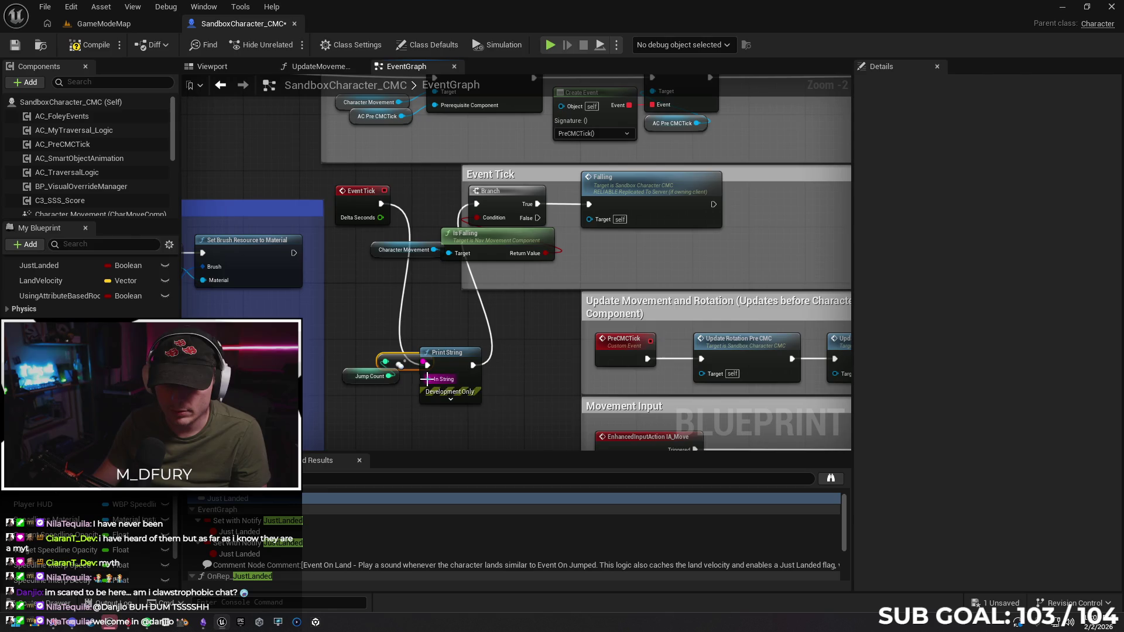
click(113, 25)
right_click(409, 460)
key(Escape)
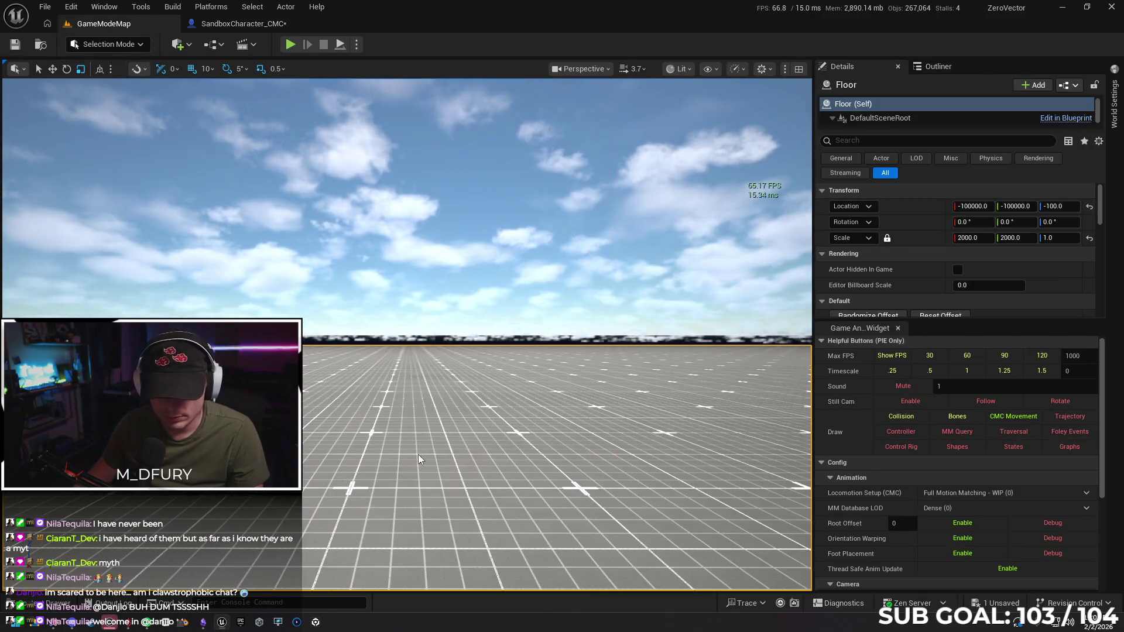
Start and stop a quick PIE test, then Play From Here on the floor.
key(alt+p)
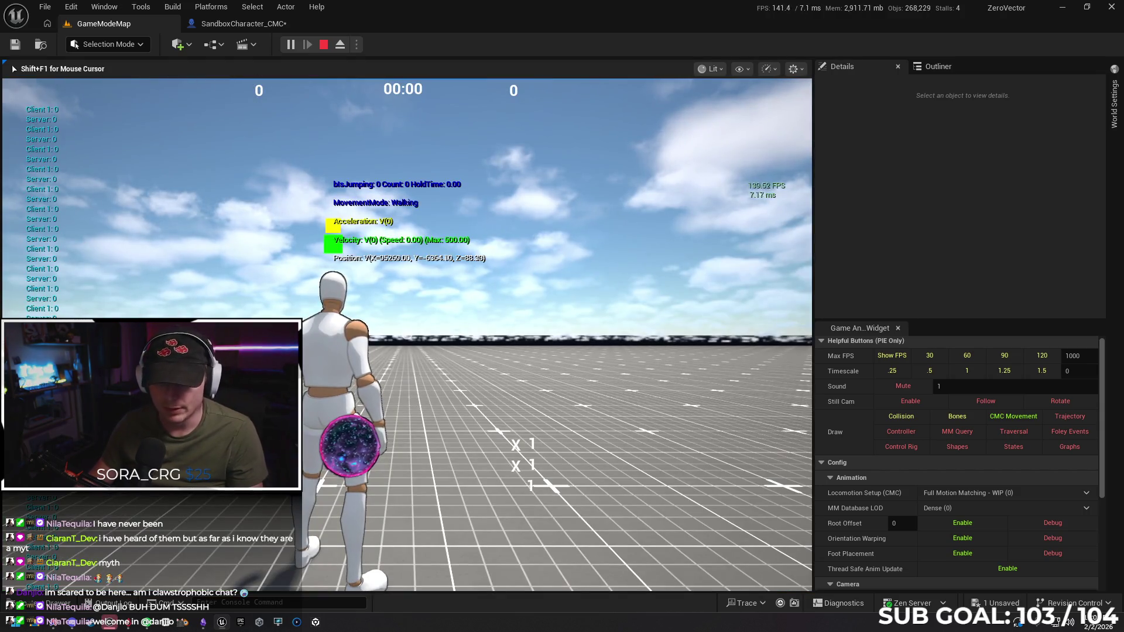
key(Escape)
right_click(335, 408)
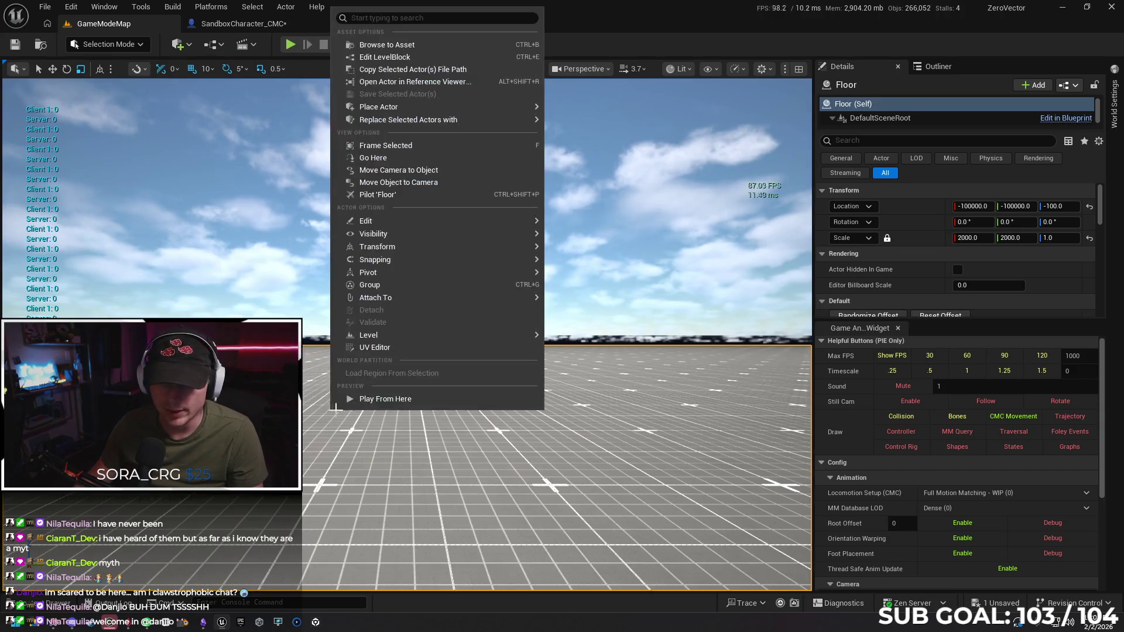
click(386, 400)
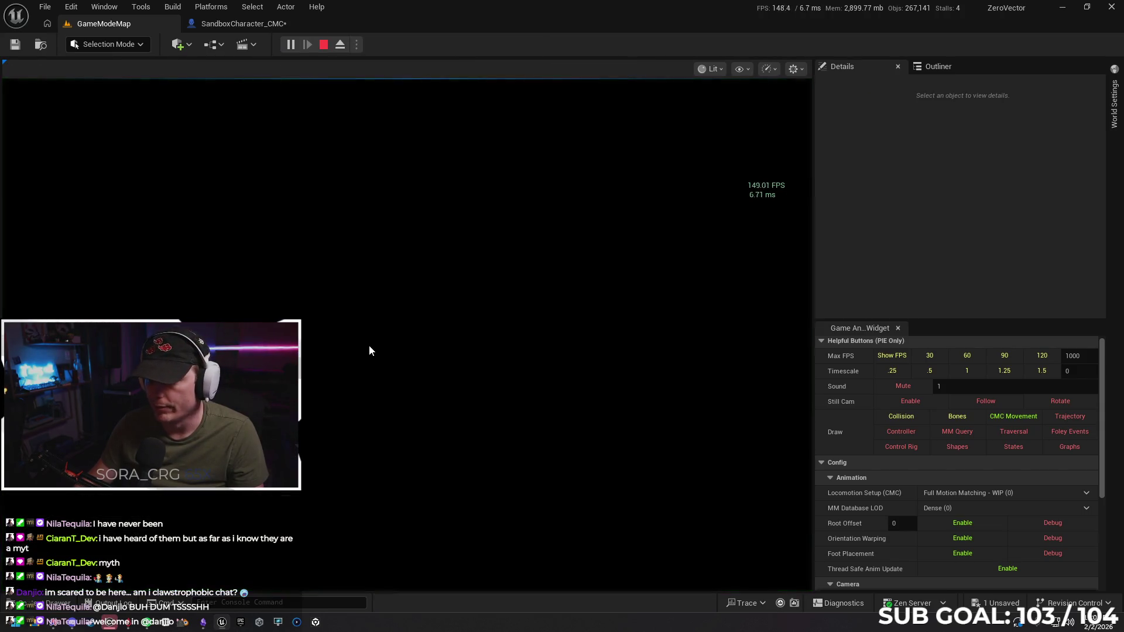
Run forward and jump five times to watch the printed Jump Count, then stop PIE.
key(w)
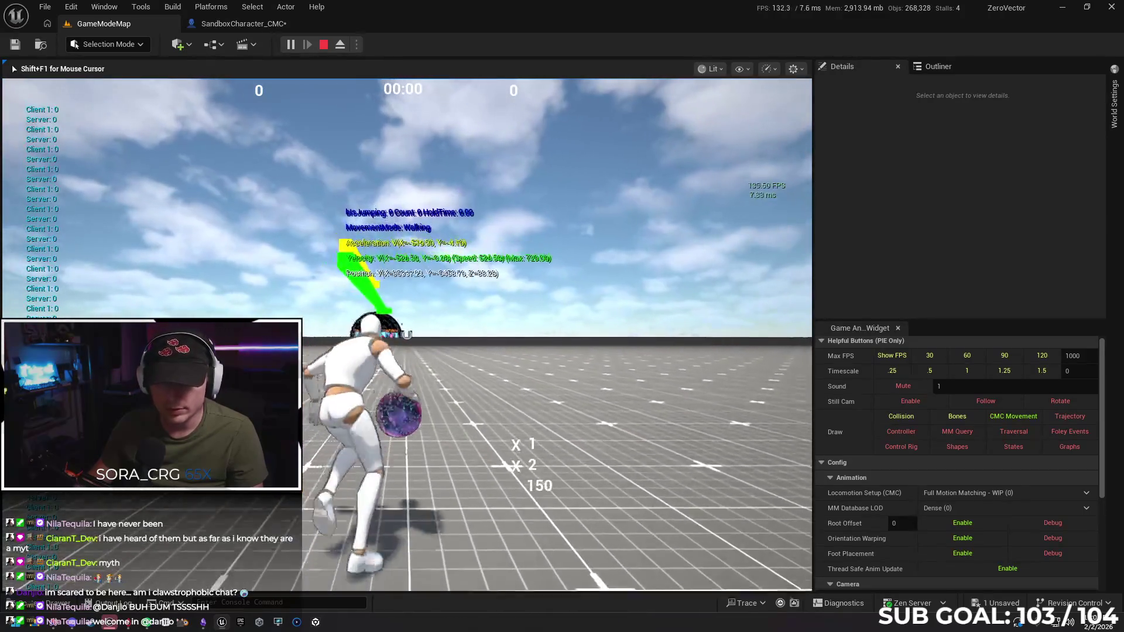
key(space)
key(space)
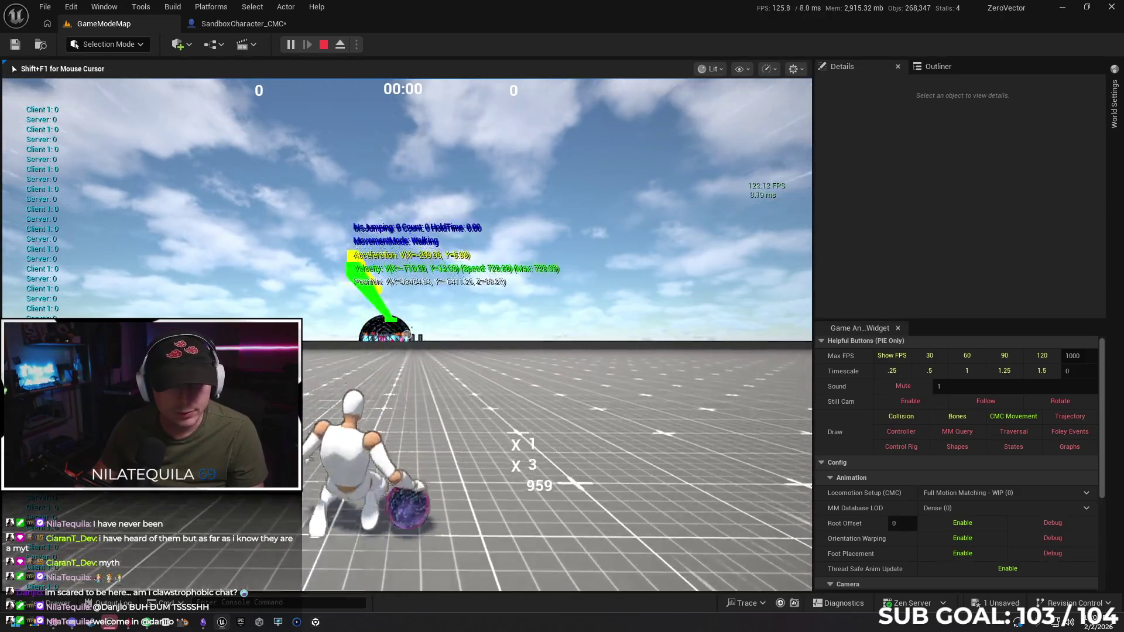
key(space)
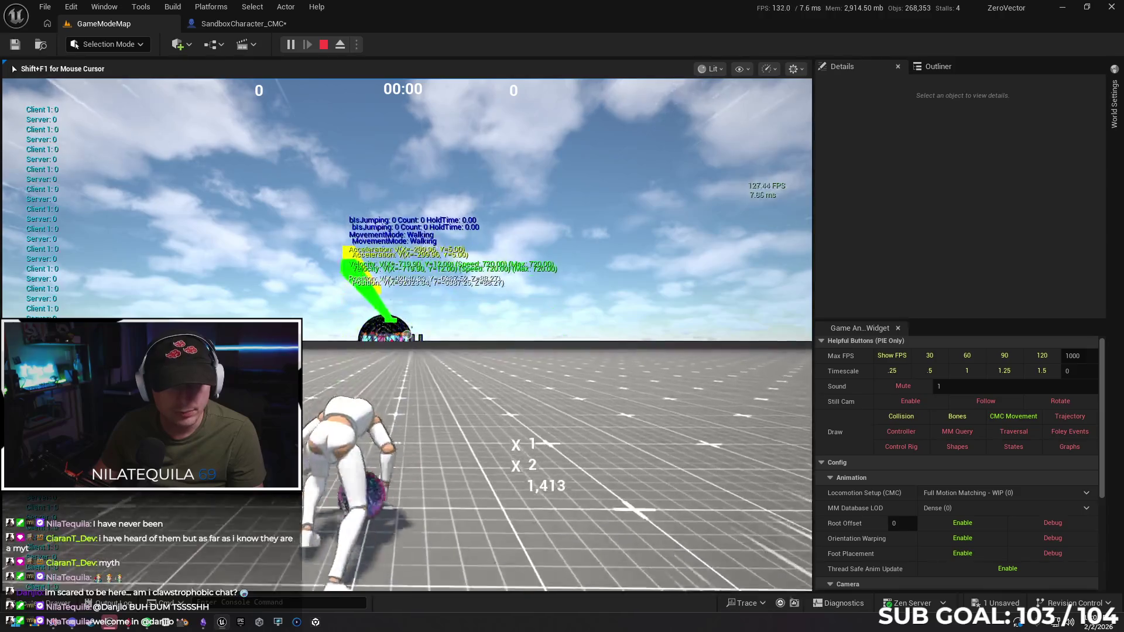
key(space)
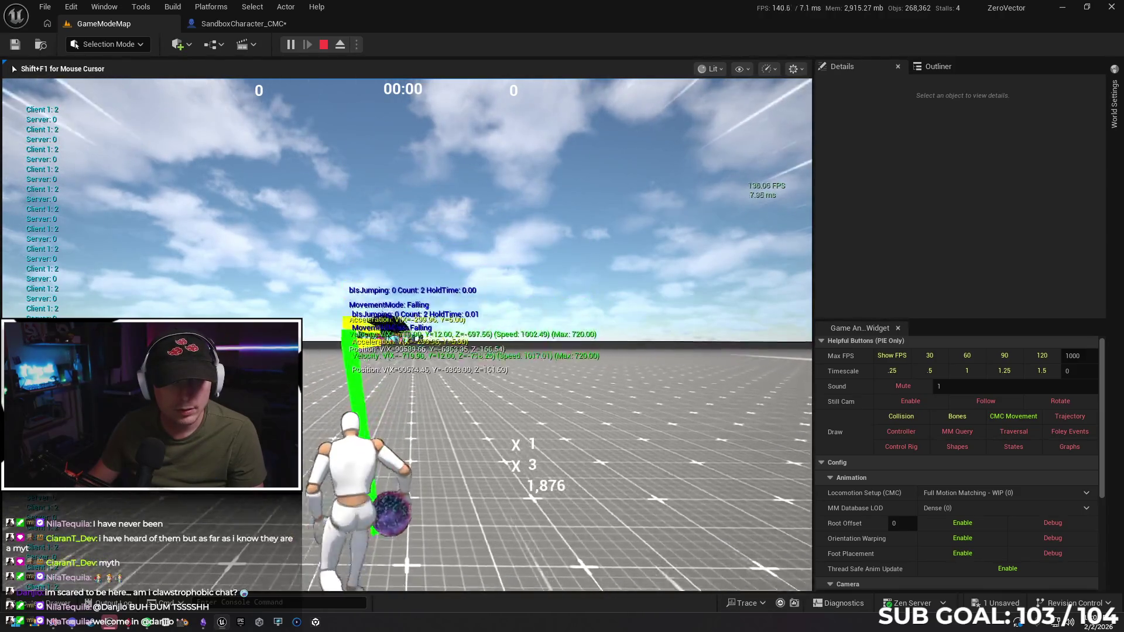
key(space)
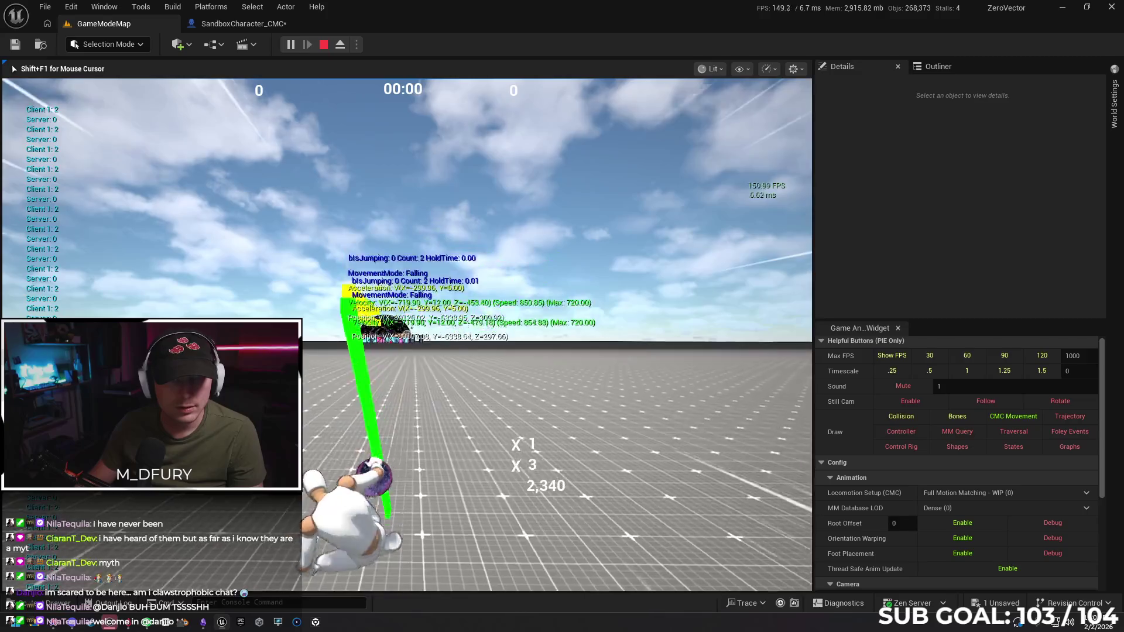
key(space)
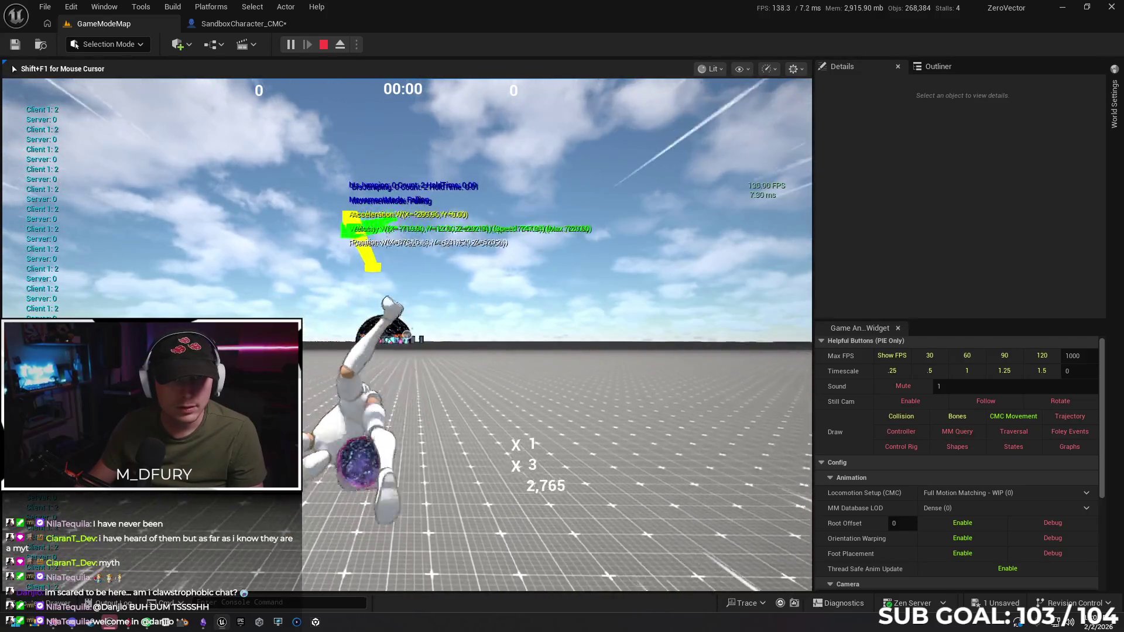
key(Escape)
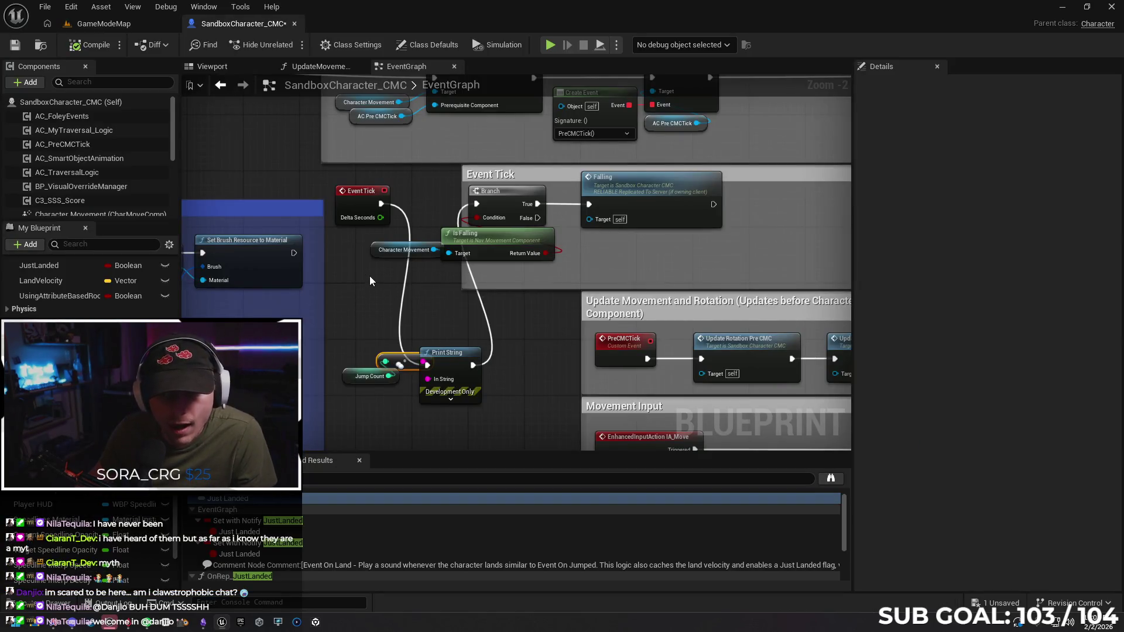
Pan the EventGraph to the SET Jump Count nodes and select the Jump Count variable.
scroll(370, 281, down, 4)
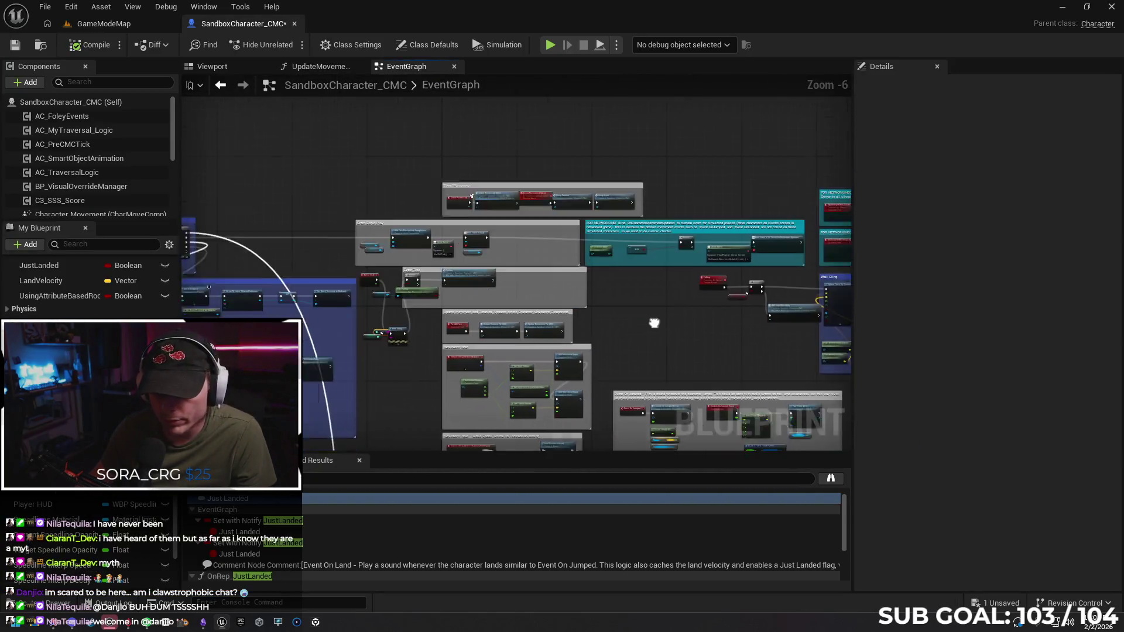
scroll(635, 287, up, 1)
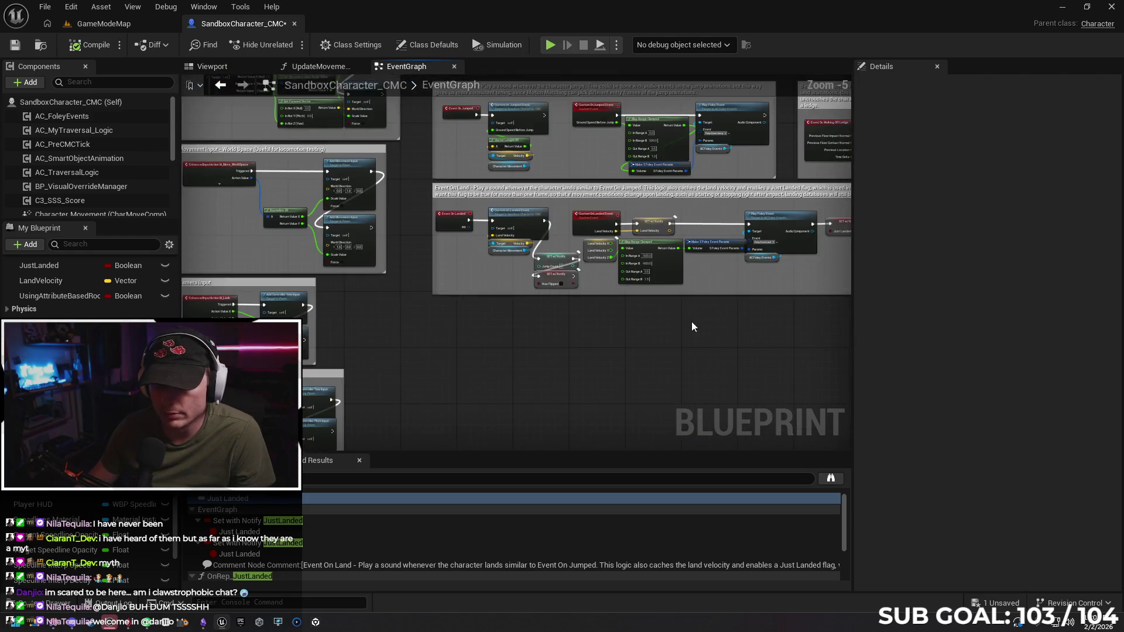
scroll(366, 268, up, 2)
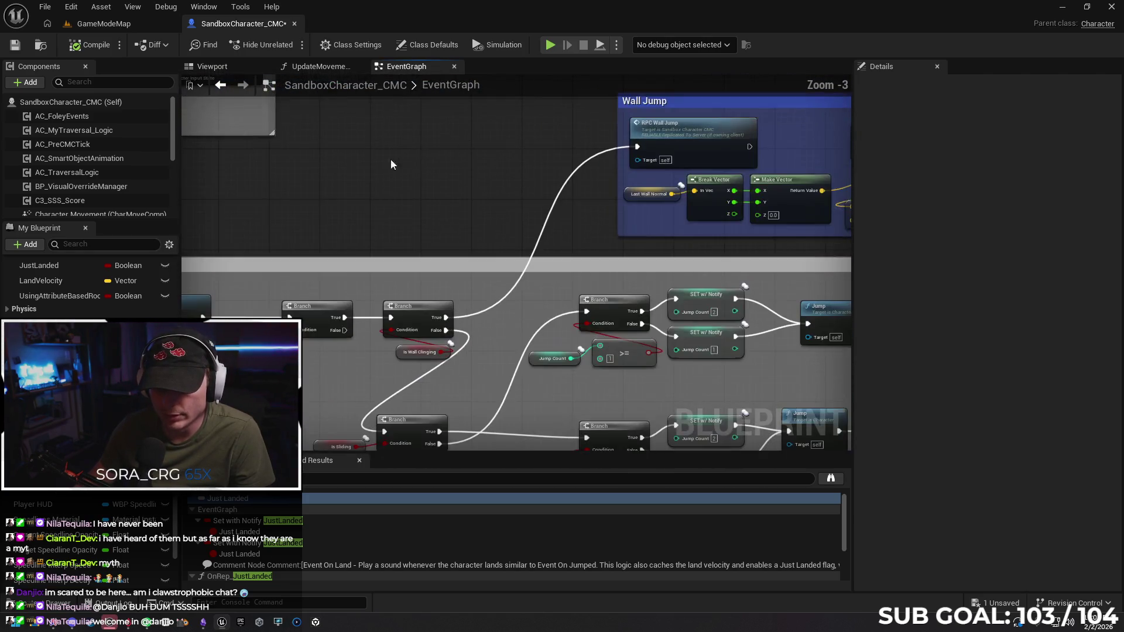
drag(391, 164, 601, 86)
drag(544, 284, 412, 273)
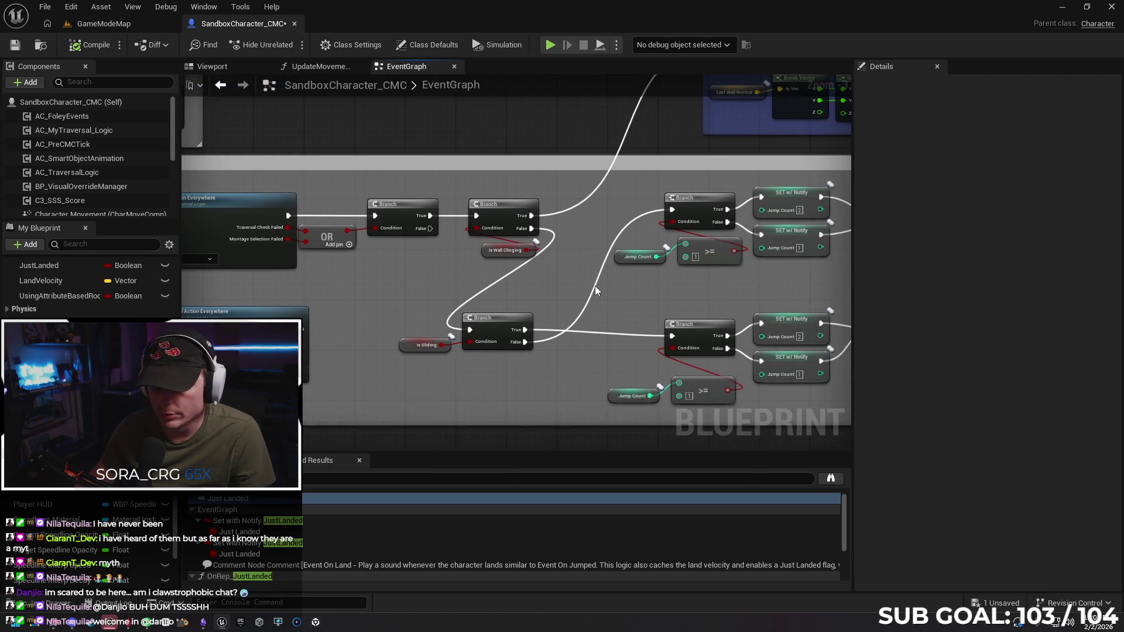
click(621, 256)
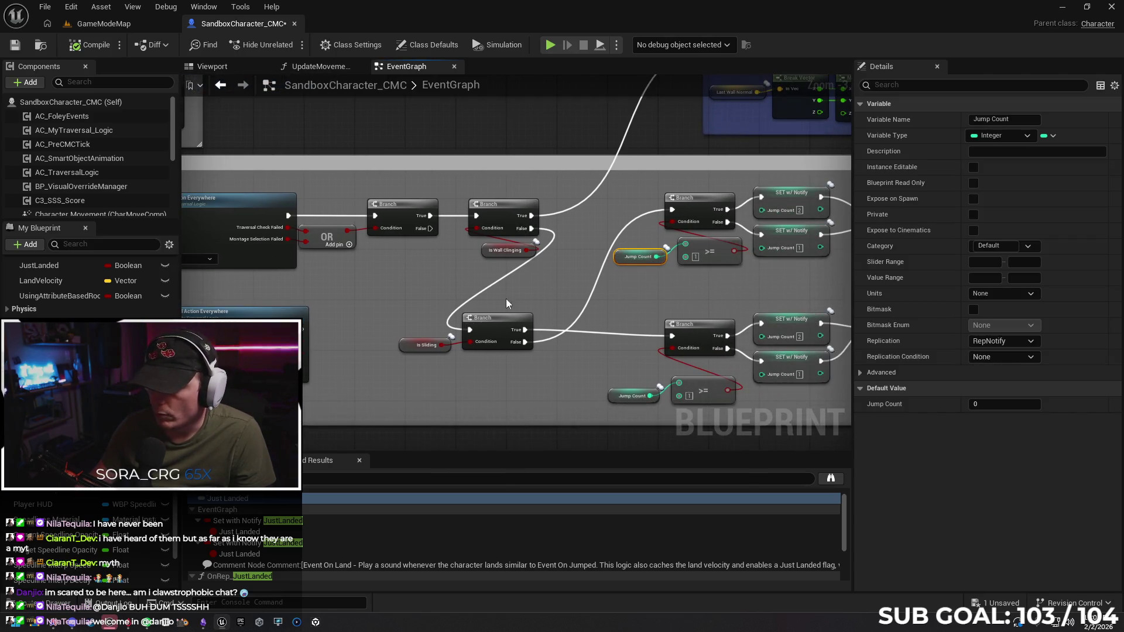
mouse_move(507, 303)
mouse_down()
mouse_move(647, 258)
mouse_move(1069, 261)
mouse_move(522, 276)
mouse_move(571, 283)
mouse_move(521, 374)
mouse_move(513, 342)
mouse_move(532, 301)
mouse_move(557, 333)
mouse_move(439, 322)
mouse_move(378, 289)
mouse_move(552, 285)
mouse_move(373, 393)
mouse_move(312, 323)
mouse_up()
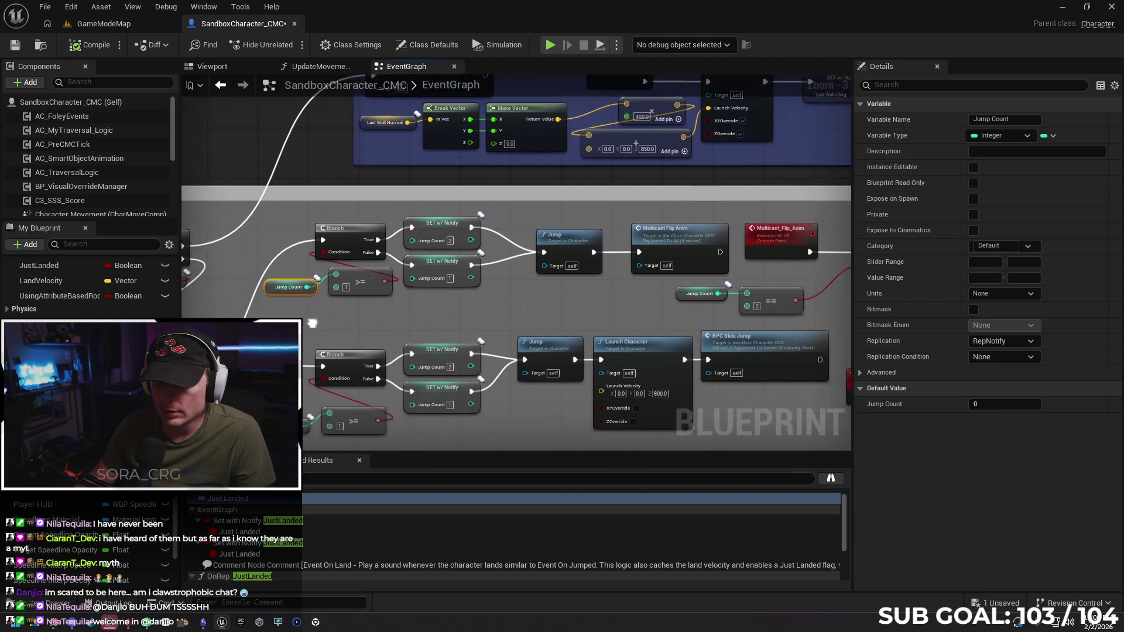
Set Jump Count's Replication to Replicated and right-click the floor in GameModeMap.
drag(435, 363, 427, 362)
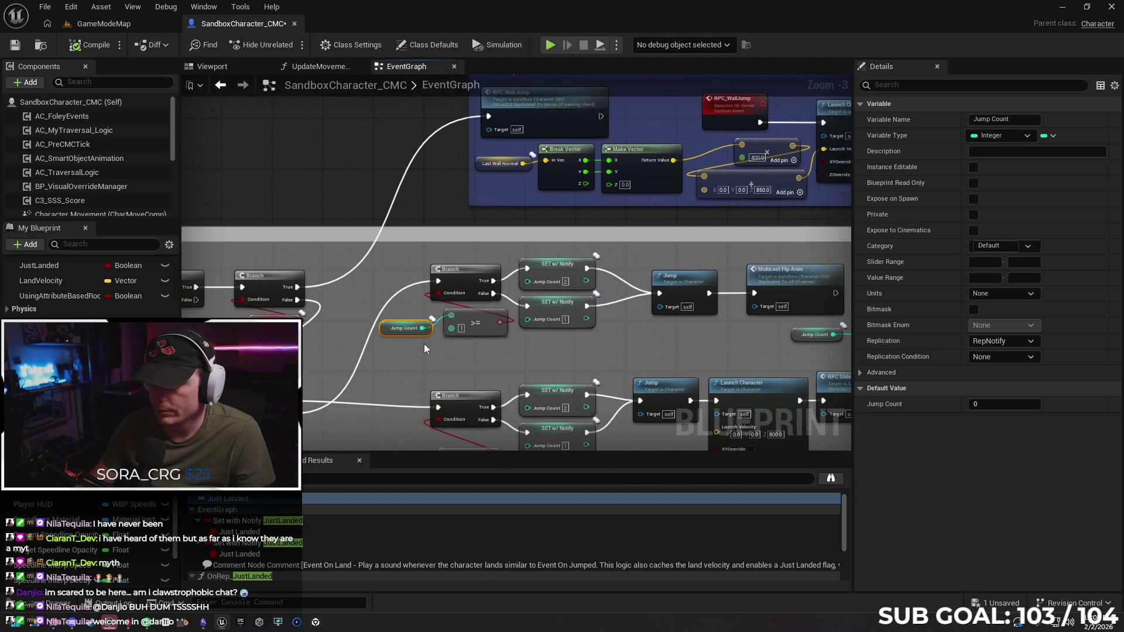
click(1012, 339)
click(1008, 367)
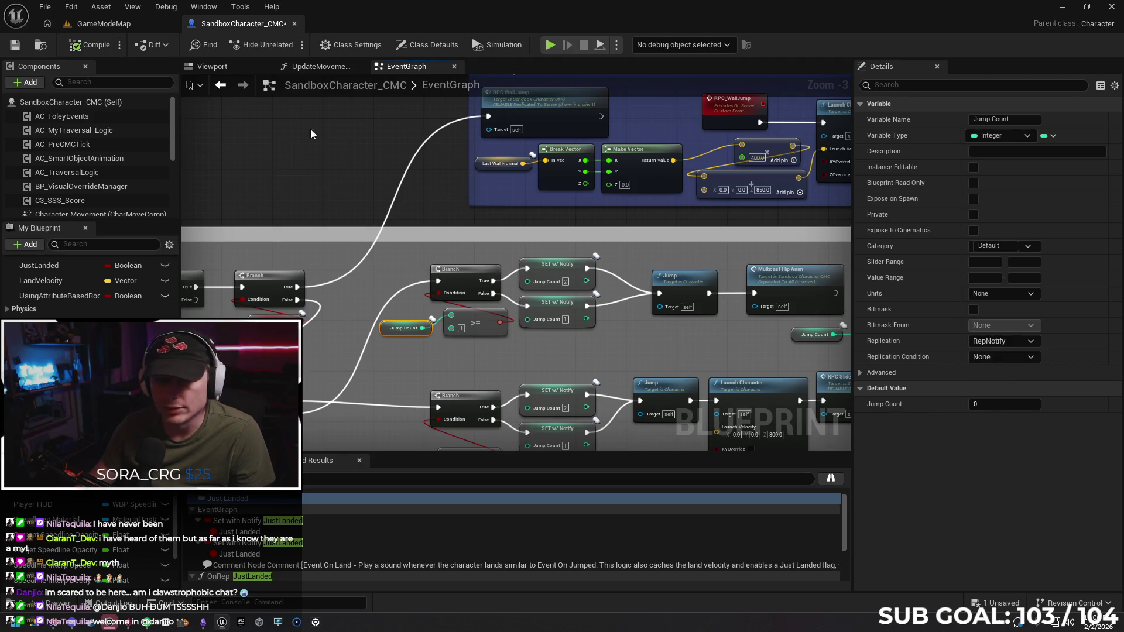
click(103, 24)
right_click(406, 477)
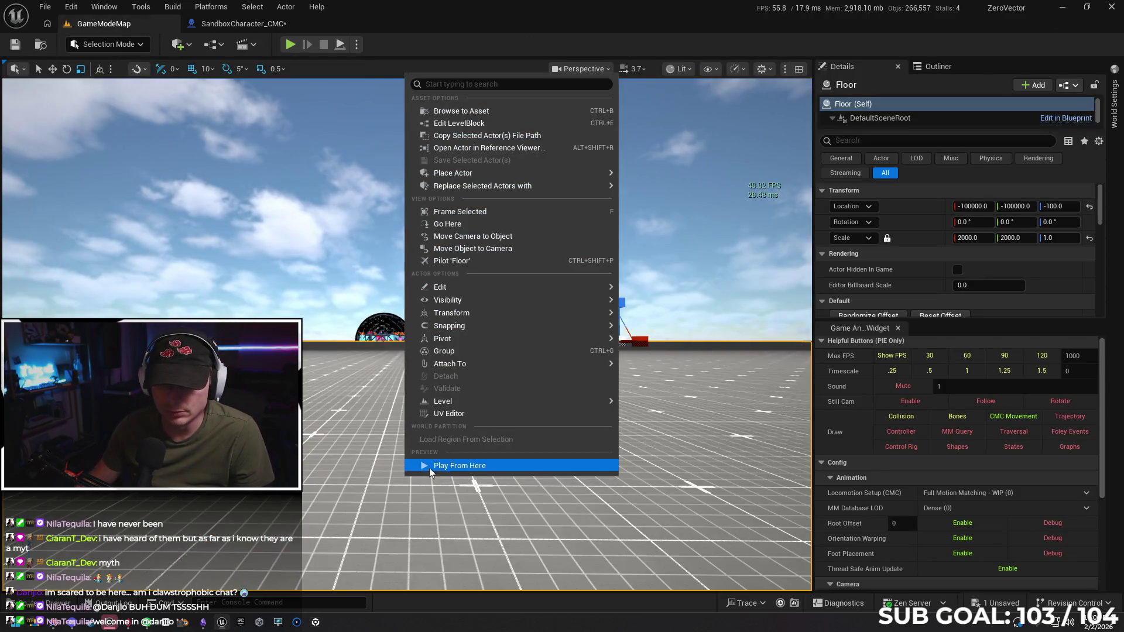
Play From Here on the floor, run forward and jump once, then stop PIE.
click(430, 466)
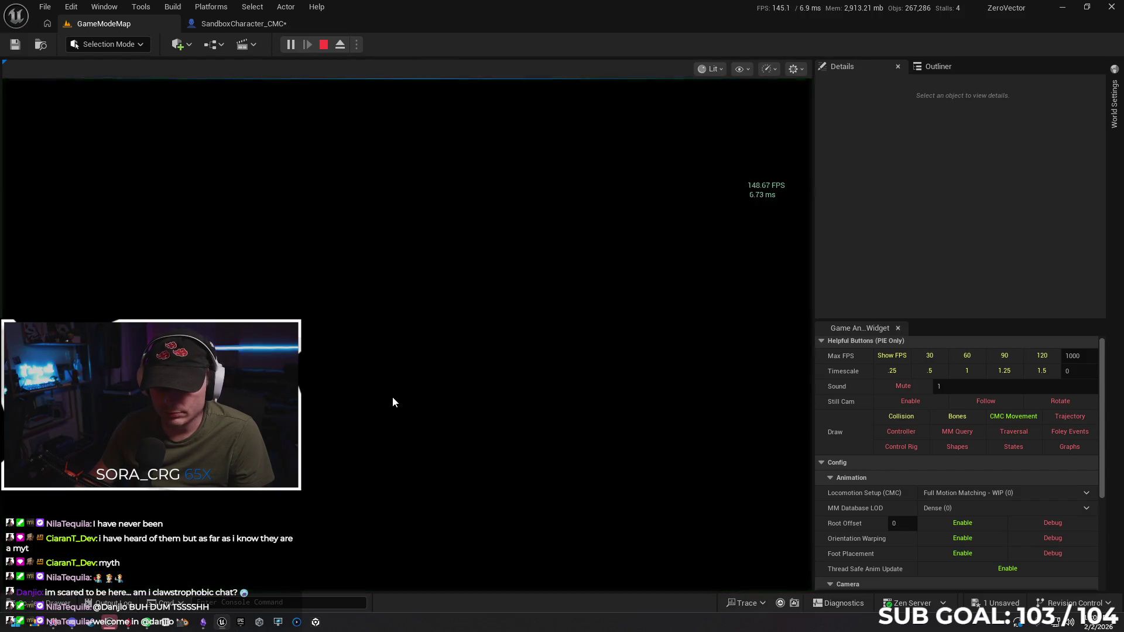
key(w)
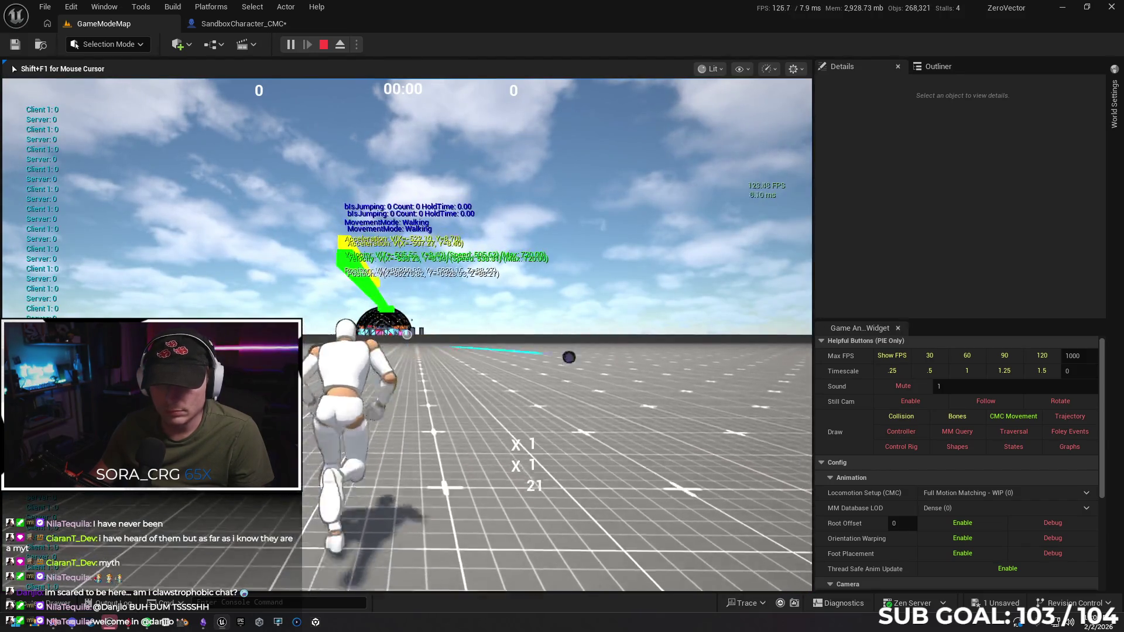
key(space)
key(space)
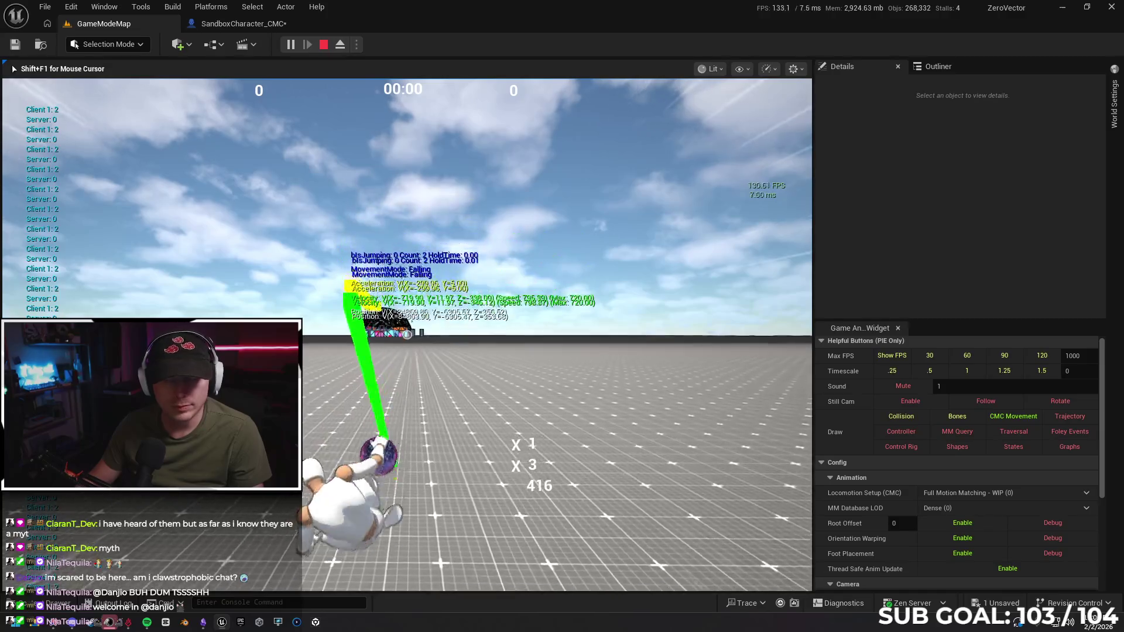
key(Escape)
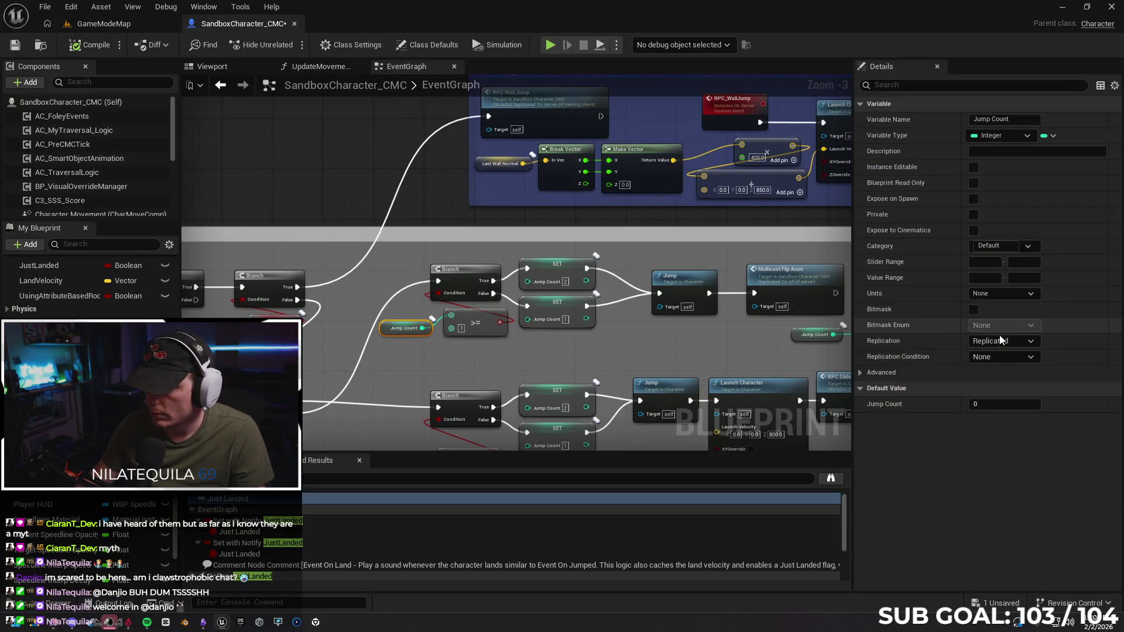
Set Jump Count's Replication back to RepNotify and pan through the upper and slide-jump branches.
click(1001, 341)
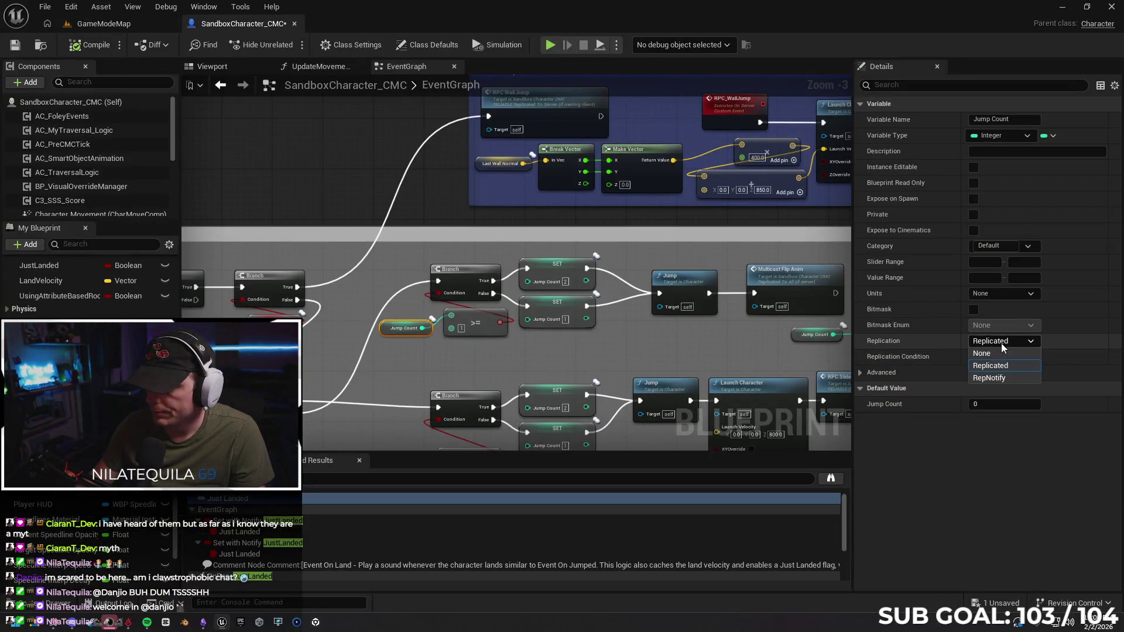
click(1005, 378)
drag(647, 342, 732, 301)
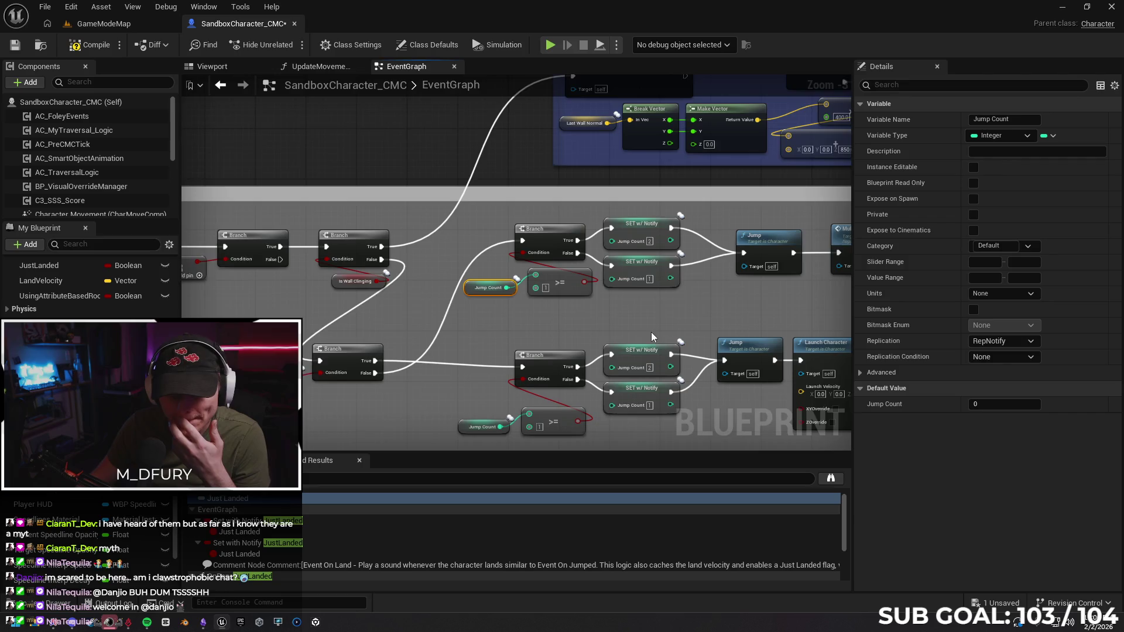
mouse_move(651, 332)
mouse_down()
mouse_move(522, 286)
mouse_move(351, 271)
mouse_move(673, 305)
mouse_move(645, 237)
mouse_up()
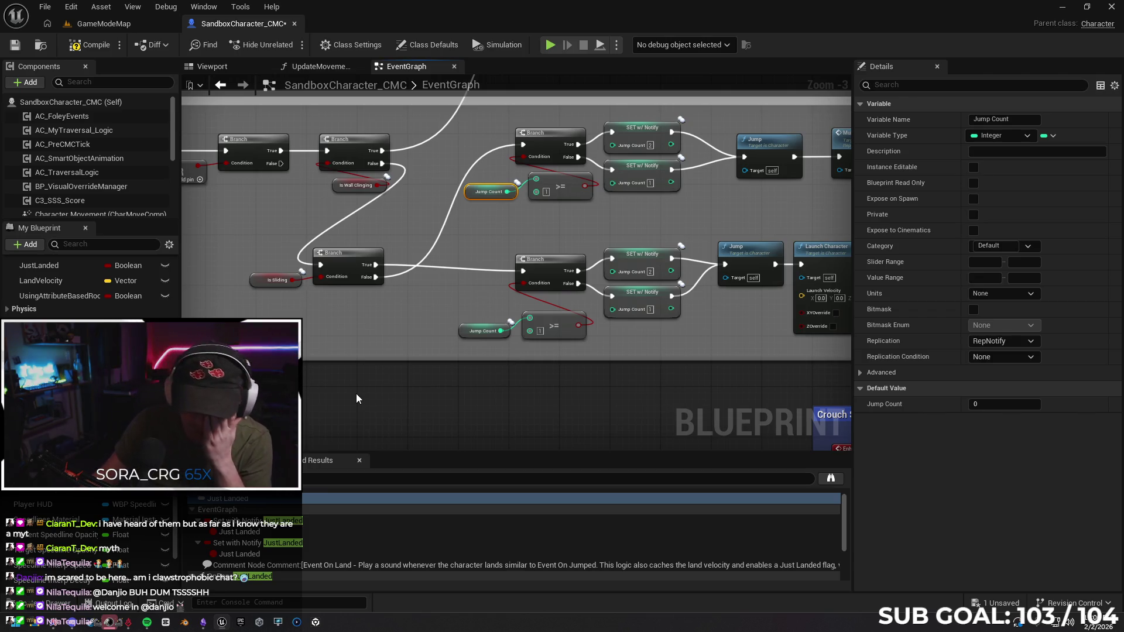
mouse_move(586, 384)
mouse_down()
mouse_move(334, 384)
mouse_move(491, 382)
mouse_up()
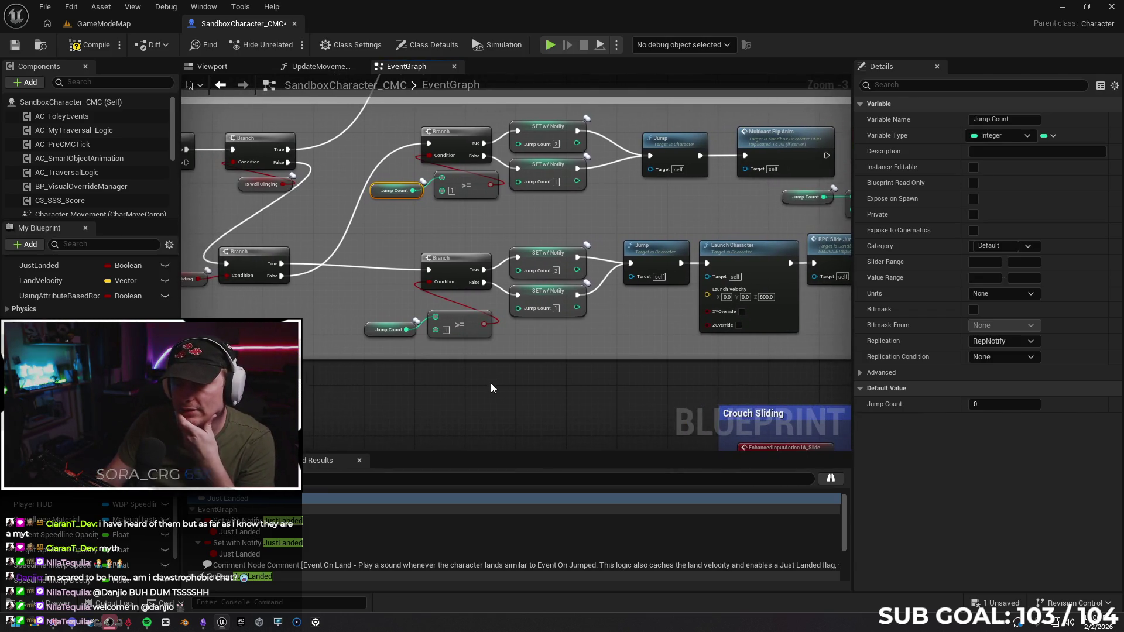
click(55, 623)
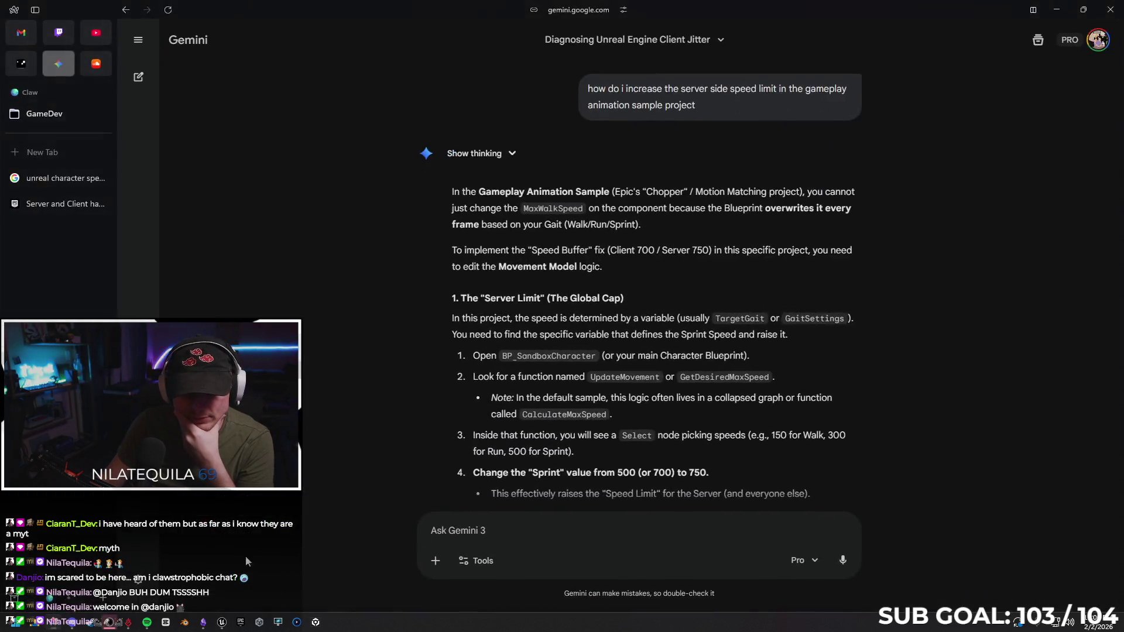
Scroll Gemini's answer and draft a question on whether a custom jump count should be replicated or multicast.
scroll(758, 398, down, 5)
scroll(763, 462, down, 8)
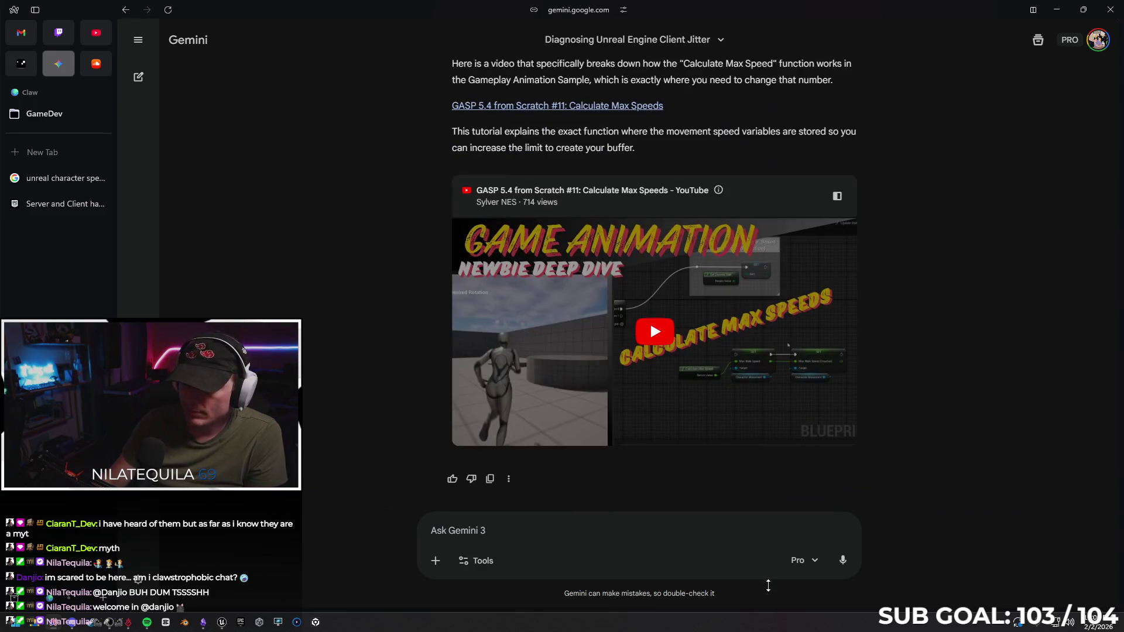
click(554, 530)
text(would a custom jump count be repl)
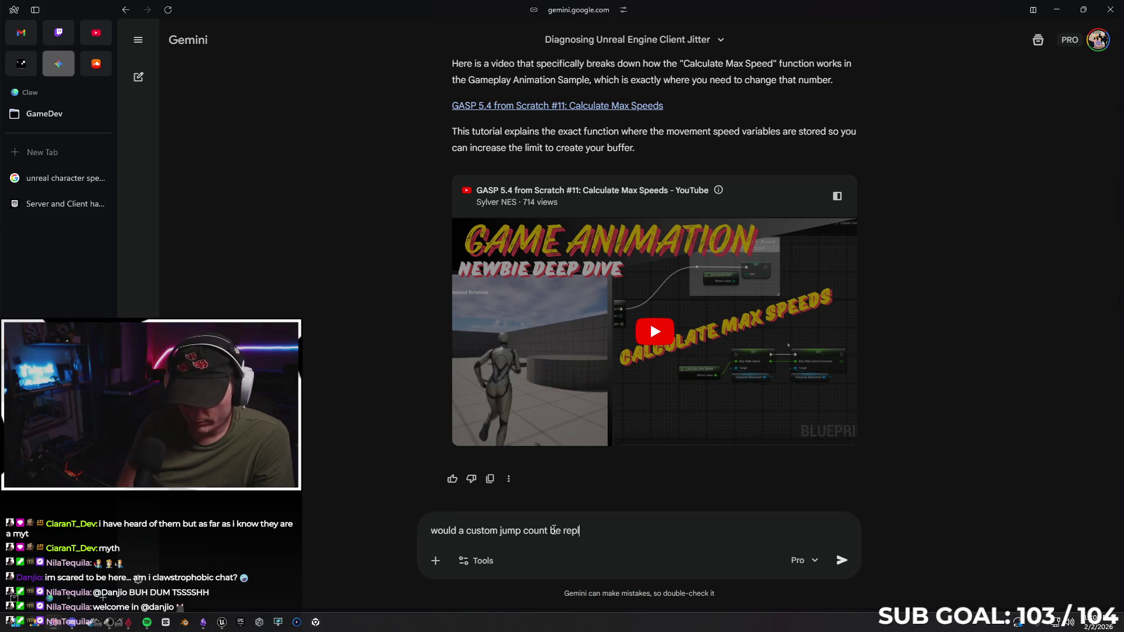
text(icated, multicast, or s)
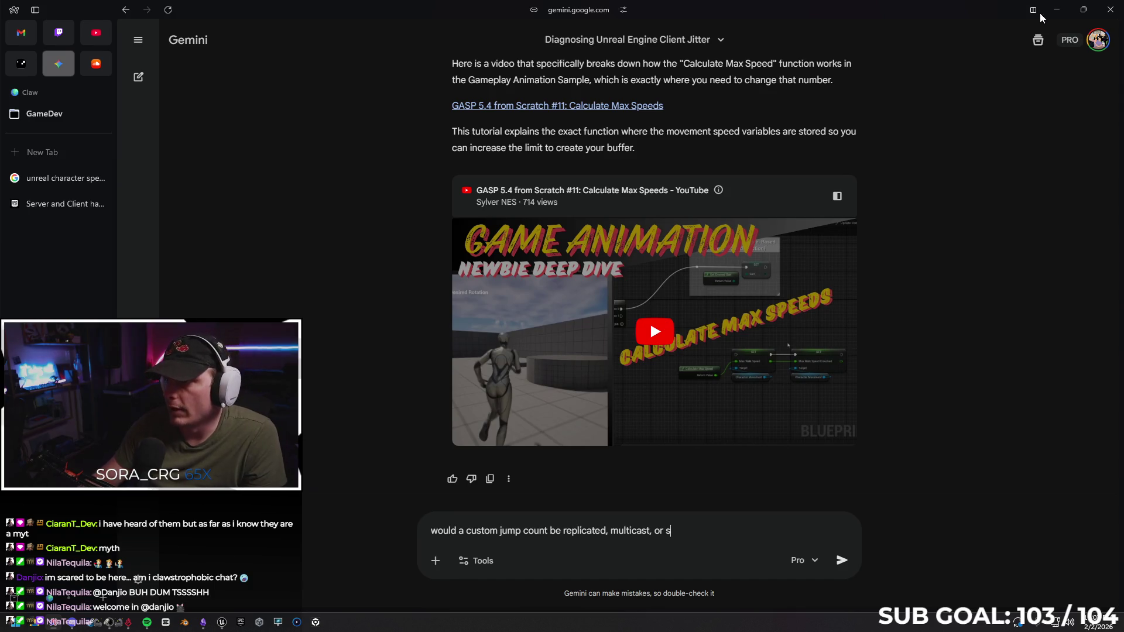
click(1057, 10)
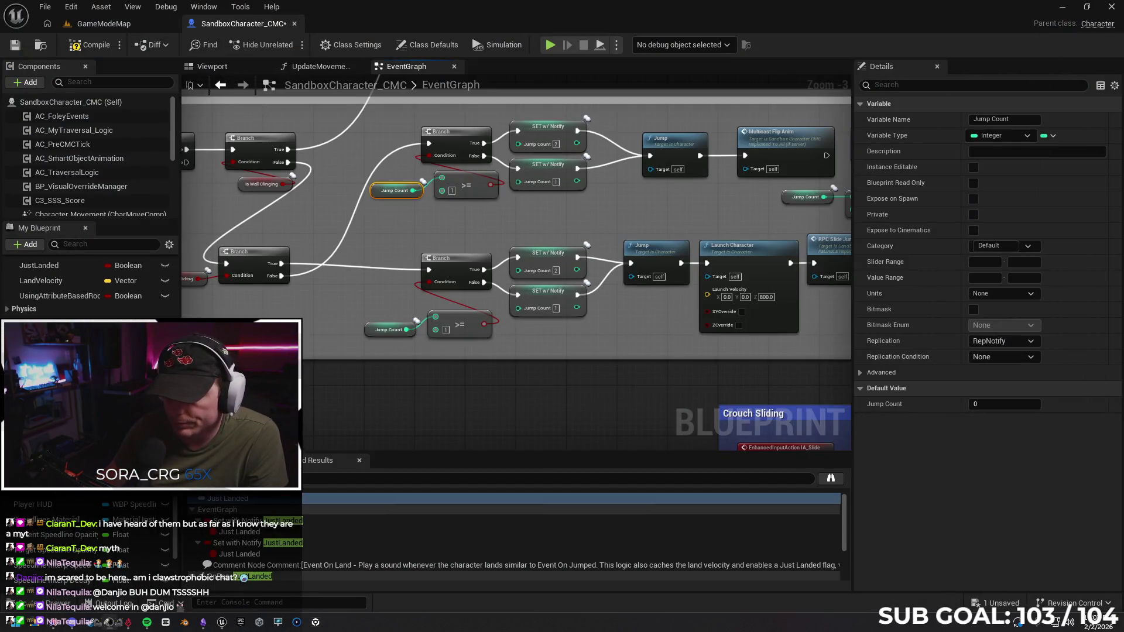
Check the Multicast_Flip_Anim event's Replicates setting and leave it on Multicast.
drag(679, 341, 494, 344)
click(694, 149)
click(1005, 164)
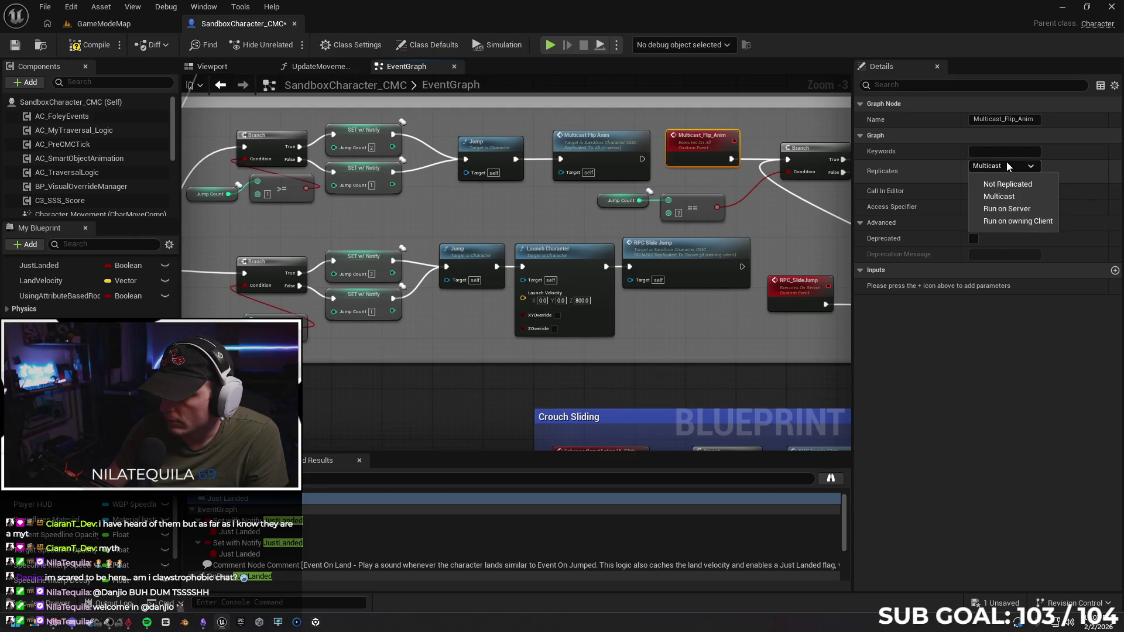
click(1007, 162)
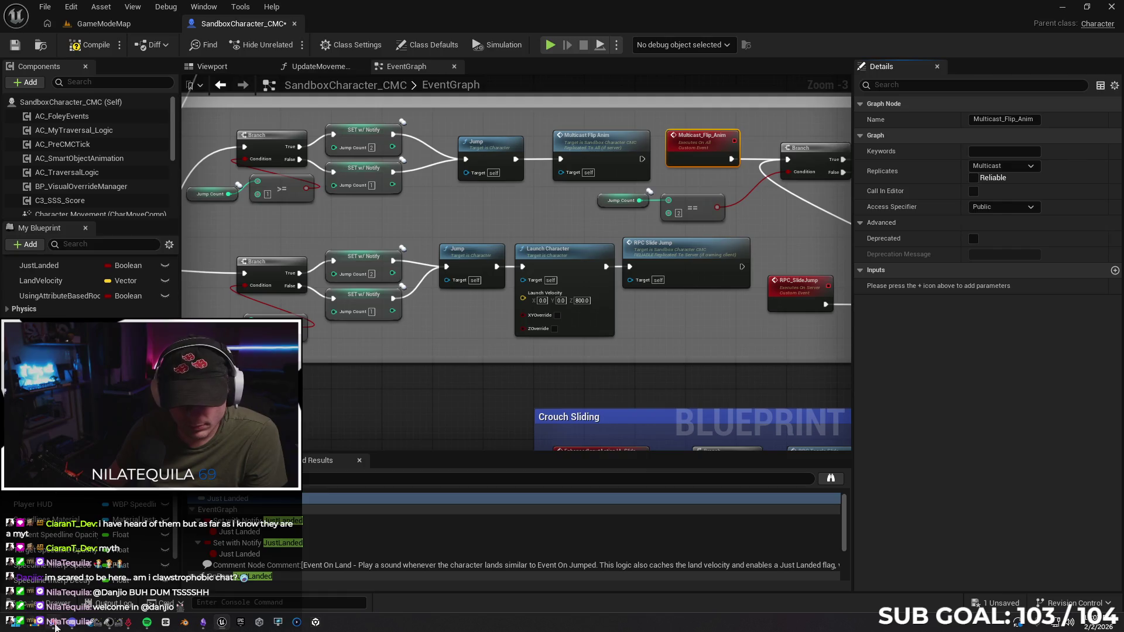
click(54, 622)
text(would a custom jump count be replicated, multicast, or other?)
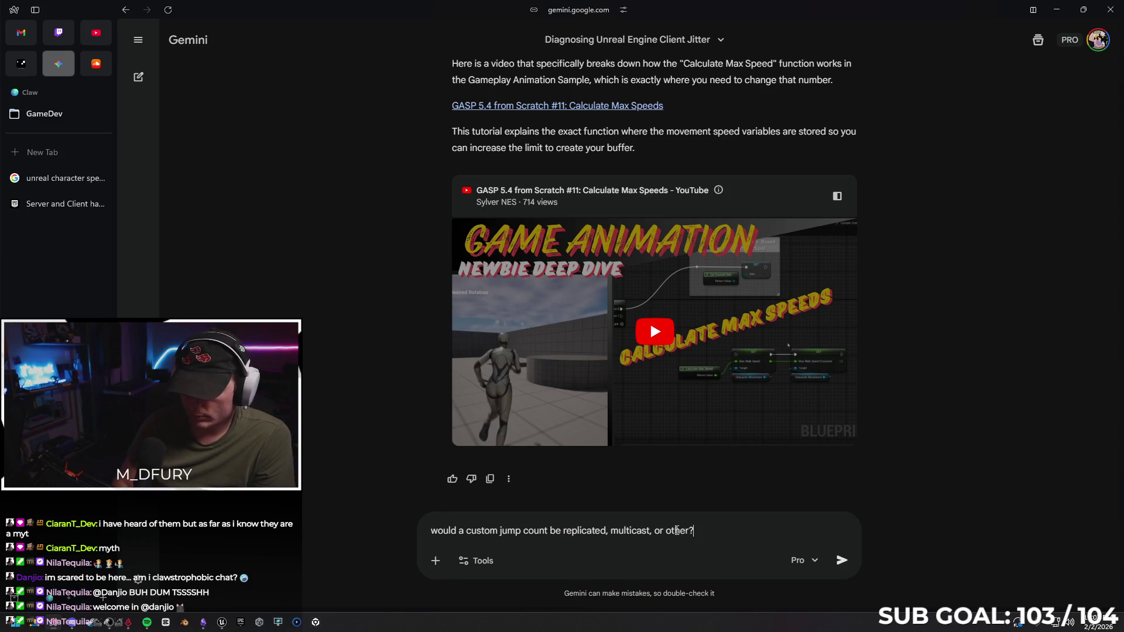
Send the jump-count replication question to Gemini and return to Unreal Engine.
key(Return)
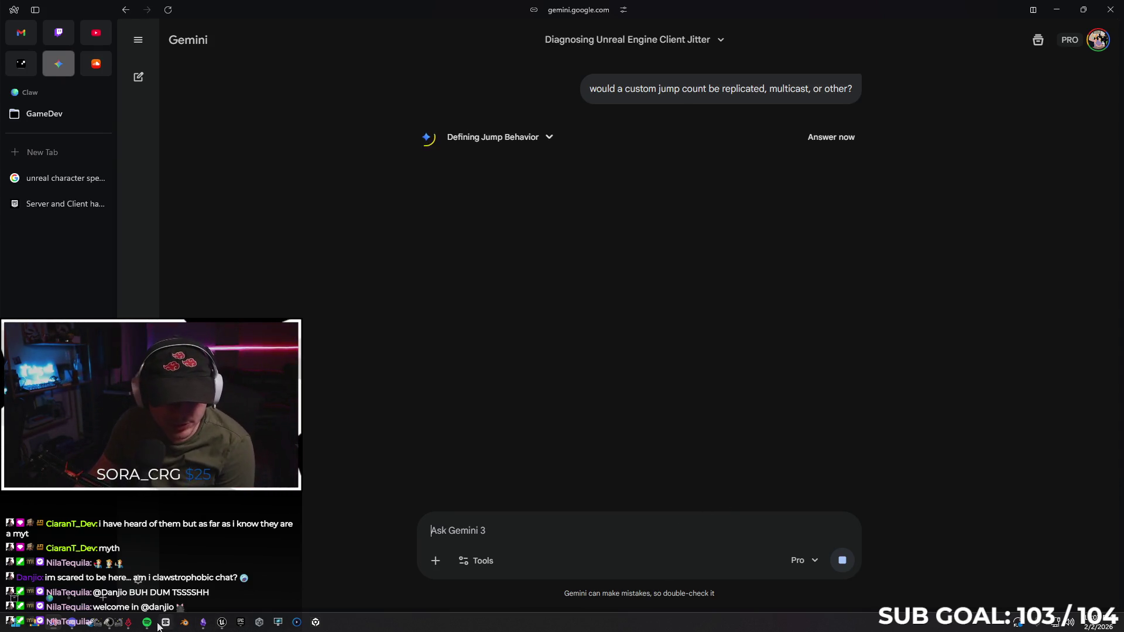
click(220, 622)
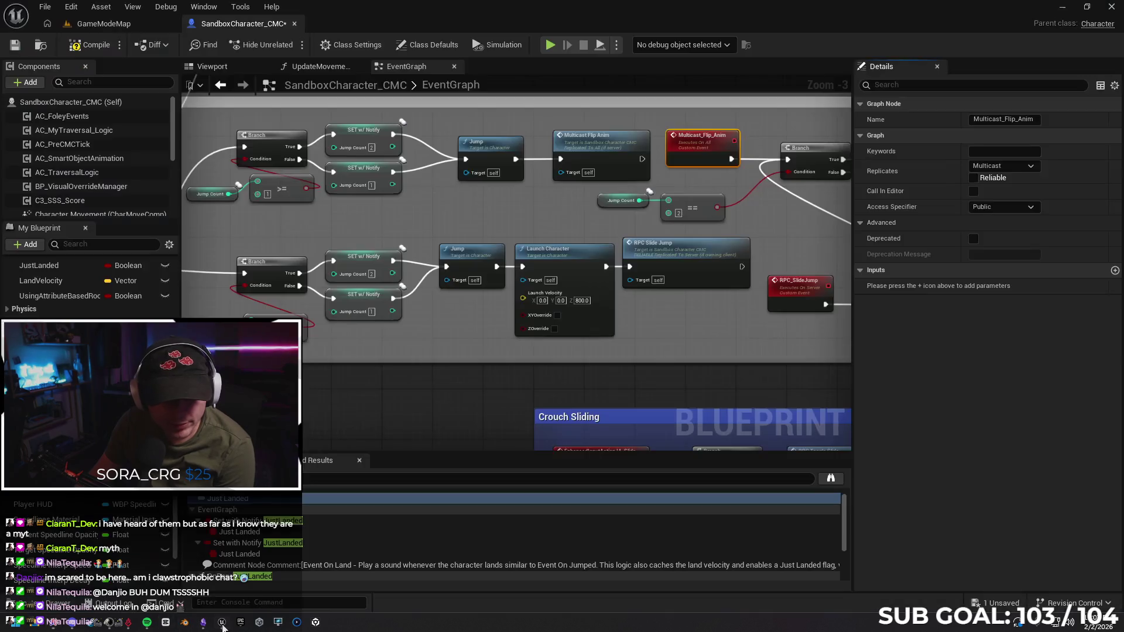
Search My Blueprint for 'jump' and open the OnRep_Jump Count function.
click(89, 245)
text(jump)
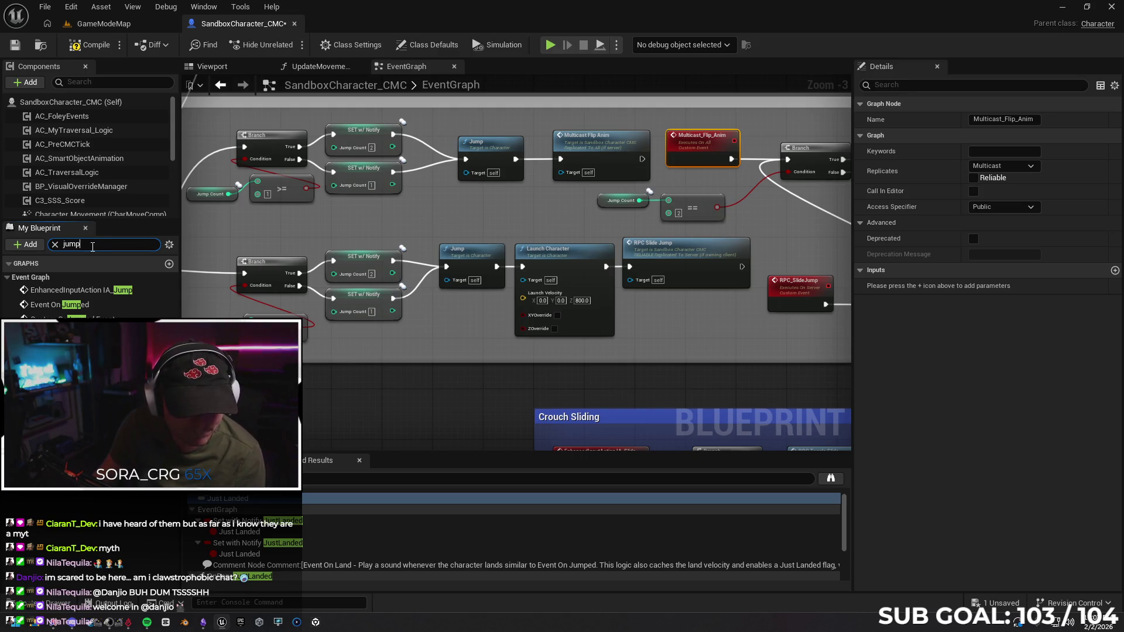
double_click(64, 377)
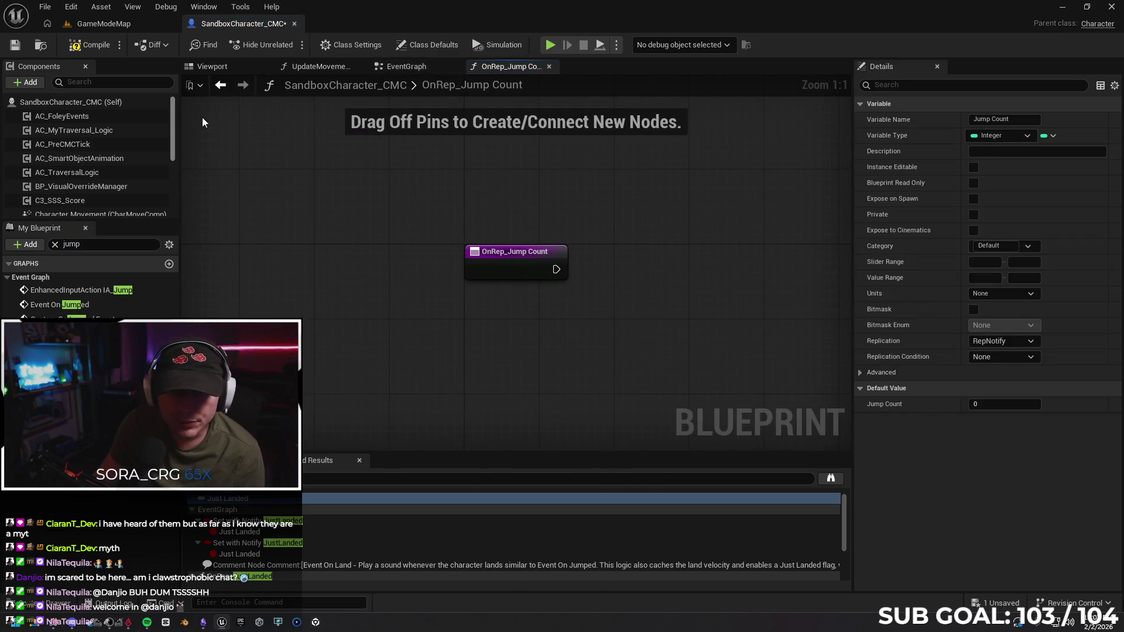
Reopen SandboxCharacter_CMC from Content > Blueprints and read Gemini's recommendation to use Replicated.
click(103, 23)
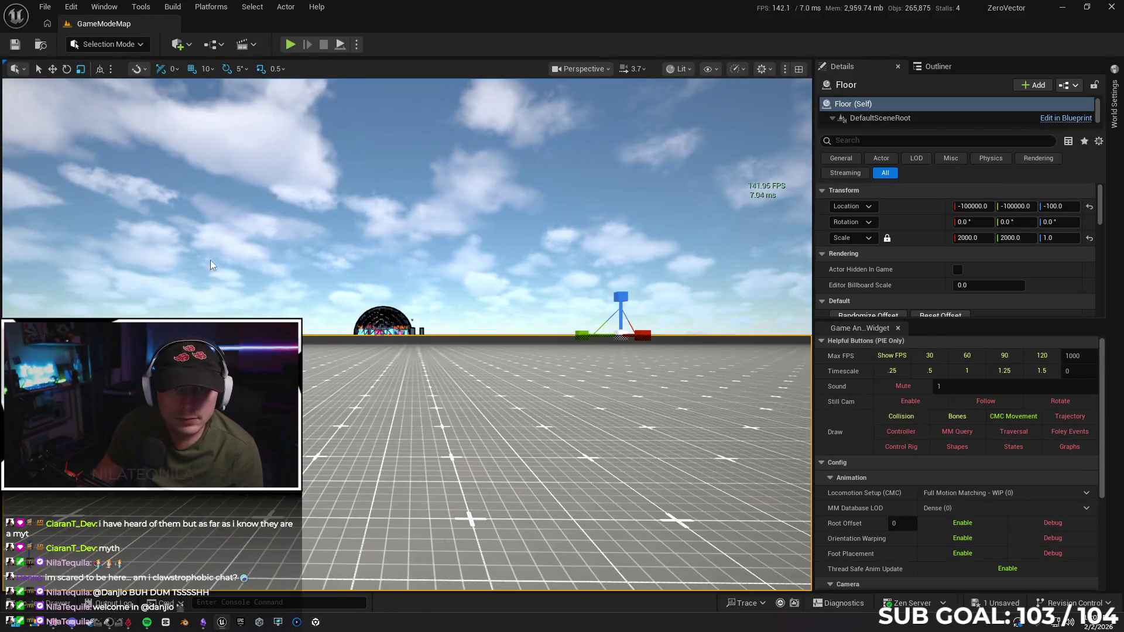
click(51, 609)
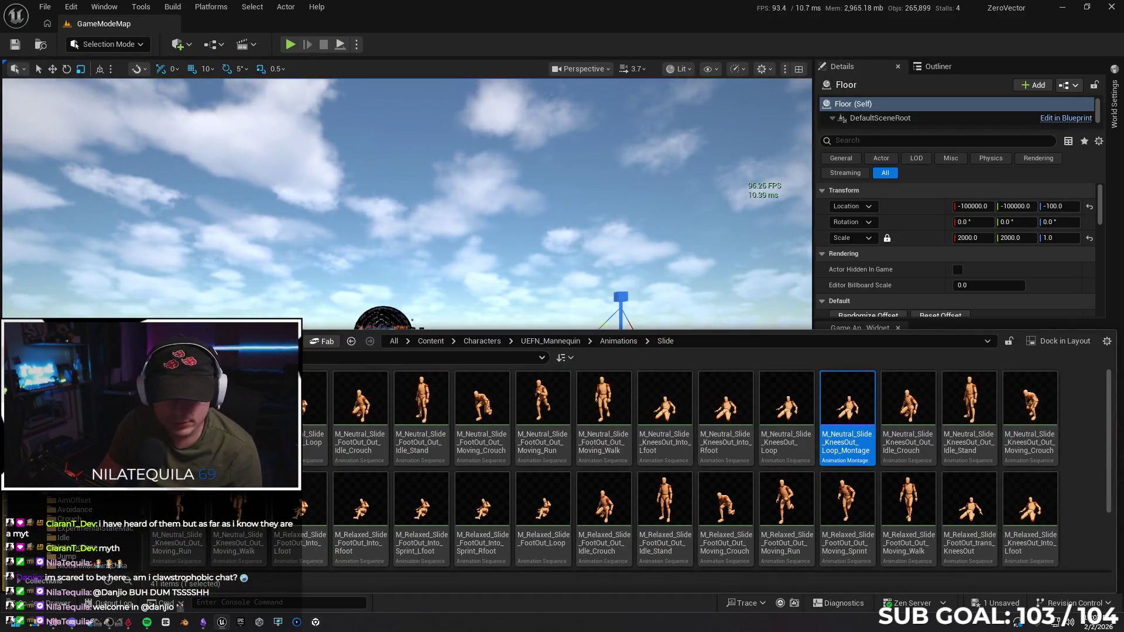
click(431, 341)
double_click(361, 398)
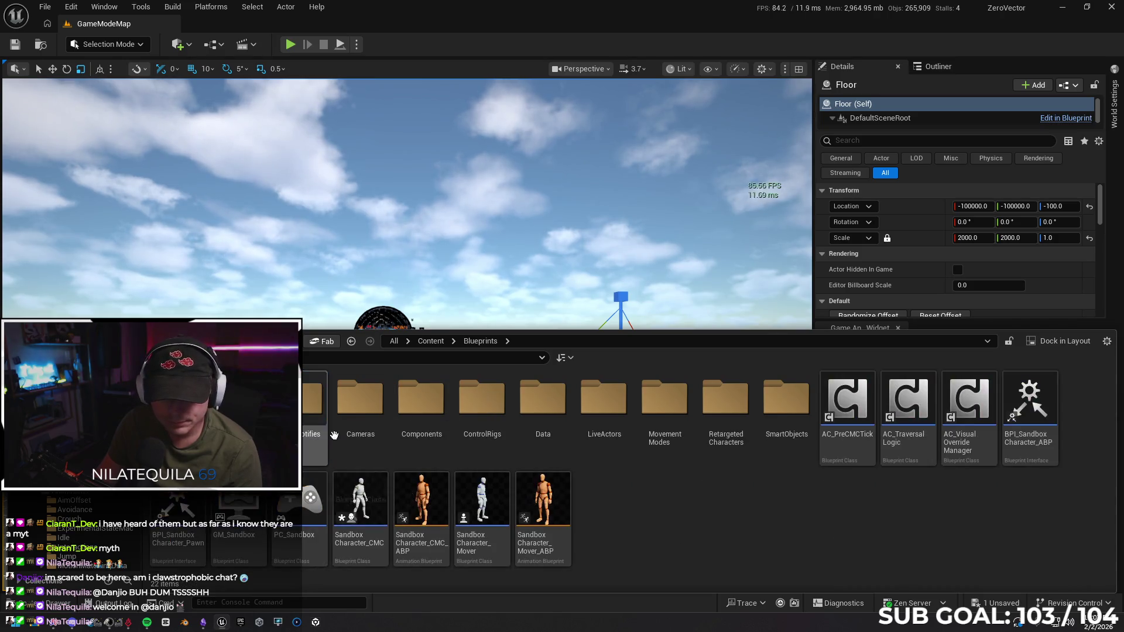
click(370, 492)
double_click(361, 498)
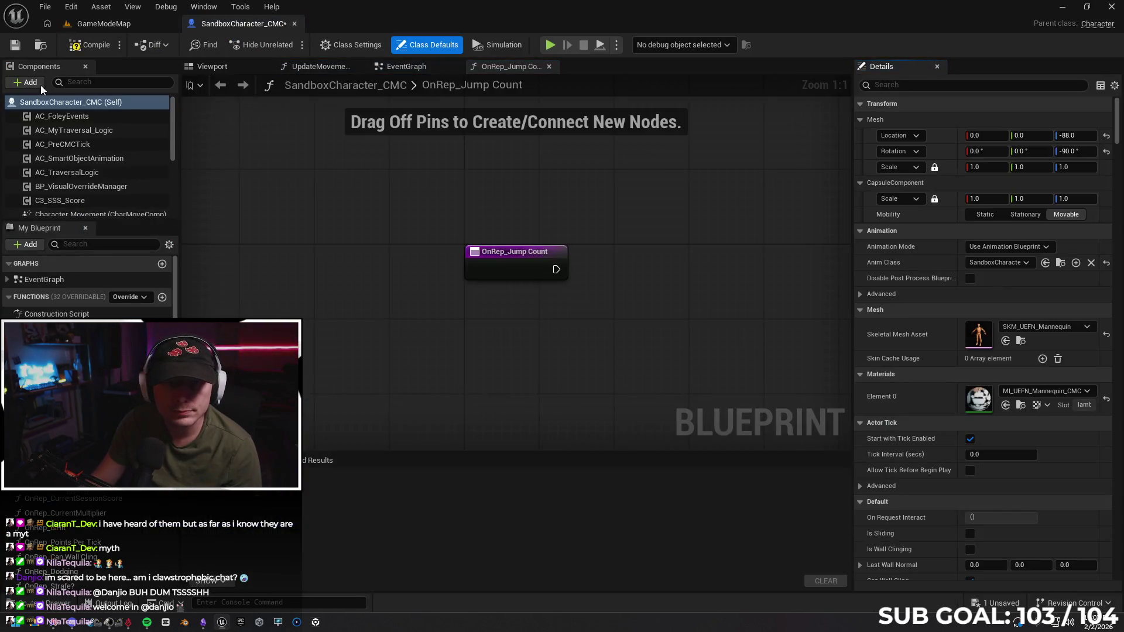
key(alt+Tab)
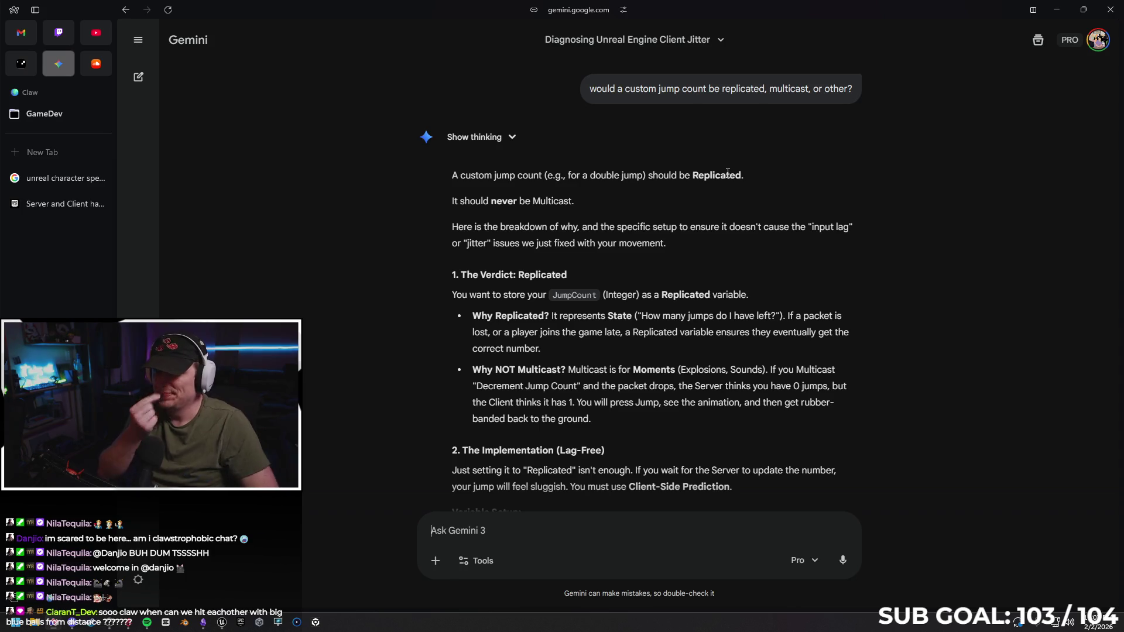
click(1057, 10)
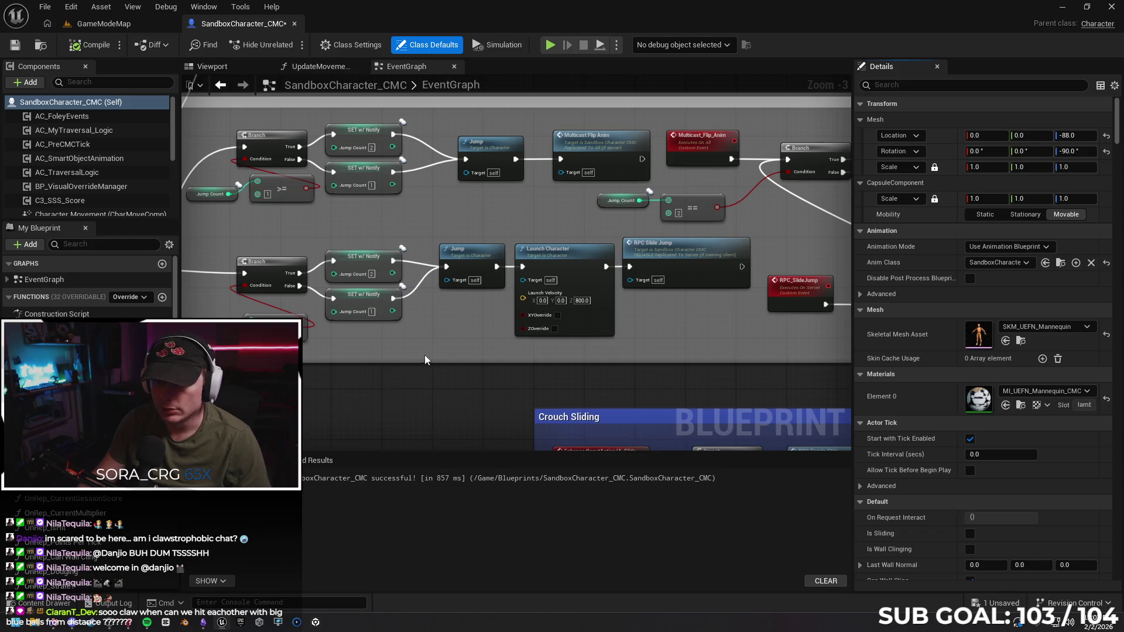
Add a custom event named RPC_JumpSlideTrue to the event graph.
drag(425, 356, 516, 314)
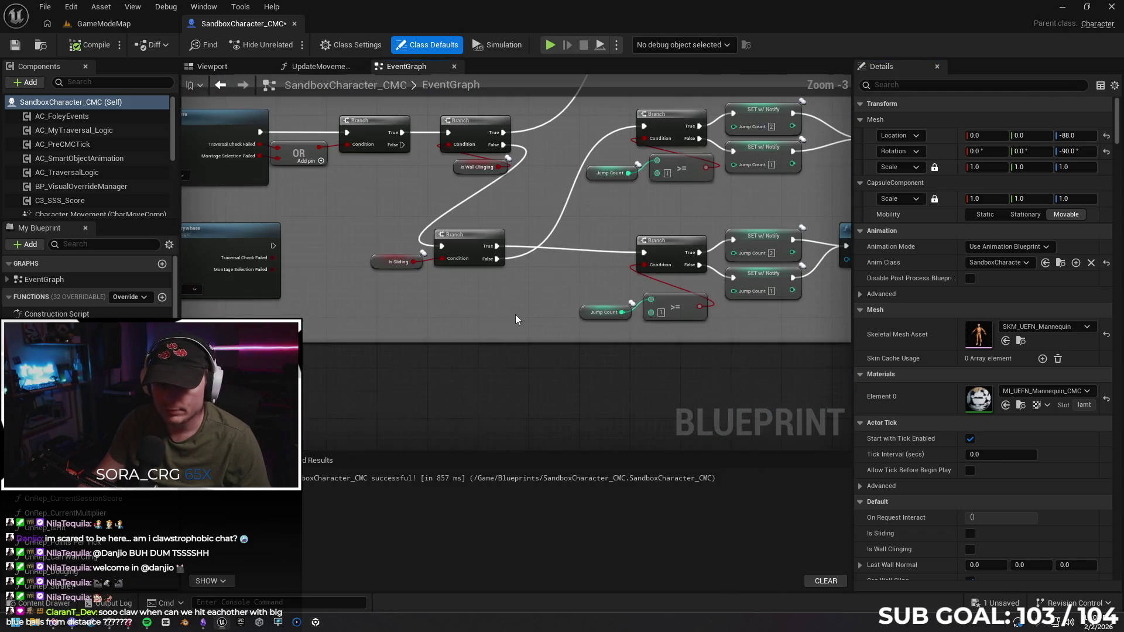
right_click(509, 391)
text(custom)
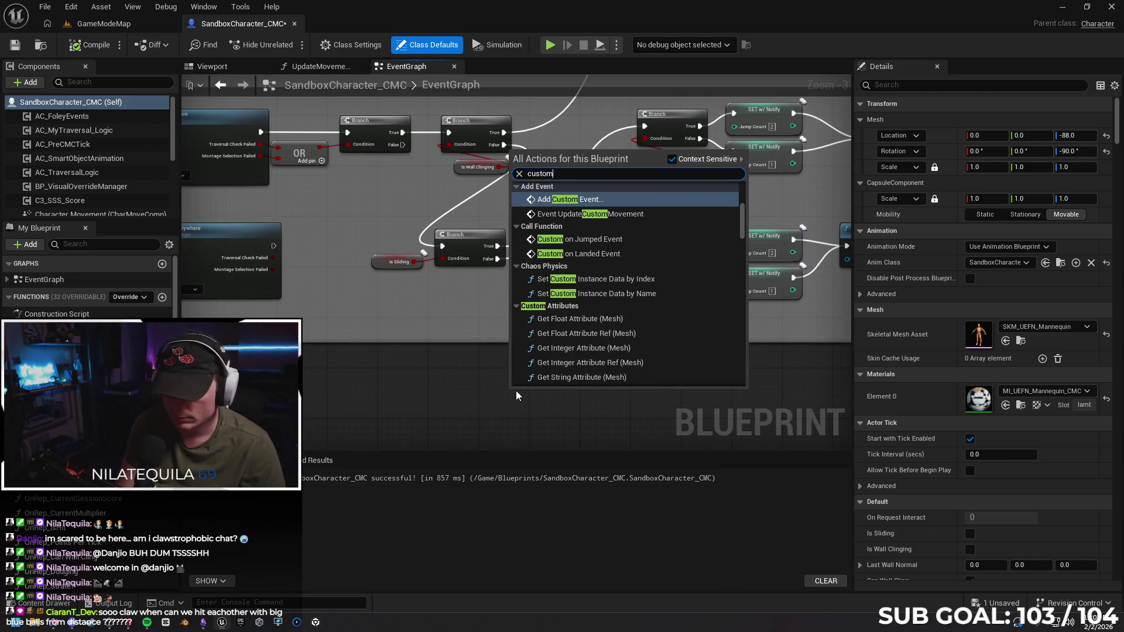
key(Return)
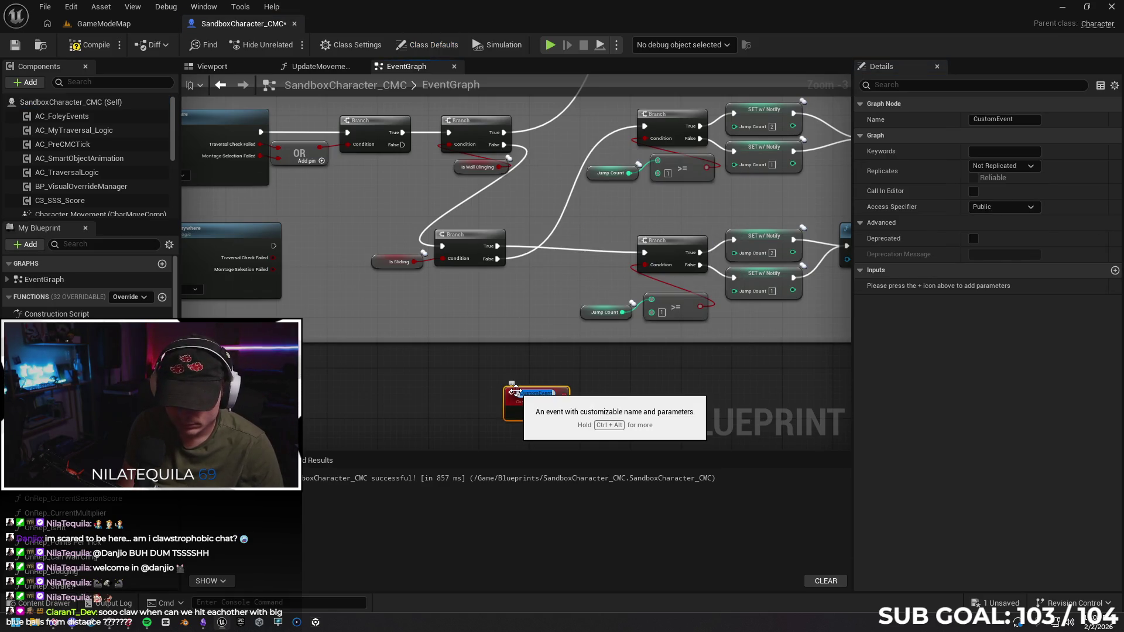
key(BackSpace)
text(RPC_JumpSlideTrue)
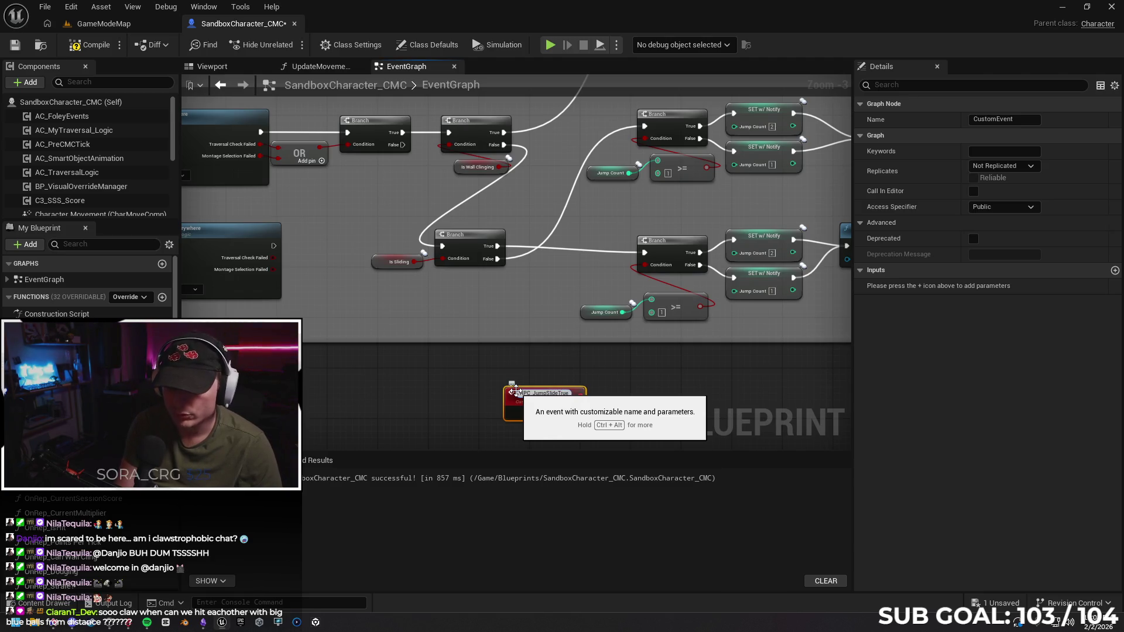
key(Return)
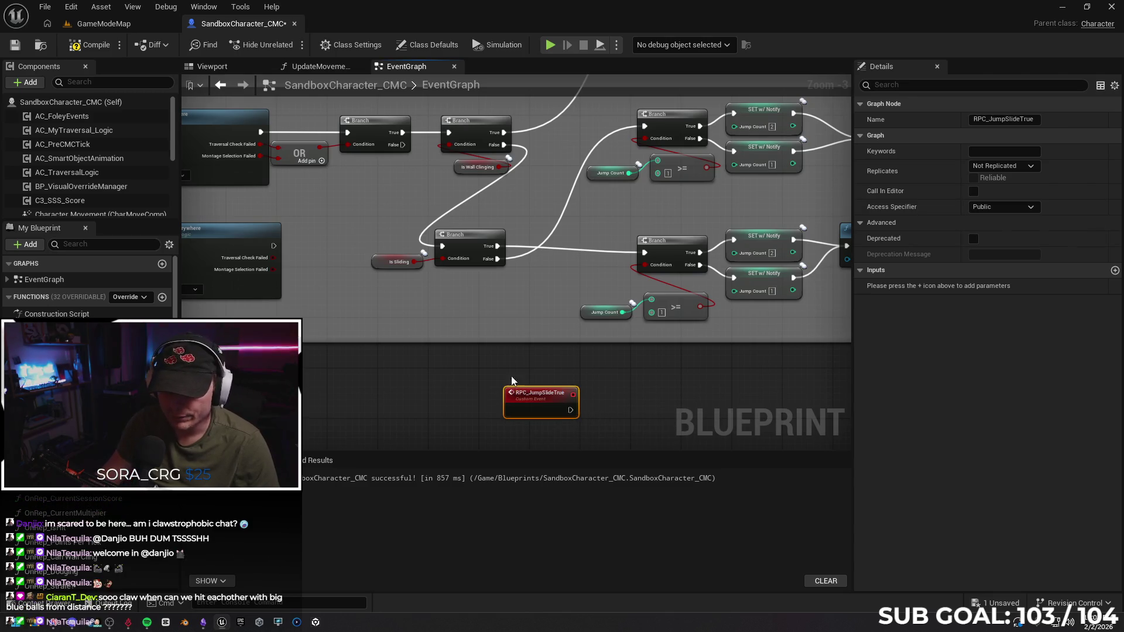
Add a second custom event named RPC_JumpSlideFalse near the main graph.
right_click(513, 366)
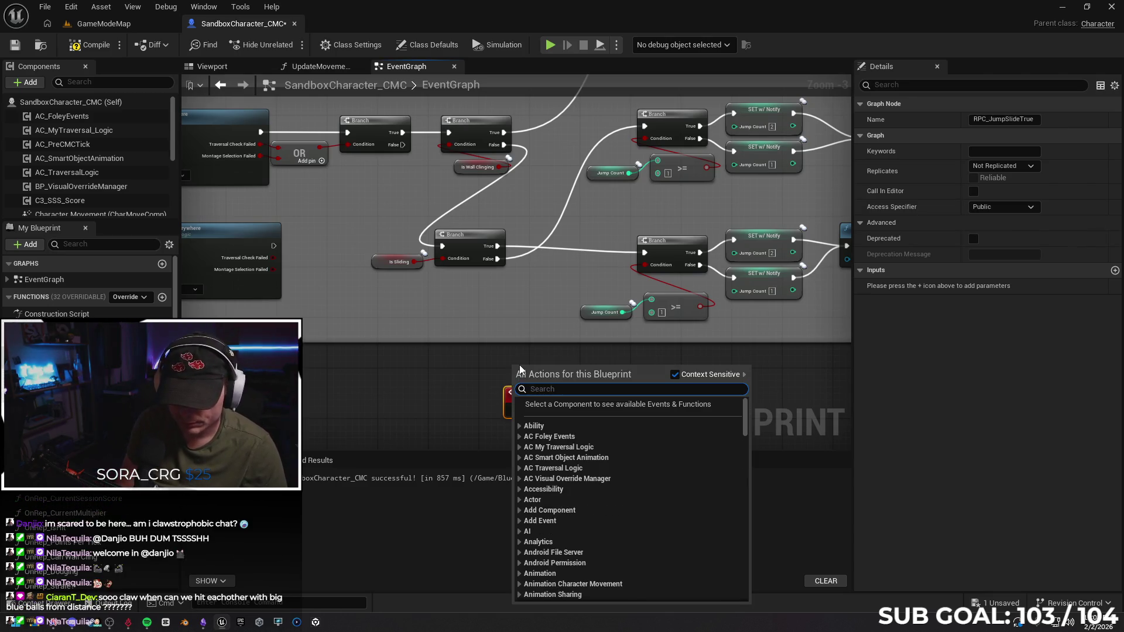
text(jump)
key(Escape)
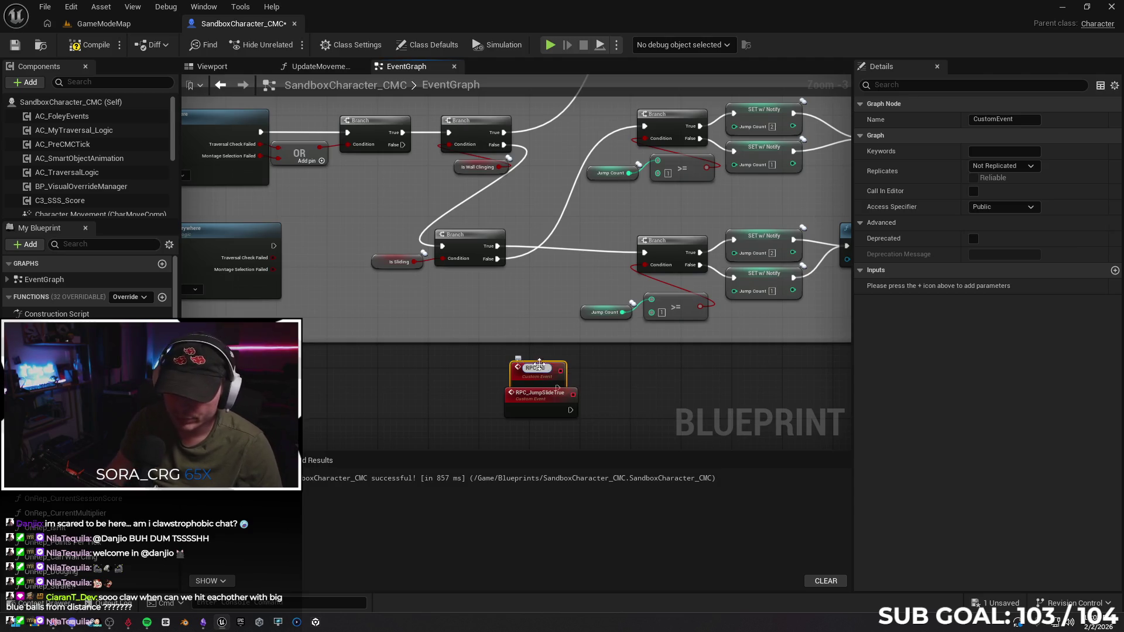
text(JumpSlideFalse)
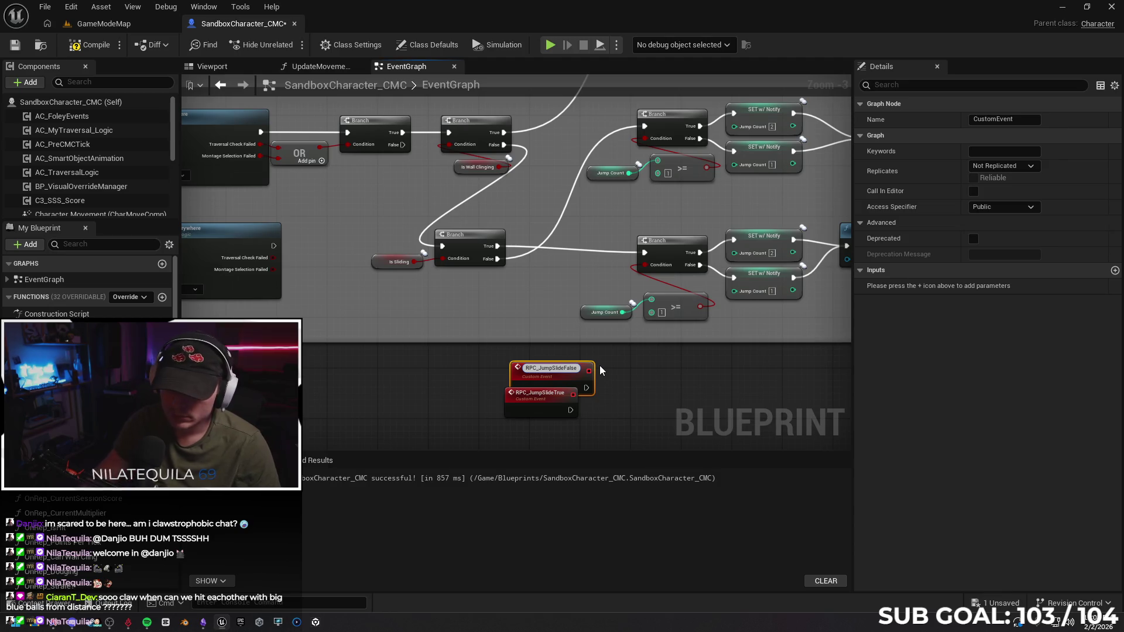
key(Return)
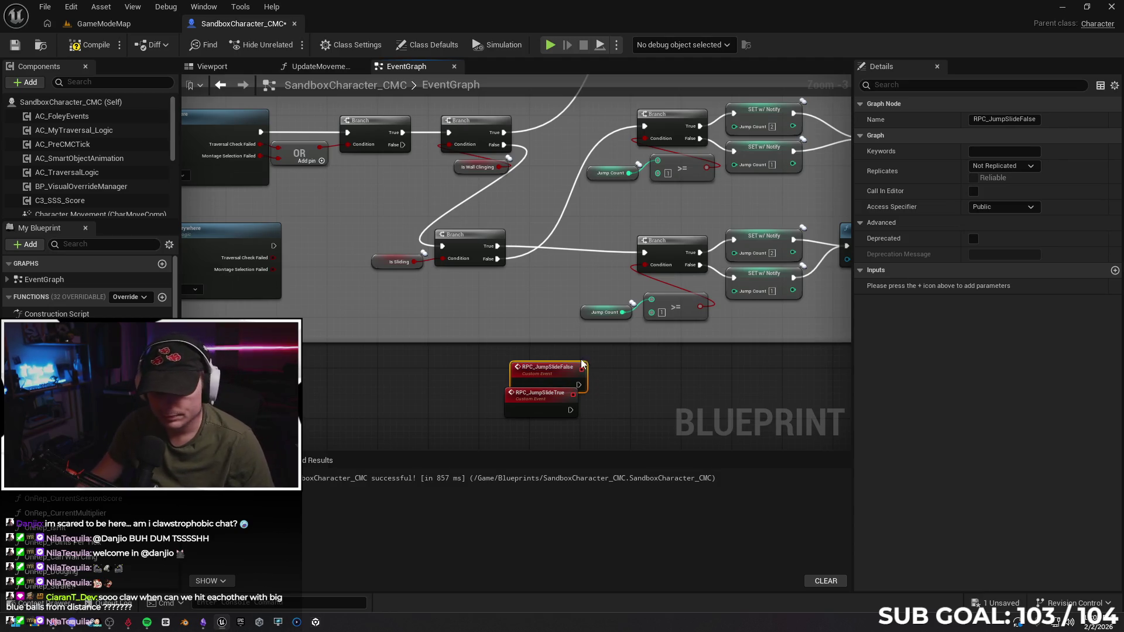
drag(559, 367, 538, 326)
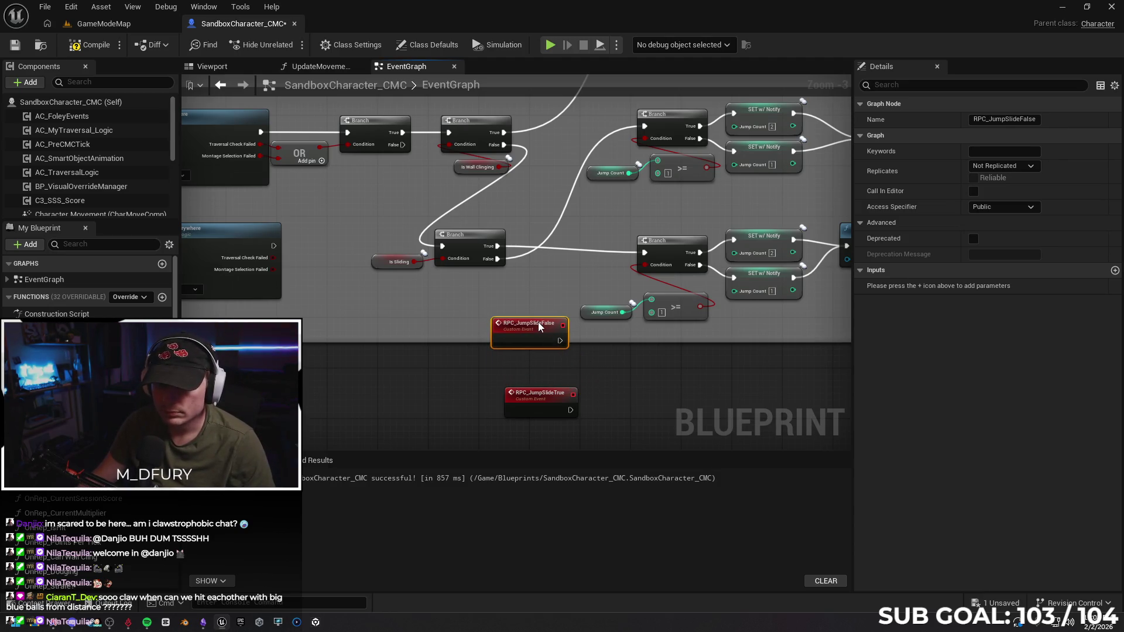
Set both RPC_JumpSlide events to Run on Server and place RPC_JumpSlideFalse before the jump-count branch.
click(535, 395)
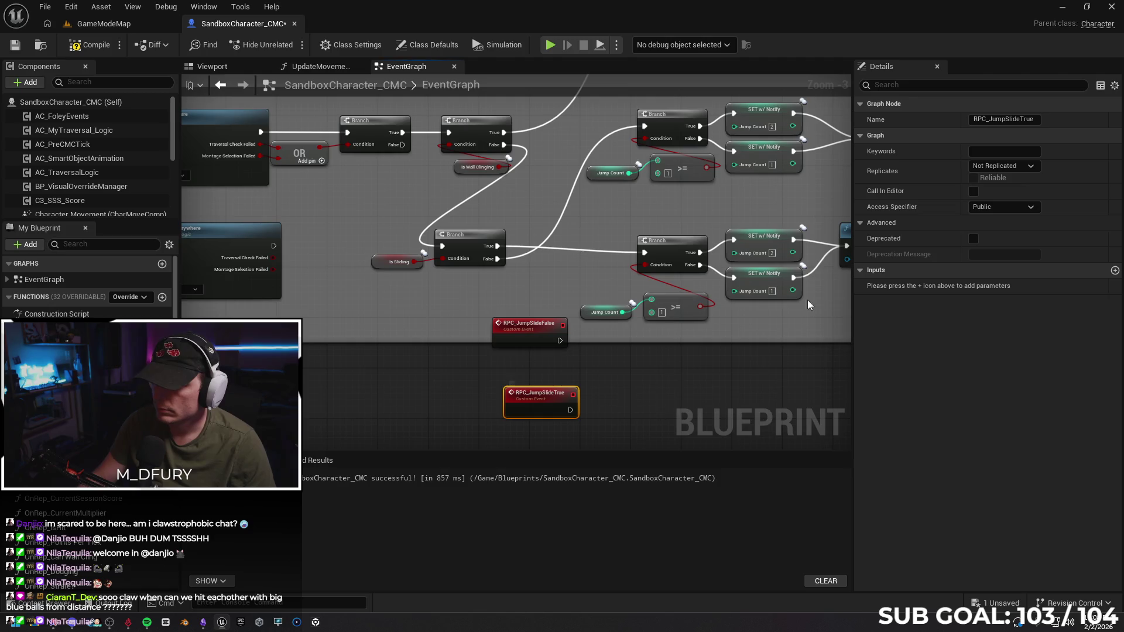
click(982, 167)
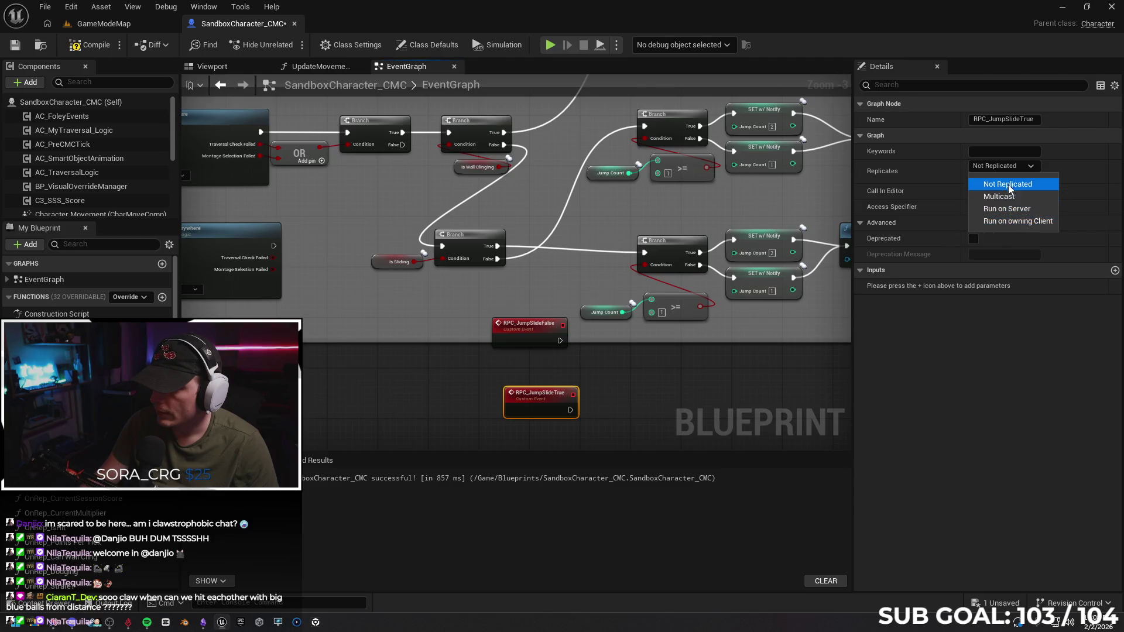
click(1012, 210)
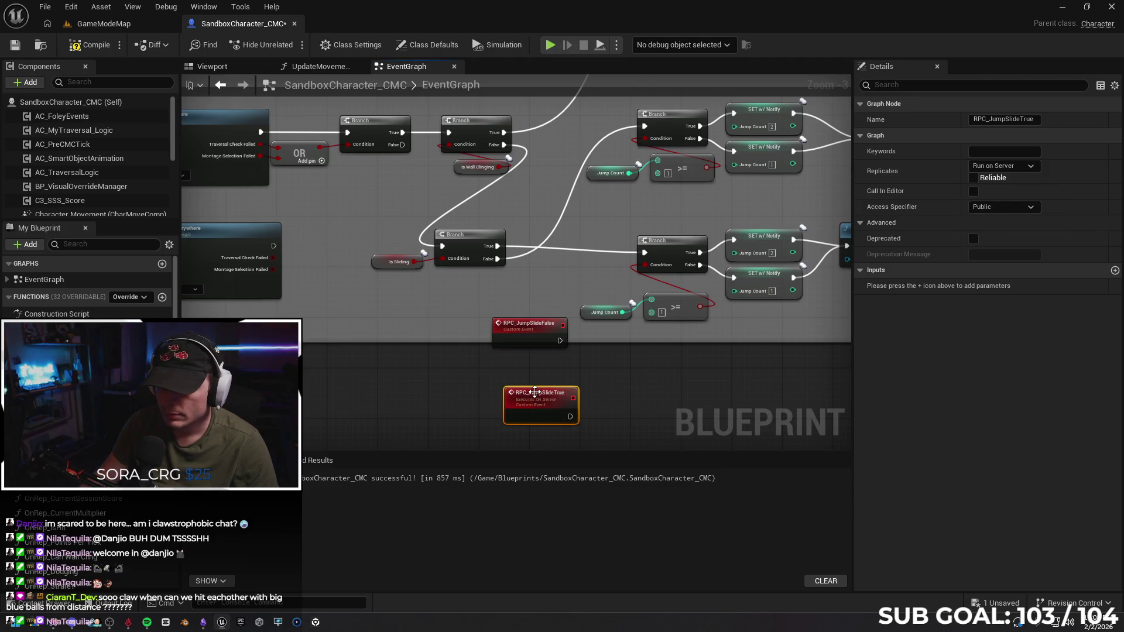
click(539, 337)
click(985, 169)
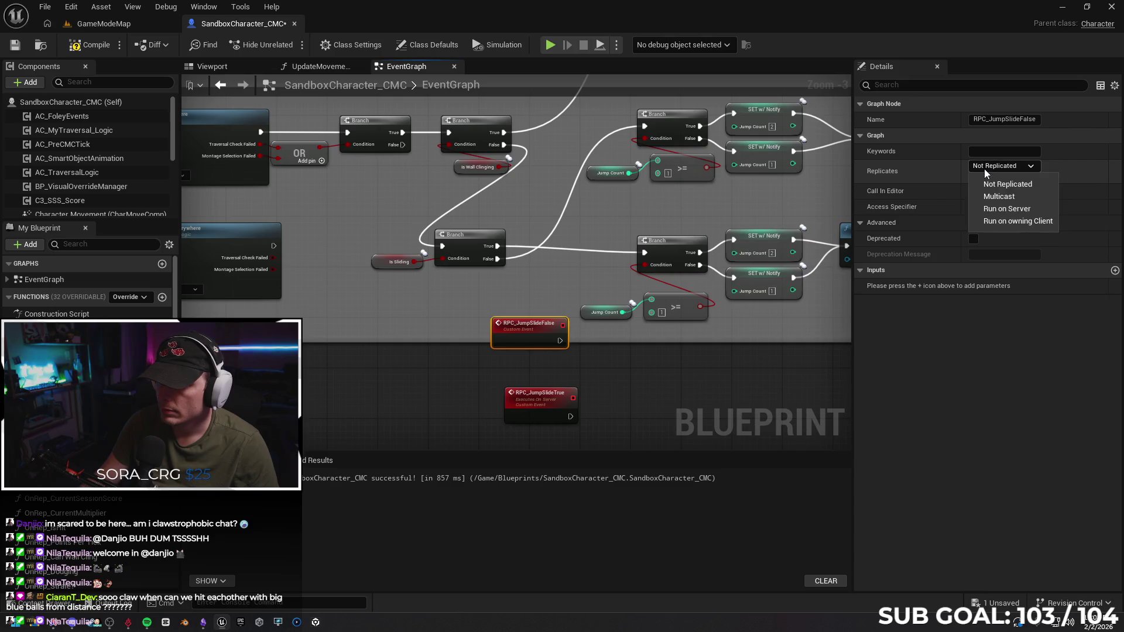
click(999, 211)
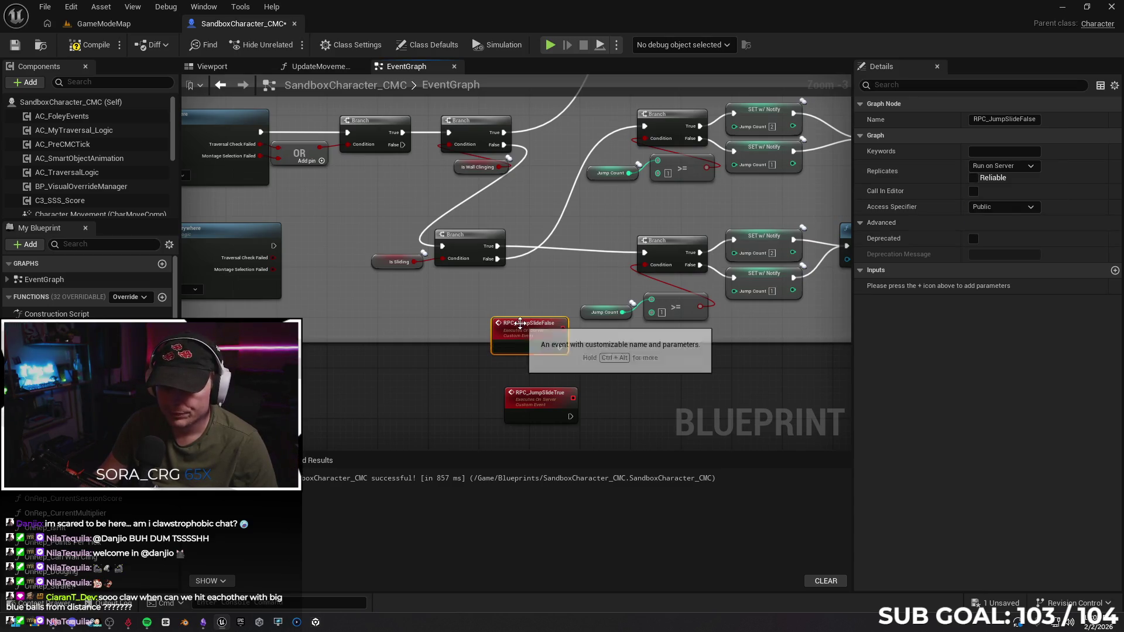
mouse_move(521, 324)
mouse_down()
mouse_move(522, 349)
mouse_move(502, 321)
mouse_move(581, 101)
mouse_move(644, 130)
mouse_up()
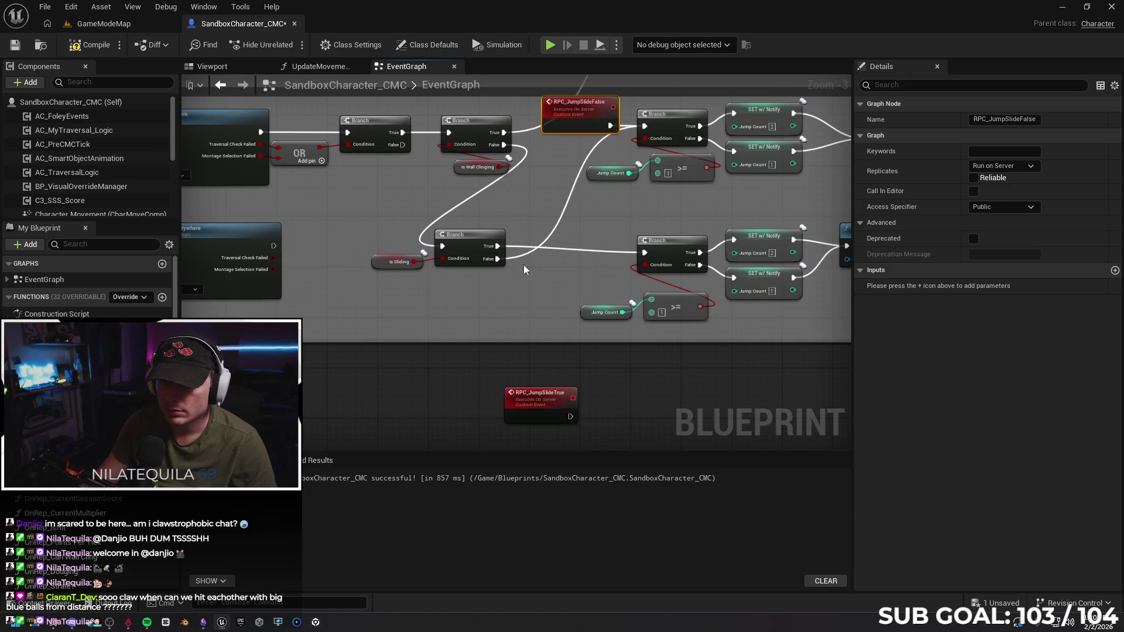
Insert RPC_JumpSlideTrue between the lower branches and call RPC Jump Slide True from Branch True.
mouse_move(535, 397)
mouse_down()
mouse_move(586, 233)
mouse_move(644, 252)
mouse_up()
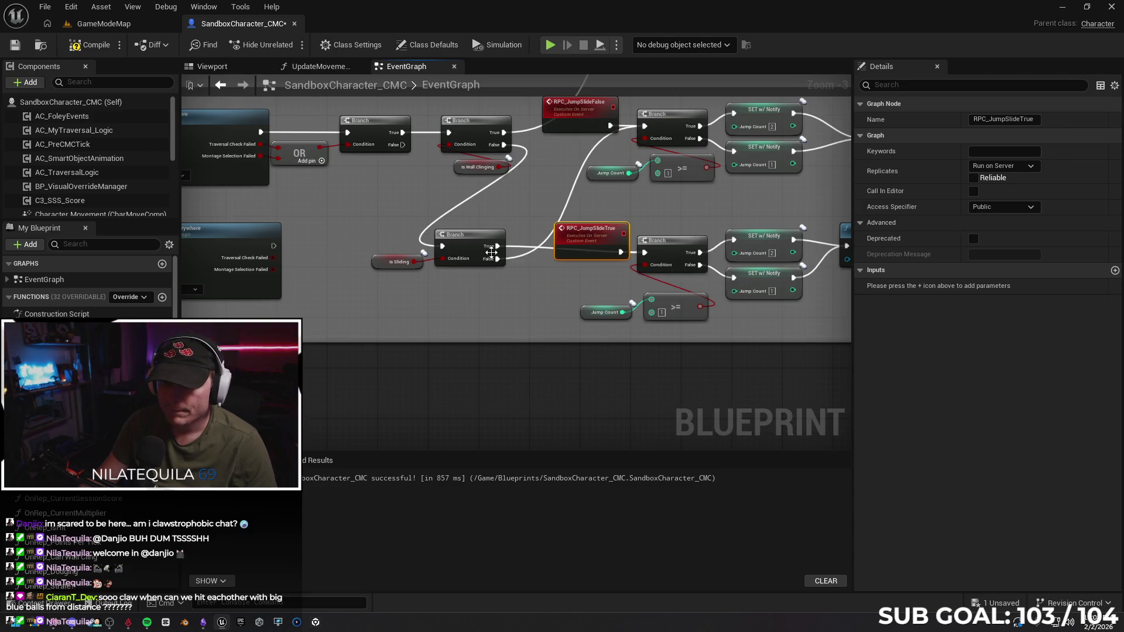
mouse_move(499, 248)
mouse_down()
mouse_move(644, 252)
mouse_move(614, 213)
mouse_move(615, 234)
mouse_up()
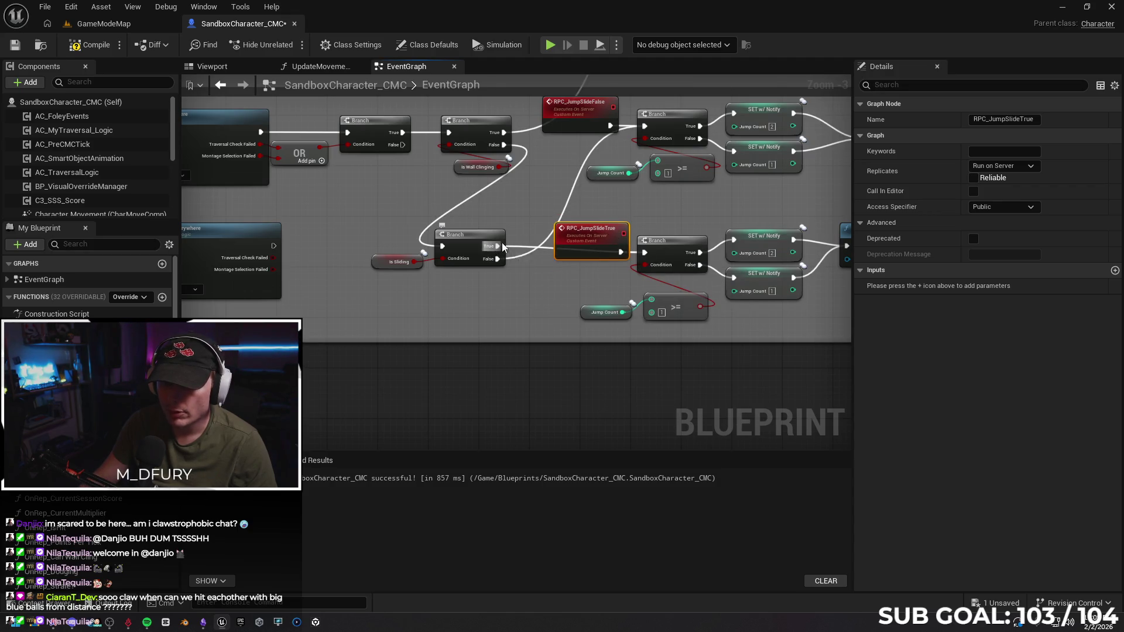
drag(499, 246, 528, 222)
text(jumpslidetrue)
key(Return)
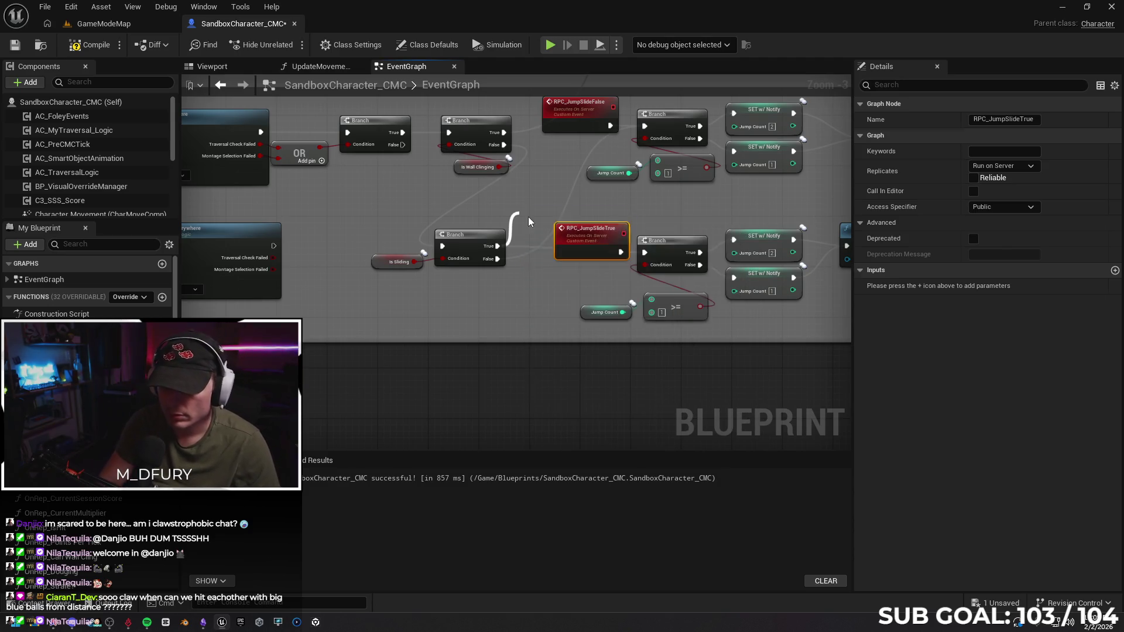
drag(562, 215, 475, 324)
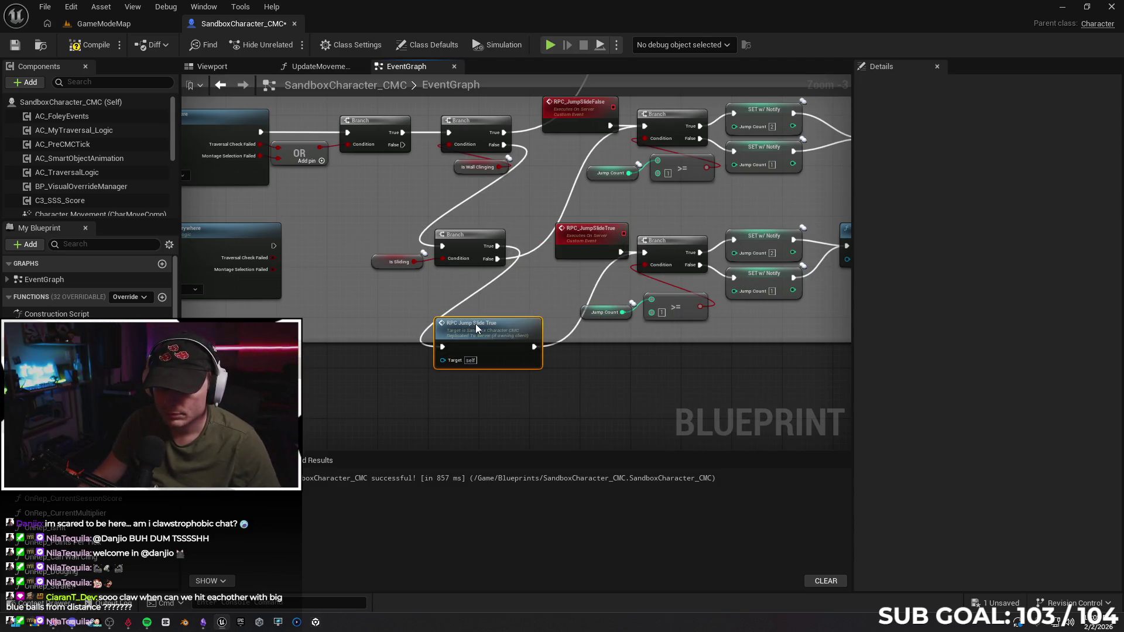
click(567, 338)
alt+click(571, 338)
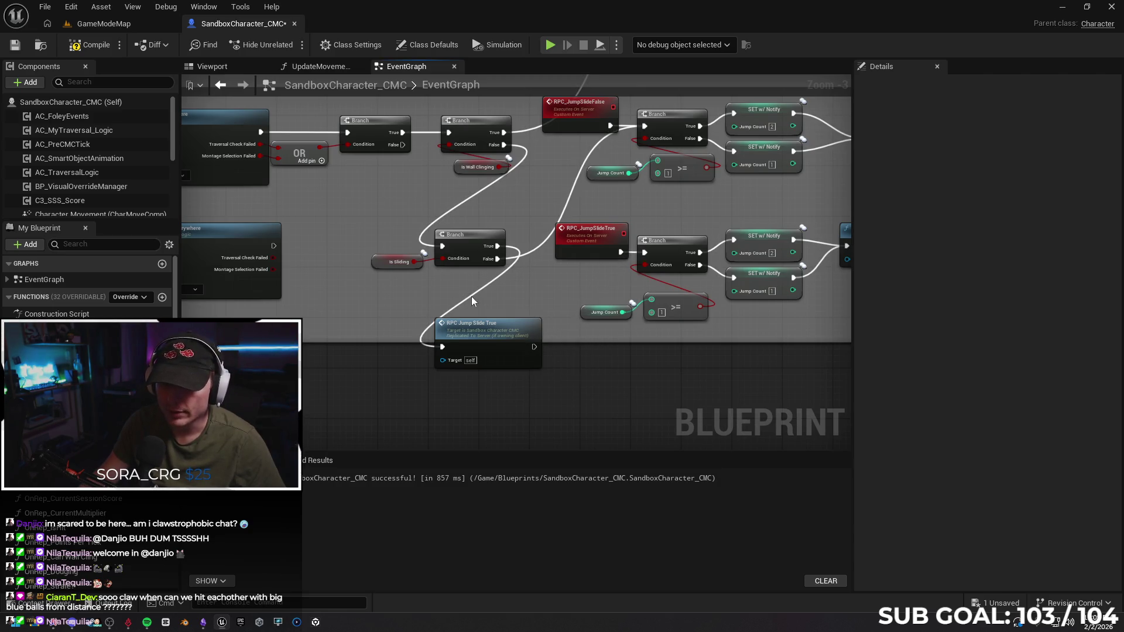
Reposition Is Sliding, its Branch and the RPC Jump Slide True call to the left.
mouse_move(373, 218)
mouse_down()
mouse_move(507, 257)
mouse_move(452, 232)
mouse_move(415, 233)
mouse_up()
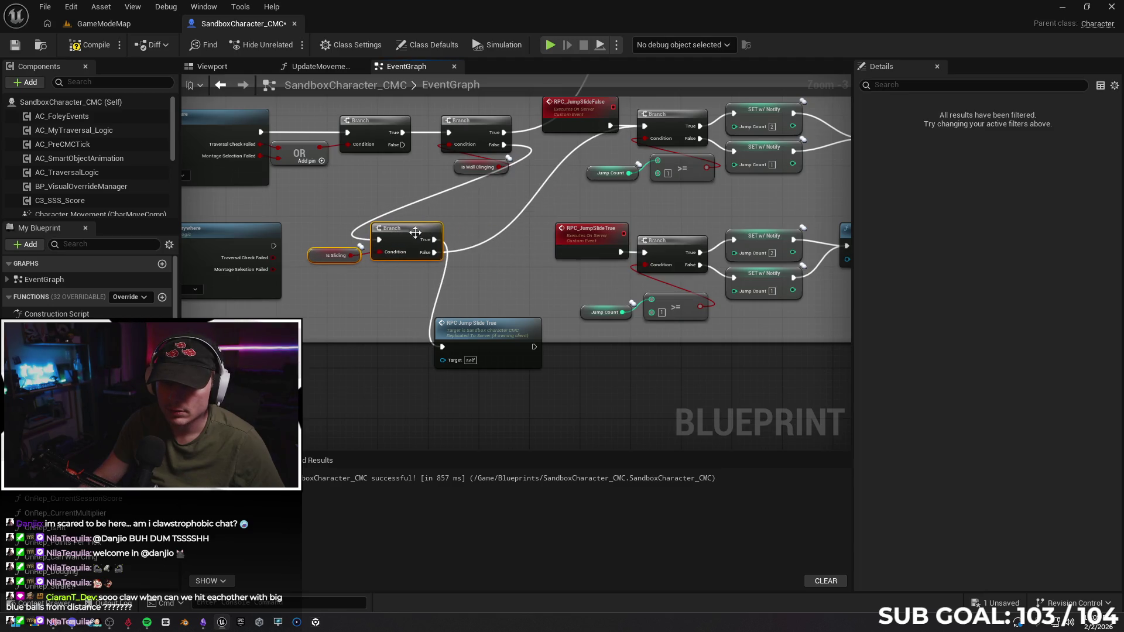
drag(487, 324, 497, 219)
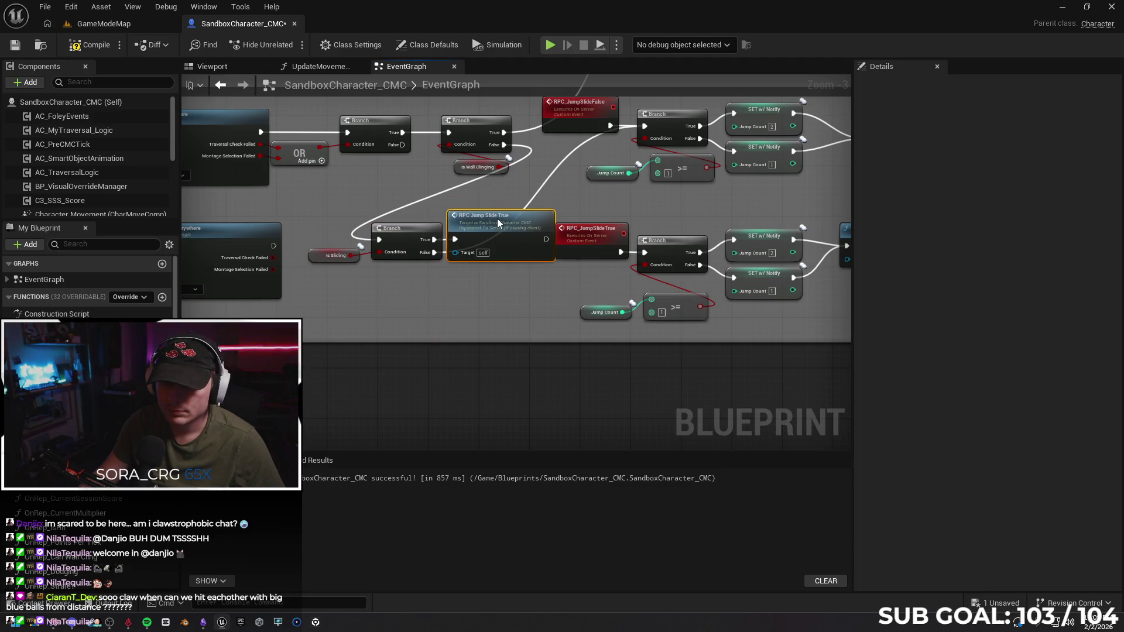
drag(479, 265, 316, 257)
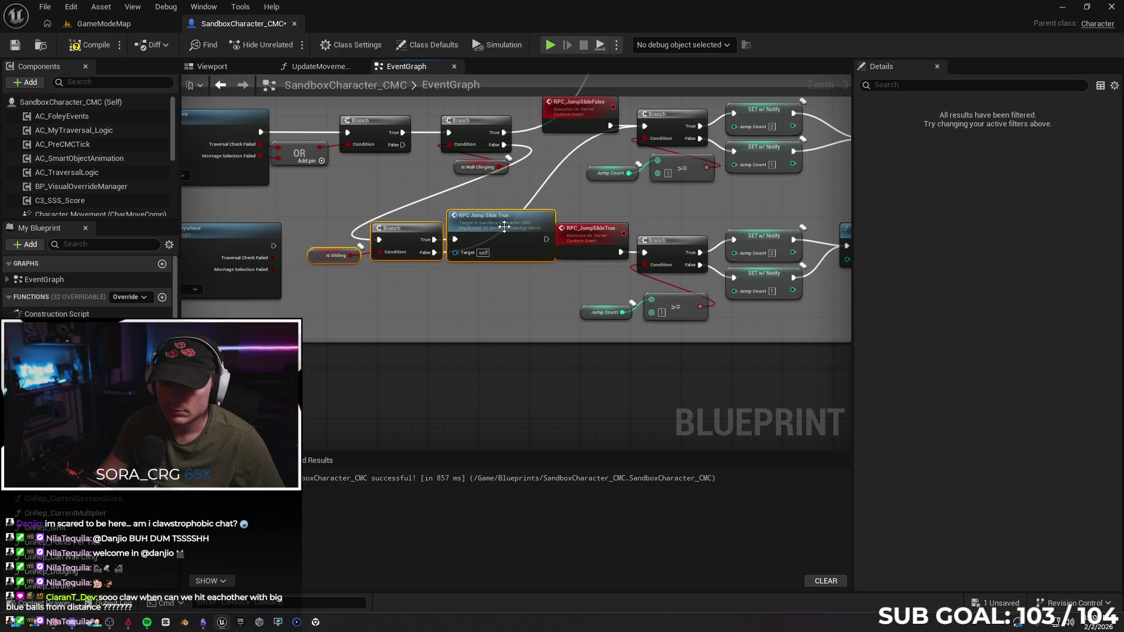
drag(506, 227, 480, 227)
click(547, 166)
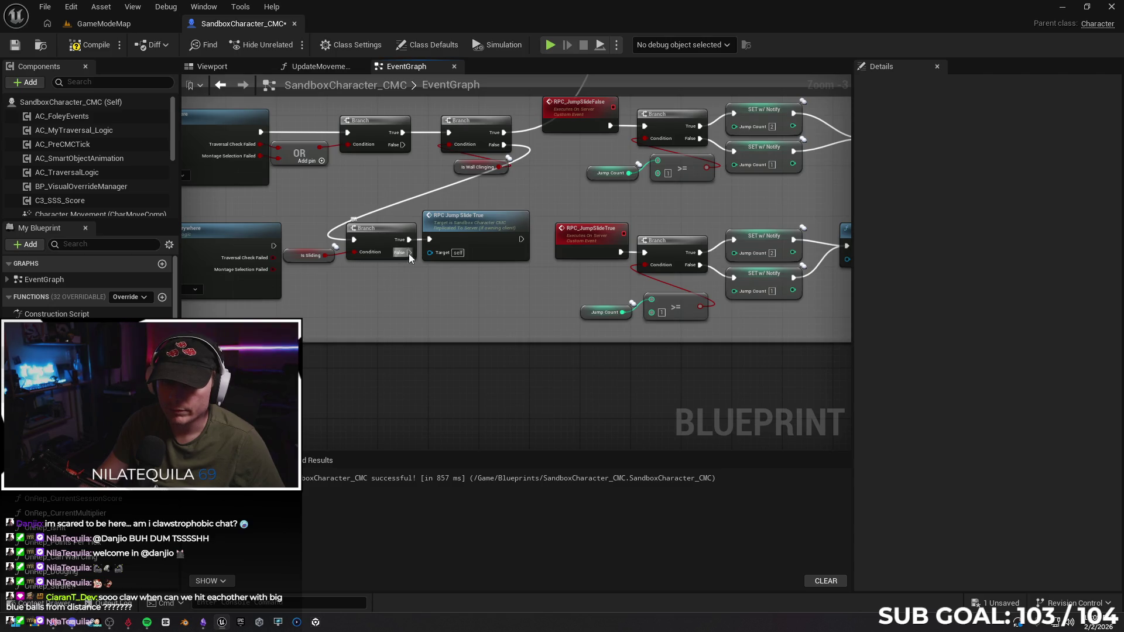
Call RPC Jump Slide False from Branch False, compile, and return to GameModeMap.
drag(409, 253, 434, 299)
text(false)
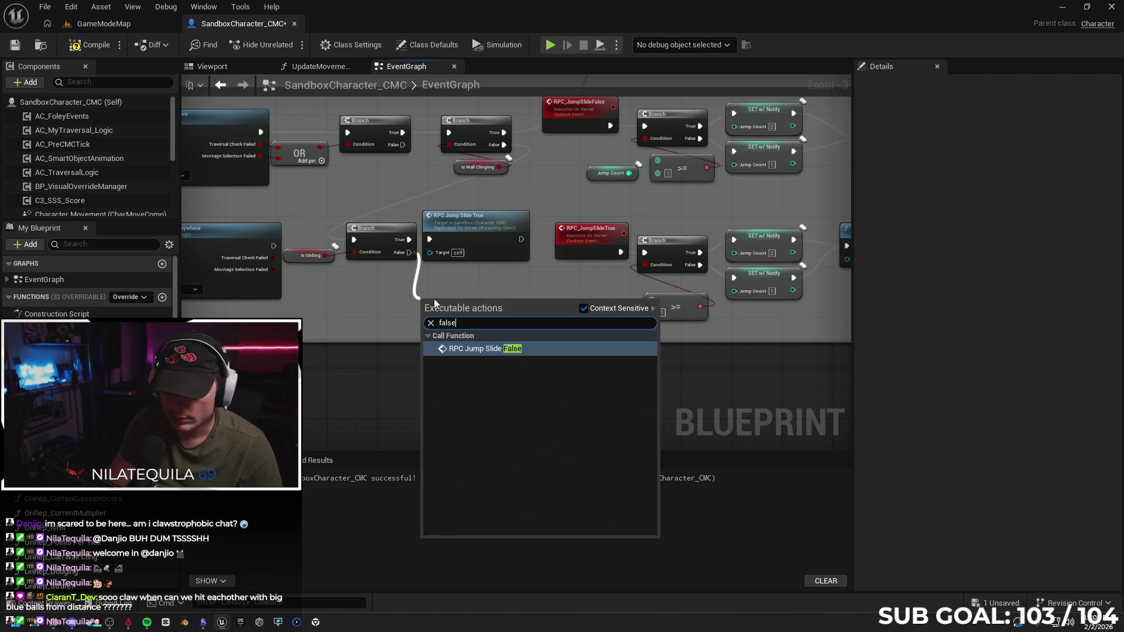
key(Return)
drag(479, 282, 479, 275)
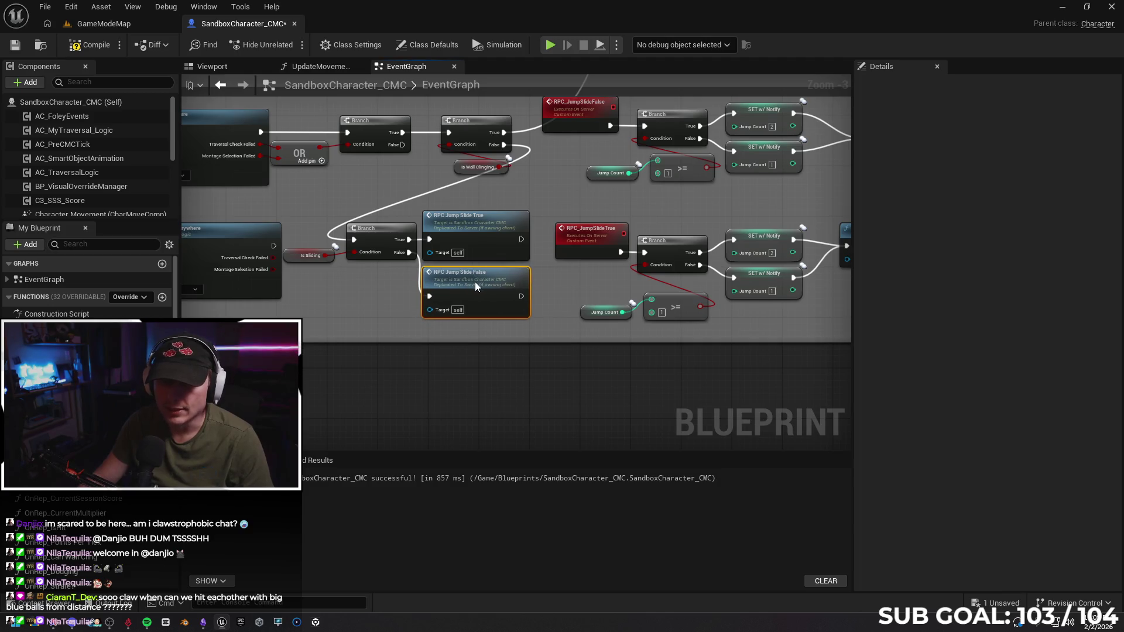
click(88, 45)
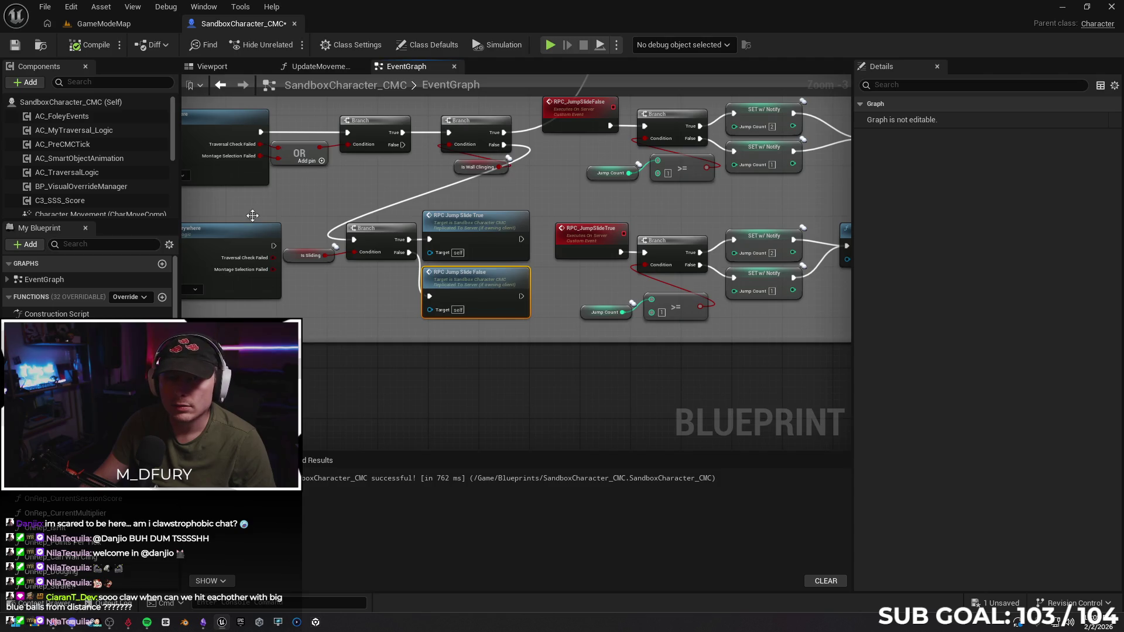
click(146, 22)
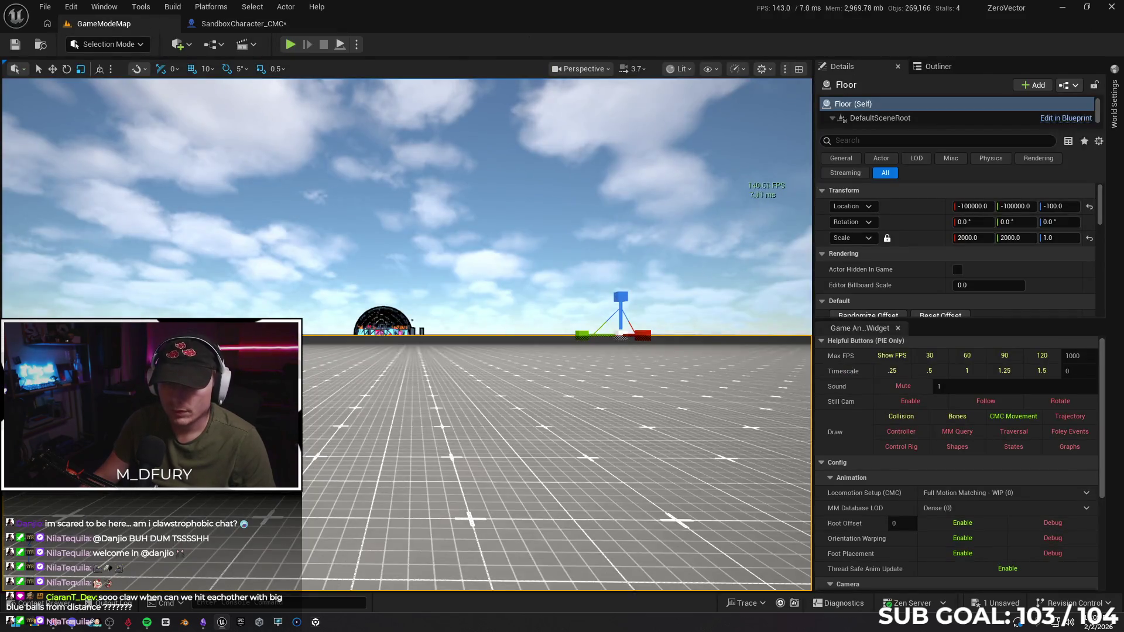
Play from a floor spot in the level, test the character's jumps, then end the session.
right_click(619, 283)
click(463, 502)
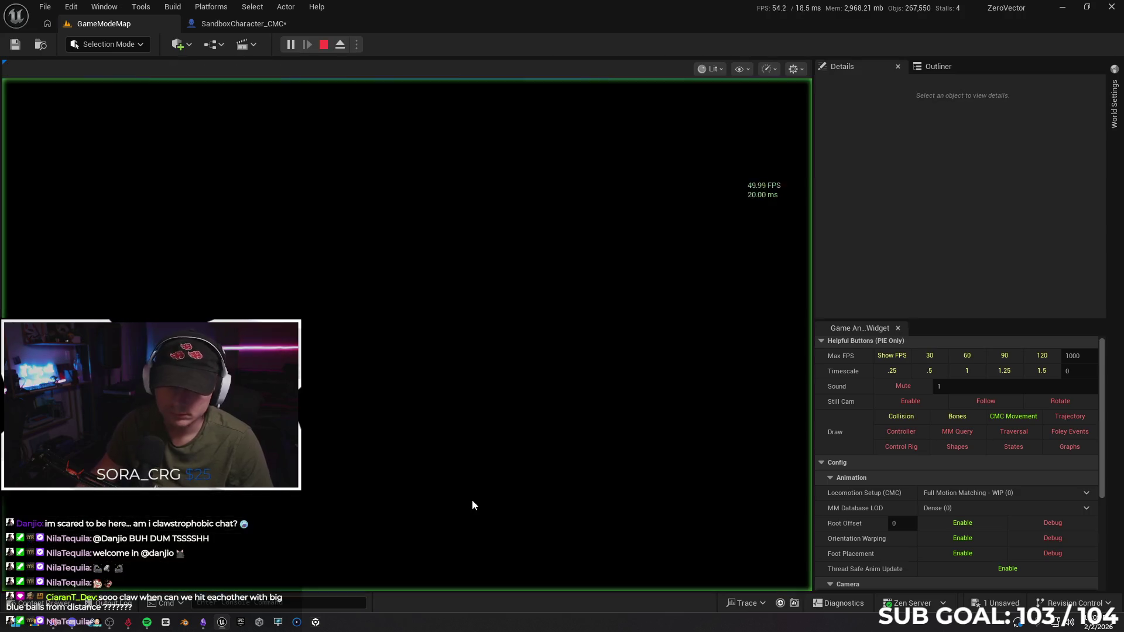
key(w)
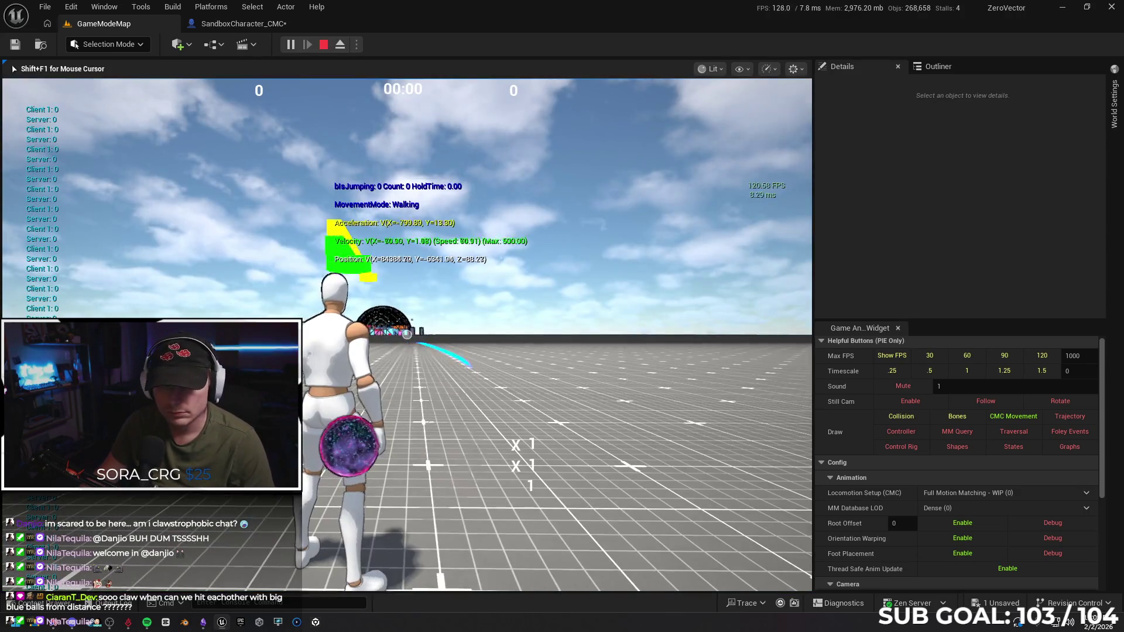
key(space)
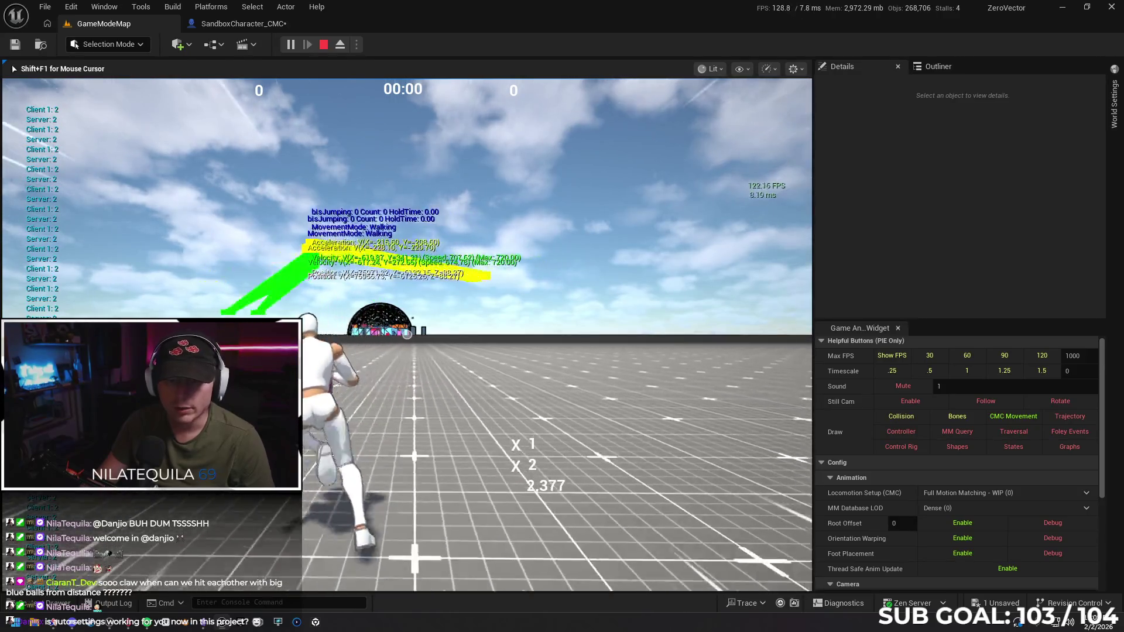
key(Escape)
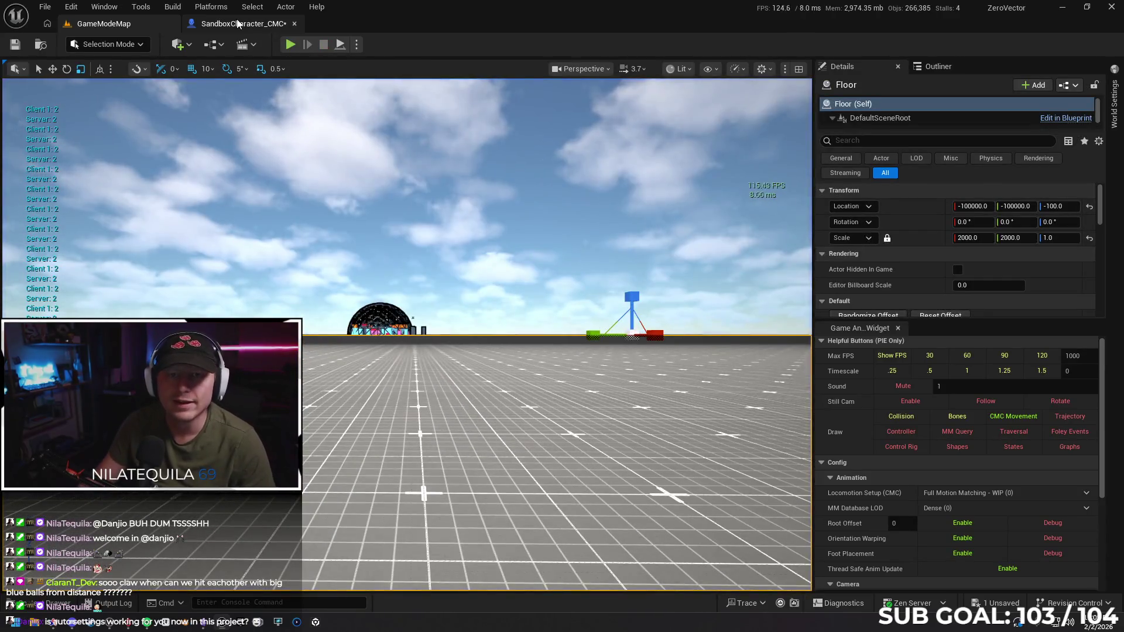
In SandboxCharacter_CMC, undo the RPC Jump Slide True and False call nodes on the Is Sliding branch.
click(244, 24)
mouse_move(565, 299)
mouse_down()
mouse_move(495, 359)
mouse_move(381, 351)
mouse_up()
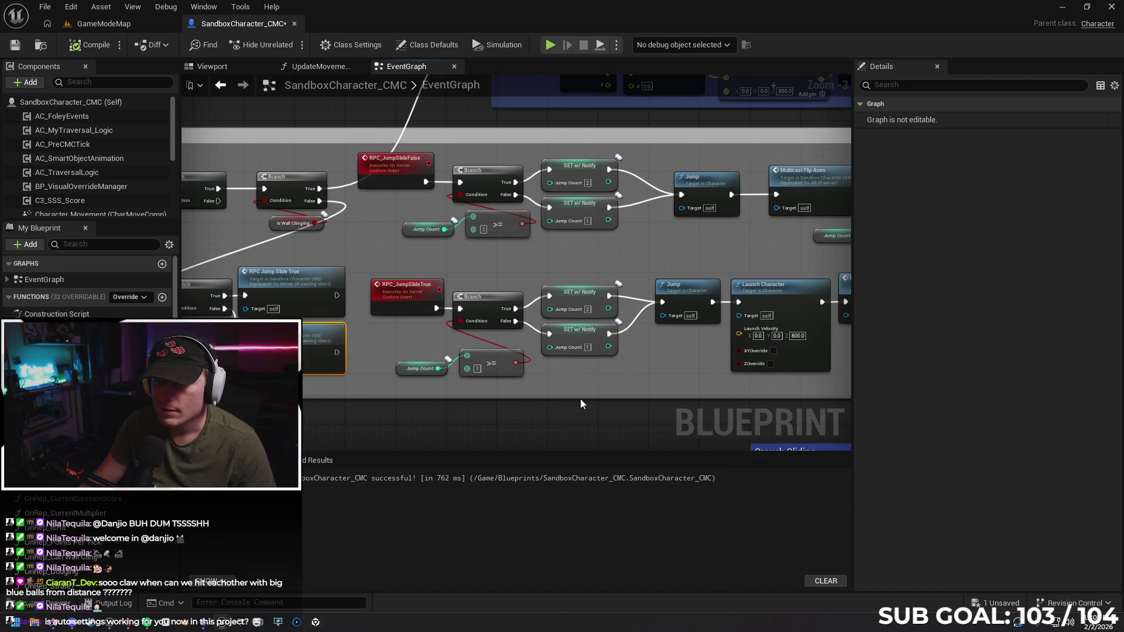
mouse_move(392, 397)
mouse_down()
mouse_move(504, 409)
mouse_move(426, 414)
mouse_move(549, 408)
mouse_move(443, 403)
mouse_up()
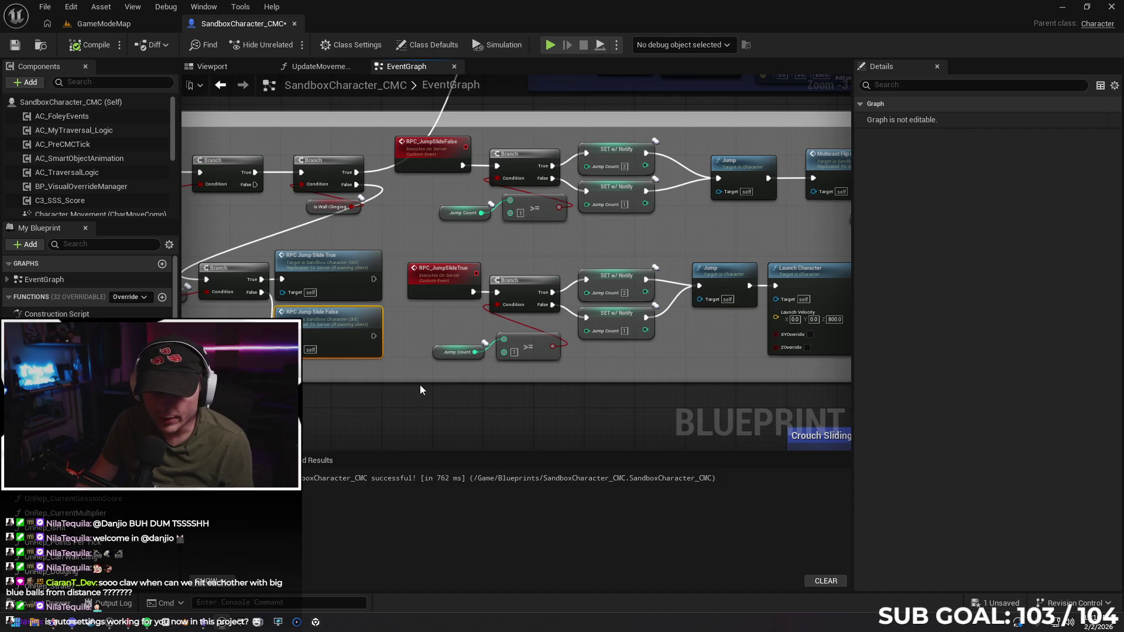
key(ctrl+z)
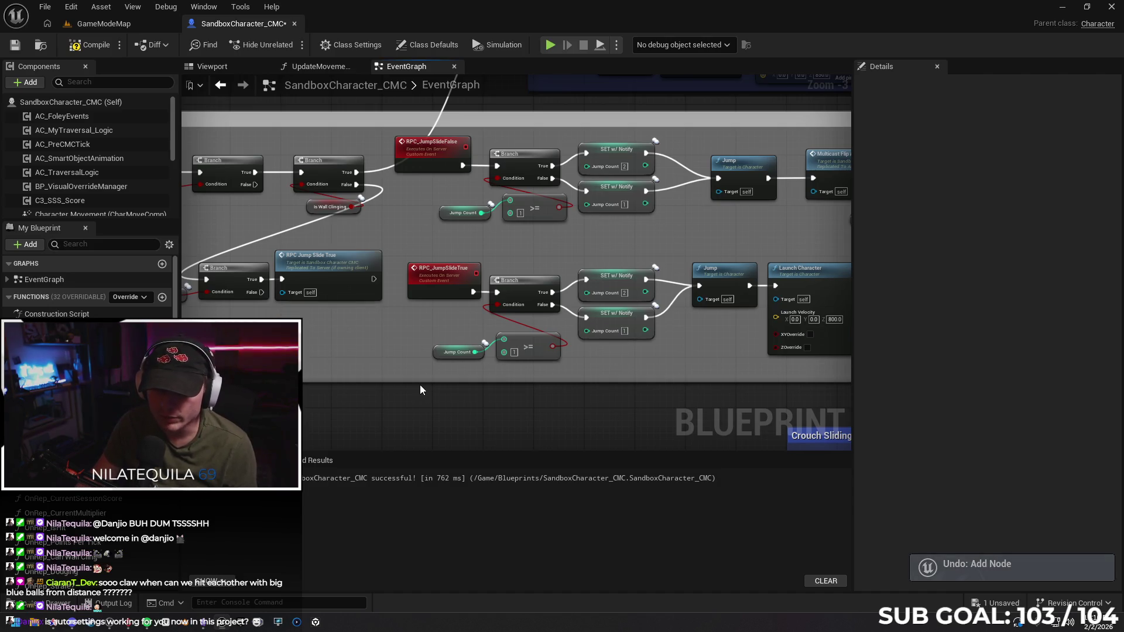
key(ctrl+z)
key(ctrl+z)
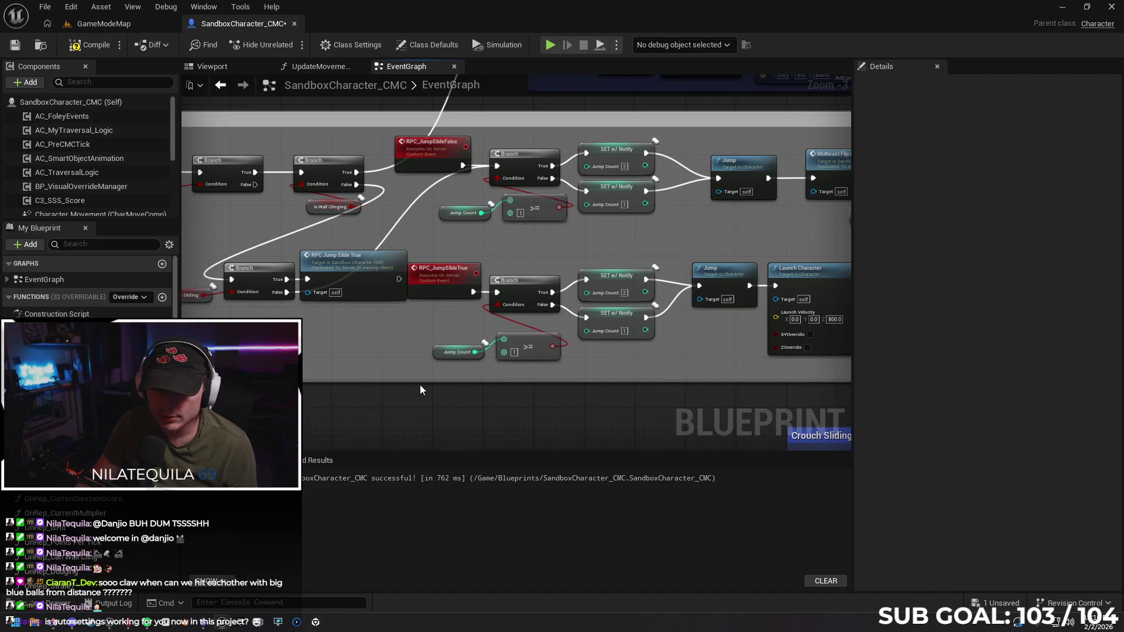
key(ctrl+z)
key(ctrl+z)
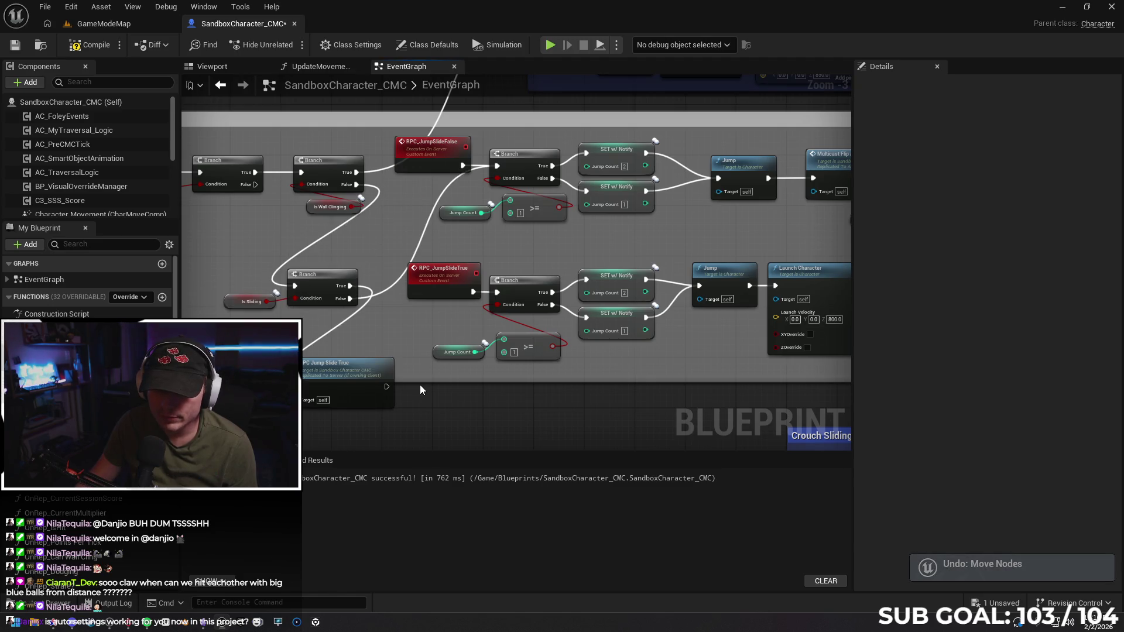
key(ctrl+z)
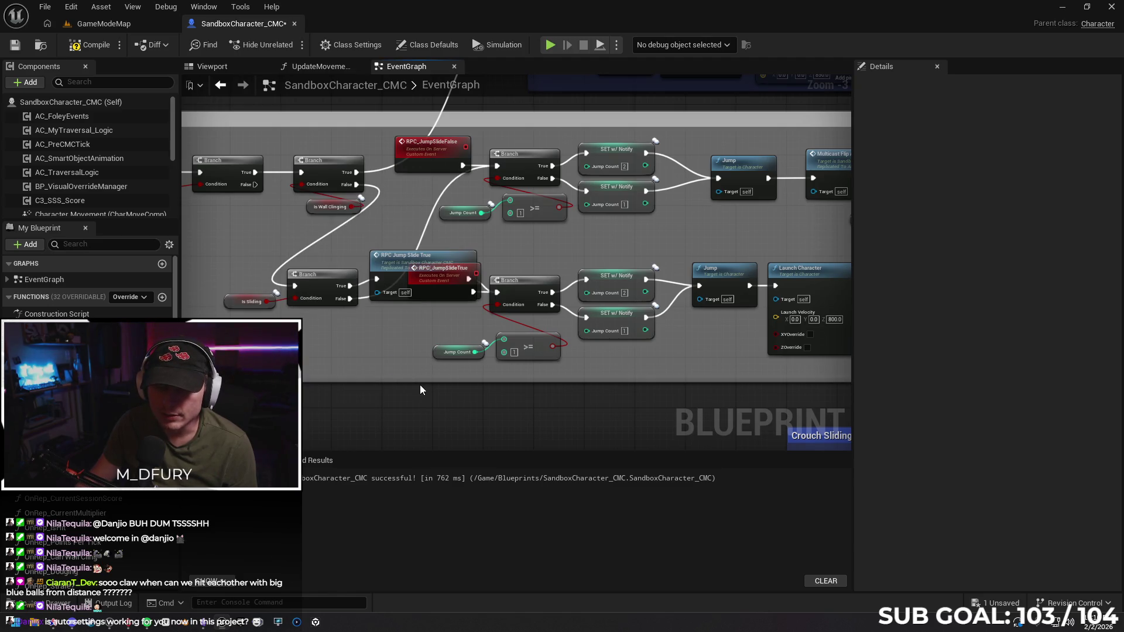
key(ctrl+z)
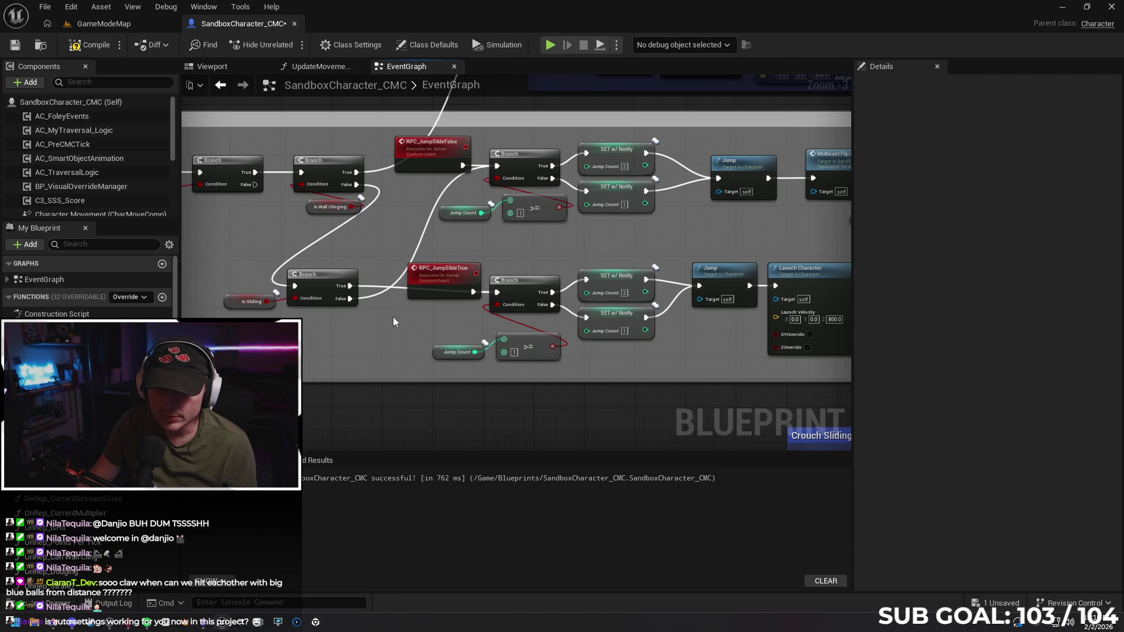
Delete the RPC_JumpSlideTrue and RPC_JumpSlideFalse event nodes.
mouse_move(370, 318)
mouse_down()
mouse_move(532, 322)
mouse_move(402, 312)
mouse_move(557, 296)
mouse_move(328, 337)
mouse_move(297, 331)
mouse_up()
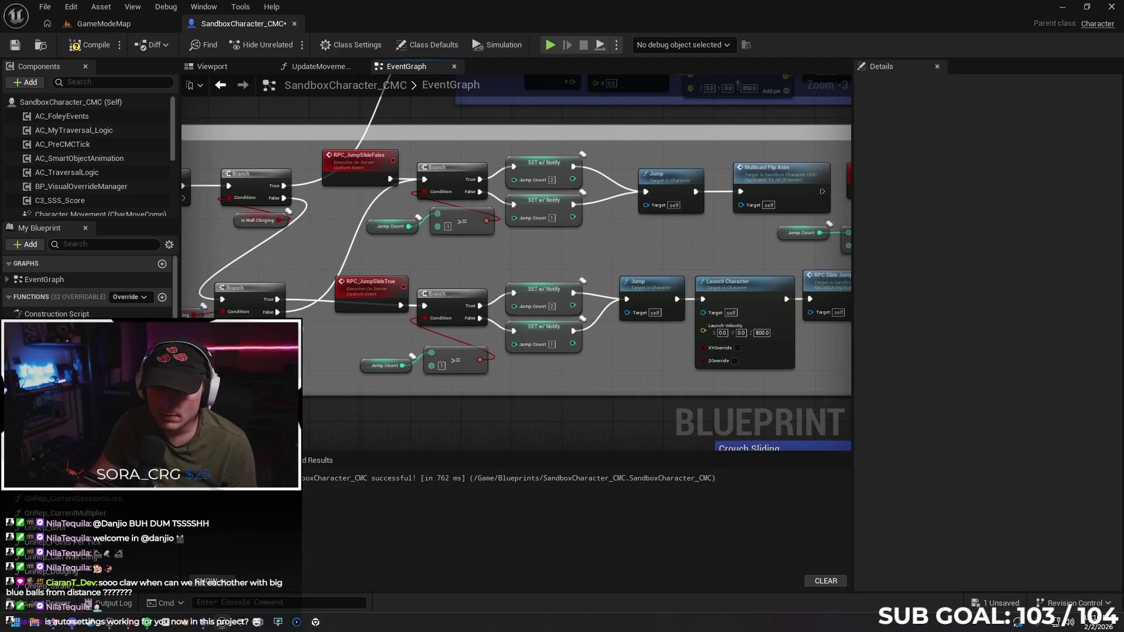
click(360, 289)
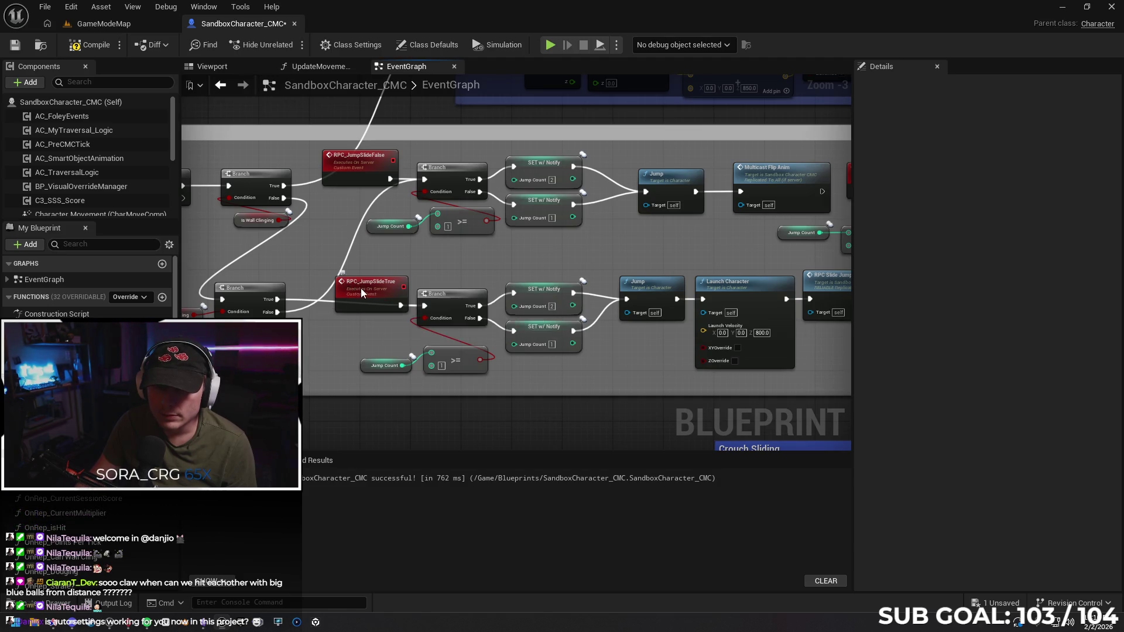
key(Delete)
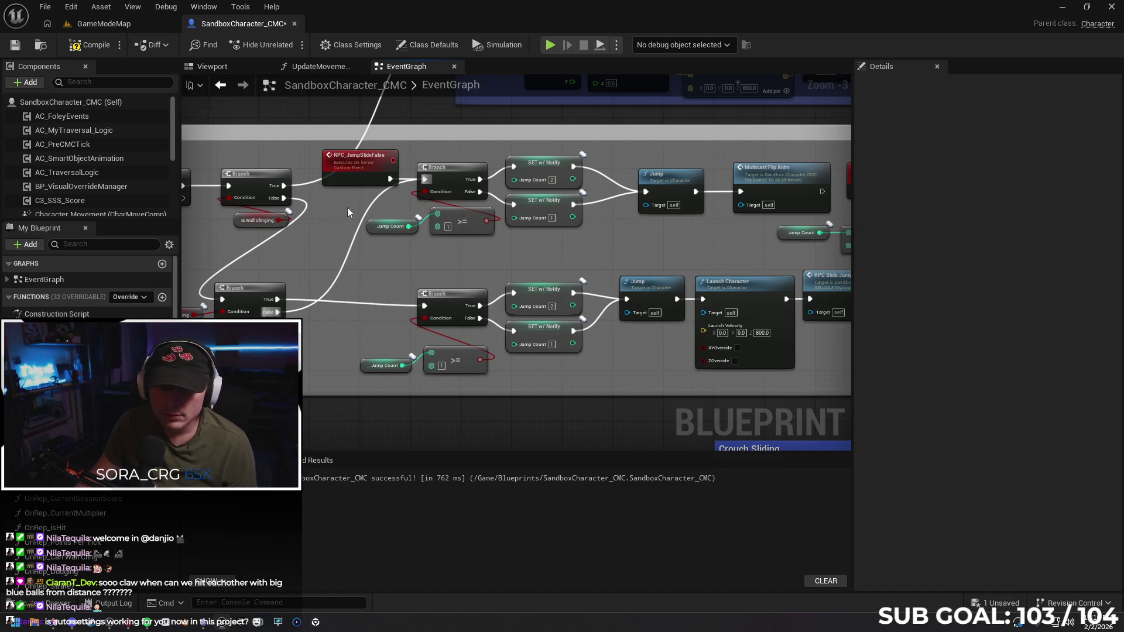
click(364, 166)
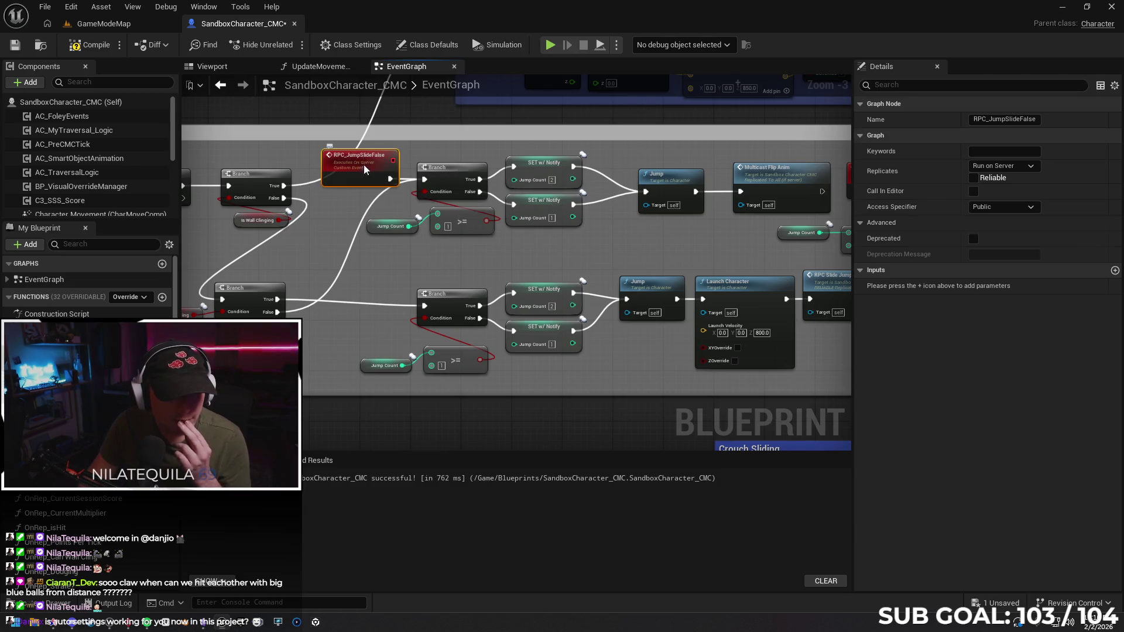
key(Delete)
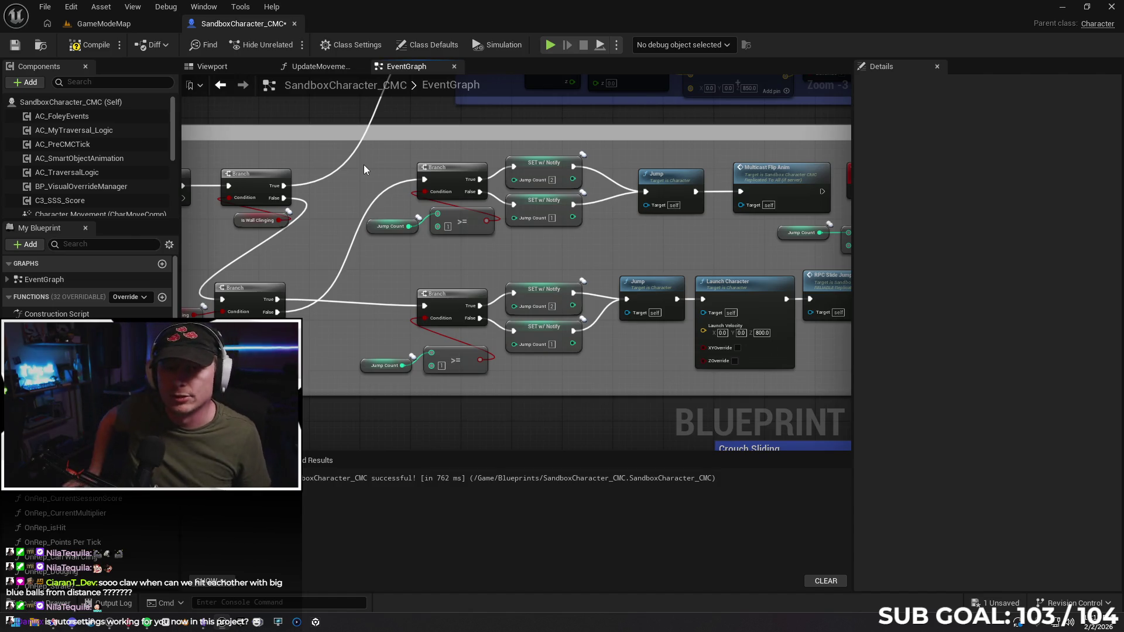
Compile and save the SandboxCharacter_CMC blueprint.
click(79, 51)
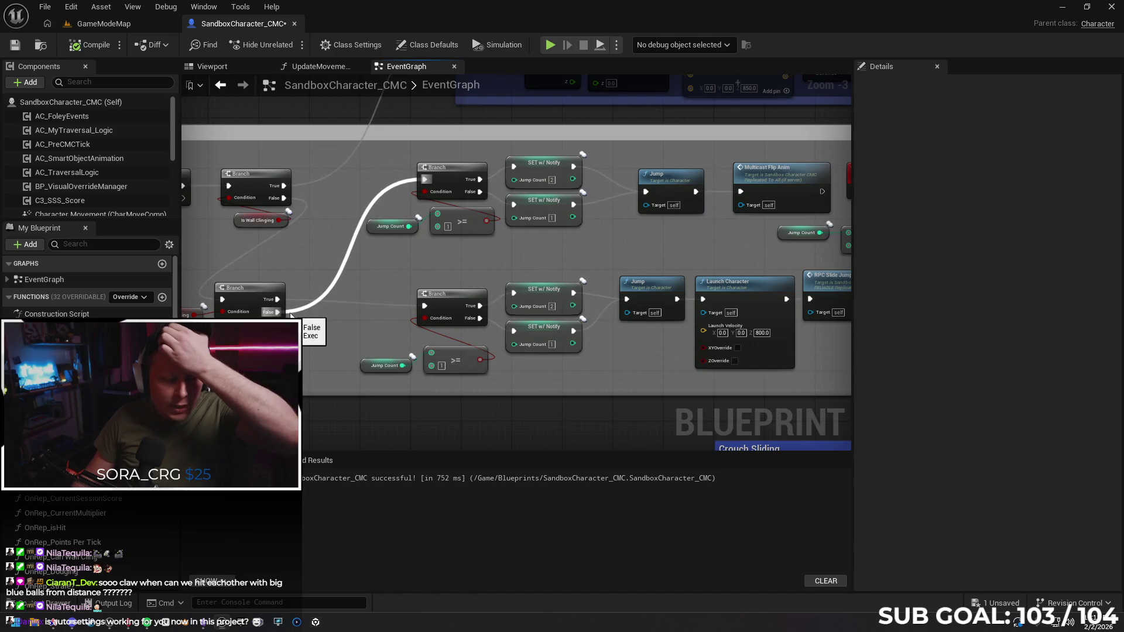
click(14, 45)
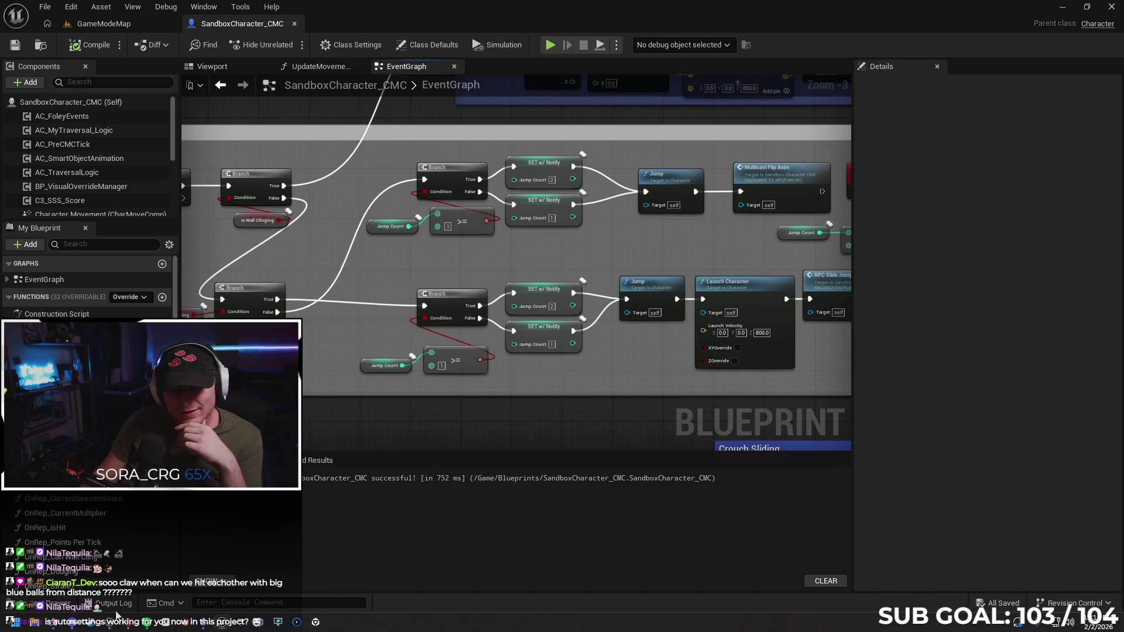
mouse_move(77, 625)
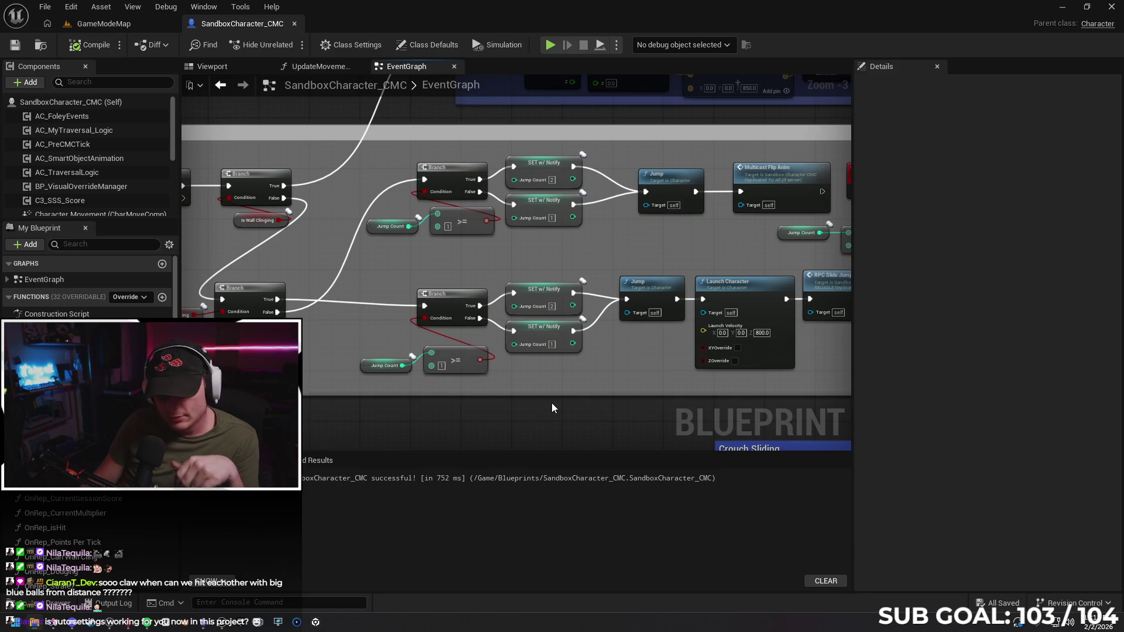
Browse to Unreal Projects > Builds > Scuttle Up 1.2 > Windows and launch Crab.exe.
key(super+e)
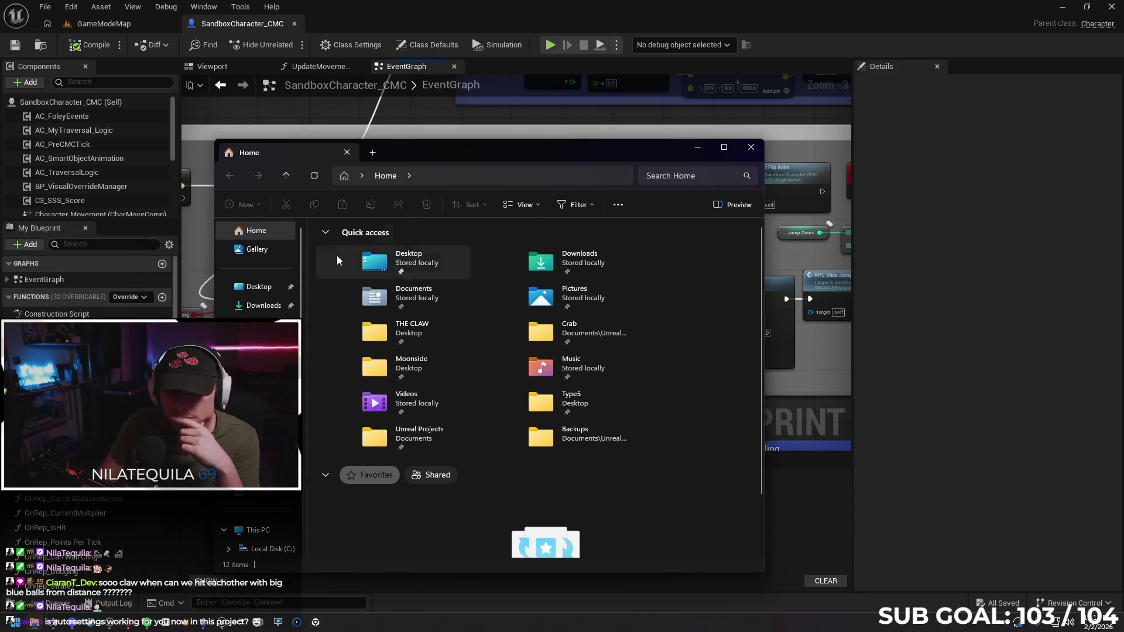
double_click(540, 332)
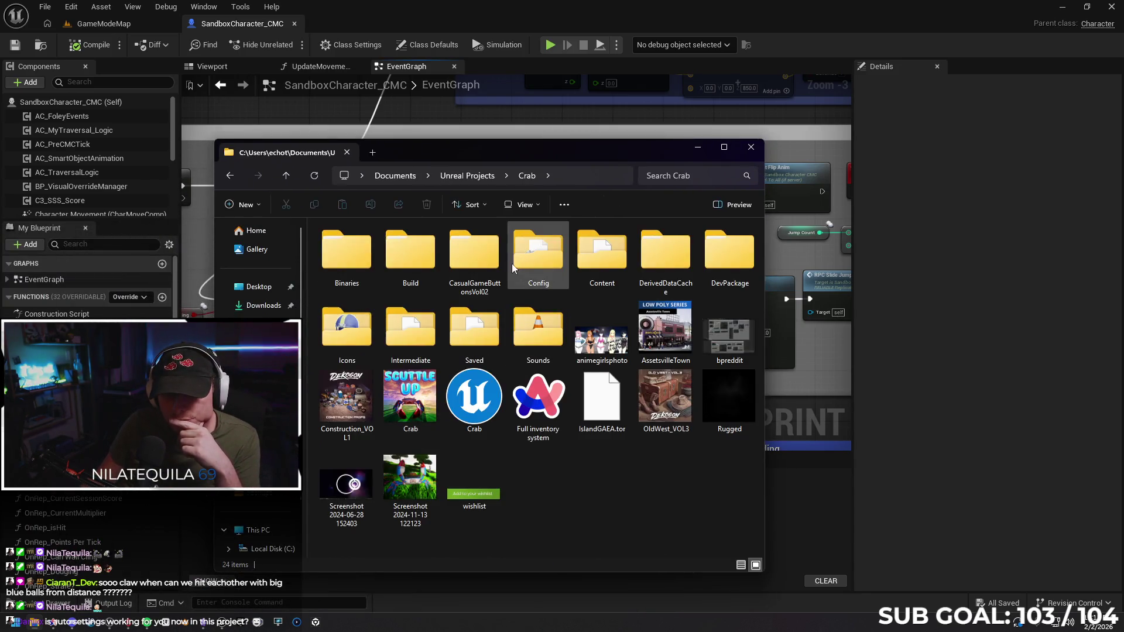
double_click(406, 253)
click(392, 243)
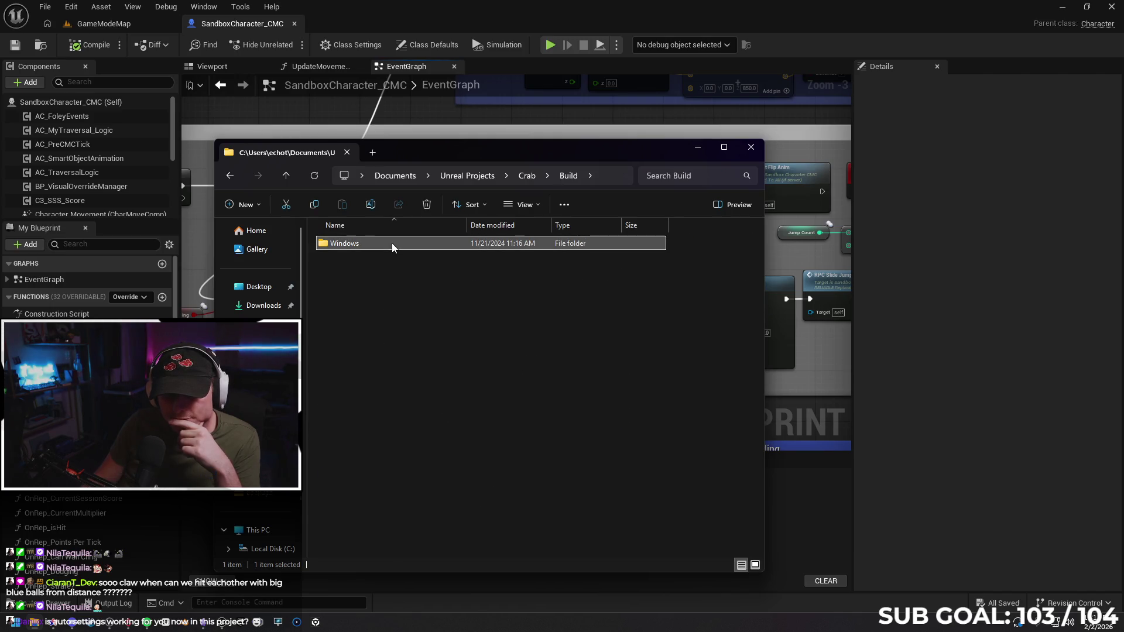
key(BackSpace)
key(BackSpace)
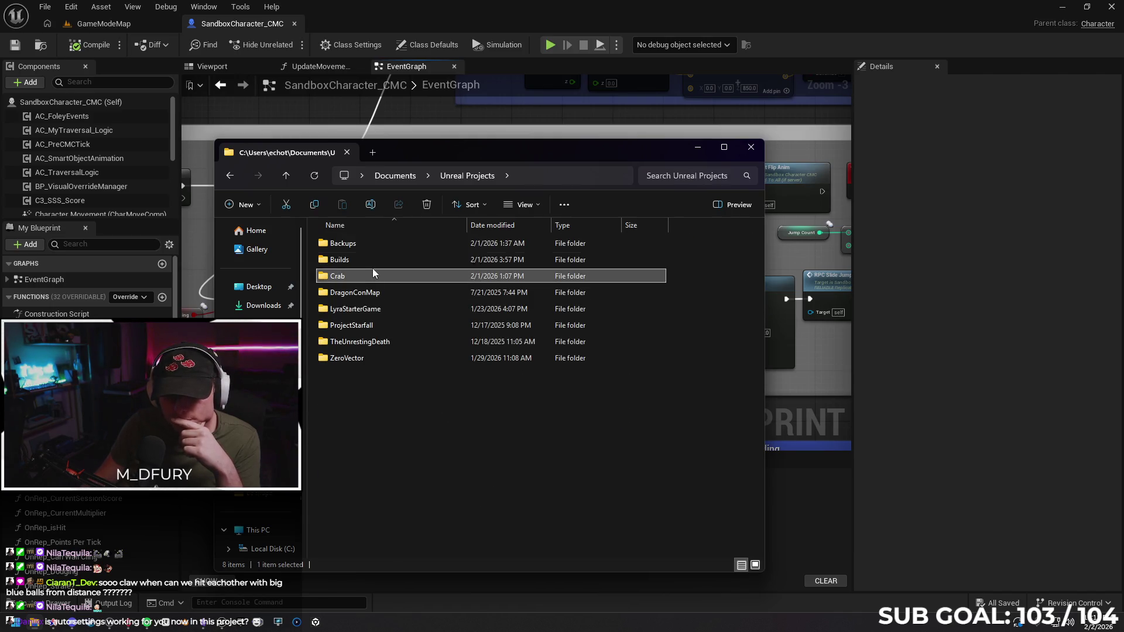
double_click(370, 260)
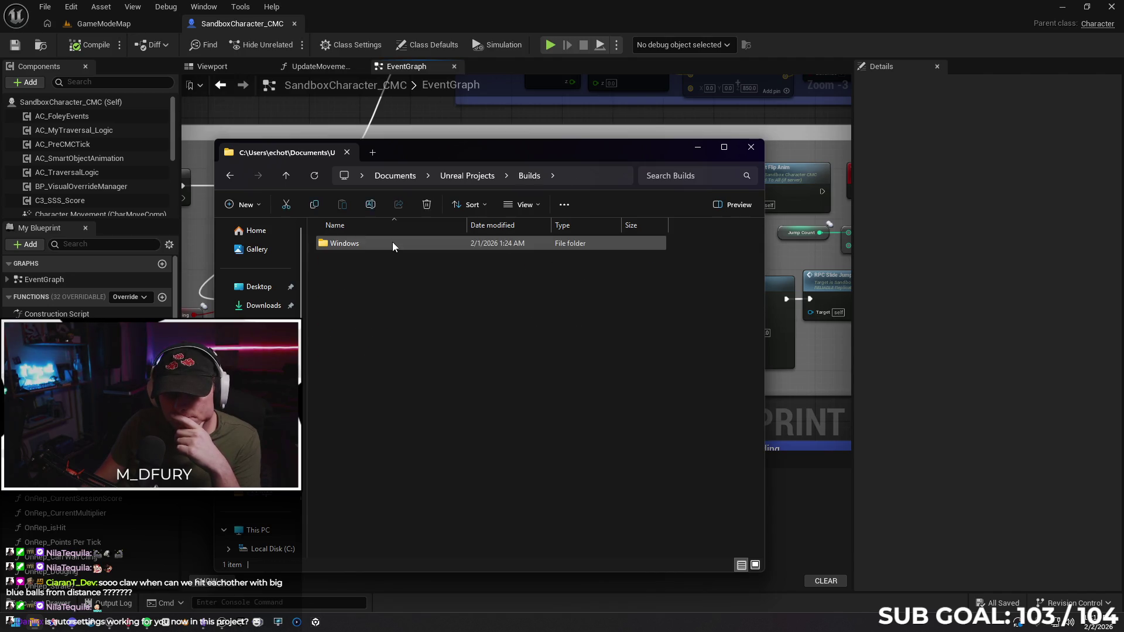
double_click(392, 241)
double_click(392, 241)
double_click(382, 275)
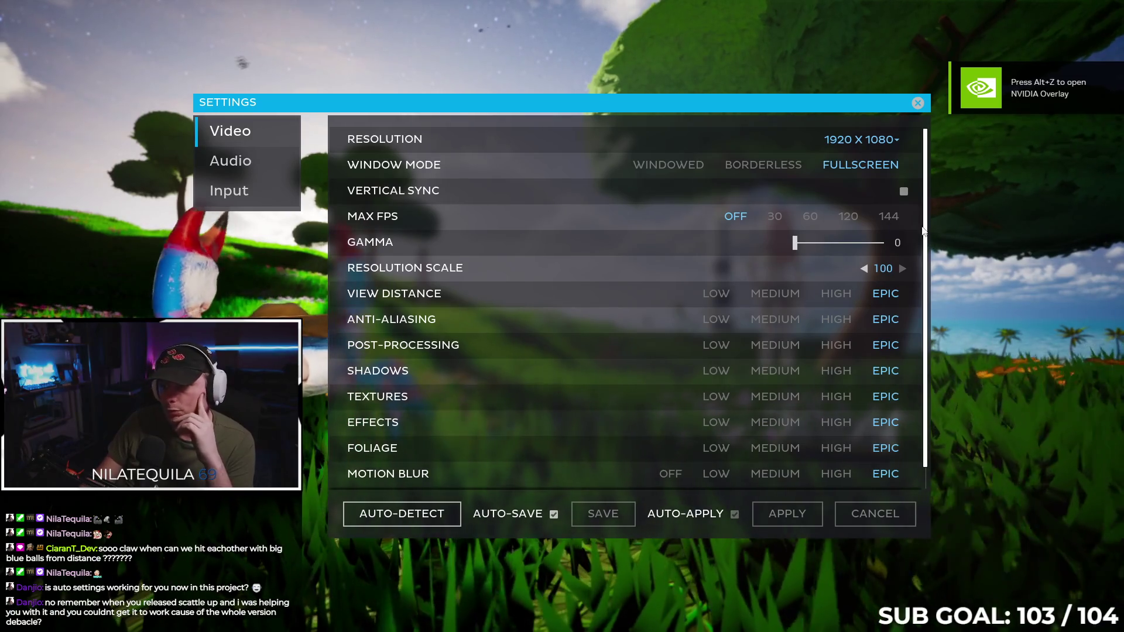
Look through the game's Input, Audio and Video settings pages.
scroll(931, 311, down, 1)
scroll(934, 226, up, 1)
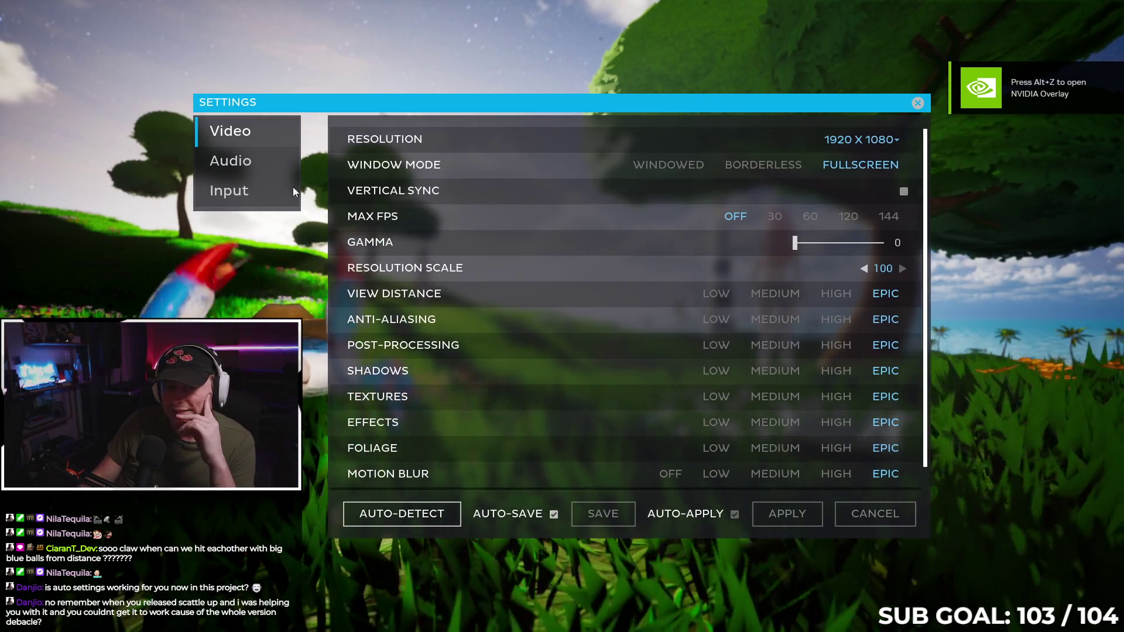
click(251, 185)
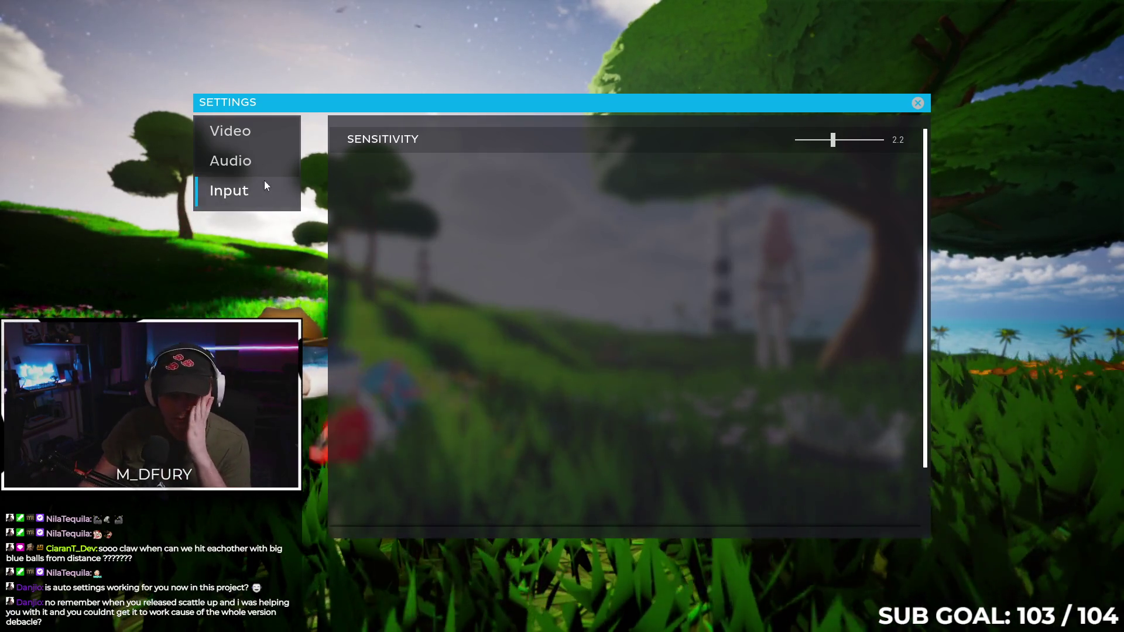
click(258, 167)
click(244, 139)
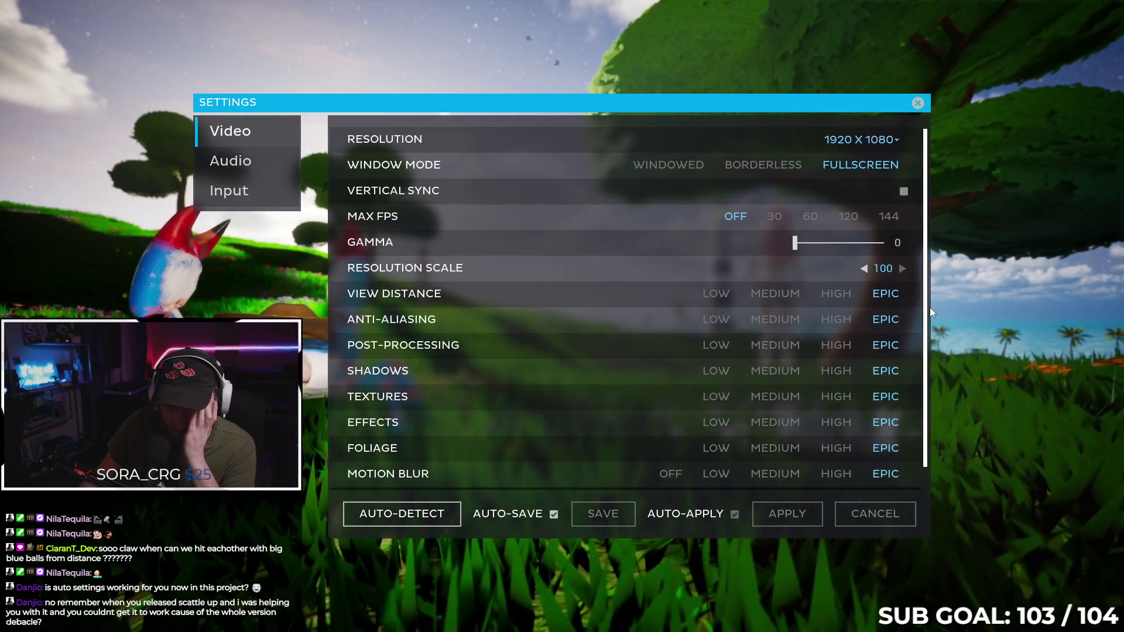
Revisit the Audio and Input pages, then close Settings and quit the game.
scroll(943, 376, down, 2)
scroll(947, 263, up, 2)
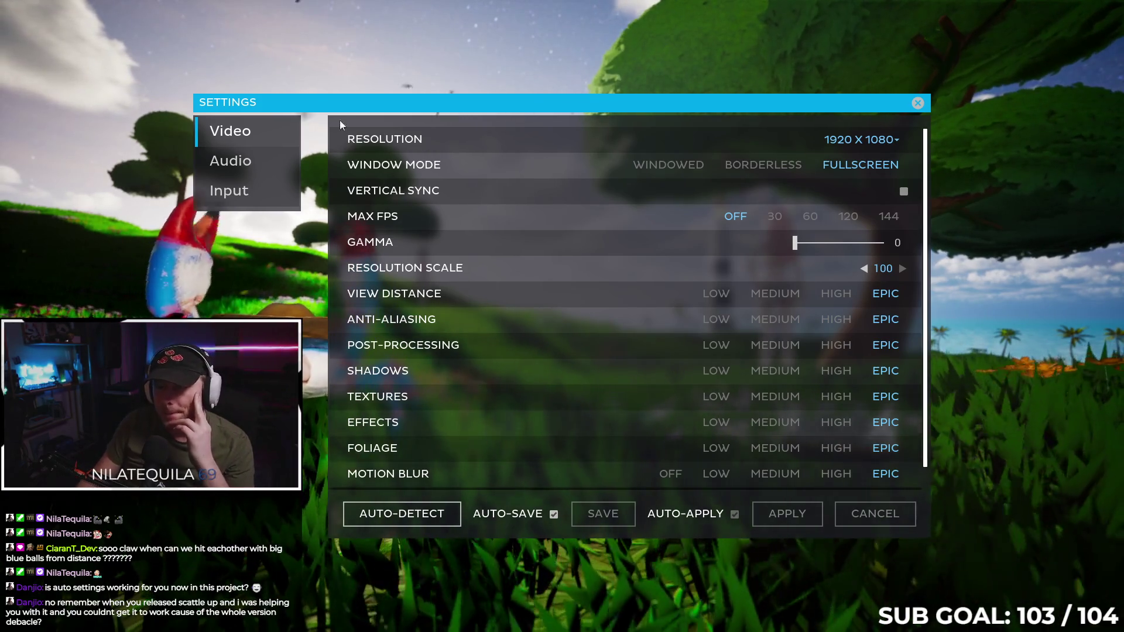
click(253, 160)
click(245, 196)
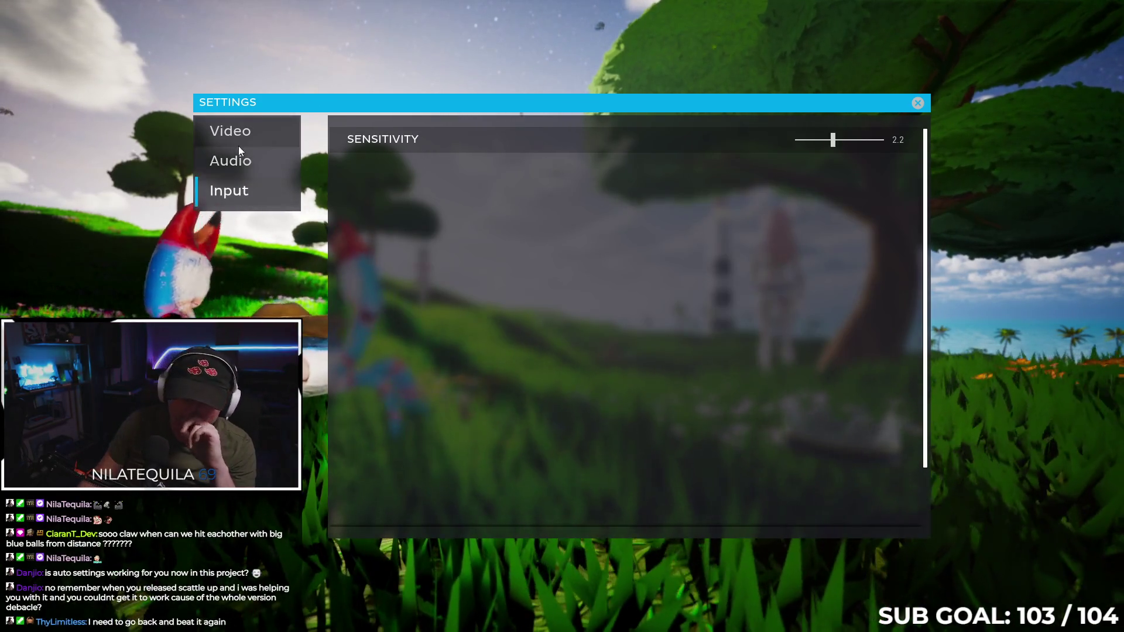
click(240, 159)
click(245, 135)
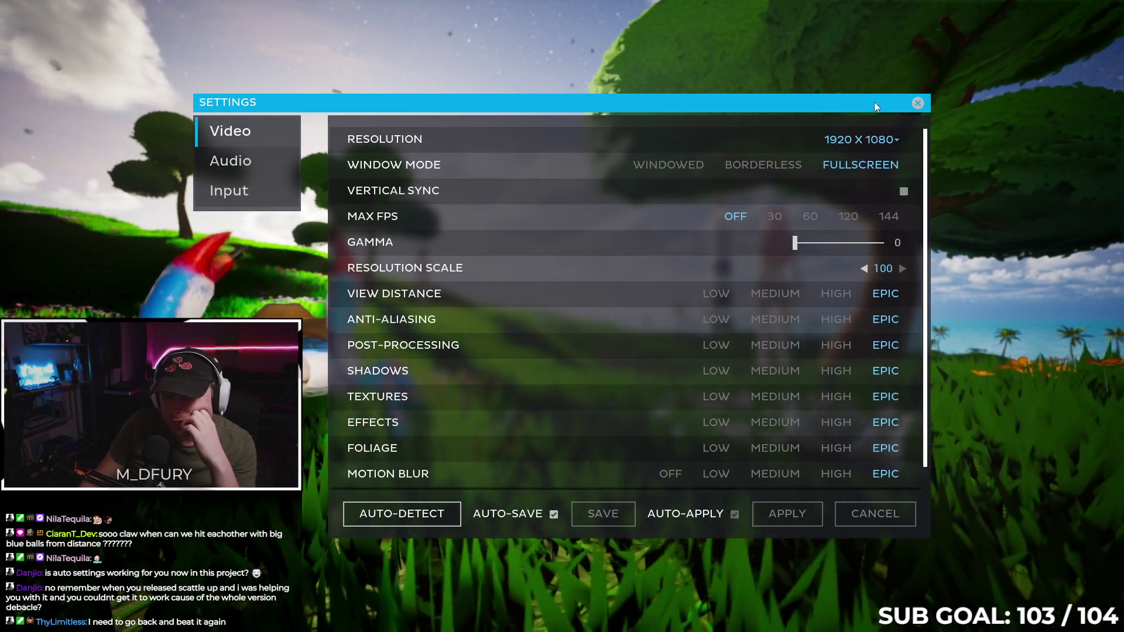
click(917, 103)
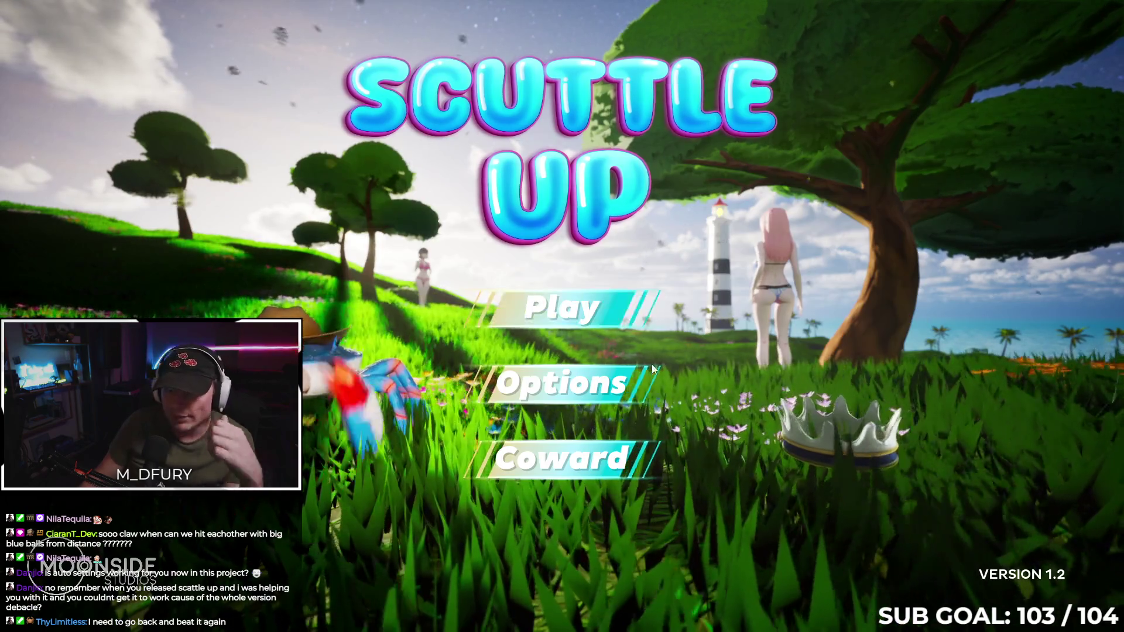
click(578, 466)
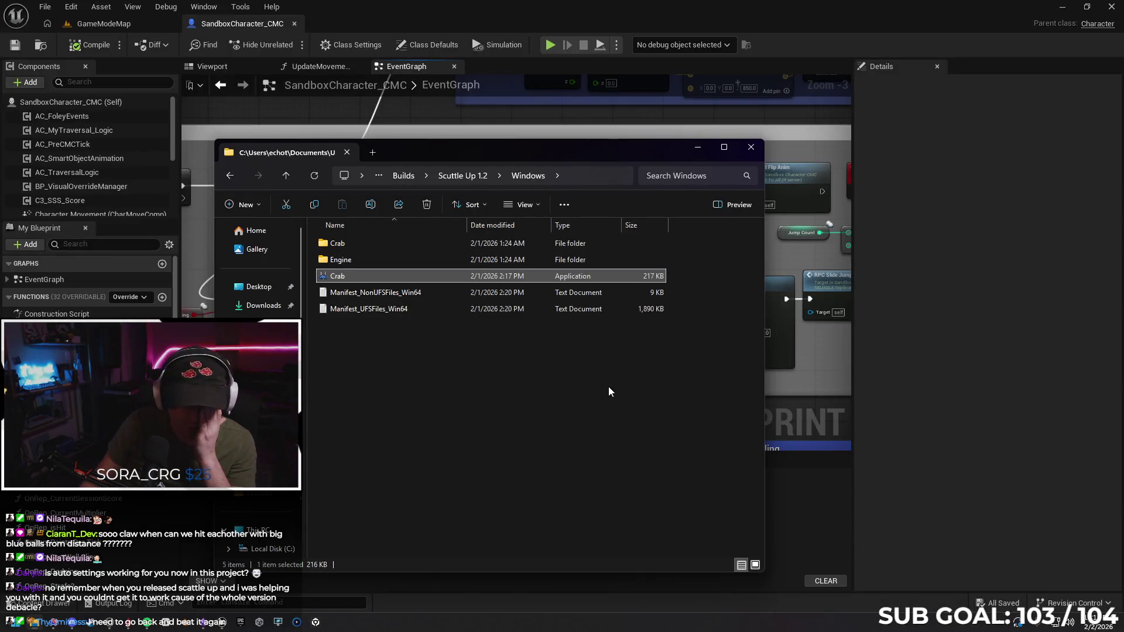
Relaunch Crab.exe from the Scuttle Up 1.2 Windows build folder.
double_click(376, 276)
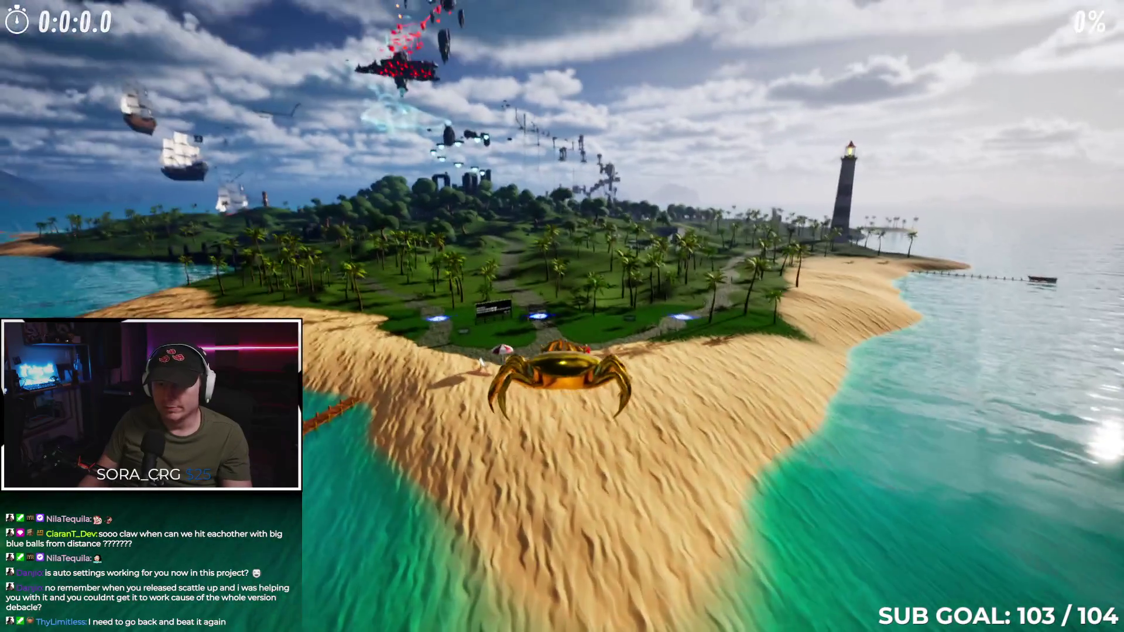
Browse the inventory's Molts list to pick the purple starry molt.
key(i)
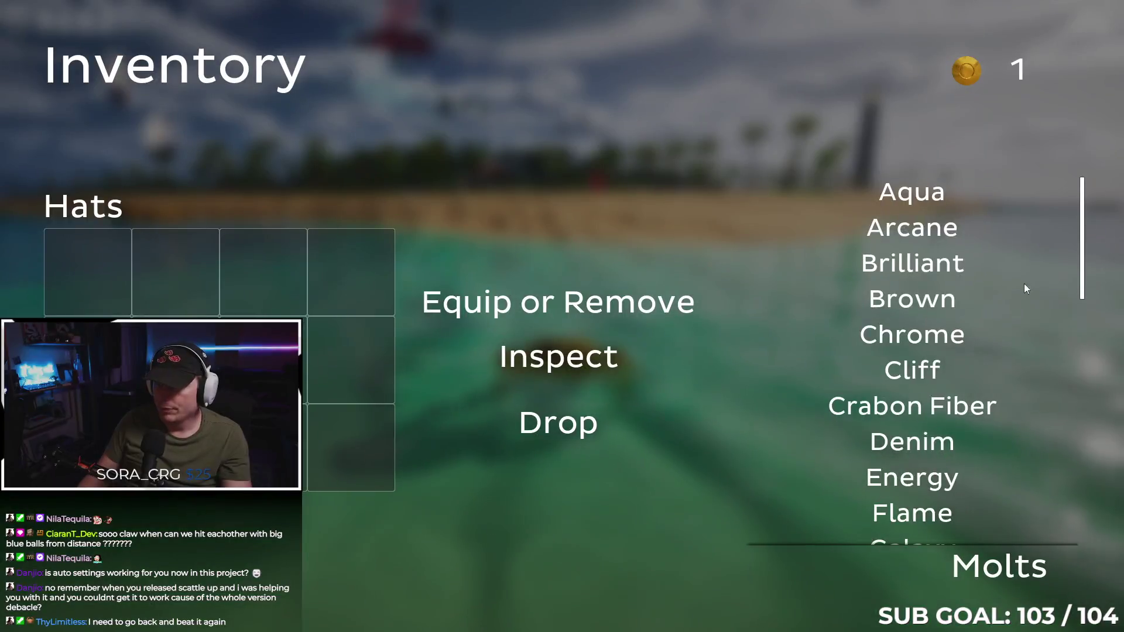
scroll(916, 352, down, 6)
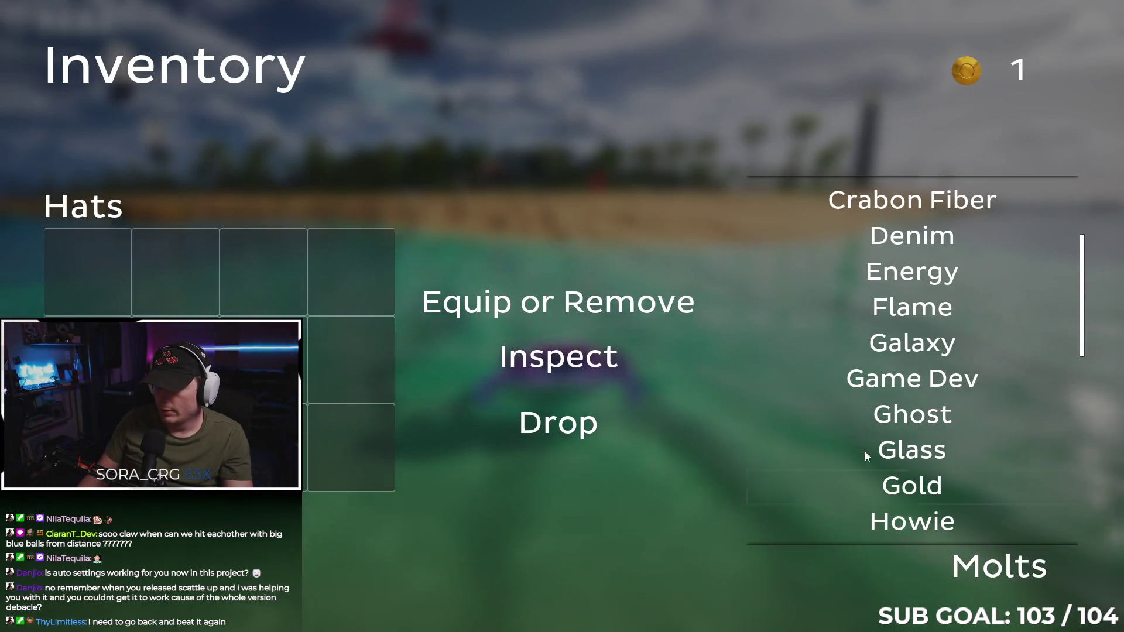
key(i)
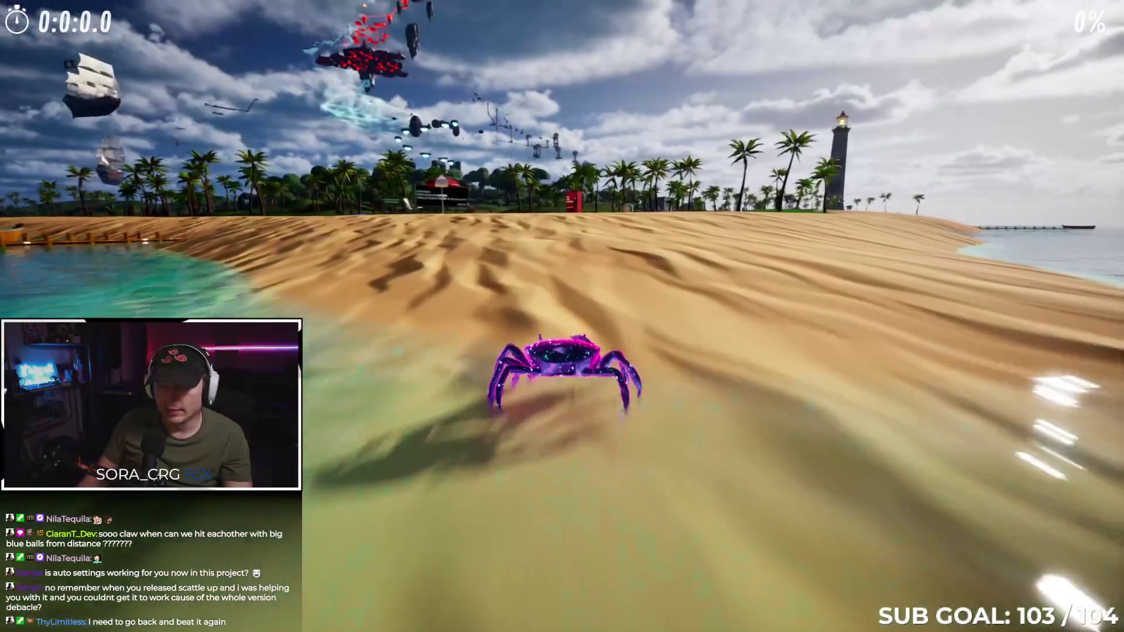
Run and jump the crab from the beach along the stone path to the billboard meadow.
key(a)
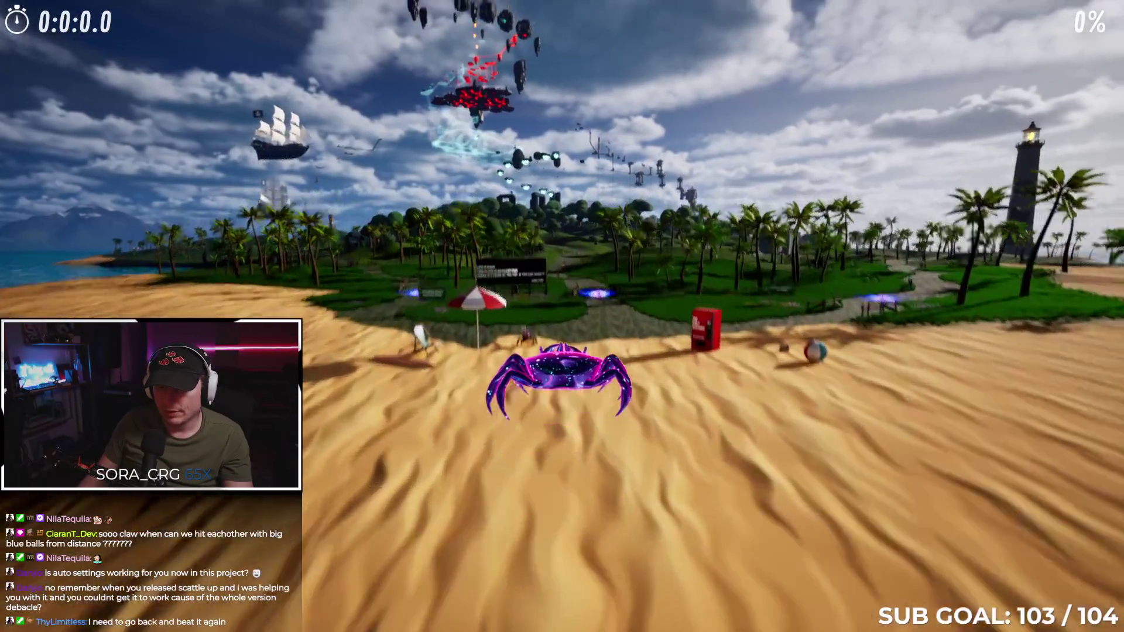
key(w)
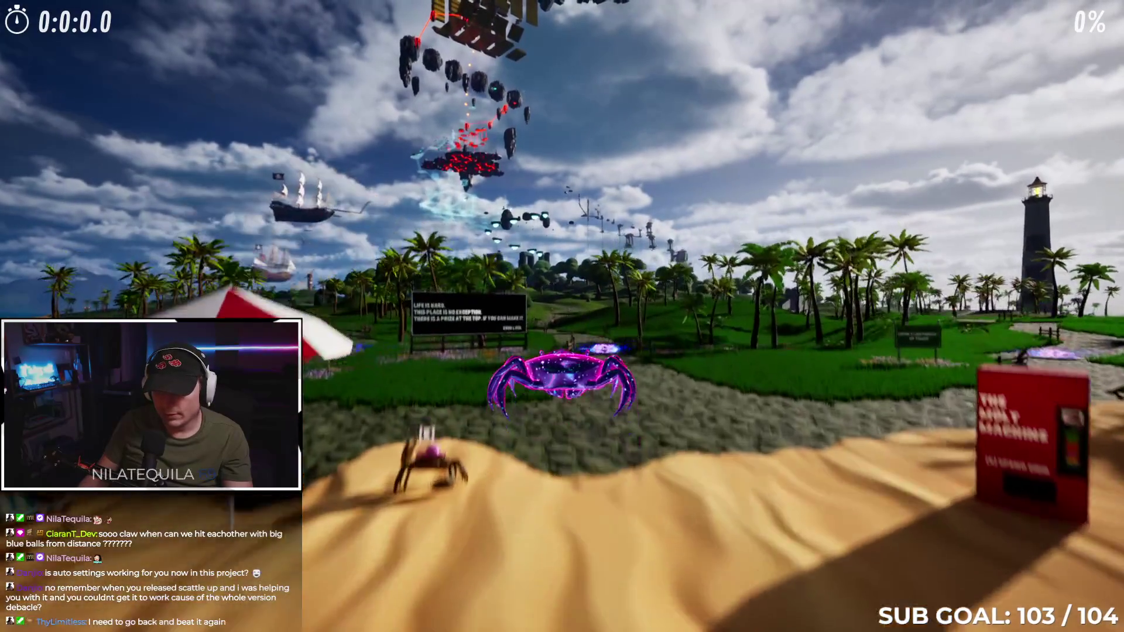
key(w)
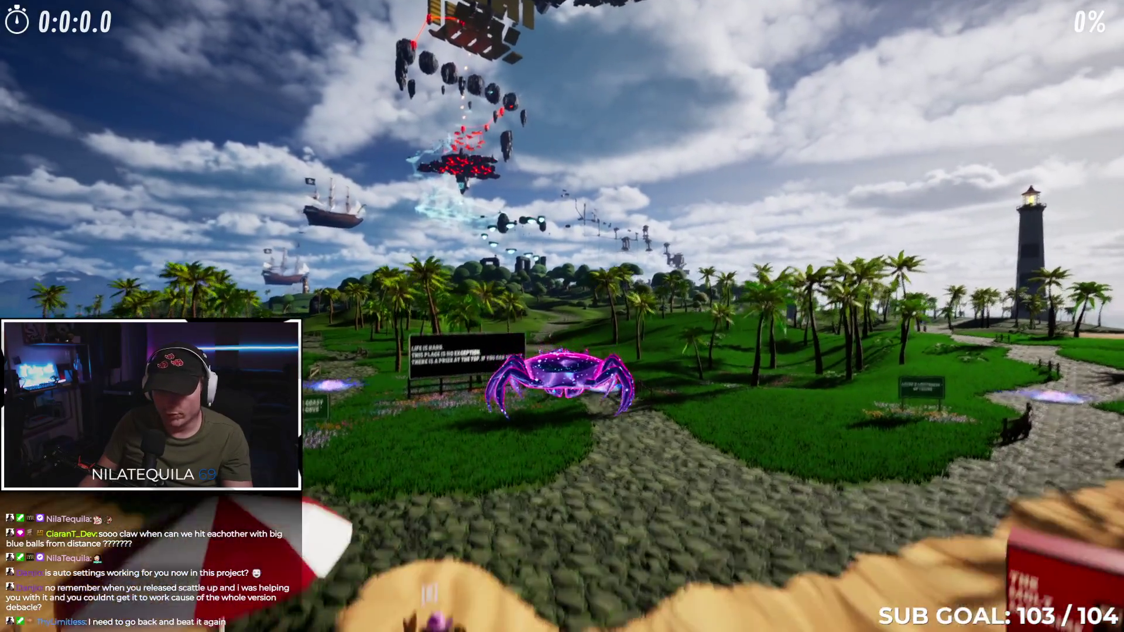
key(w)
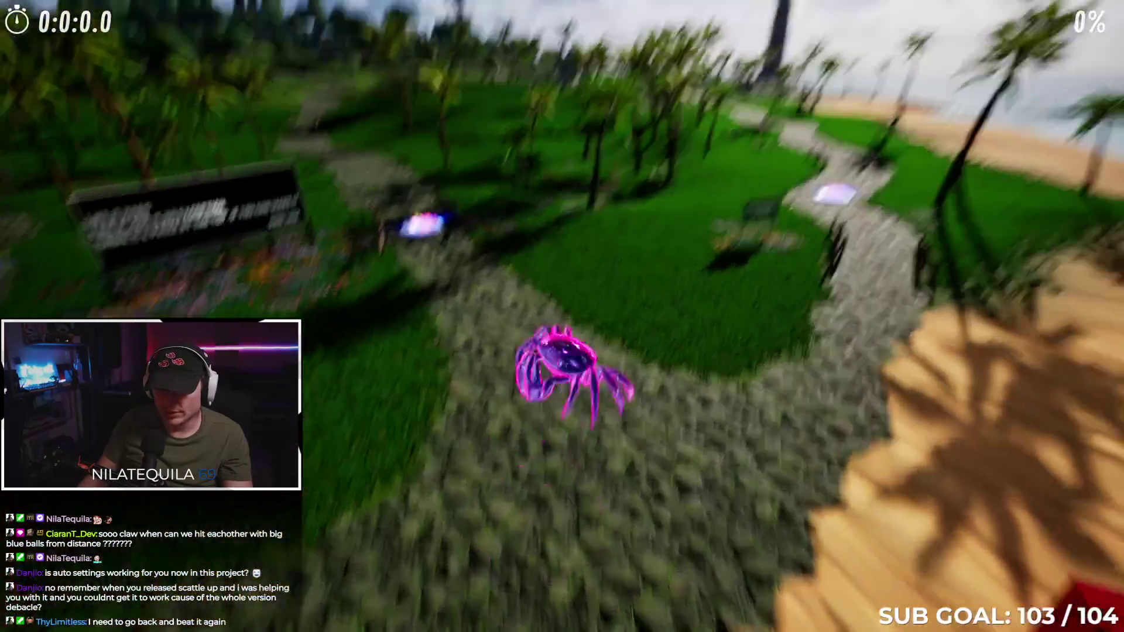
key(w)
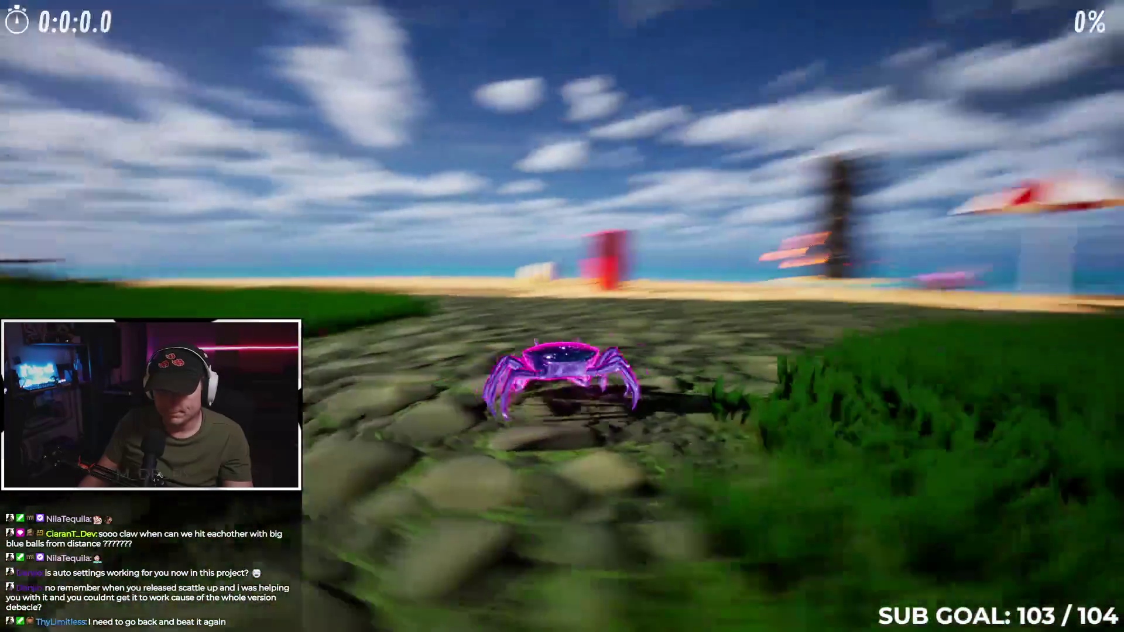
key(w)
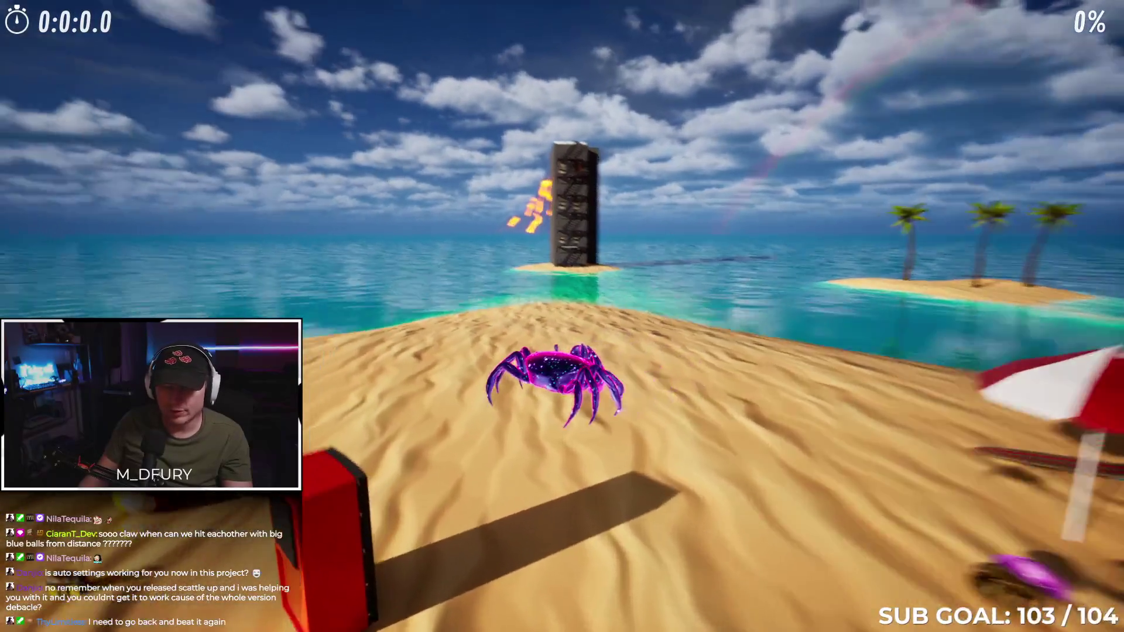
key(w)
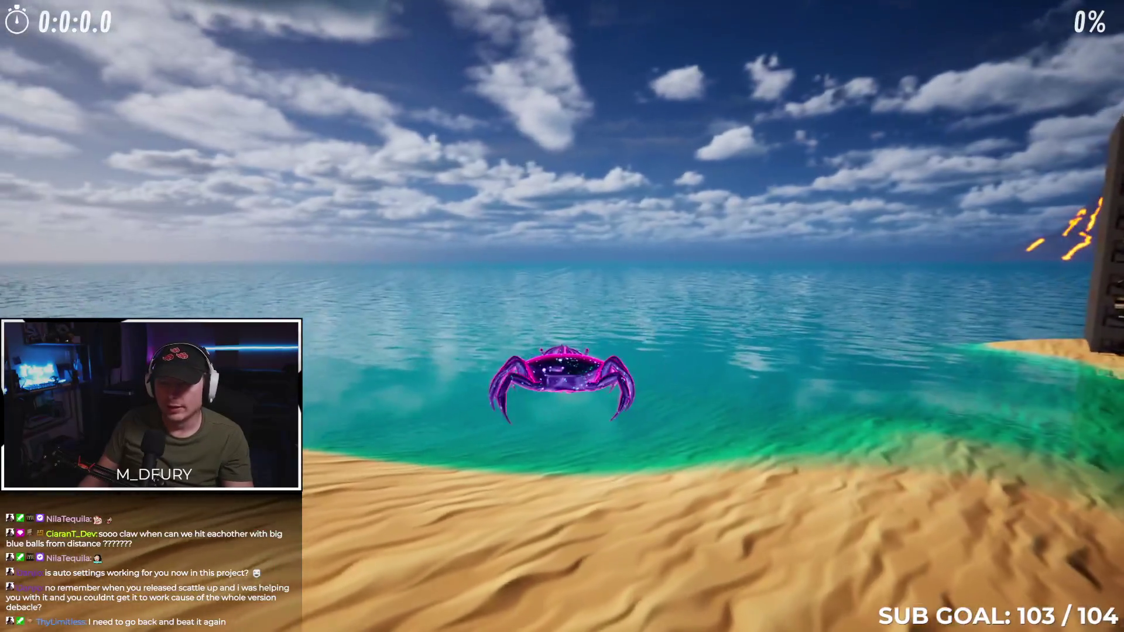
key(w)
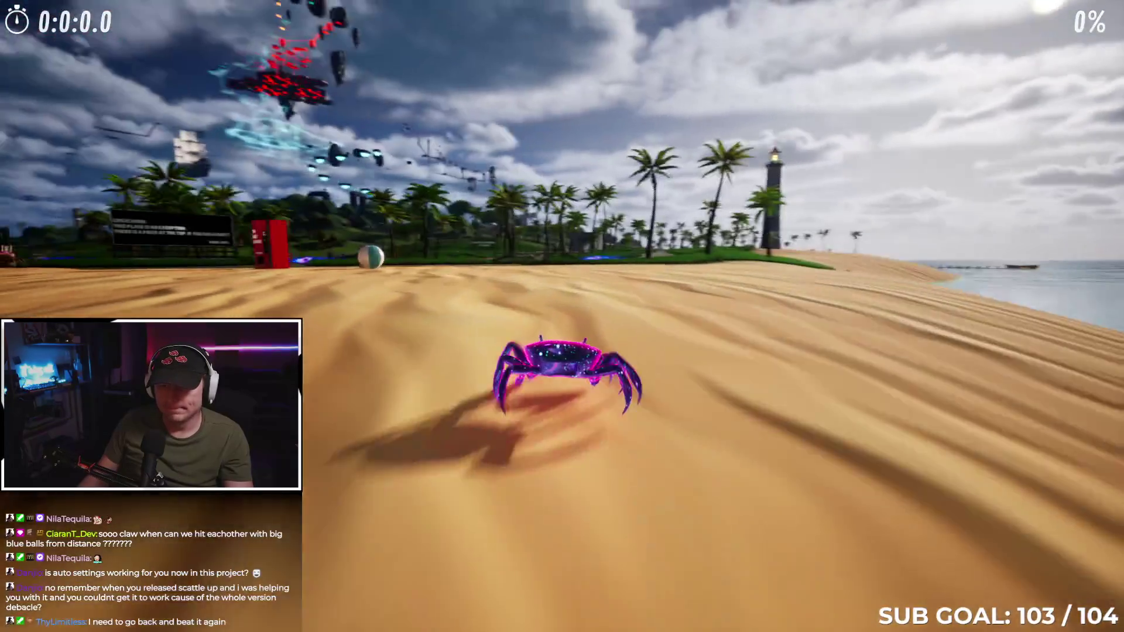
key(w)
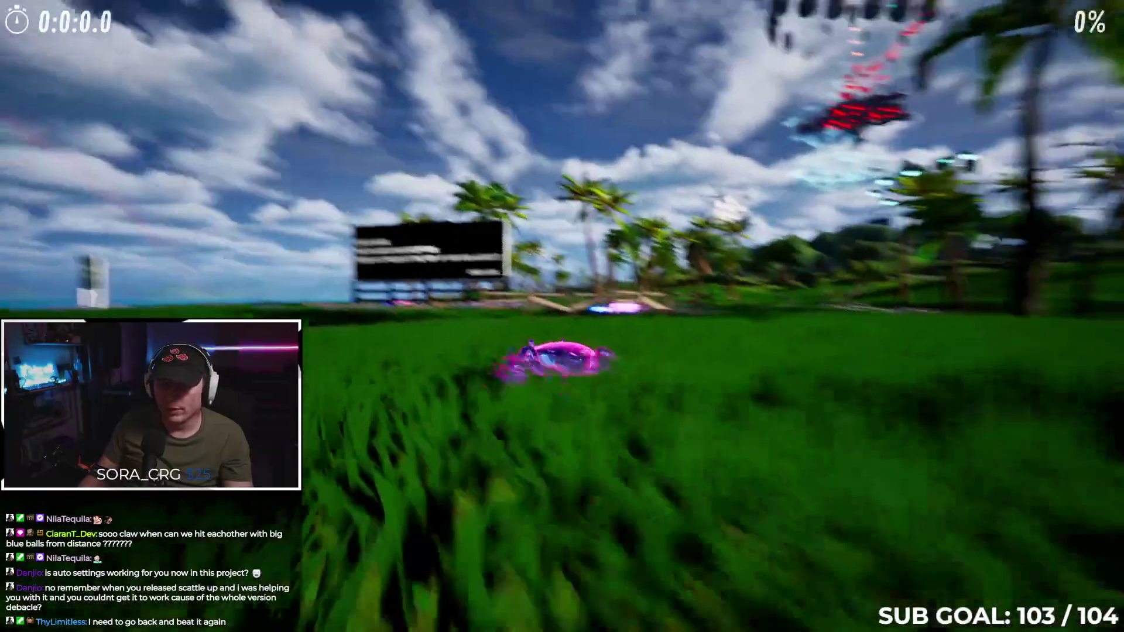
key(w)
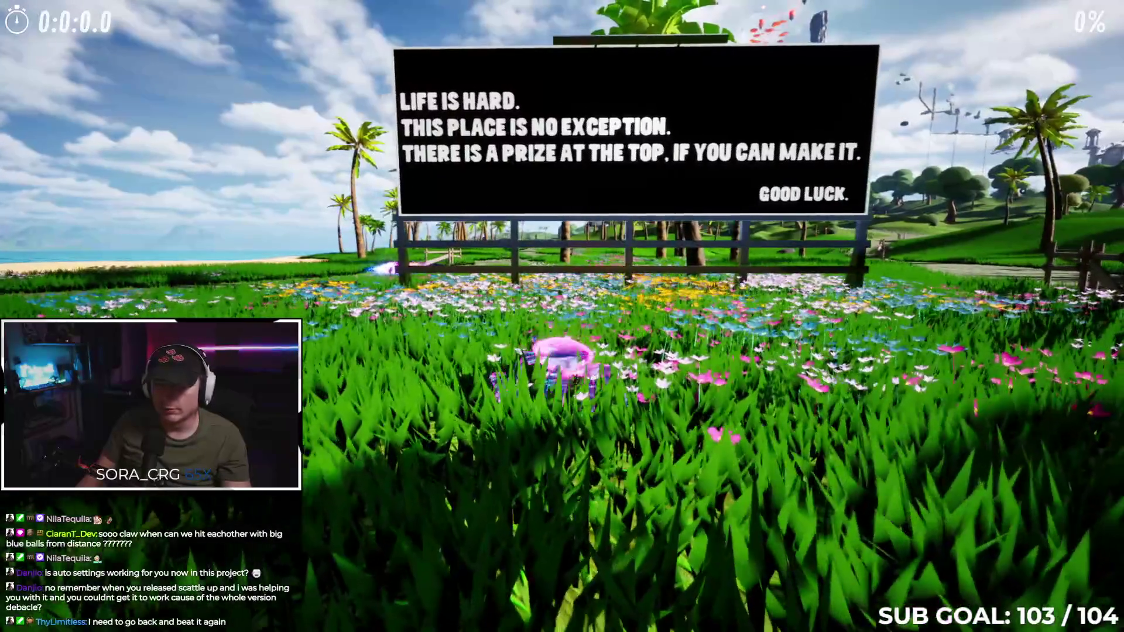
key(w)
key(w)
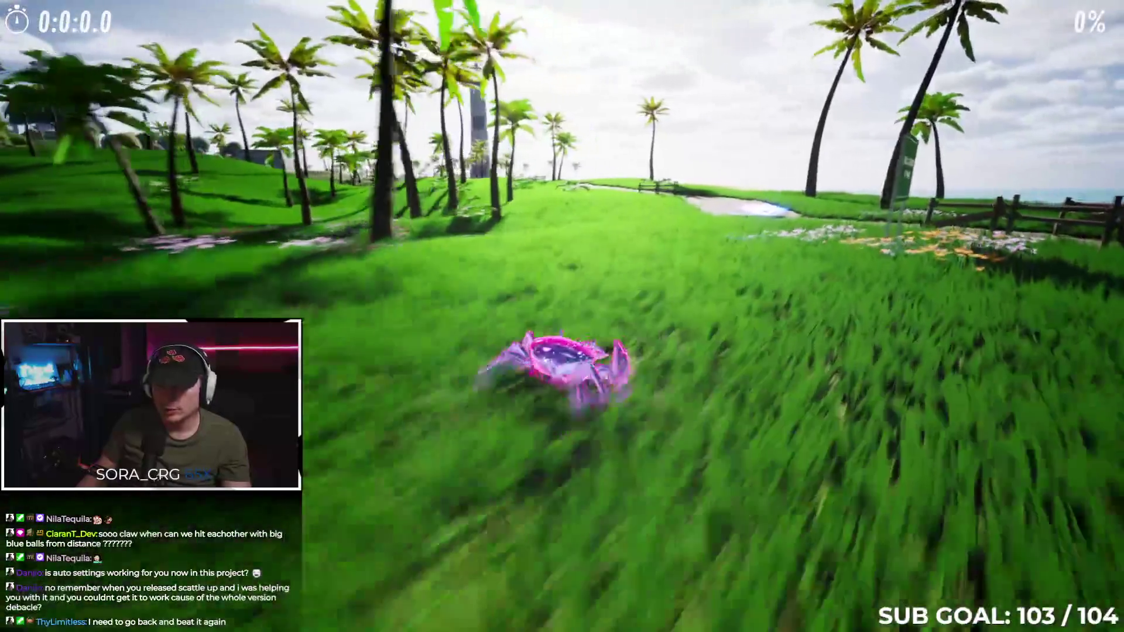
key(w)
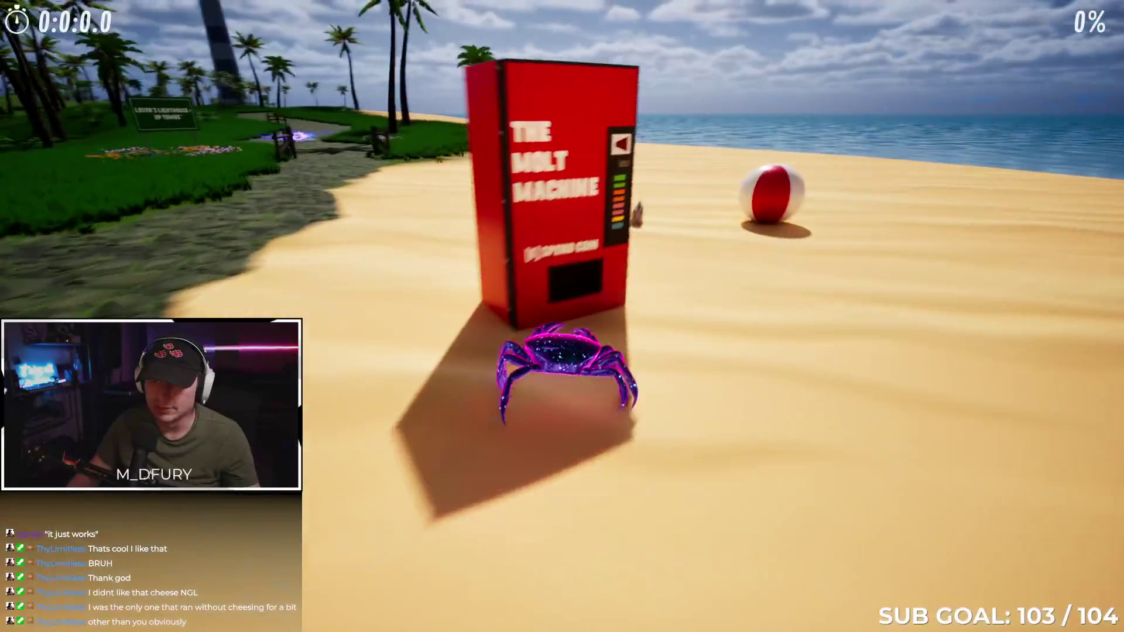
Check the inventory, run the crab onto the stone path, and pause the game.
key(Tab)
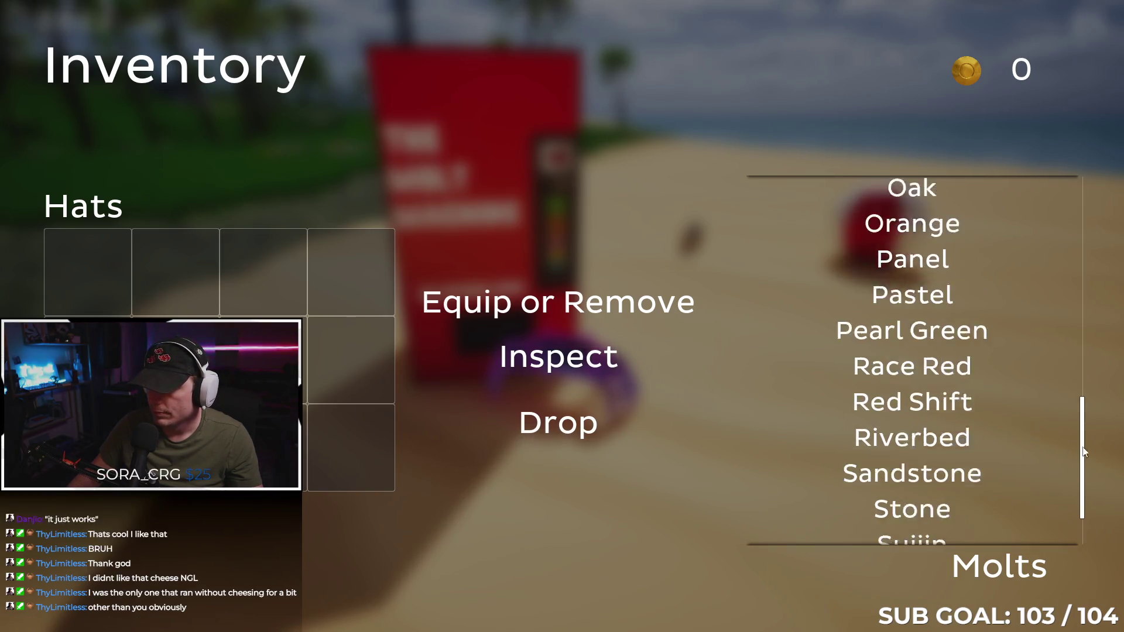
key(Tab)
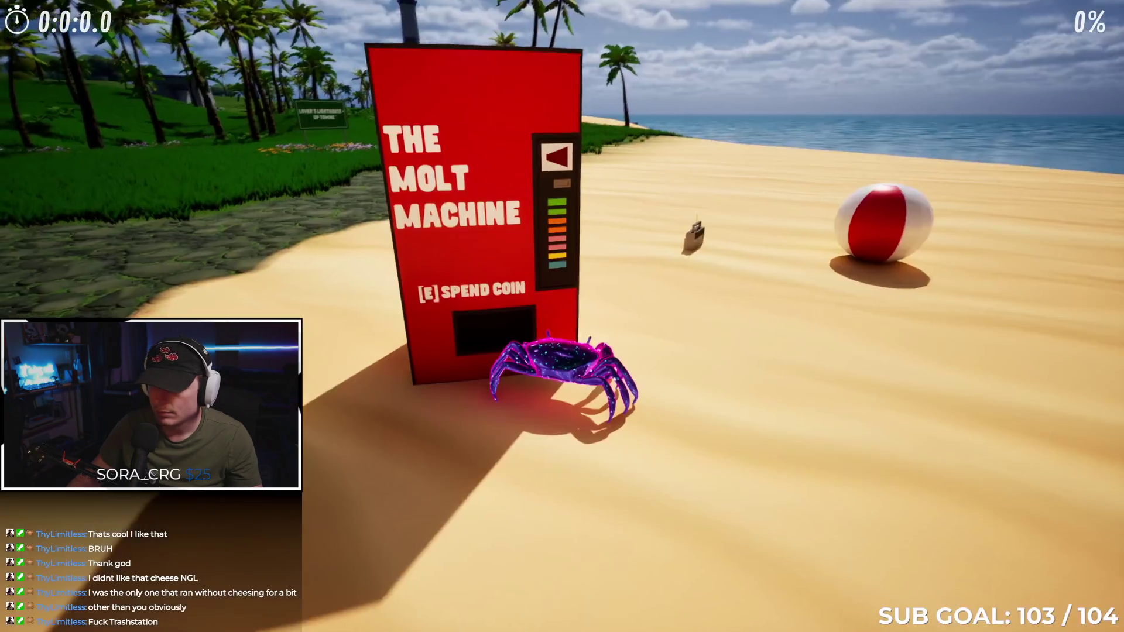
key(w)
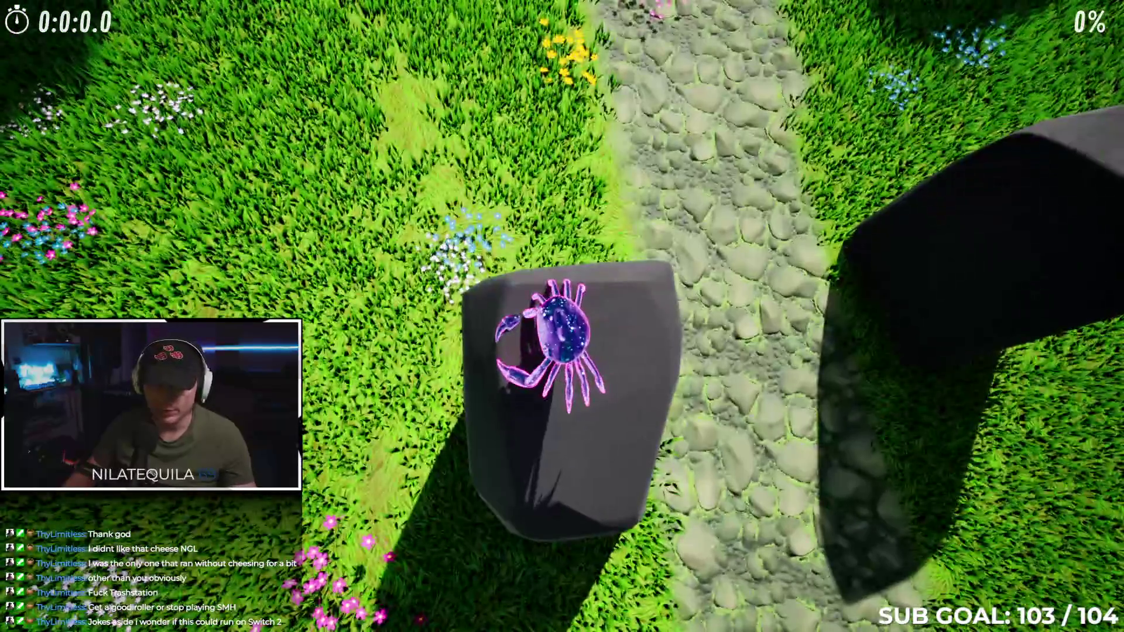
key(Escape)
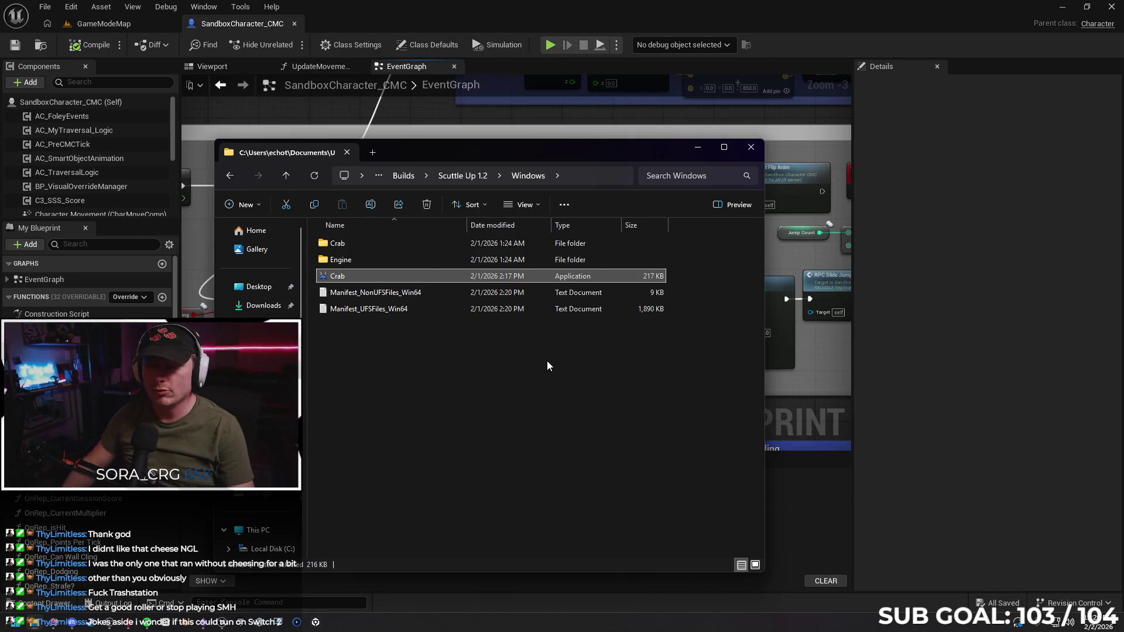
Wire the Branch output into Launch Character's exec input.
click(751, 147)
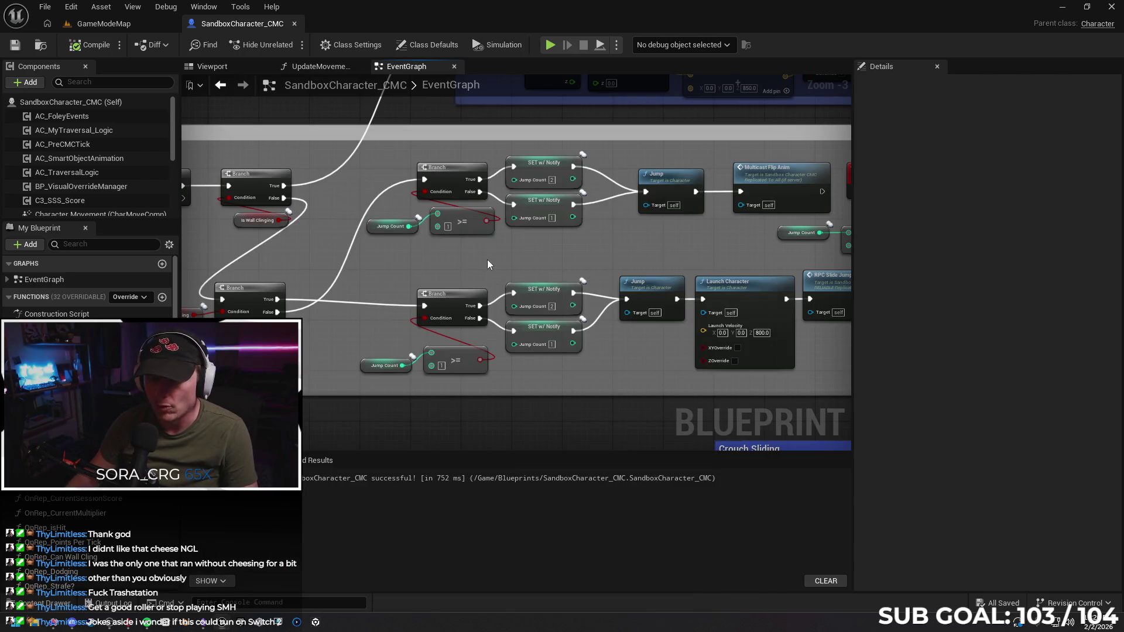
drag(395, 280, 542, 264)
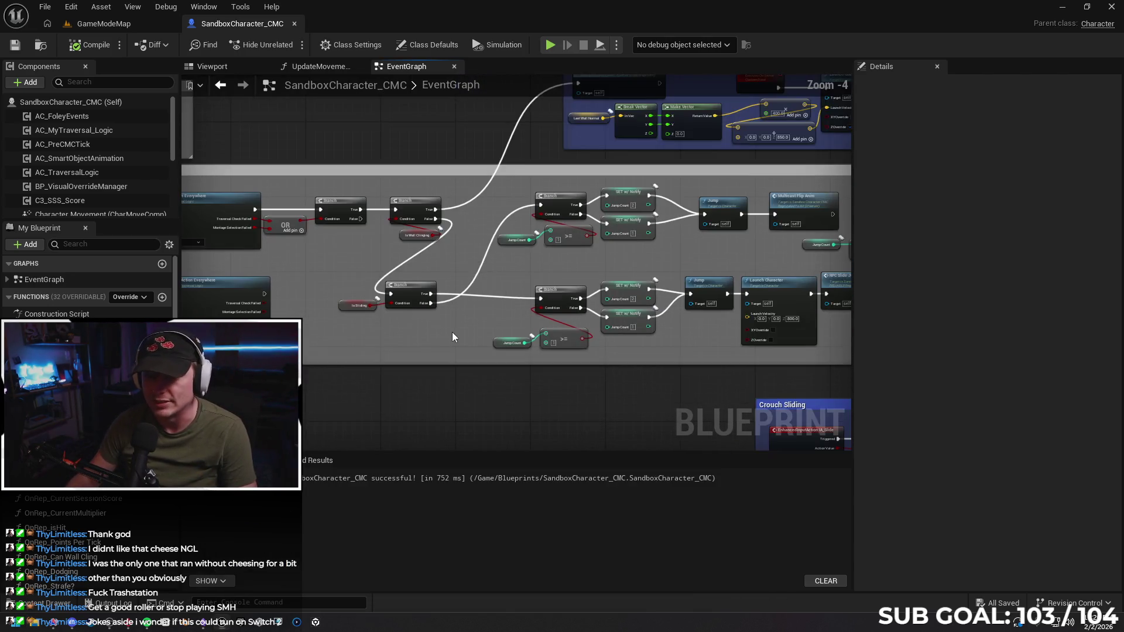
mouse_move(393, 289)
mouse_down()
mouse_move(574, 280)
mouse_move(547, 258)
mouse_move(599, 253)
mouse_move(442, 311)
mouse_move(389, 269)
mouse_move(325, 302)
mouse_move(567, 274)
mouse_move(582, 284)
mouse_move(551, 305)
mouse_up()
scroll(592, 311, down, 1)
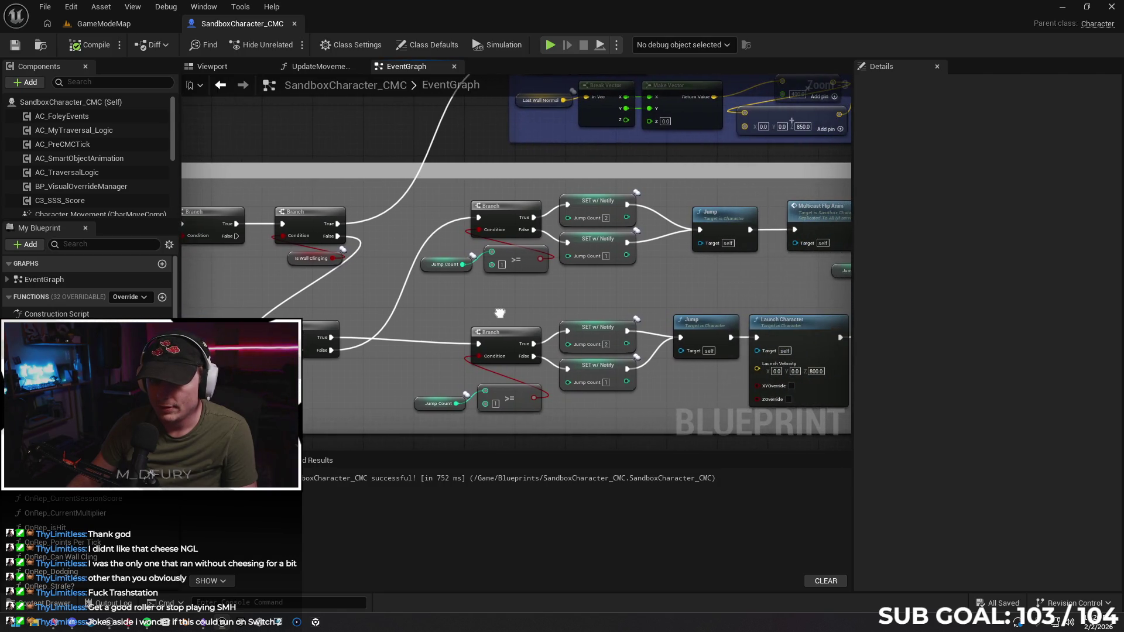
drag(472, 321, 484, 291)
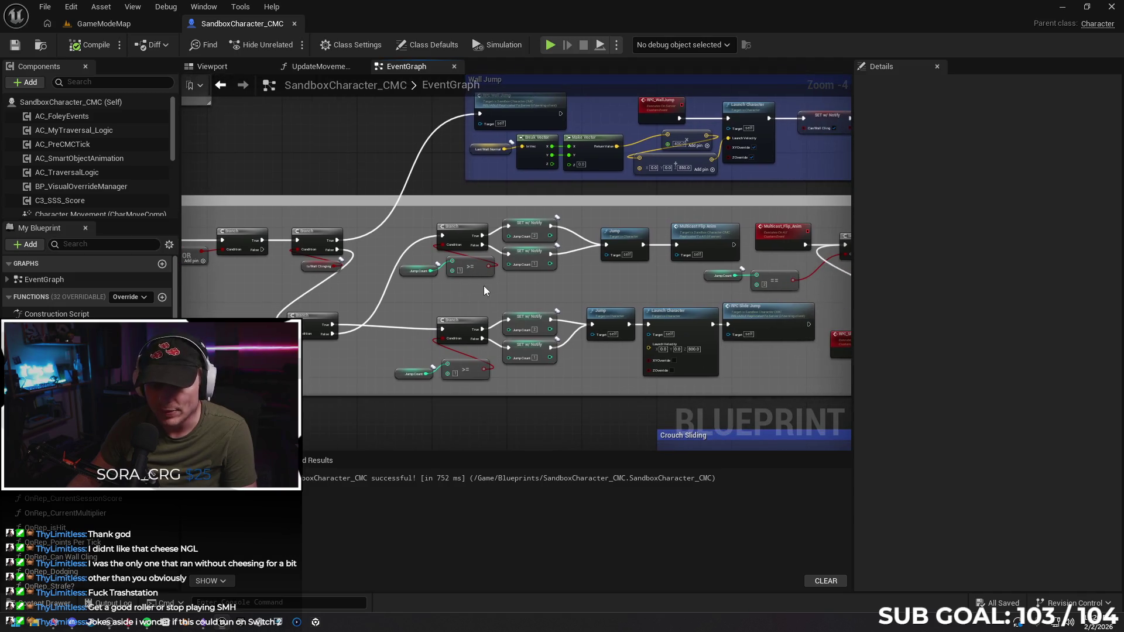
drag(620, 376, 564, 364)
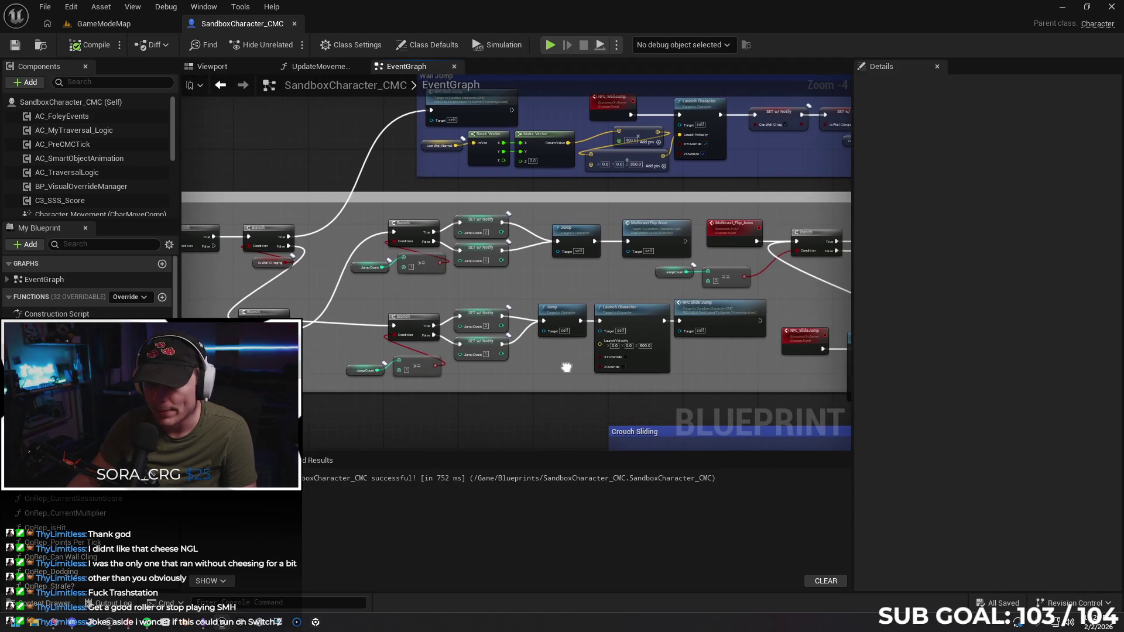
drag(284, 316, 305, 315)
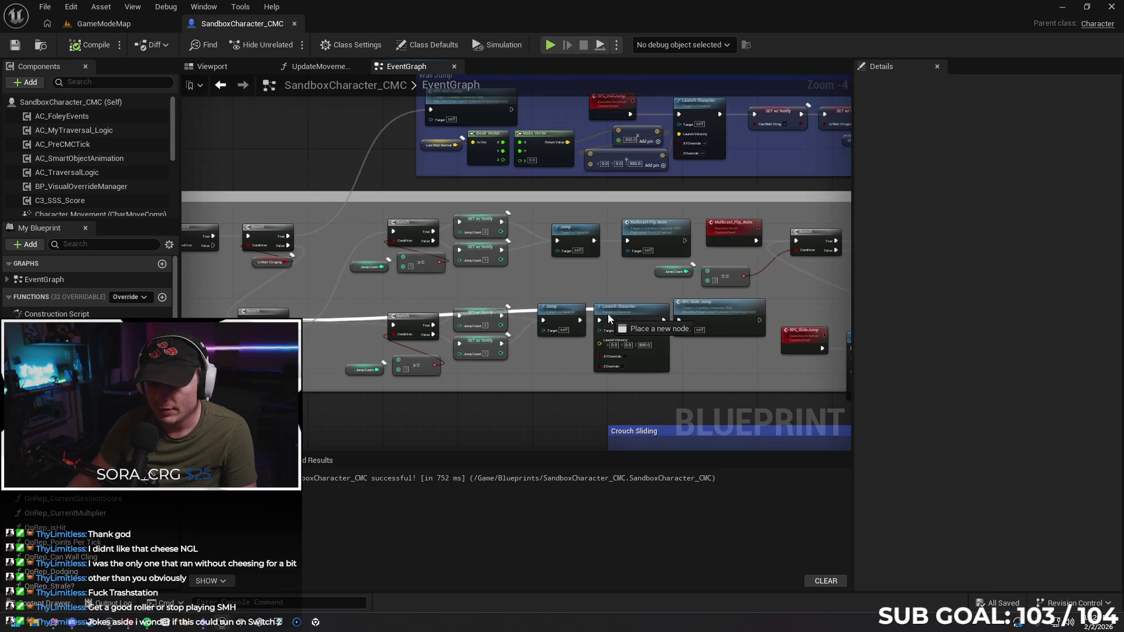
drag(599, 322, 600, 322)
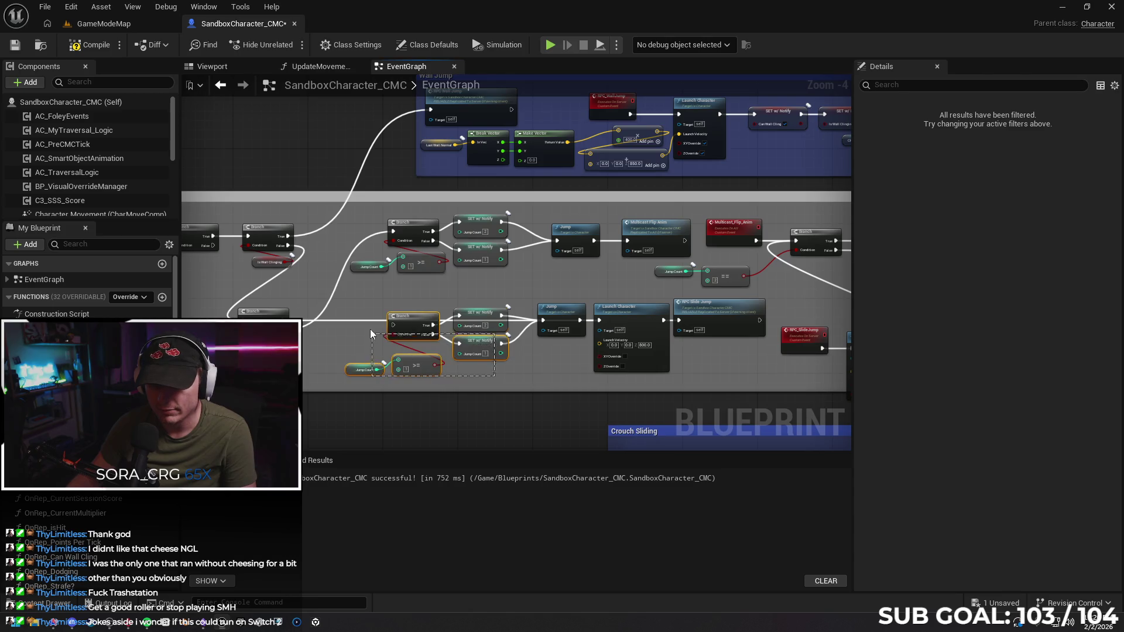
Move the lower jump-count Branch nodes down, reroute the wire into the Jump node's exec, and play-test with Alt+P.
drag(435, 317, 439, 359)
drag(543, 320, 496, 319)
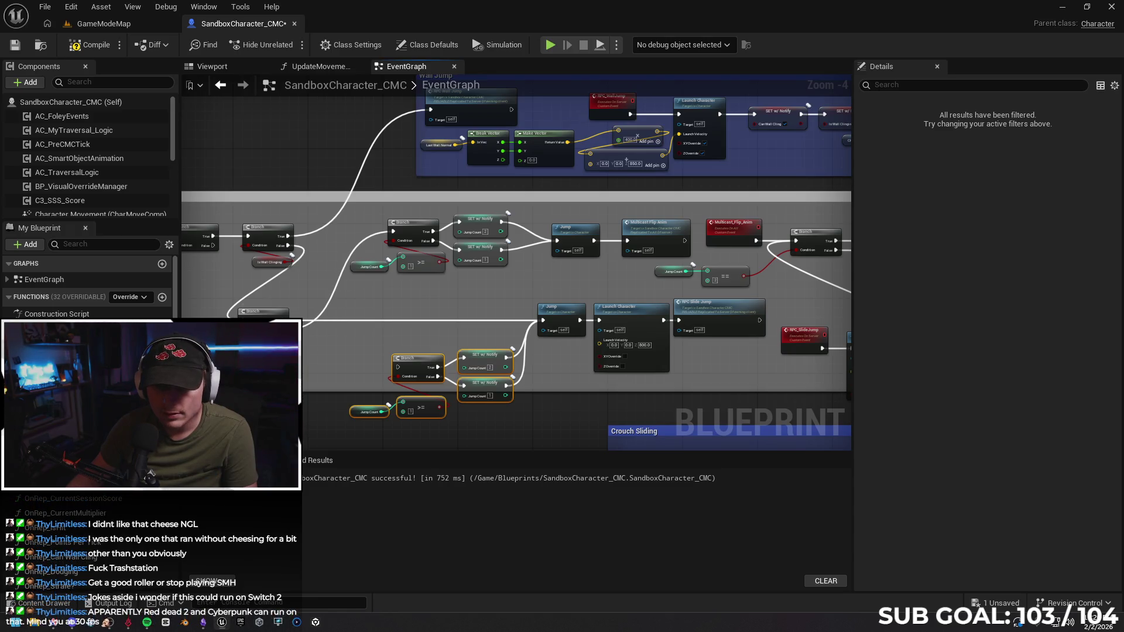
drag(286, 320, 297, 344)
drag(556, 243, 558, 240)
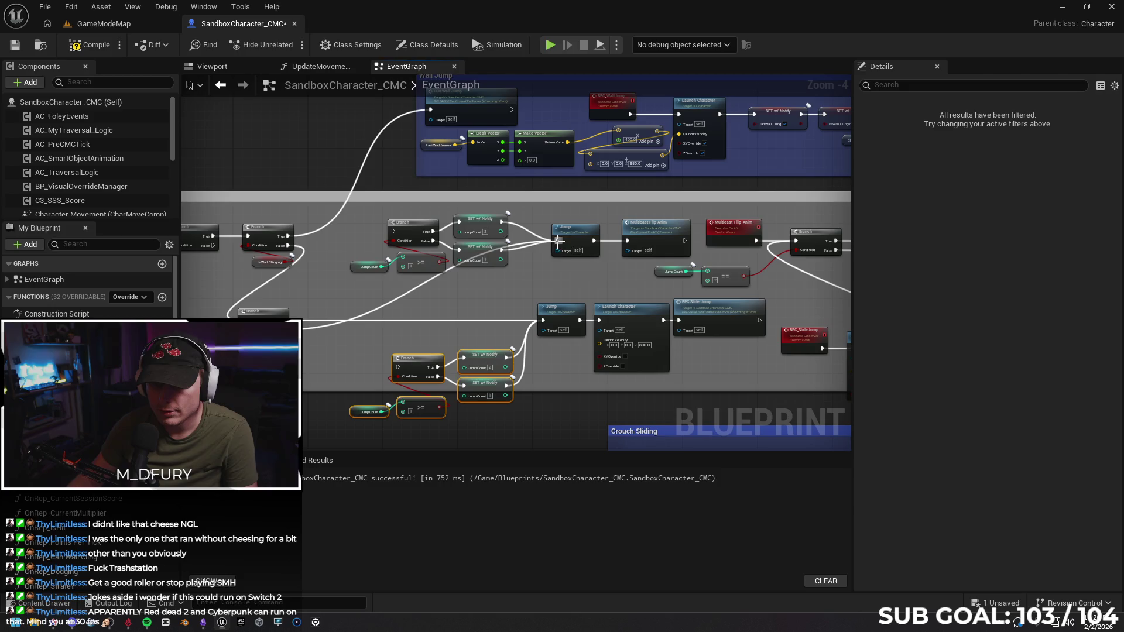
key(alt+p)
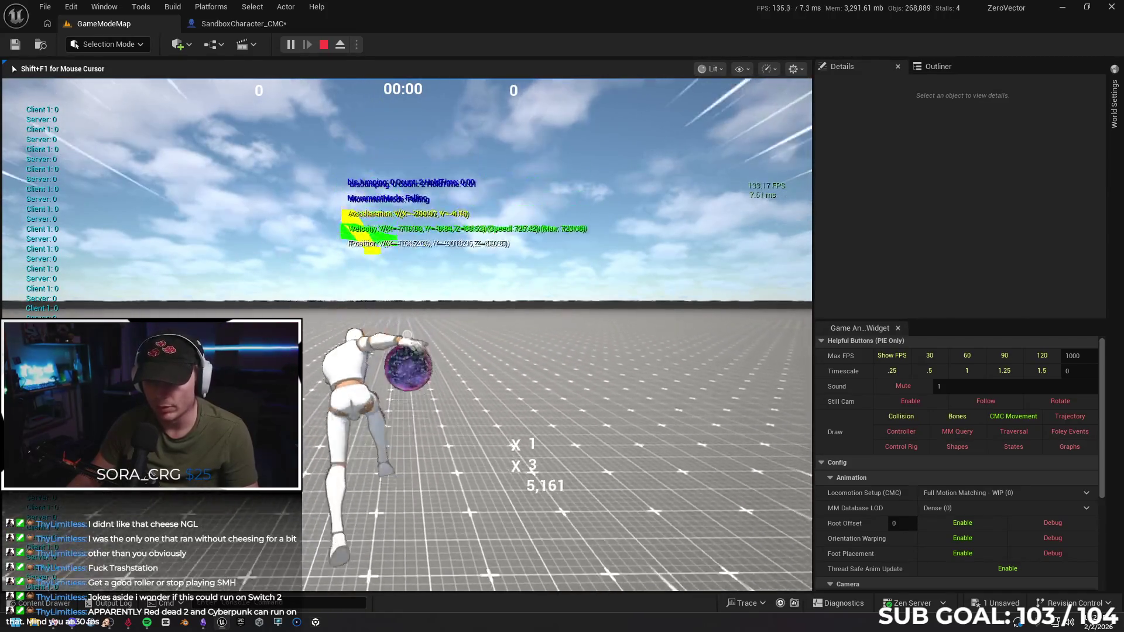
Stop the play test and pan the SandboxCharacter_CMC event graph to the flip nodes.
key(Escape)
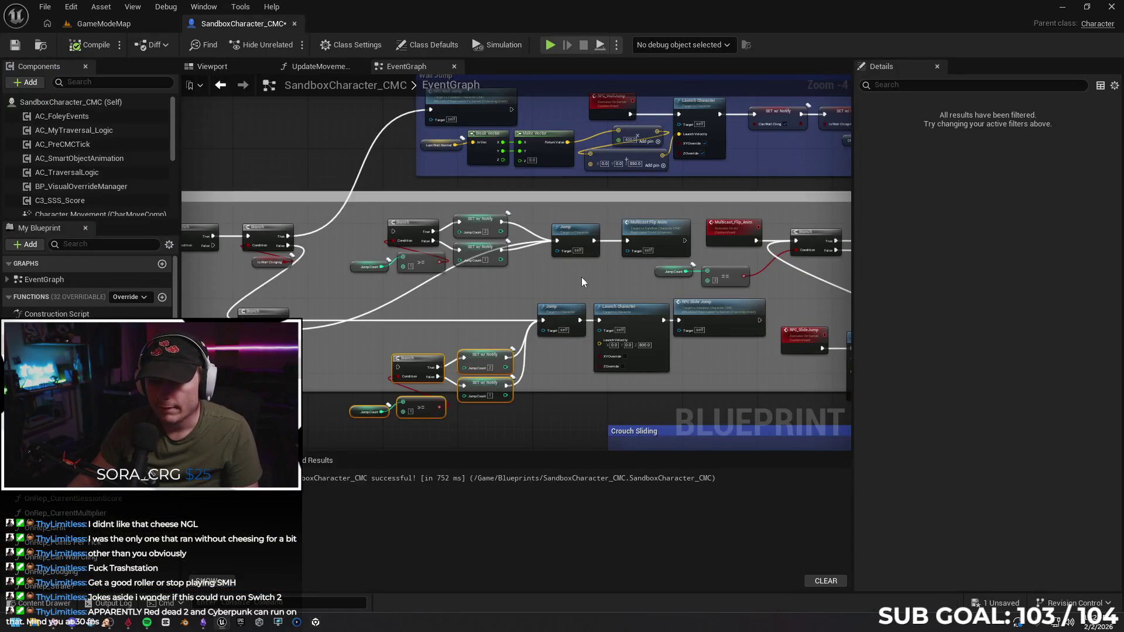
mouse_move(582, 282)
mouse_down()
mouse_move(328, 269)
mouse_move(378, 277)
mouse_move(404, 267)
mouse_move(374, 263)
mouse_move(511, 262)
mouse_move(354, 274)
mouse_up()
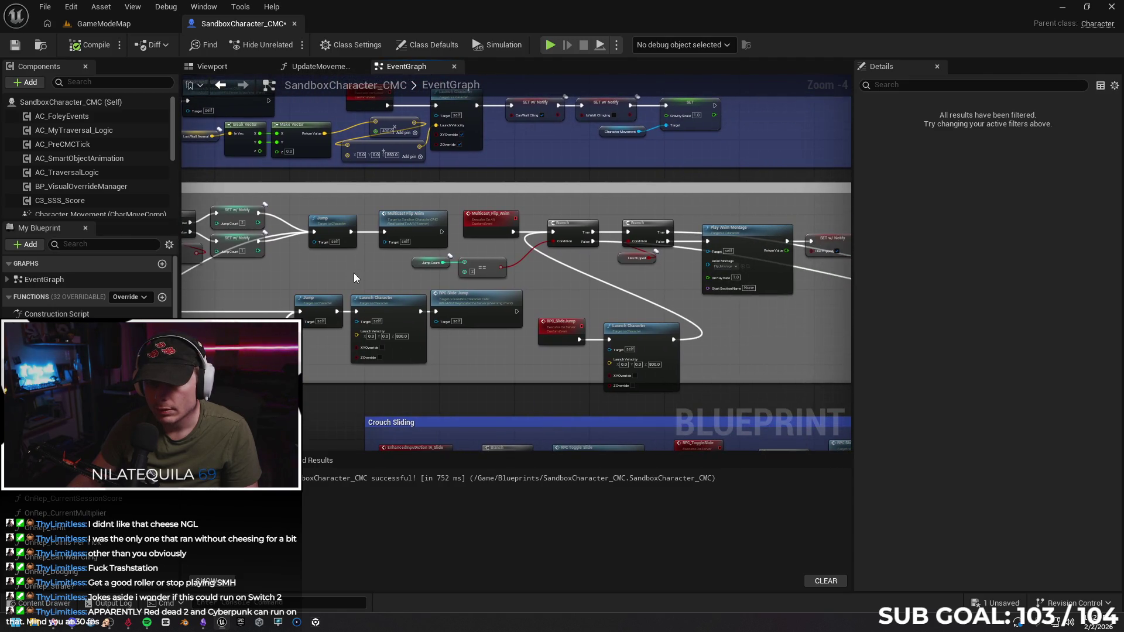
Connect Launch Character's exec to the upper Branch and unwire the lower Branch's True/False outputs.
drag(561, 227, 565, 242)
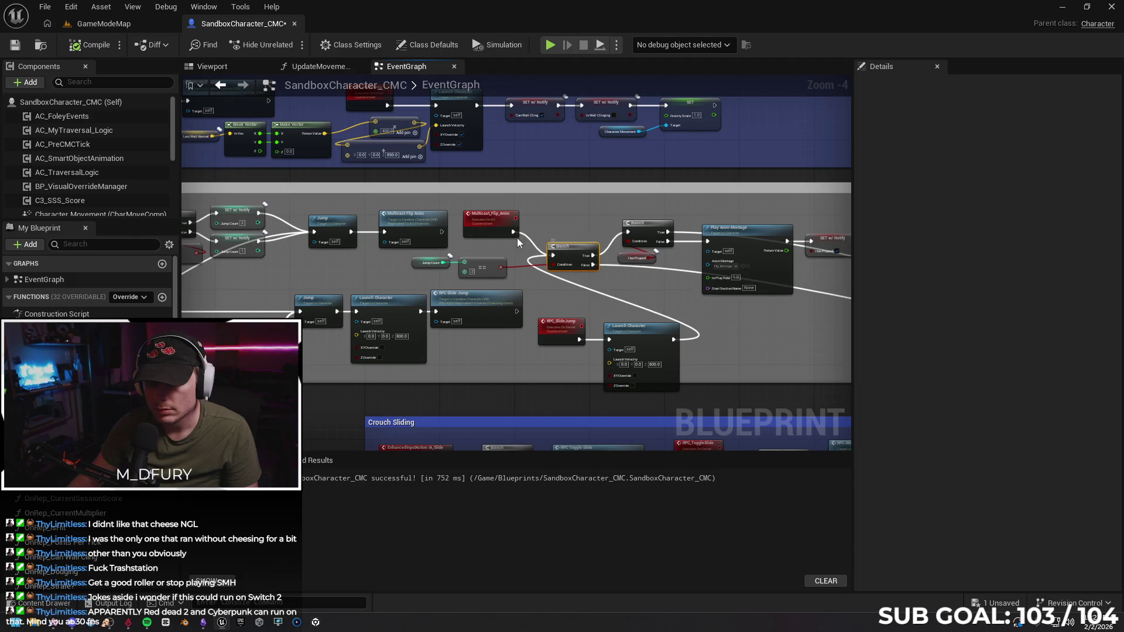
drag(513, 232, 627, 233)
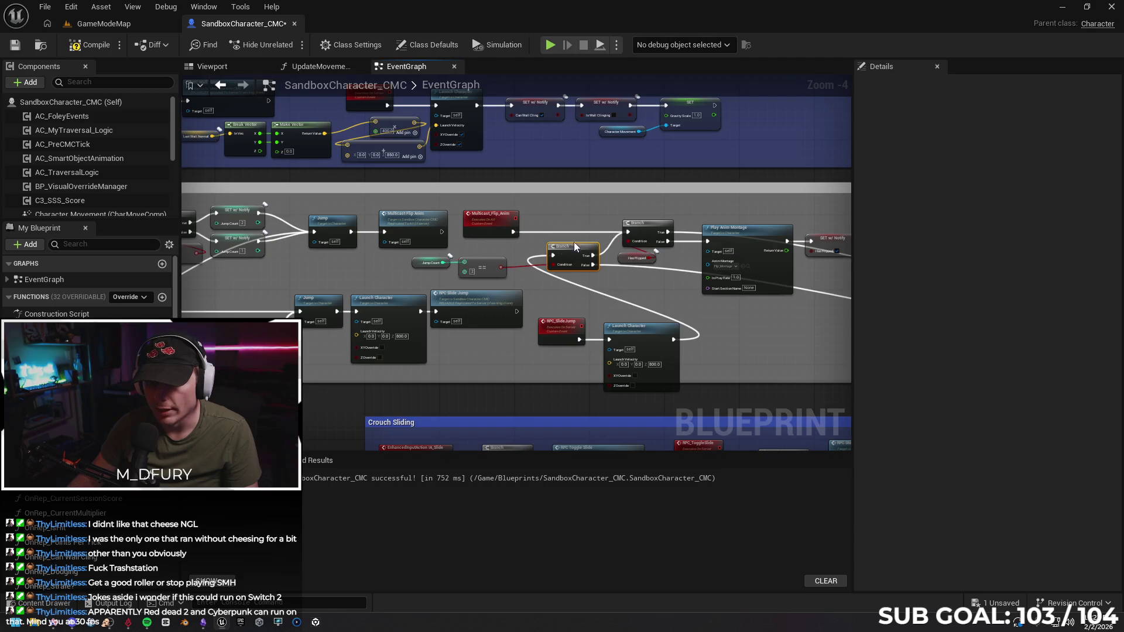
drag(671, 340, 625, 238)
click(604, 296)
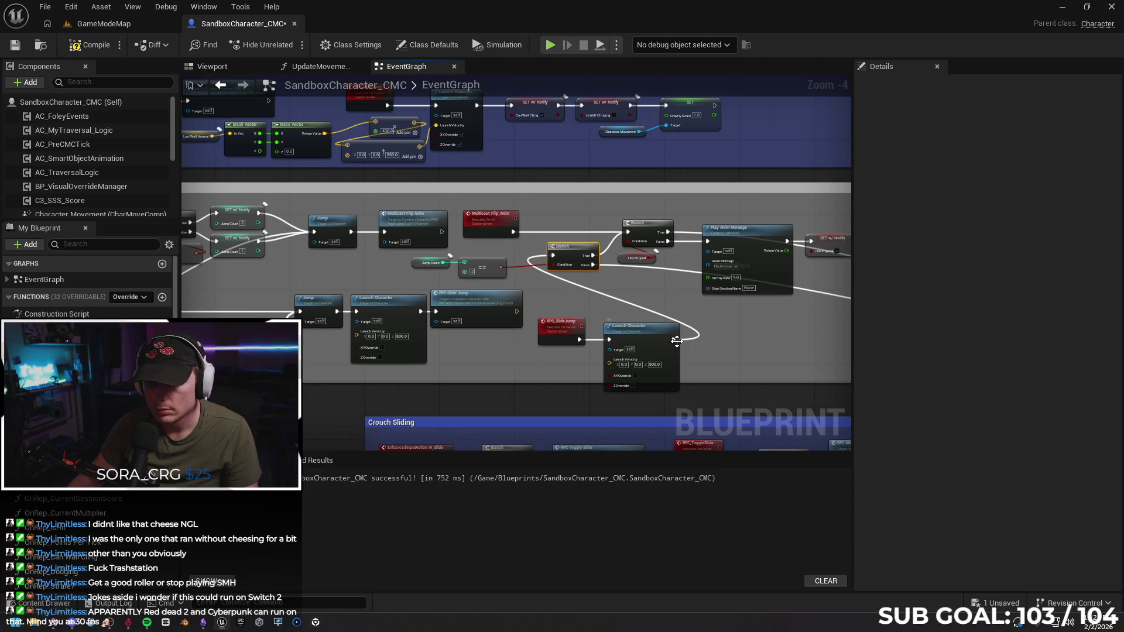
drag(673, 339, 629, 234)
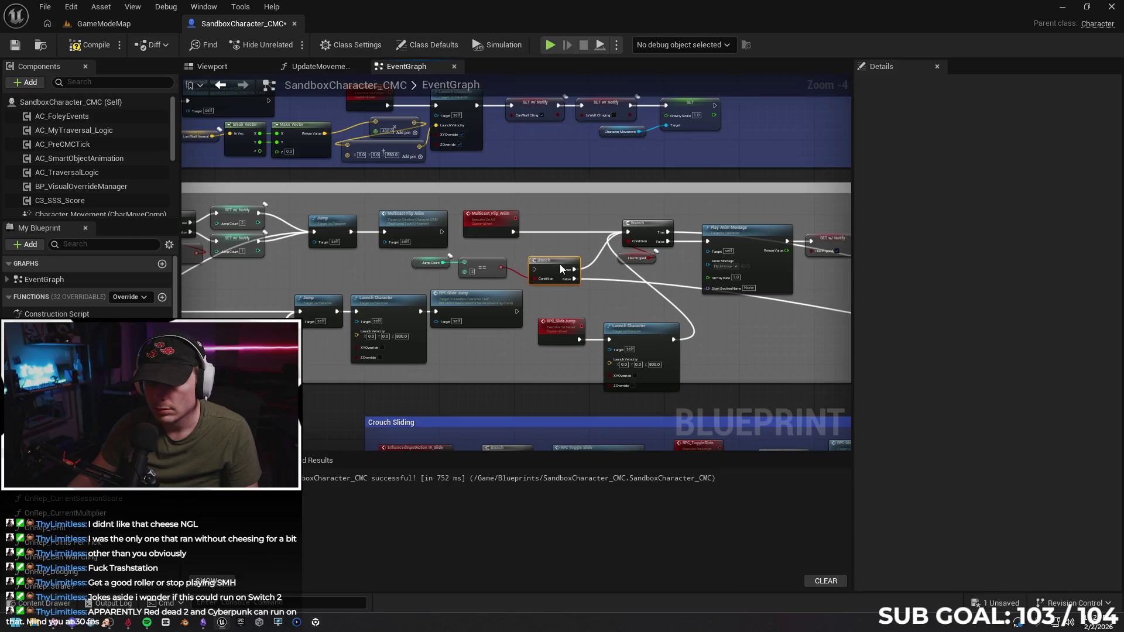
click(594, 265)
alt+click(598, 264)
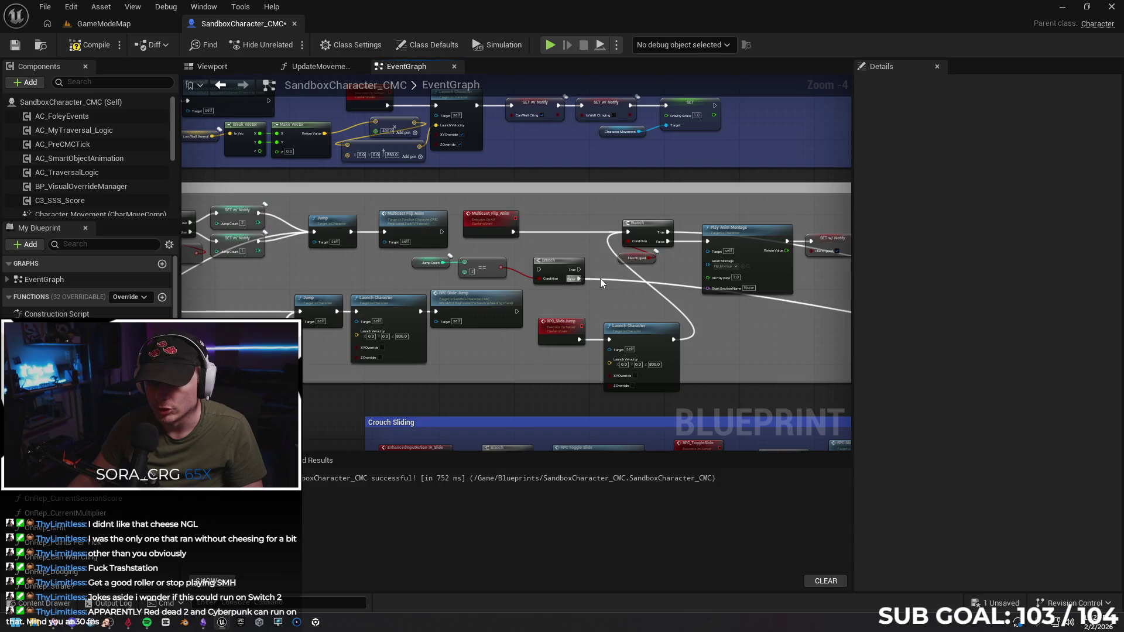
alt+click(599, 279)
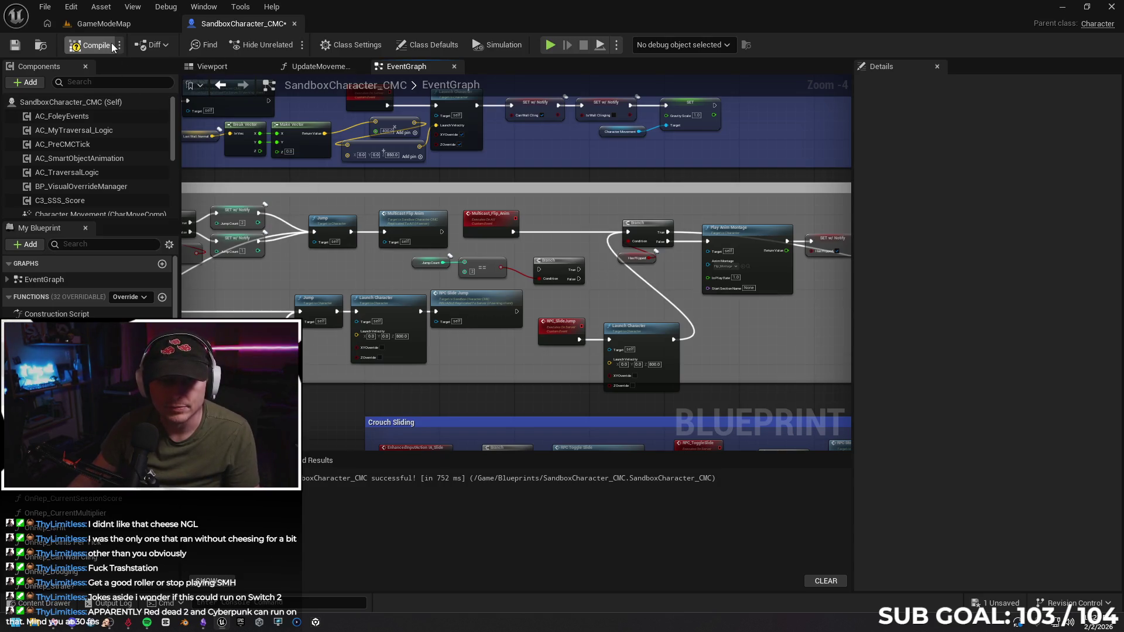
Start Play From Here in the GameModeMap level and focus the game view.
click(131, 26)
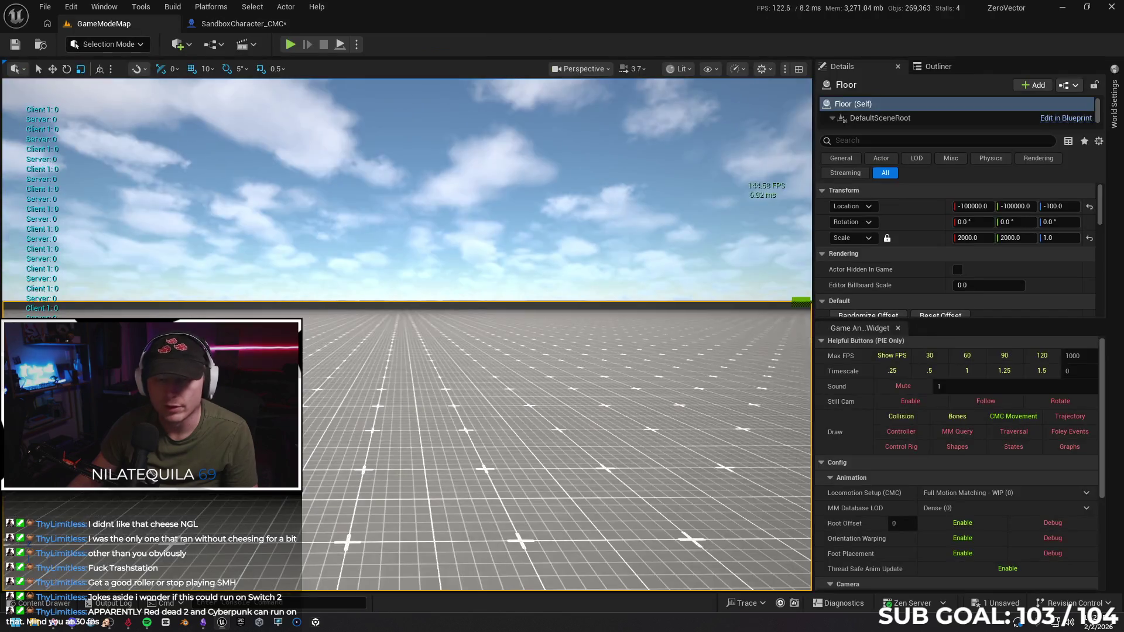
right_click(363, 421)
click(449, 601)
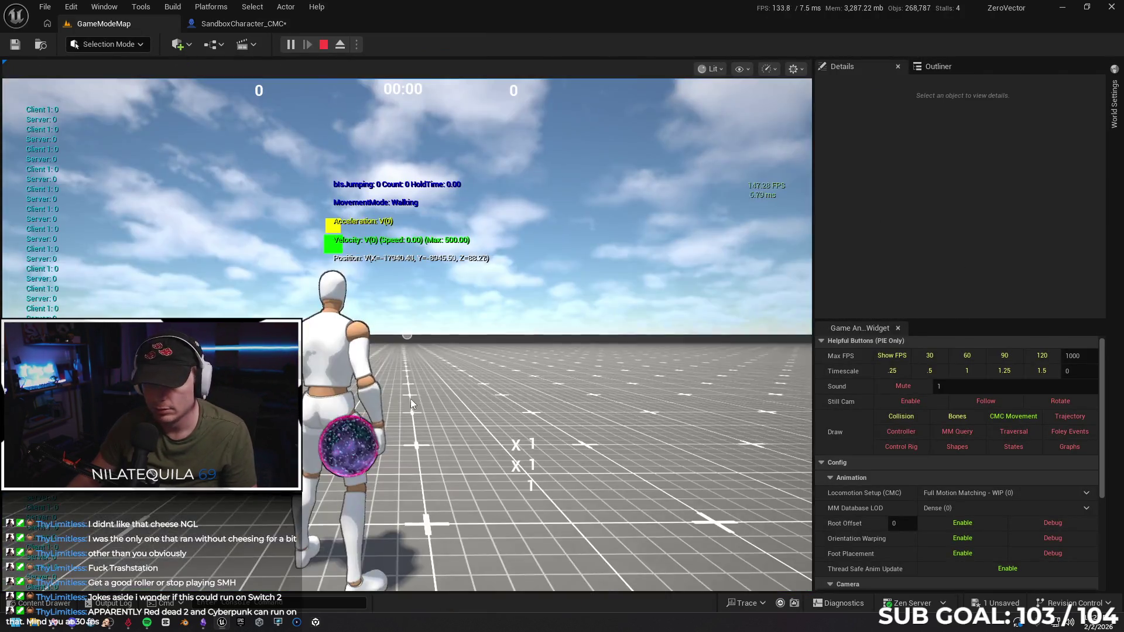
click(412, 402)
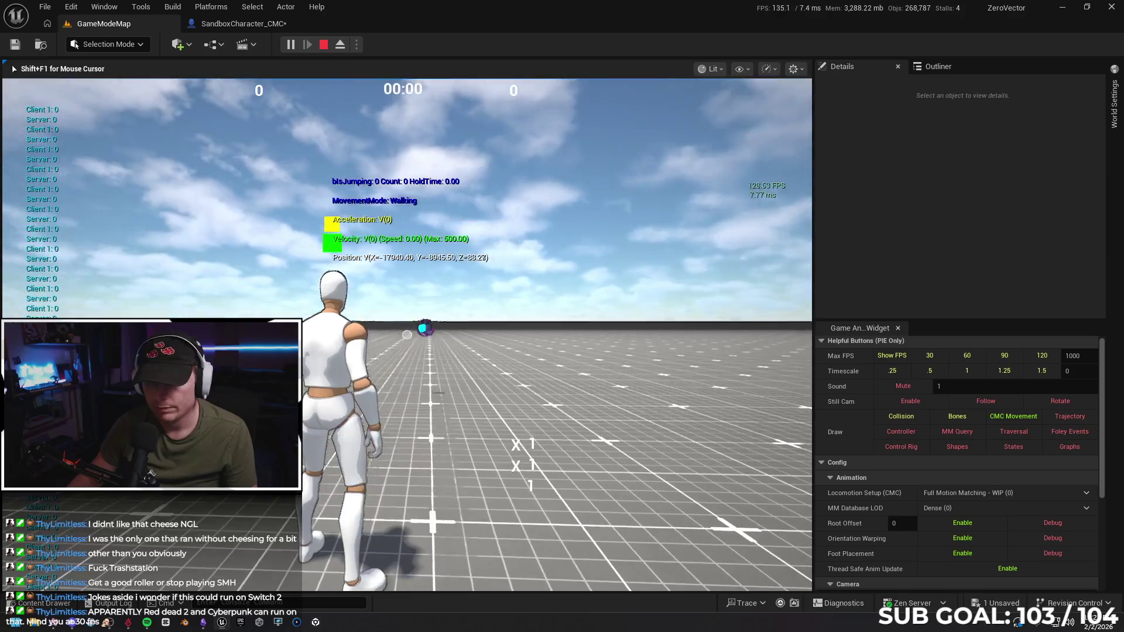
Test repeated double jumps and flips in the play session, then stop it.
key(space)
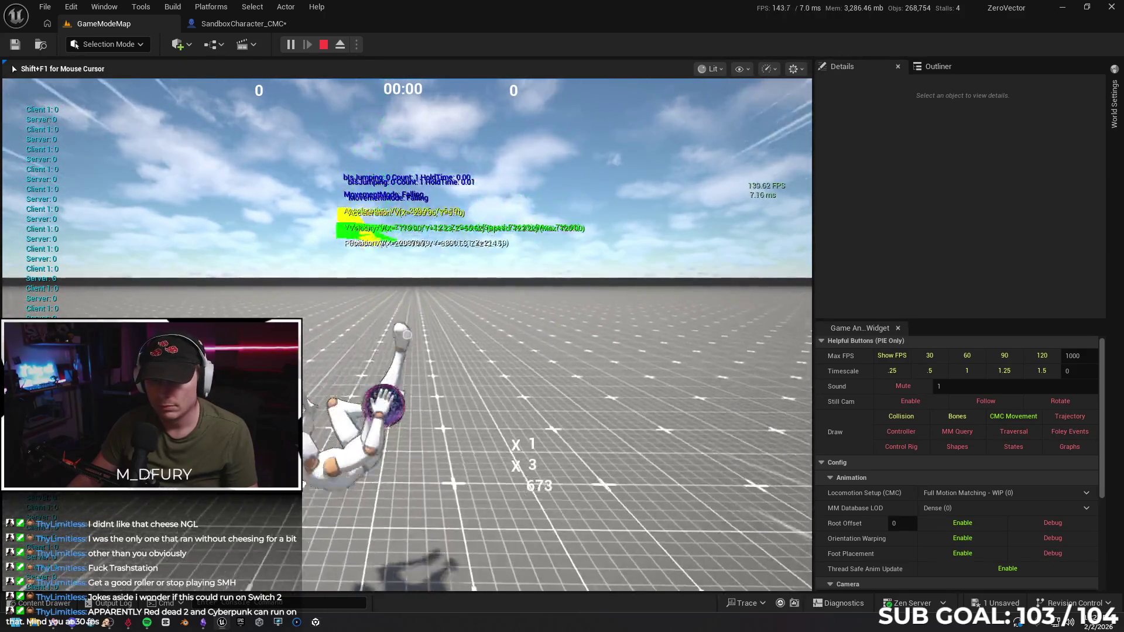
key(space)
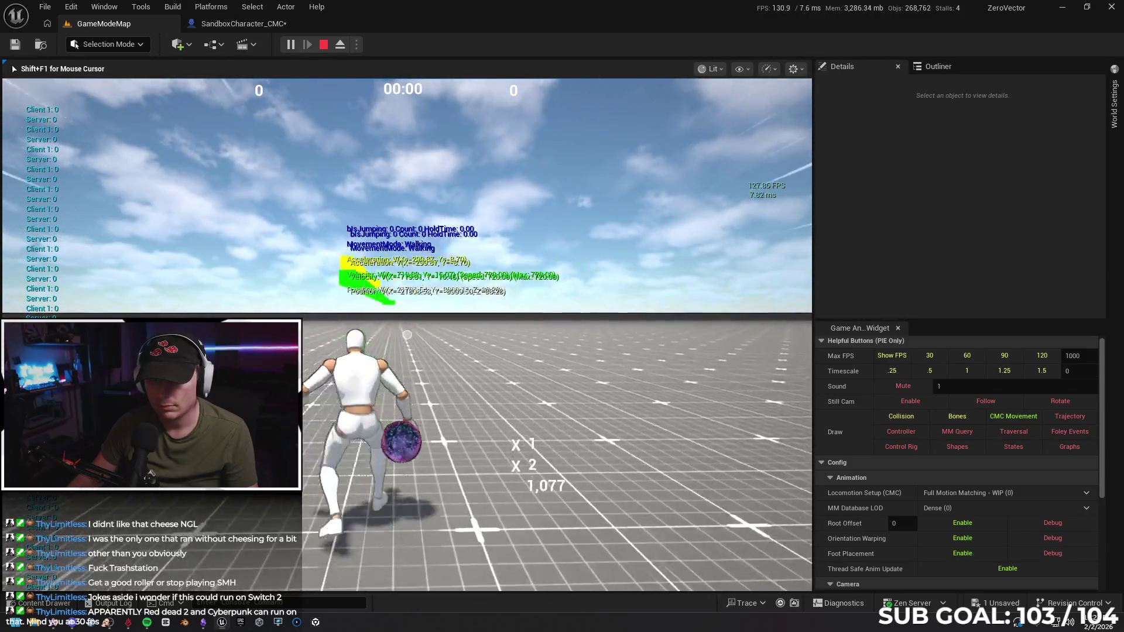
key(space)
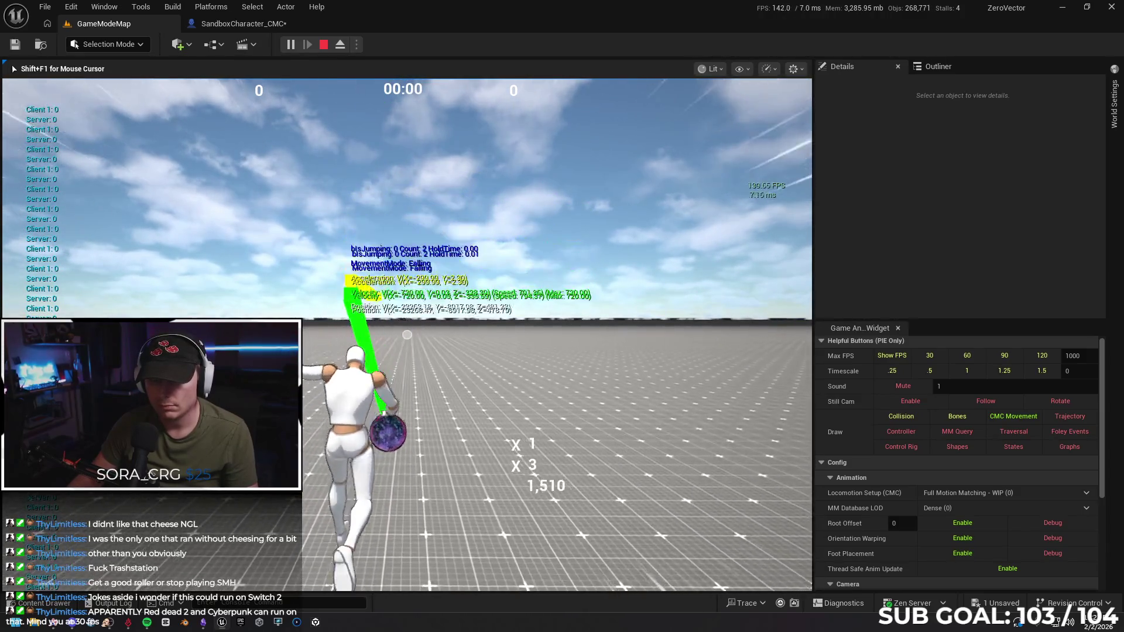
key(space)
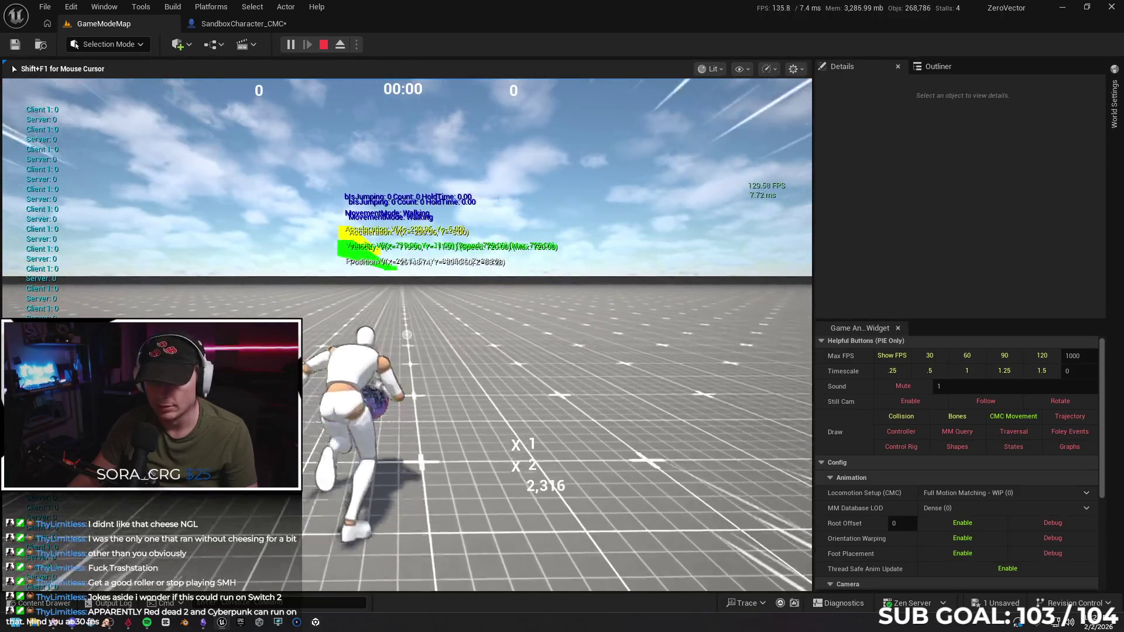
key(space)
key(space)
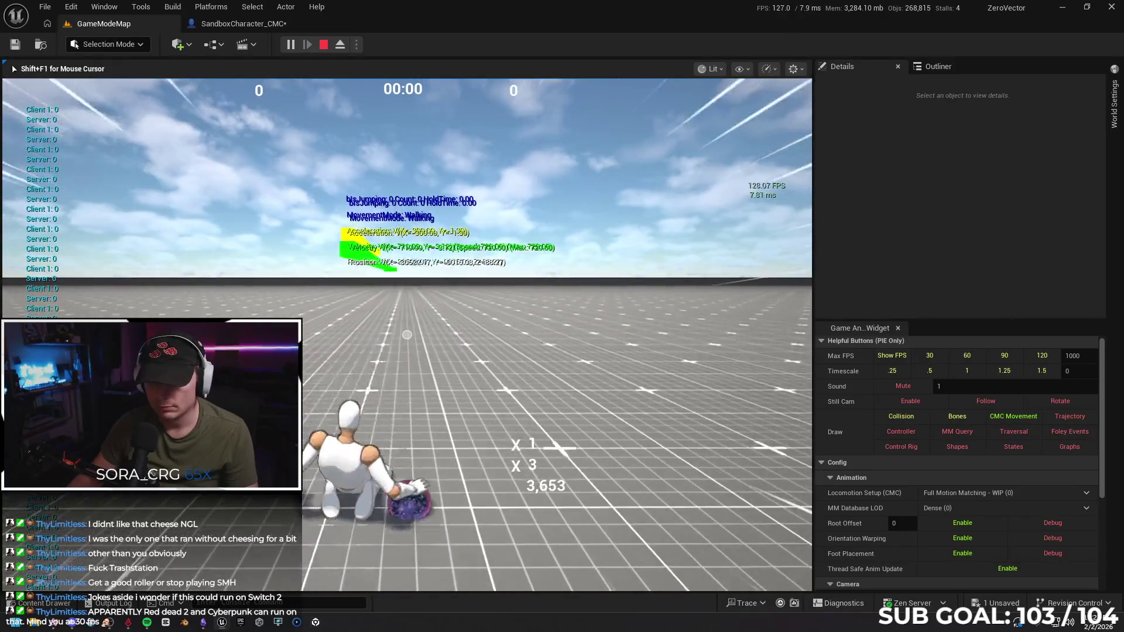
key(space)
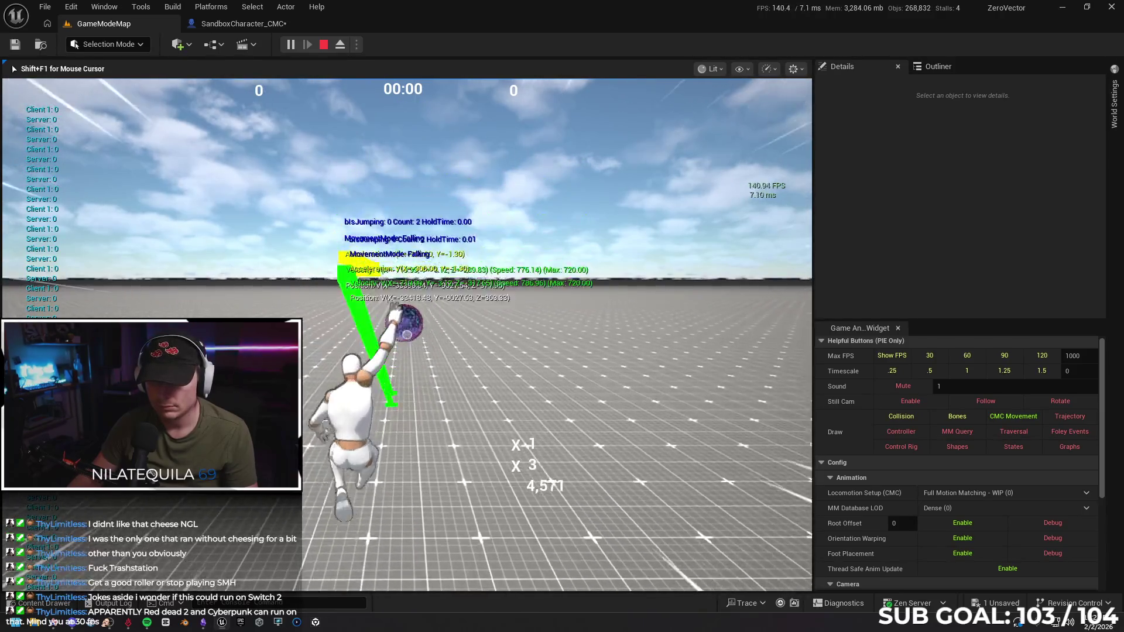
key(space)
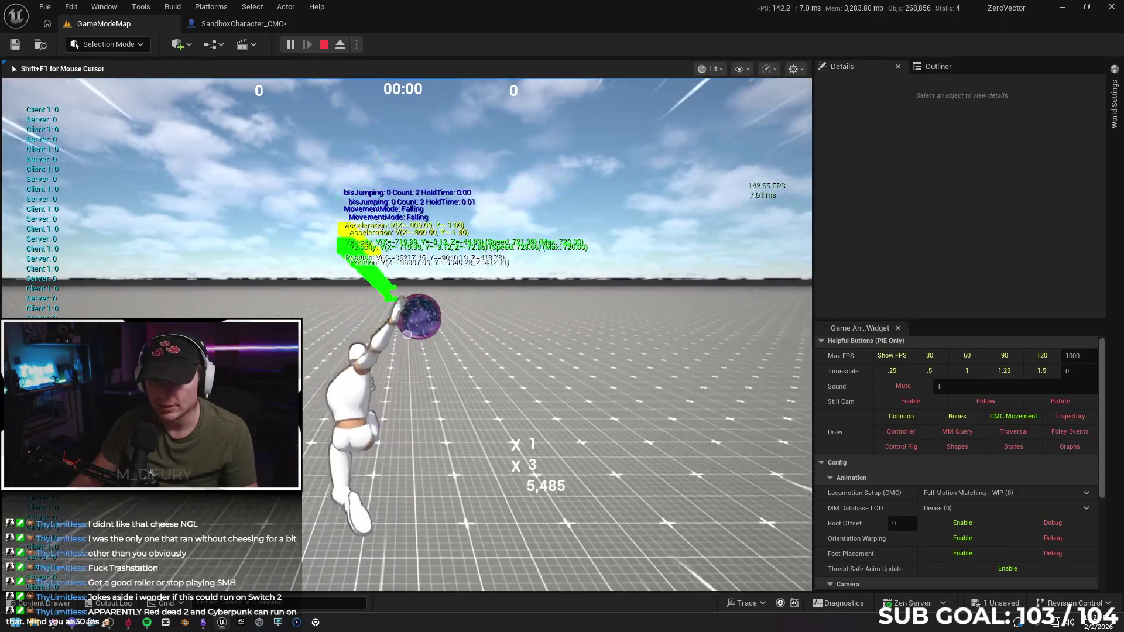
key(space)
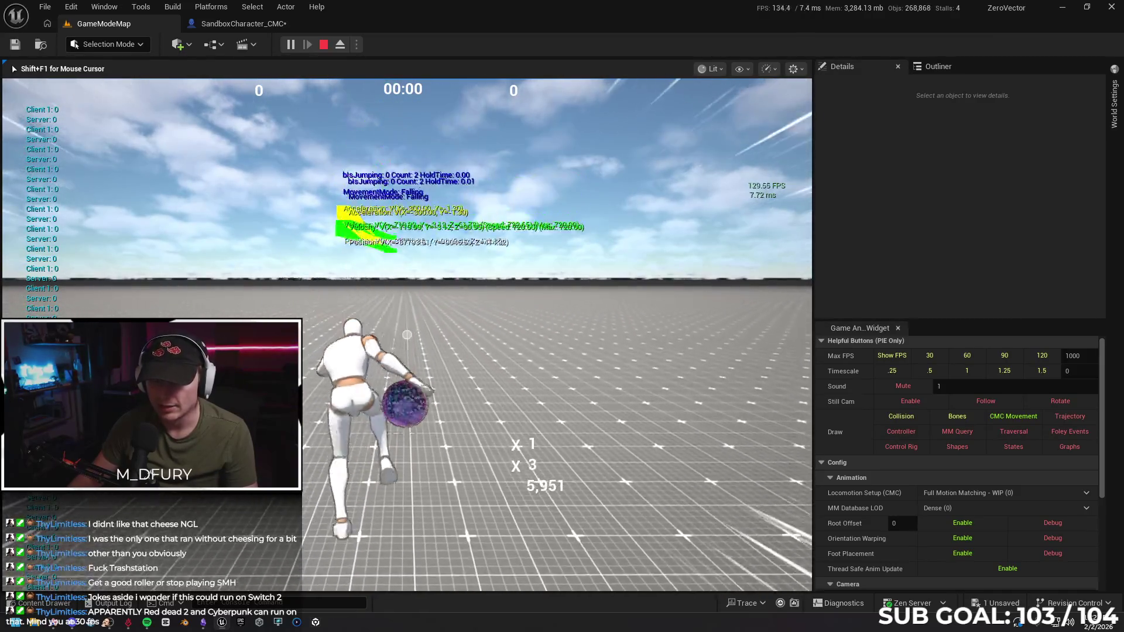
key(space)
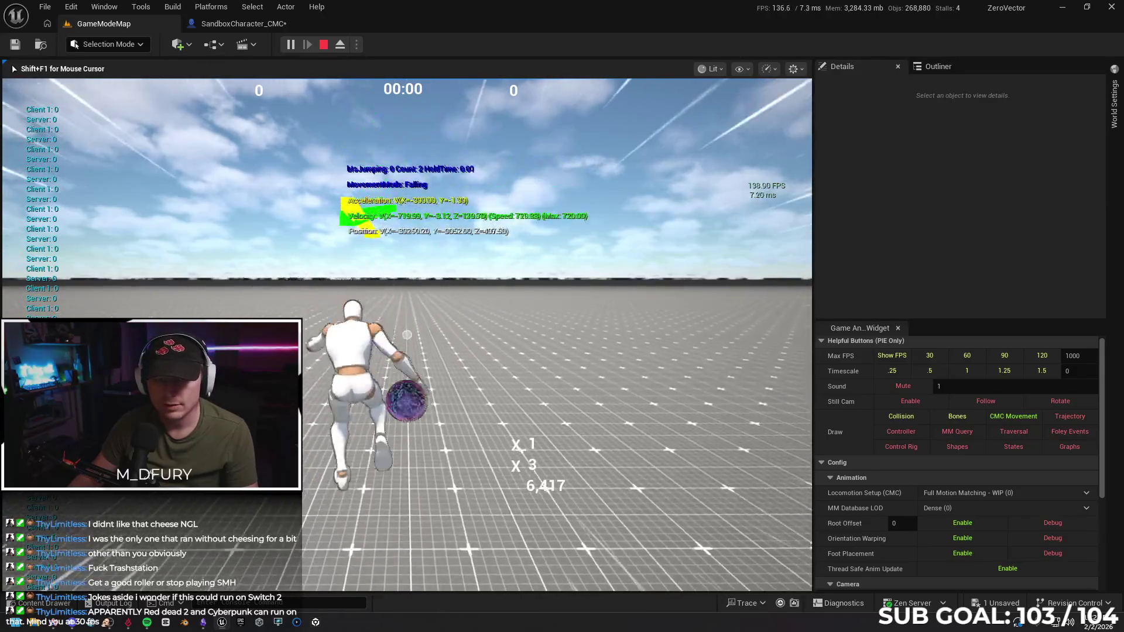
key(space)
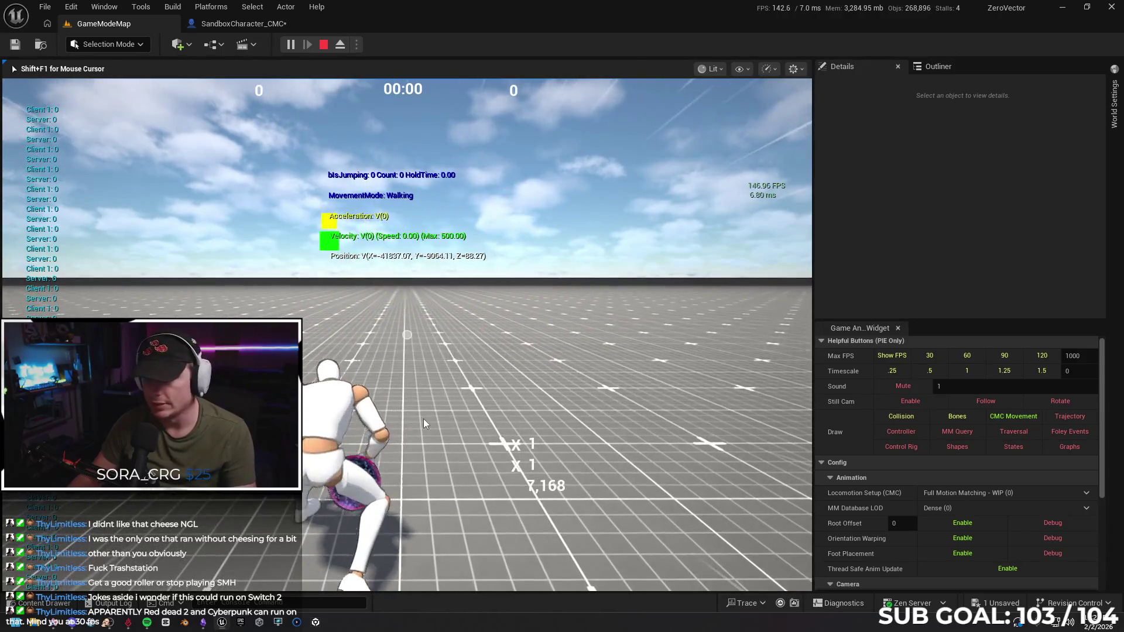
key(Escape)
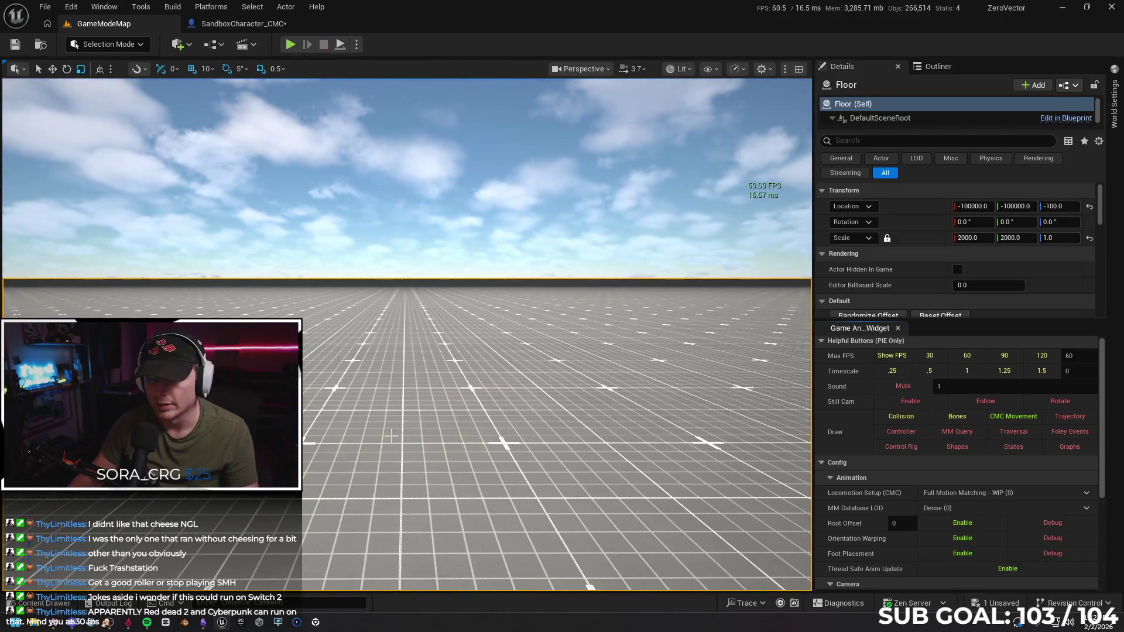
Start another Play From Here session, run forward doing double jumps, then stop it.
right_click(391, 434)
click(441, 426)
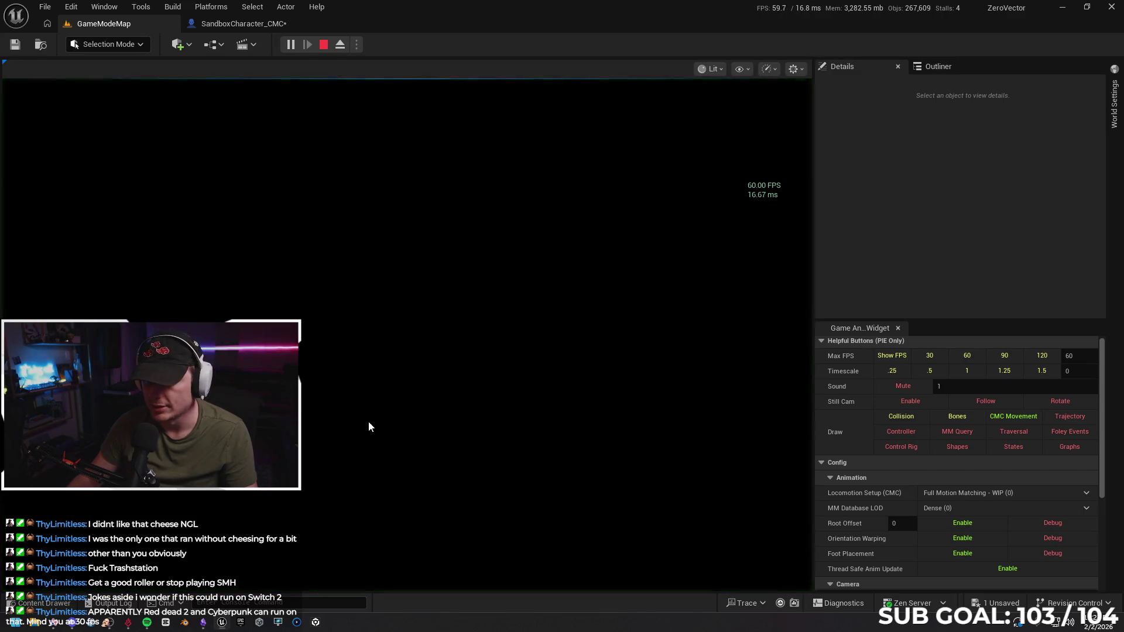
key(w)
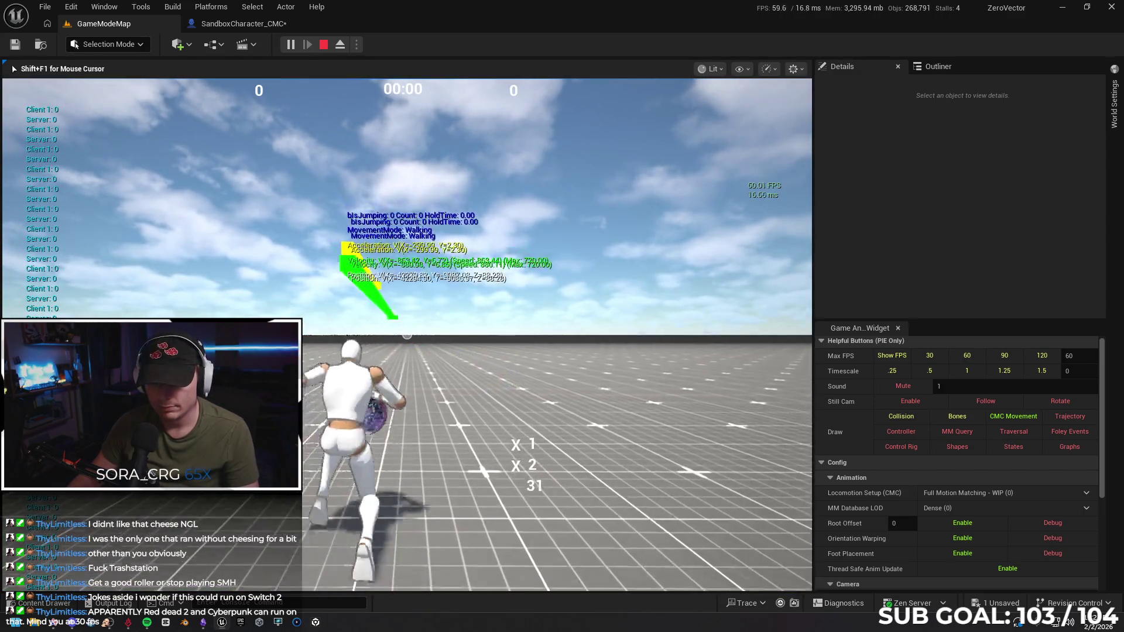
key(space)
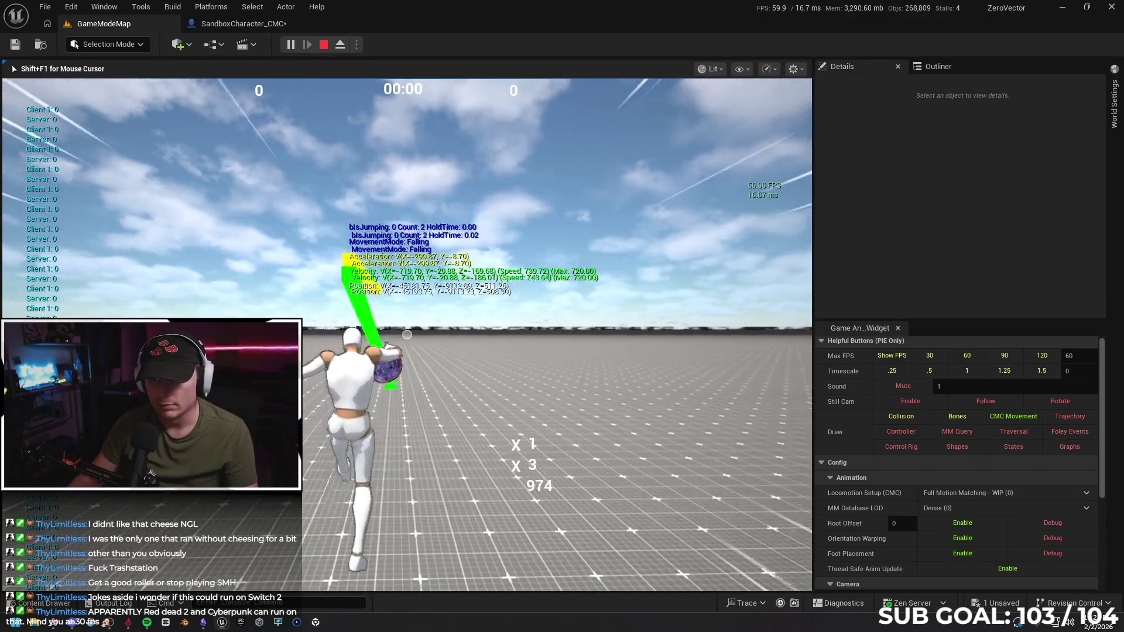
key(space)
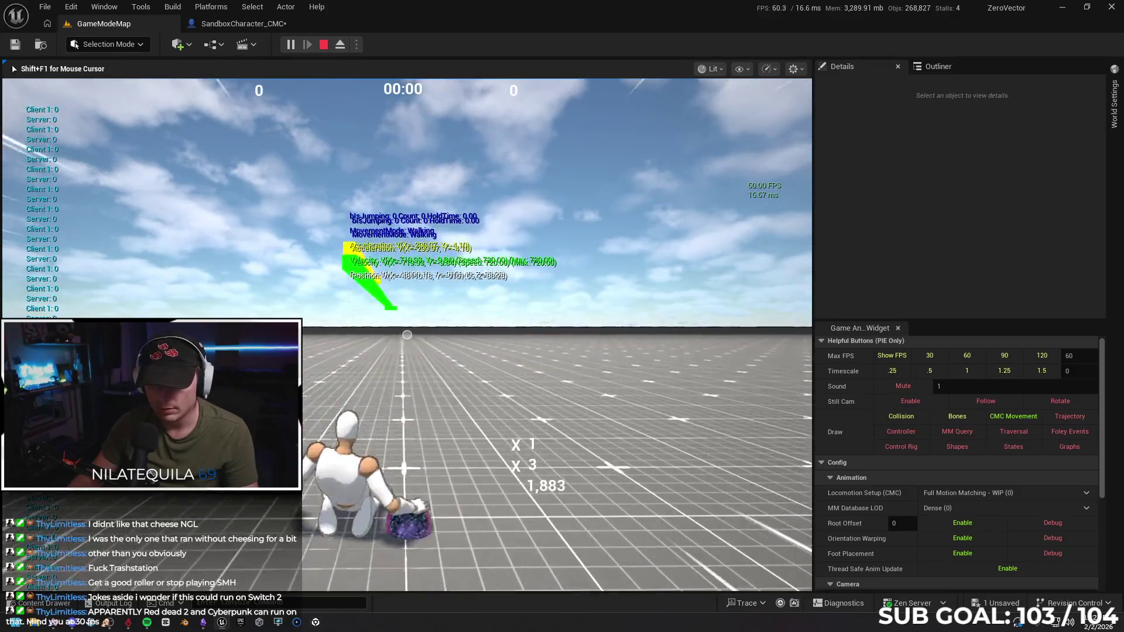
key(space)
key(space)
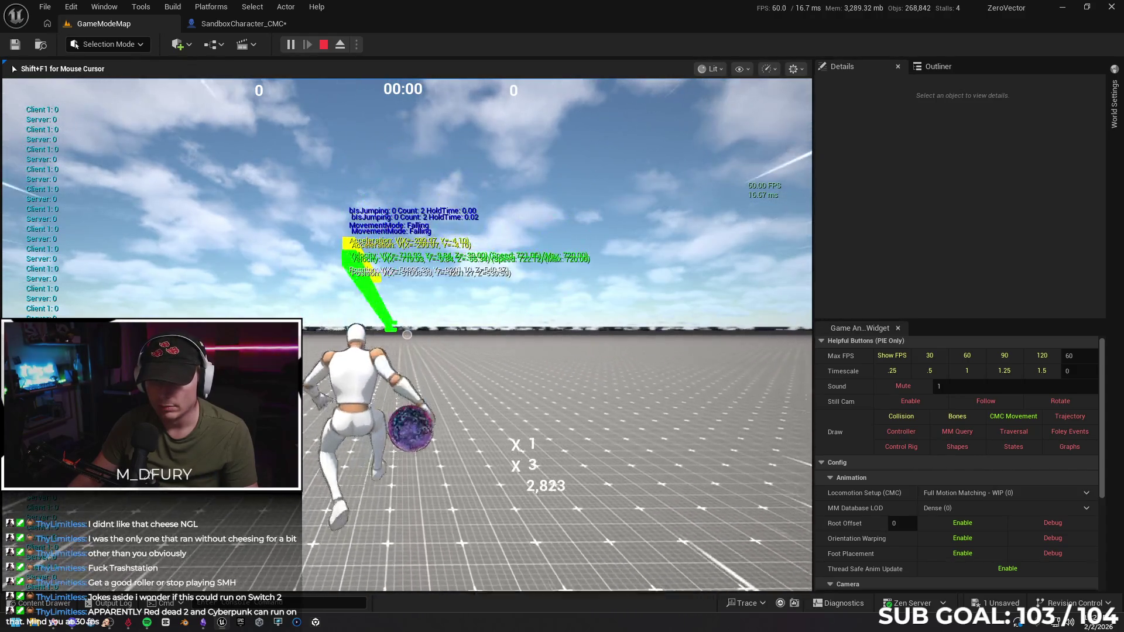
key(space)
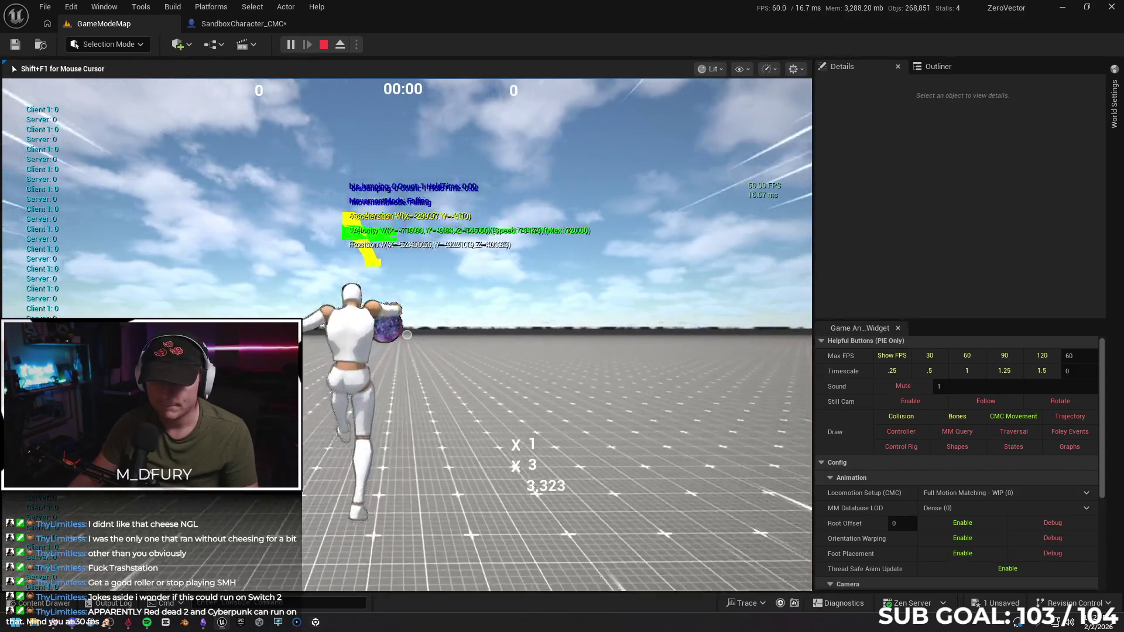
key(space)
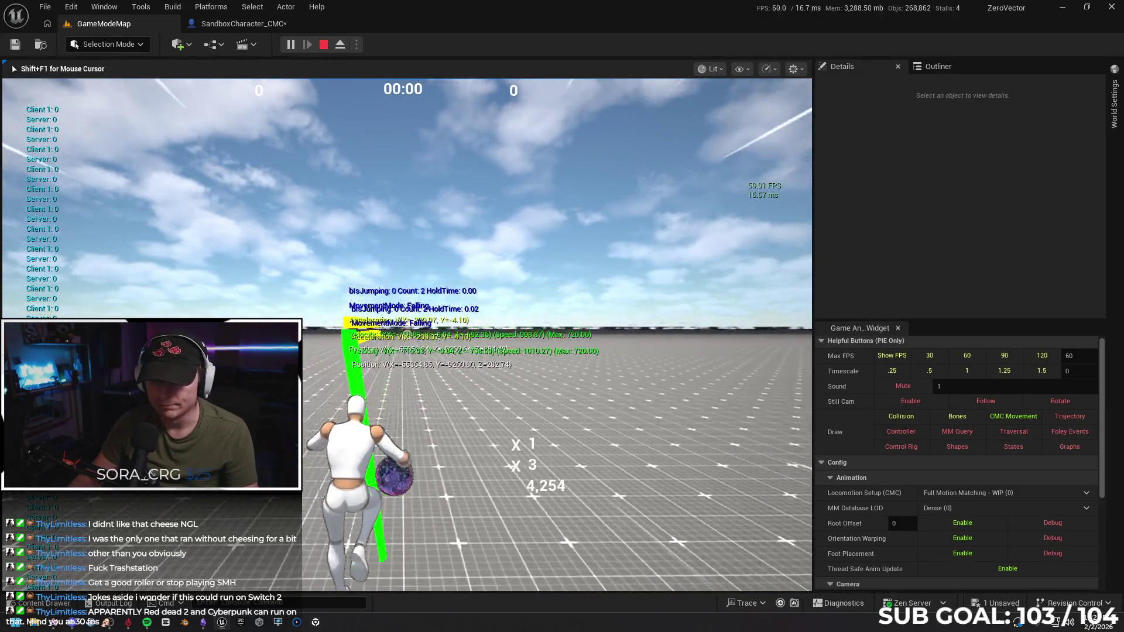
key(space)
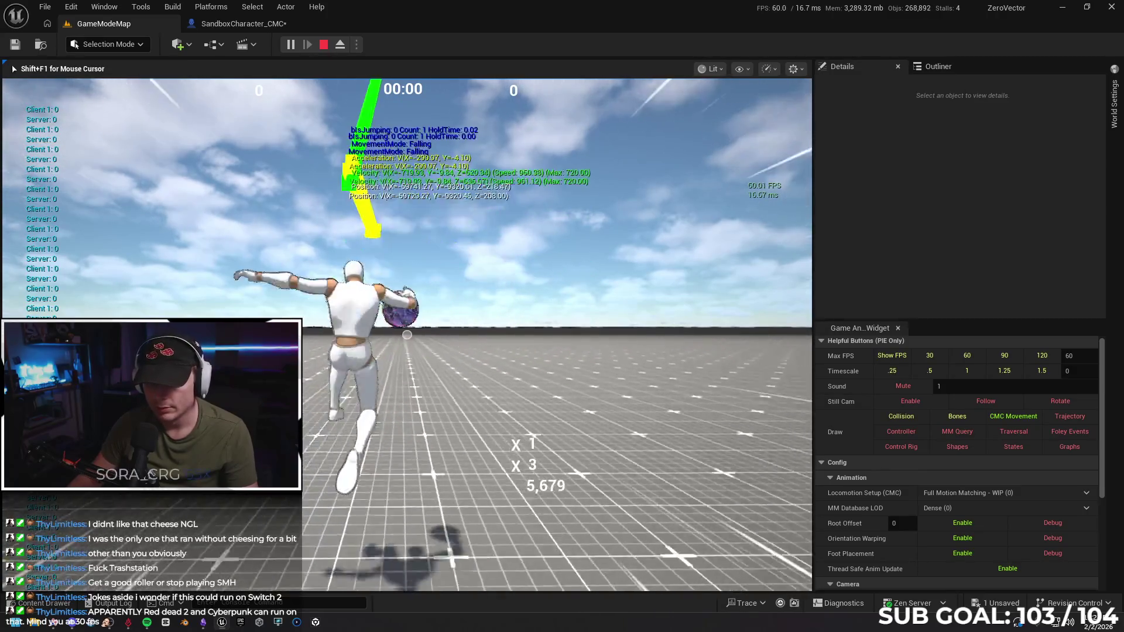
key(space)
key(space)
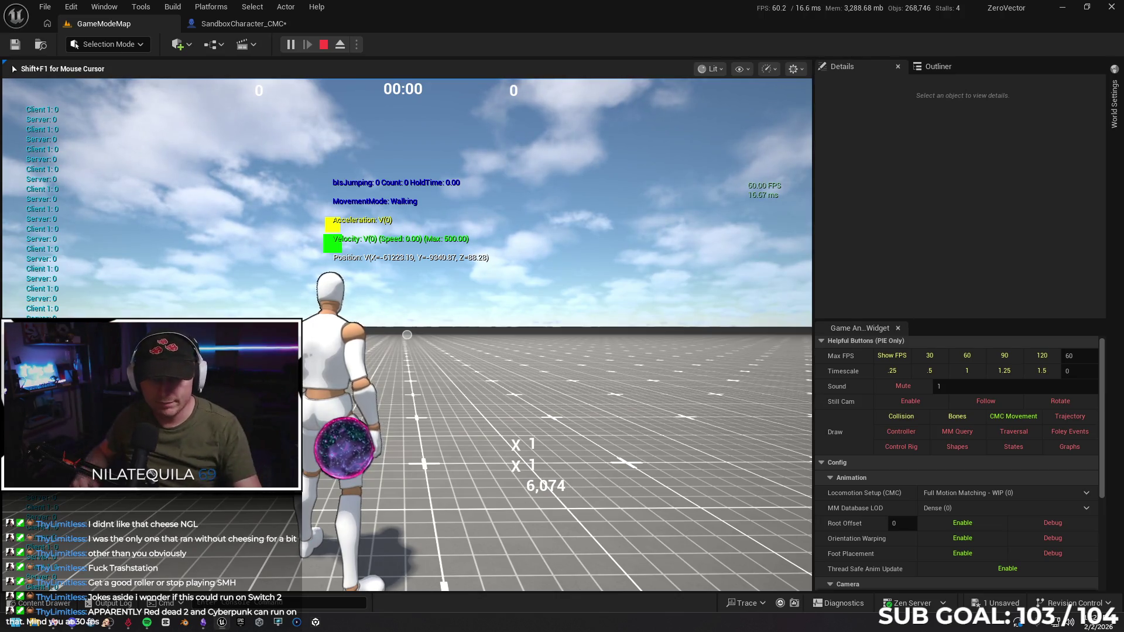
key(Escape)
click(253, 26)
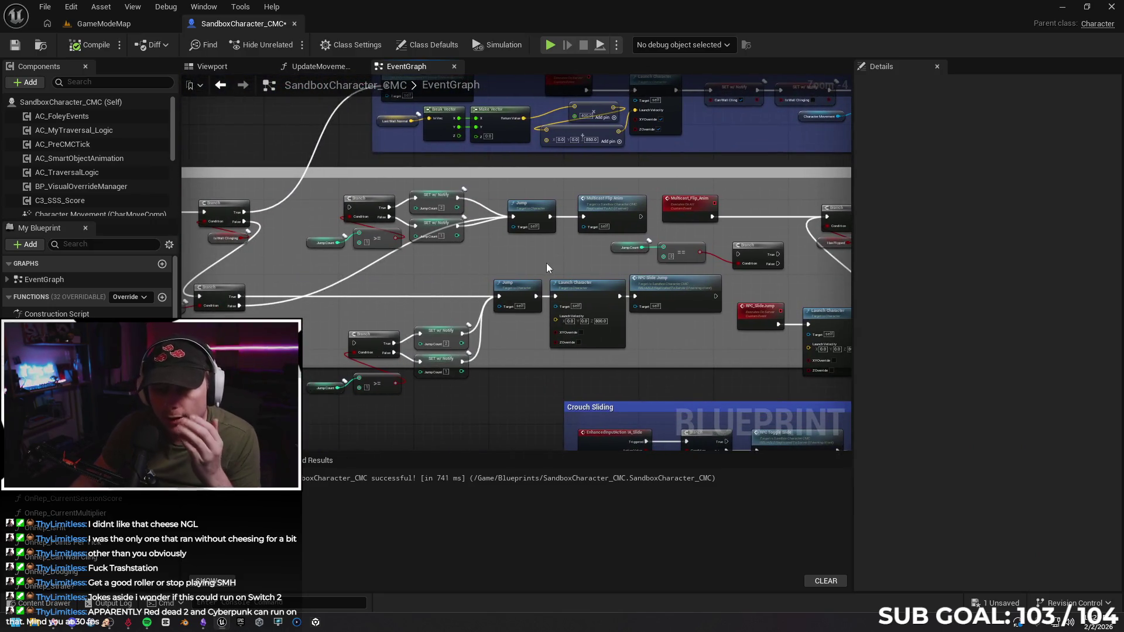
Undo the recent wiring and Branch moves, restoring the deleted RPC_JumpSlideFalse node.
mouse_move(389, 261)
mouse_down()
mouse_move(439, 254)
mouse_move(346, 258)
mouse_up()
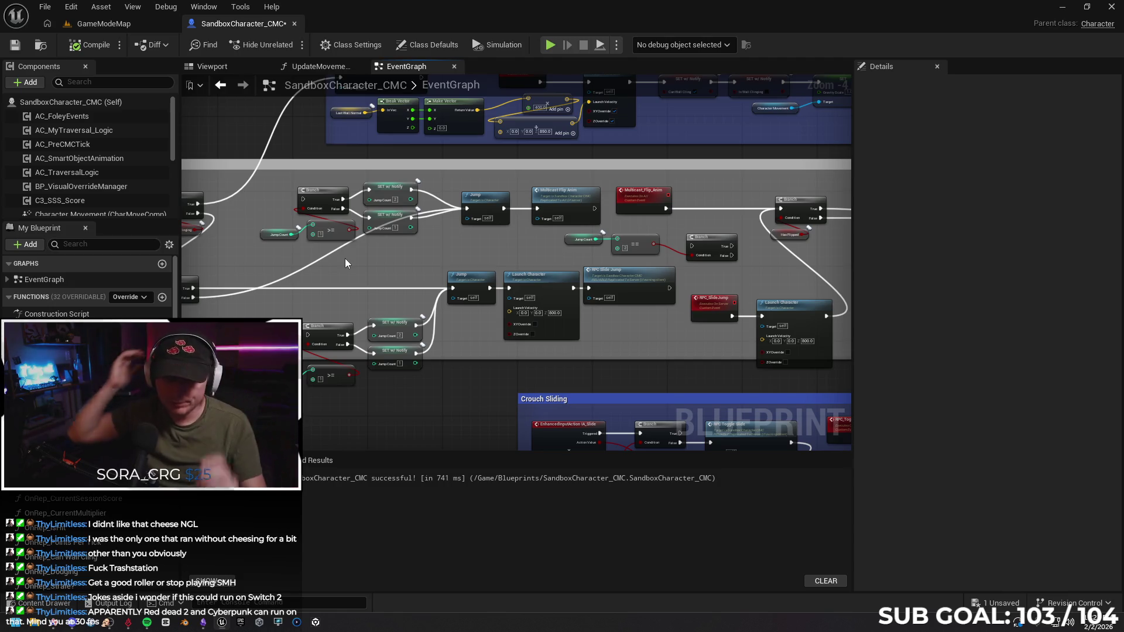
drag(345, 258, 391, 267)
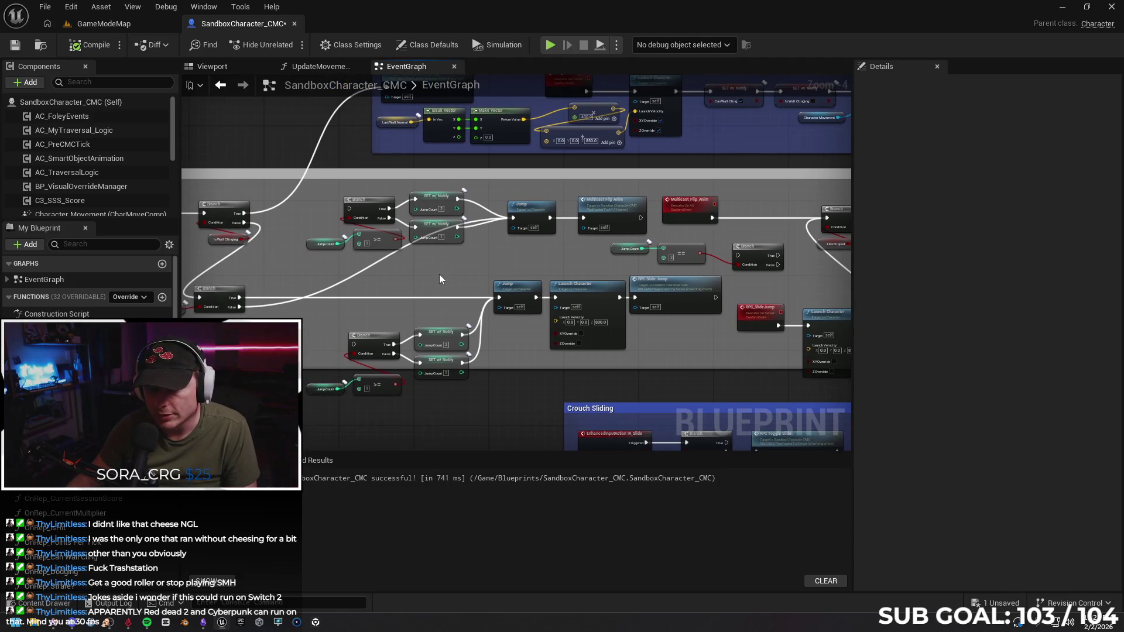
key(ctrl+z)
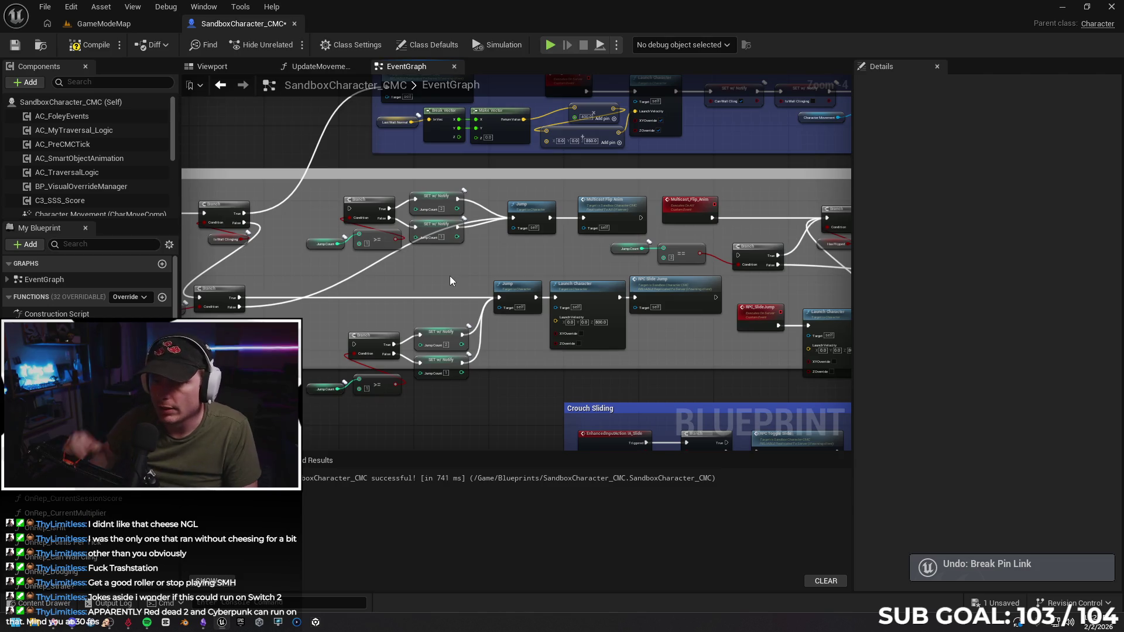
key(ctrl+z)
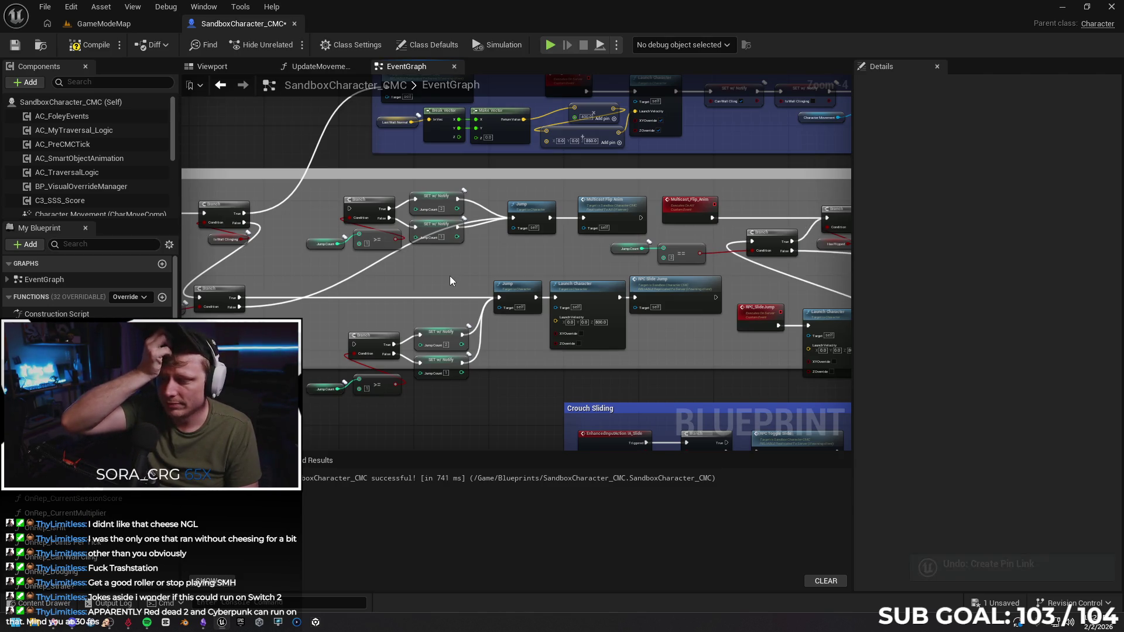
key(ctrl+z)
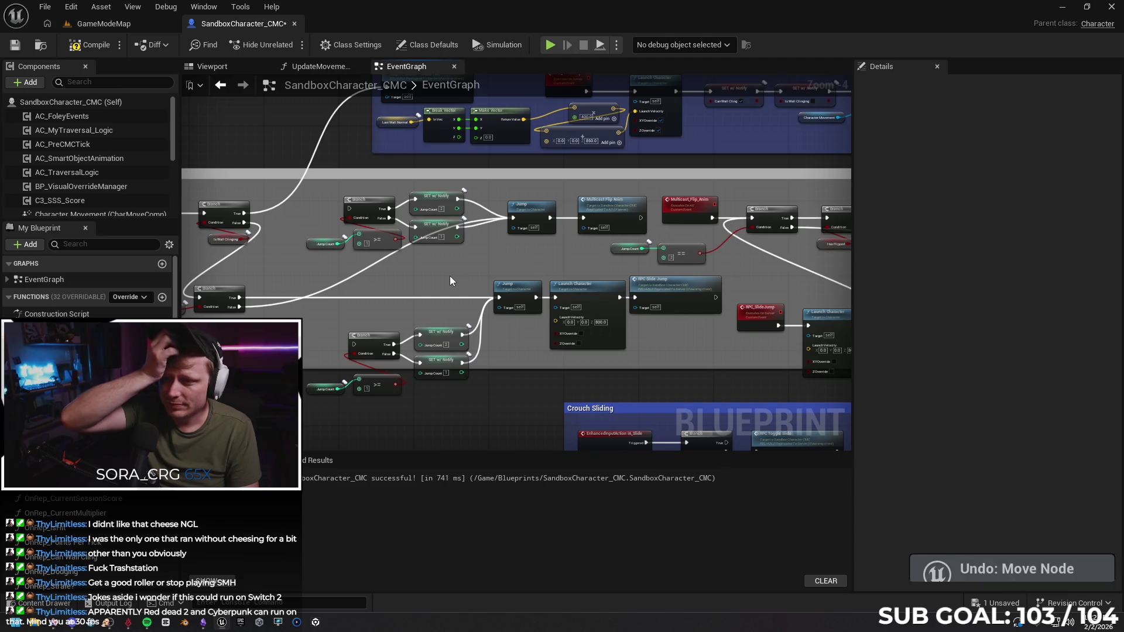
key(ctrl+z)
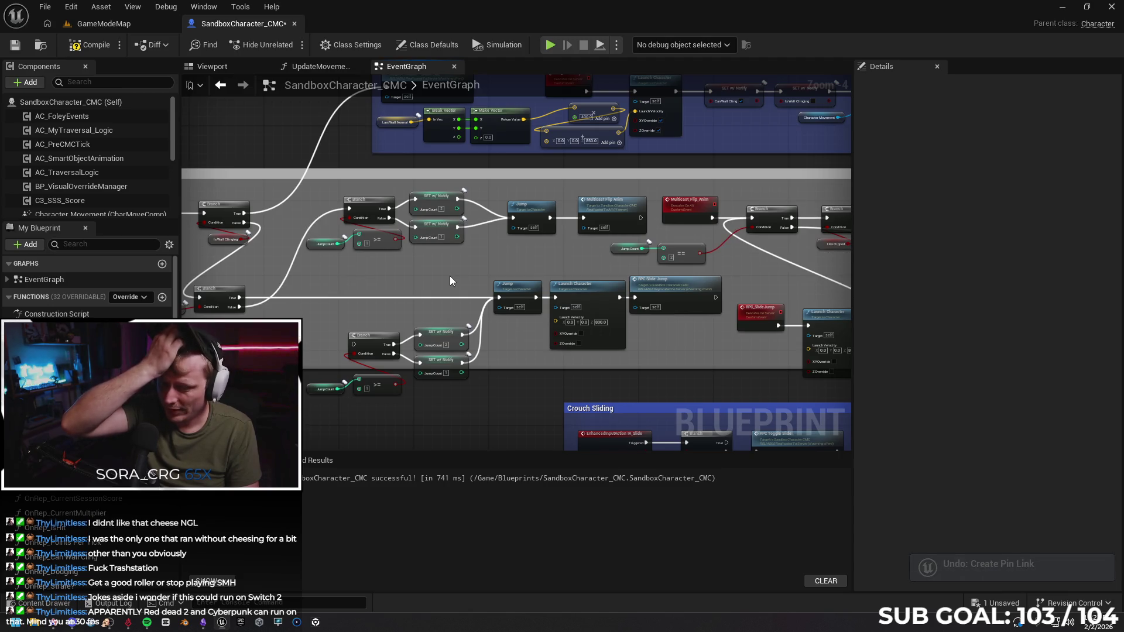
key(ctrl+z)
key(ctrl+z)
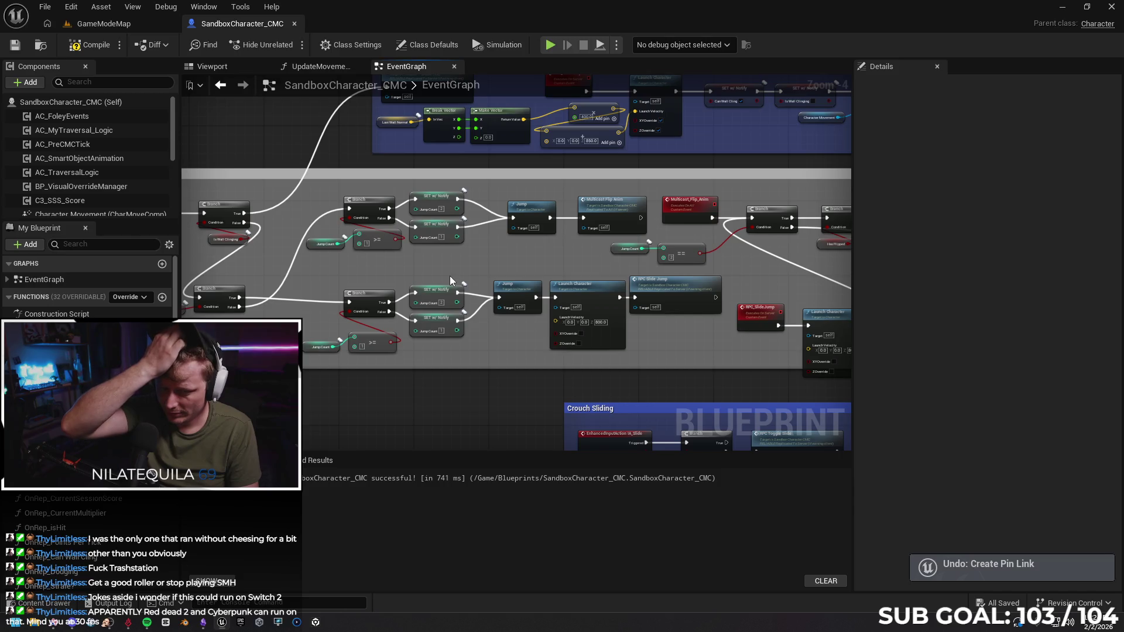
key(ctrl+z)
key(ctrl+z)
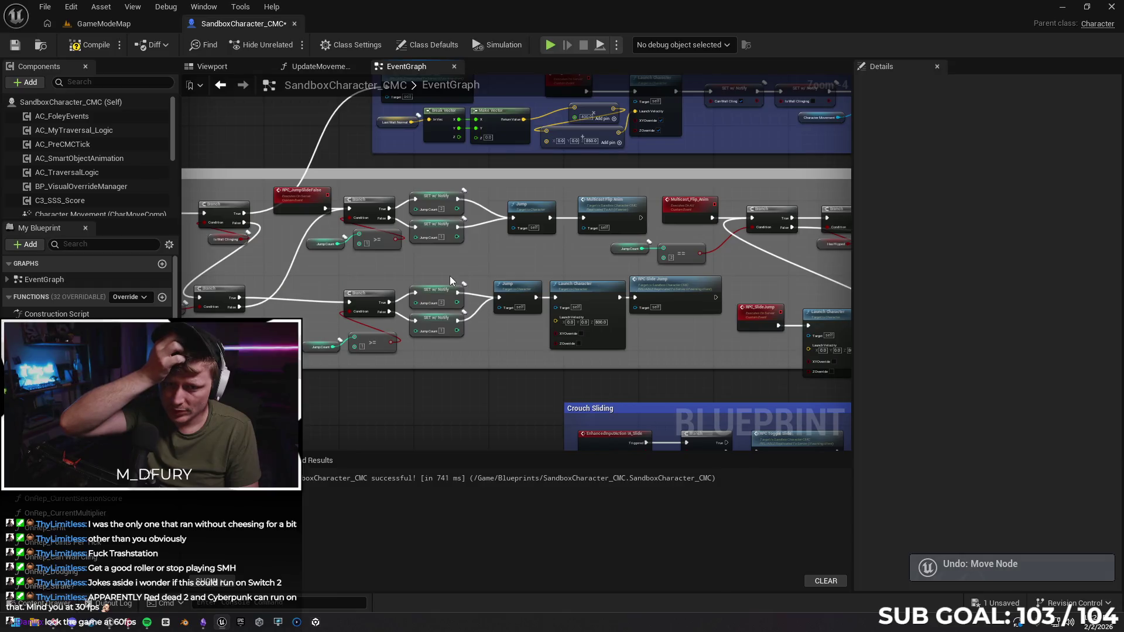
Redo those edits, then undo the replication change, a node move and the last added node.
key(ctrl+y)
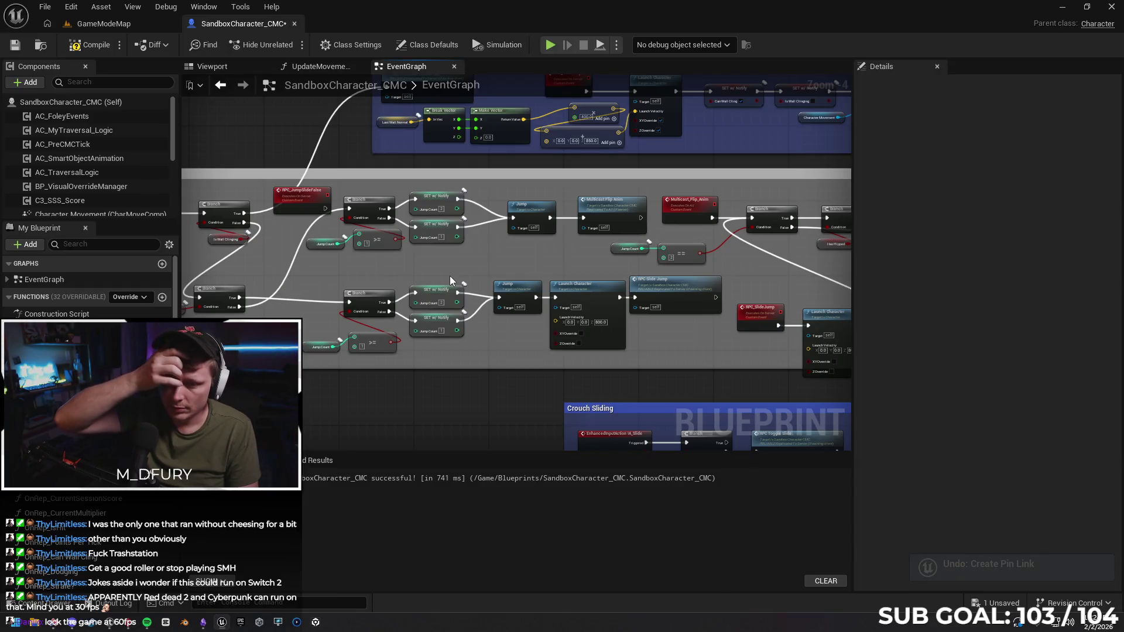
key(ctrl+y)
key(ctrl+z)
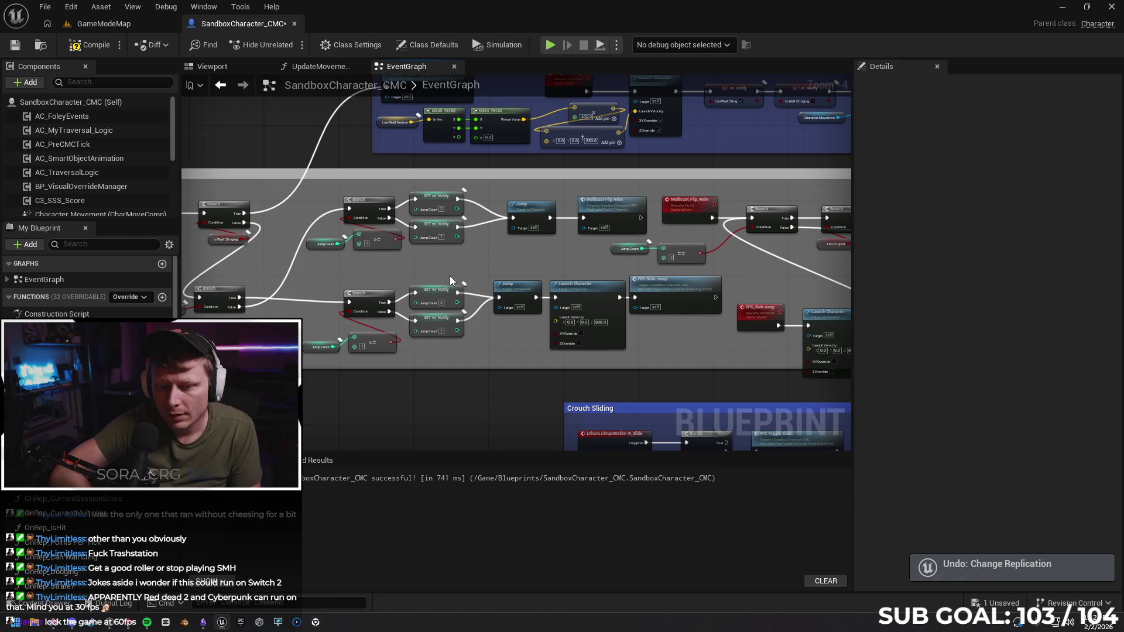
key(ctrl+z)
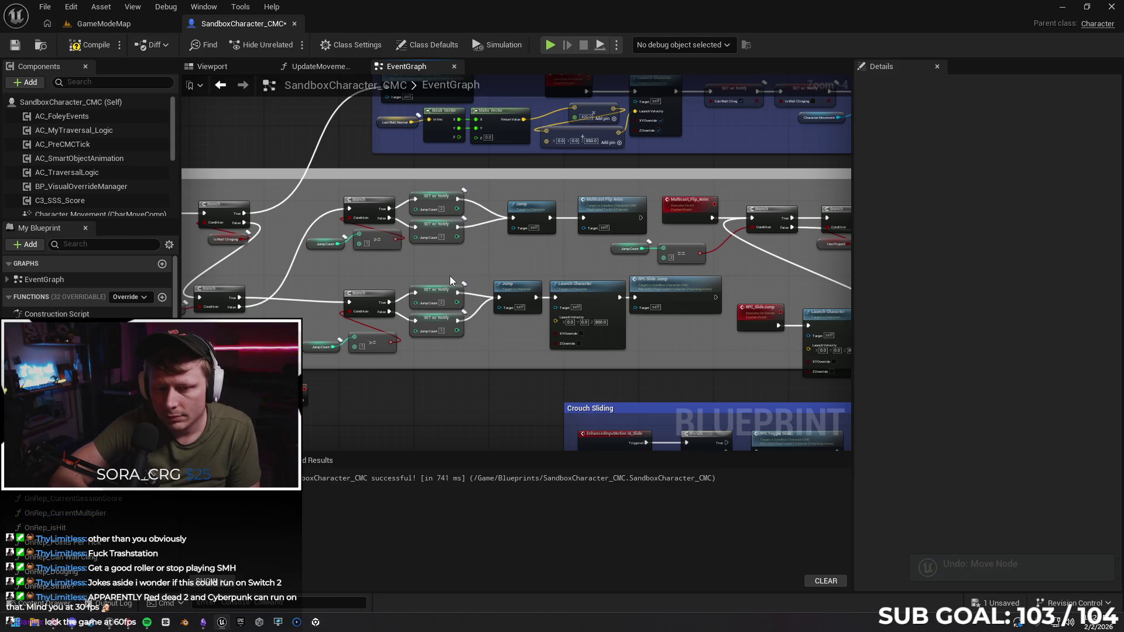
key(ctrl+z)
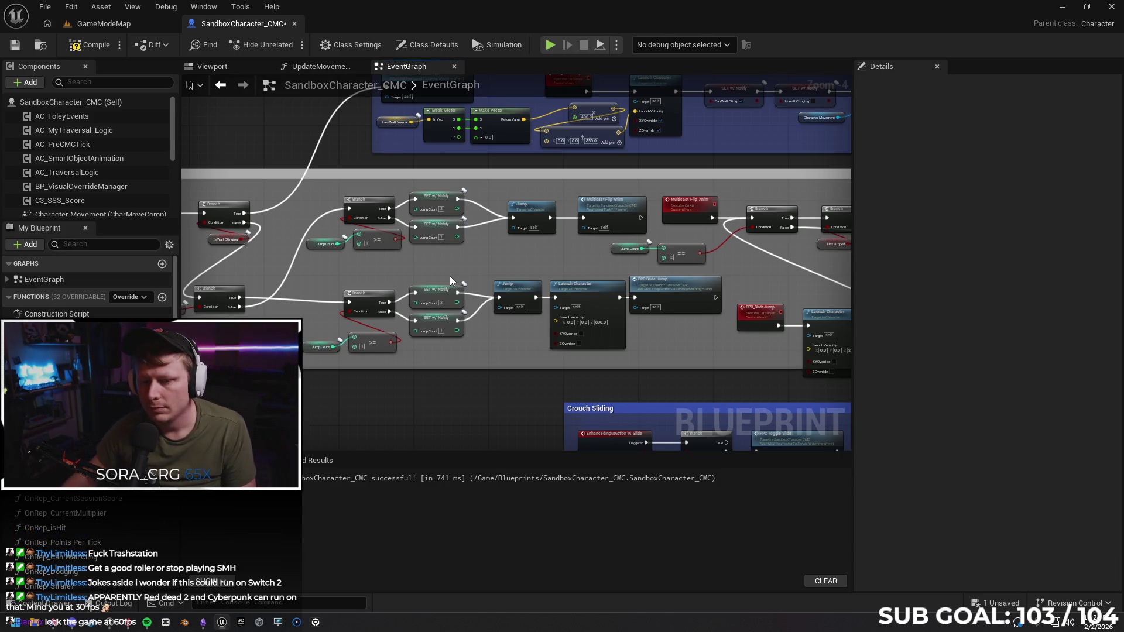
drag(415, 380, 621, 384)
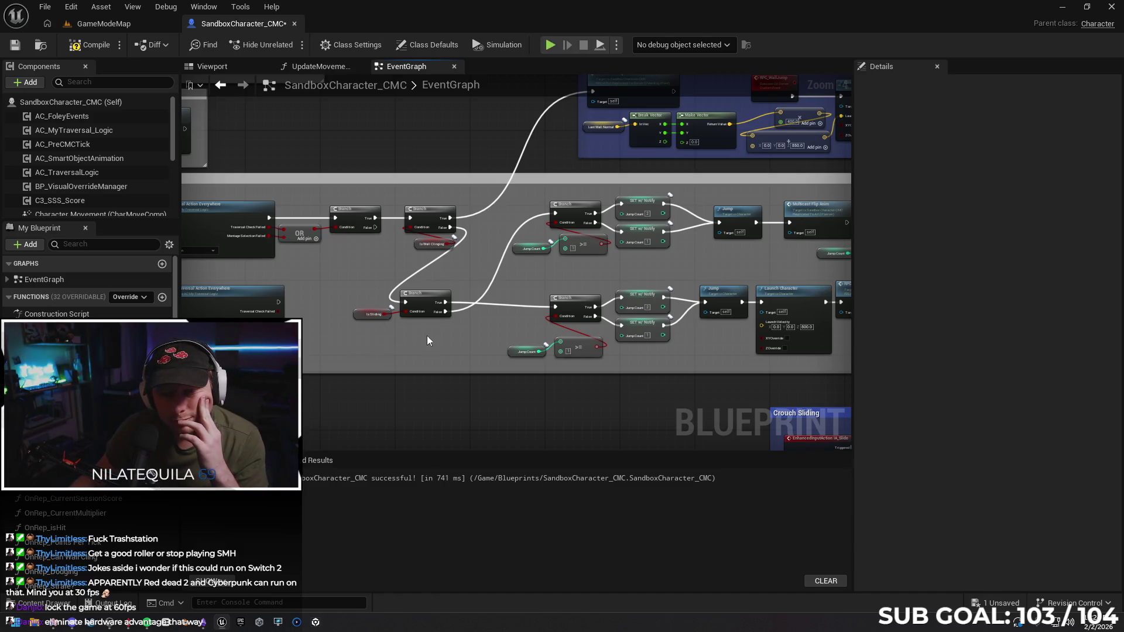
mouse_move(427, 335)
mouse_down()
mouse_move(451, 343)
mouse_move(418, 342)
mouse_up()
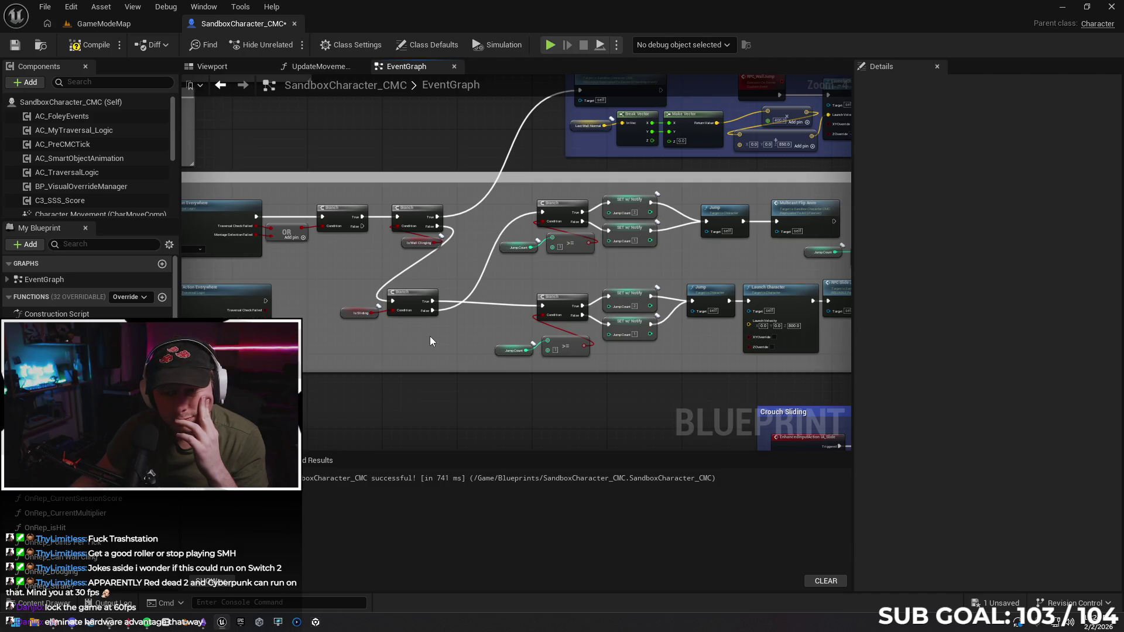
mouse_move(339, 258)
mouse_down()
mouse_move(440, 246)
mouse_move(251, 265)
mouse_move(334, 253)
mouse_move(222, 246)
mouse_up()
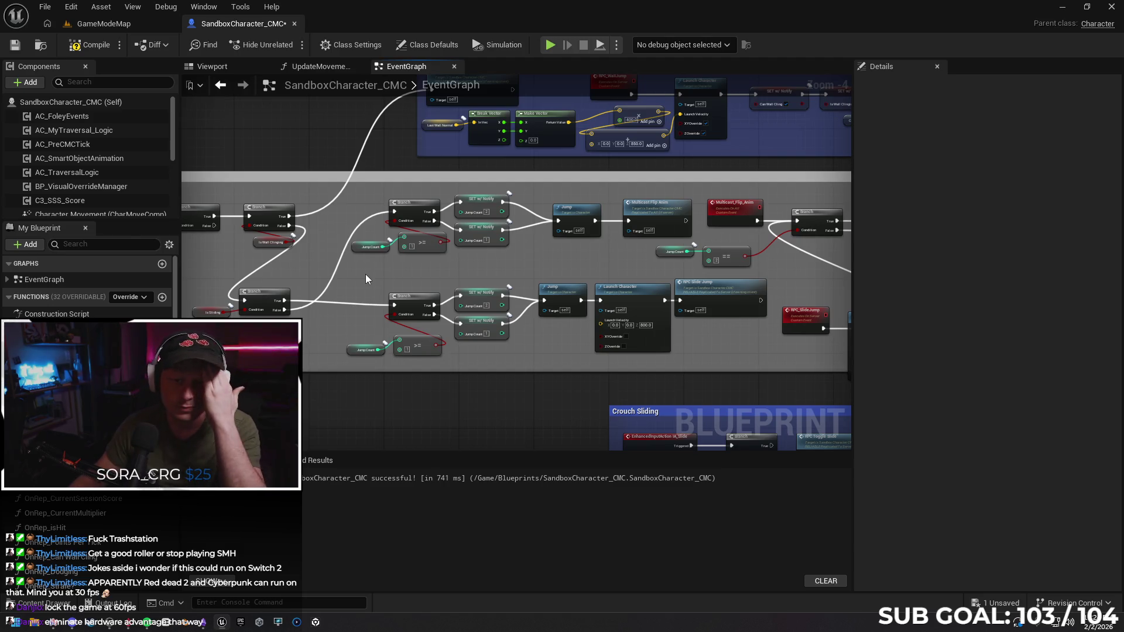
drag(366, 274, 475, 279)
mouse_move(313, 267)
mouse_down()
mouse_move(381, 251)
mouse_move(364, 269)
mouse_up()
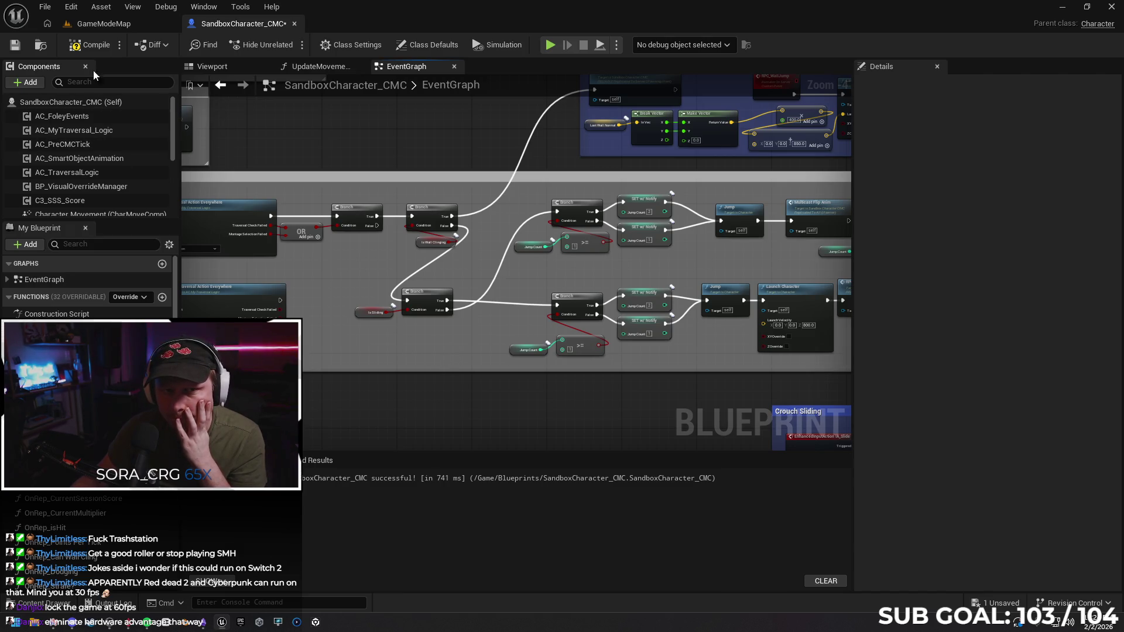
Play from a spot in GameModeMap and test jumps while running with the ball.
click(115, 26)
right_click(389, 449)
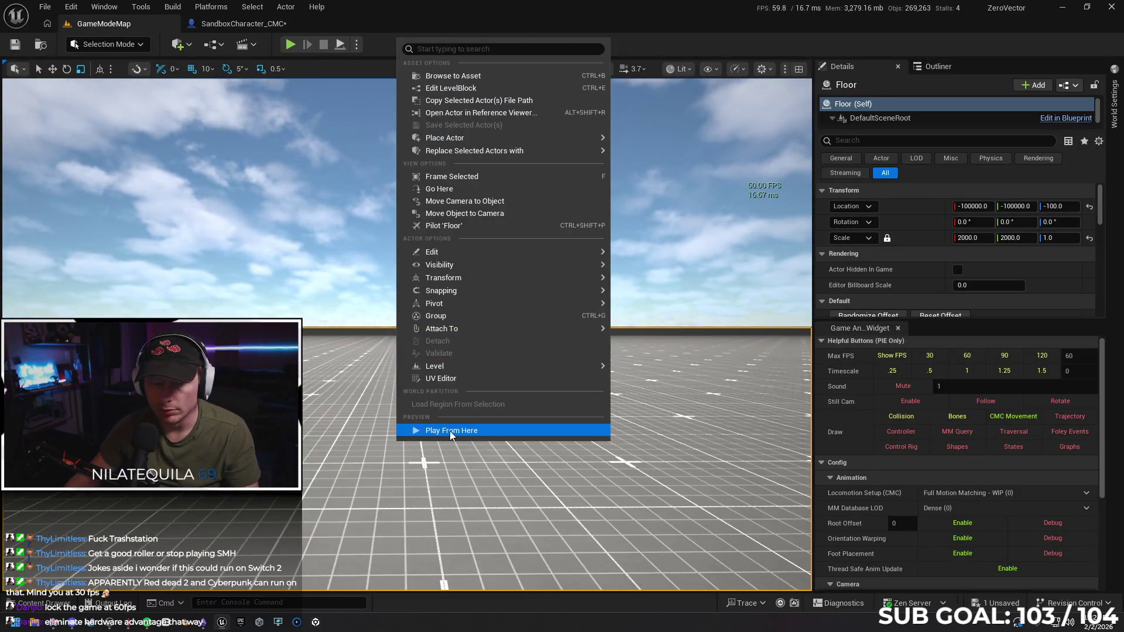
click(451, 432)
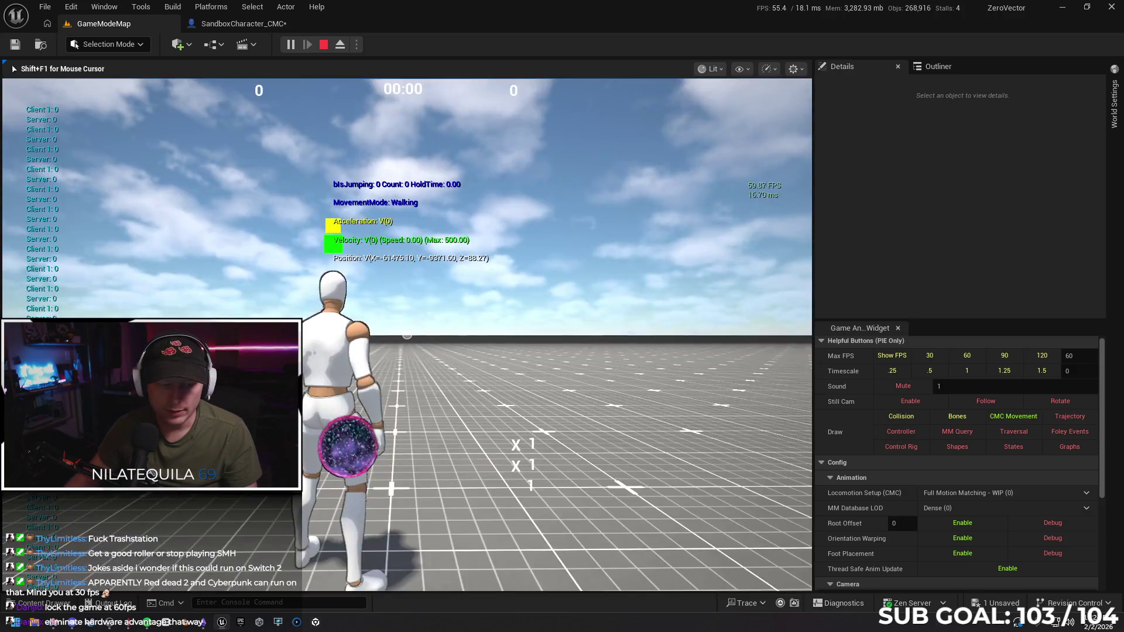
key(space)
key(space)
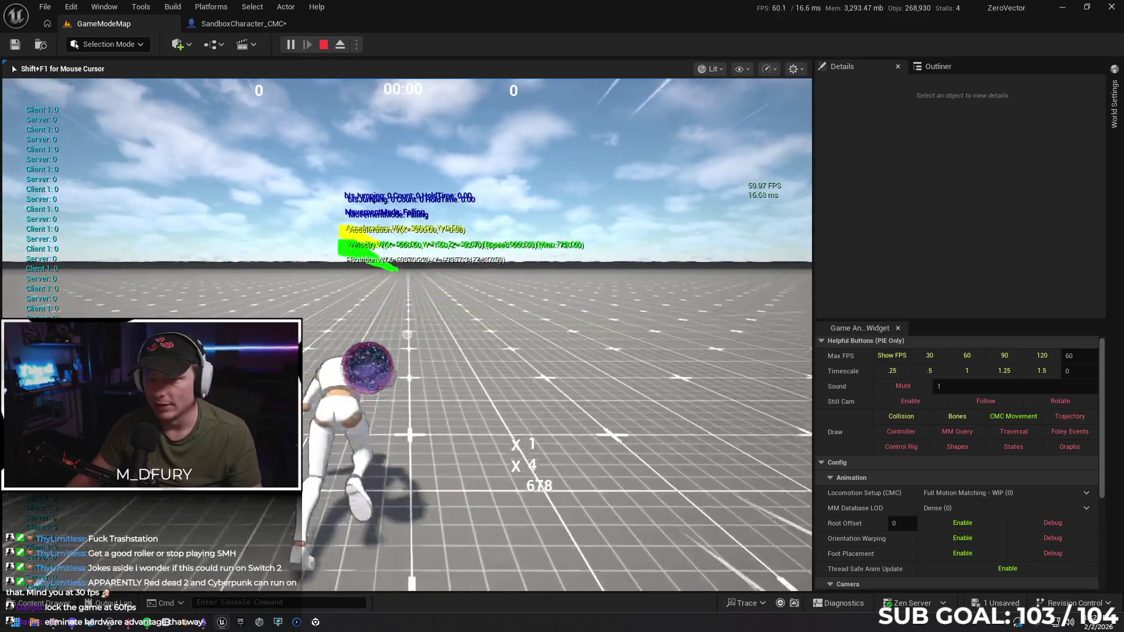
key(space)
key(space)
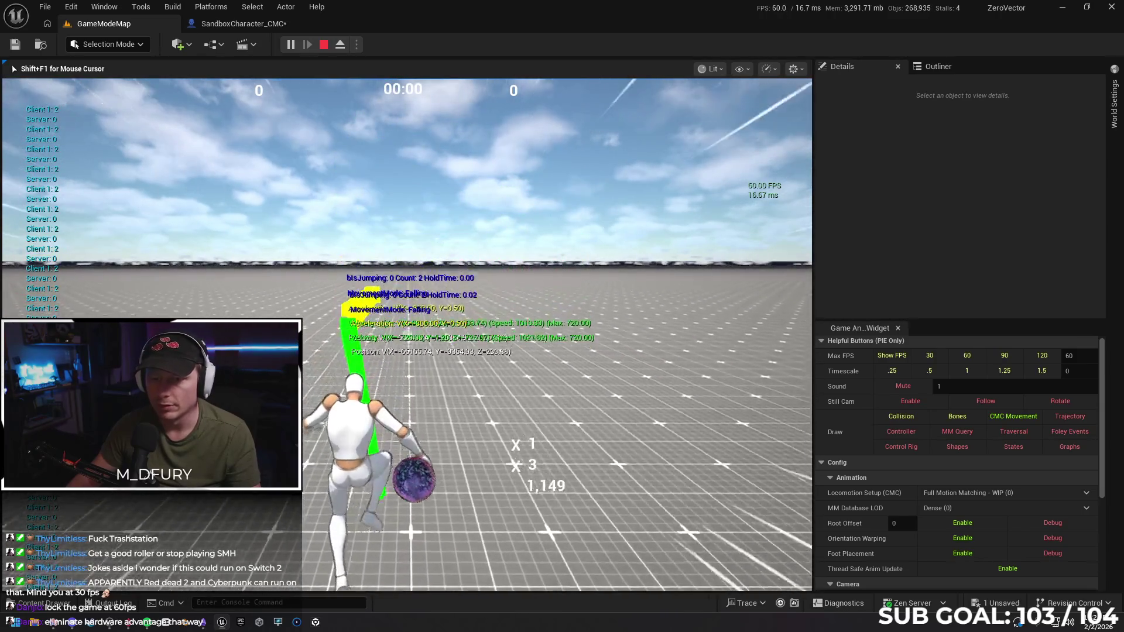
key(space)
key(space)
key(space)
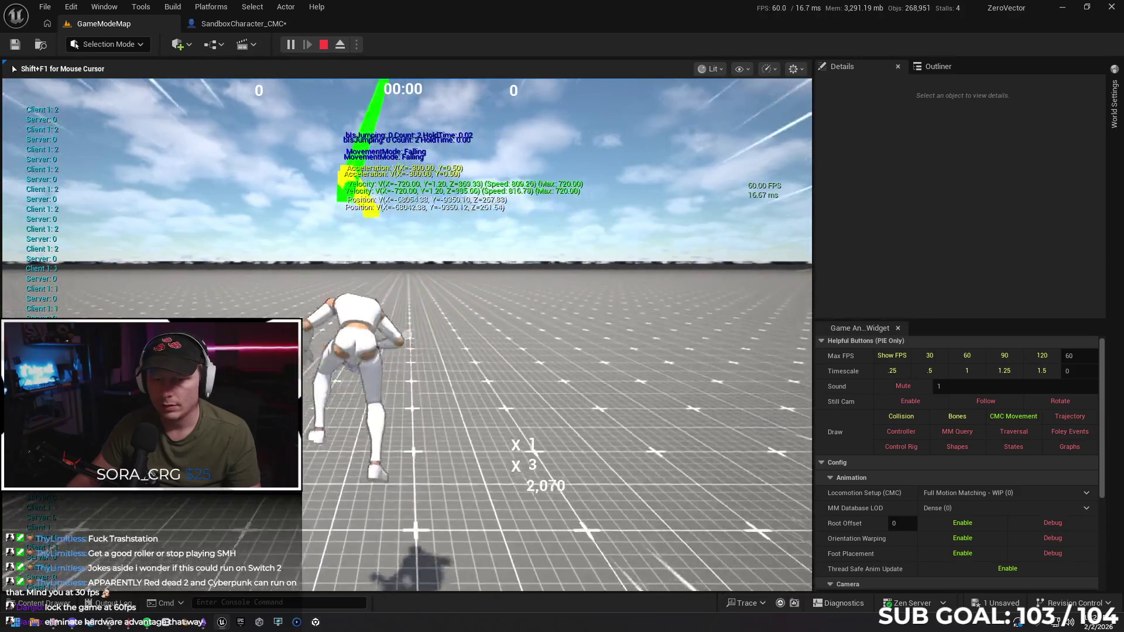
key(space)
key(space)
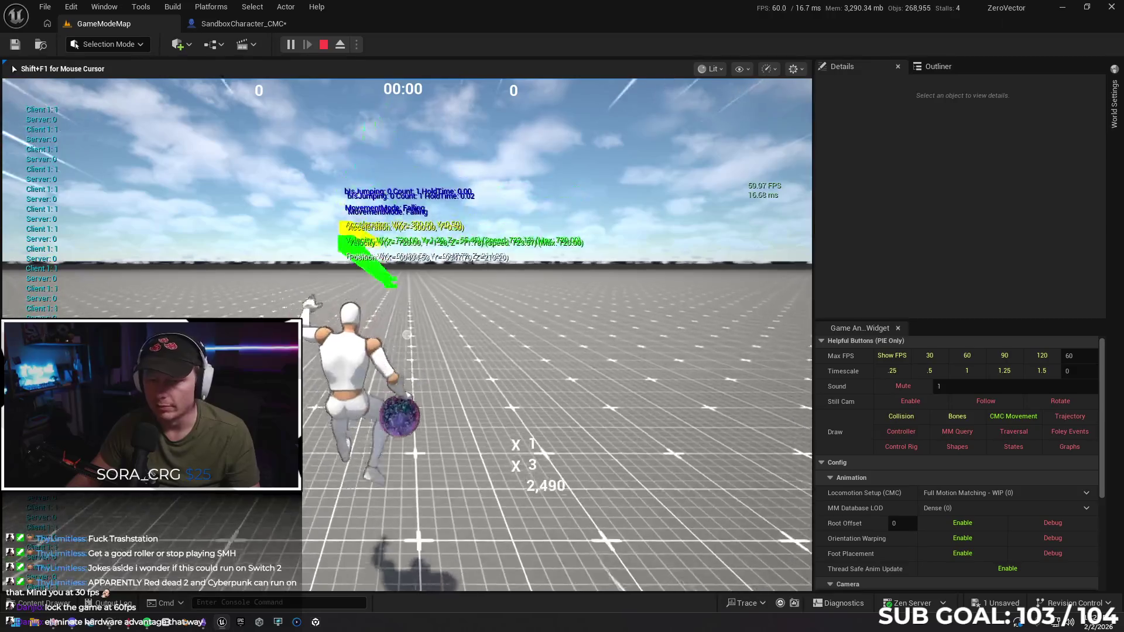
Repeat flip jumps to test the launch, stop the session, and bring up the floor's context menu.
key(space)
key(space)
key(space)
key(space)
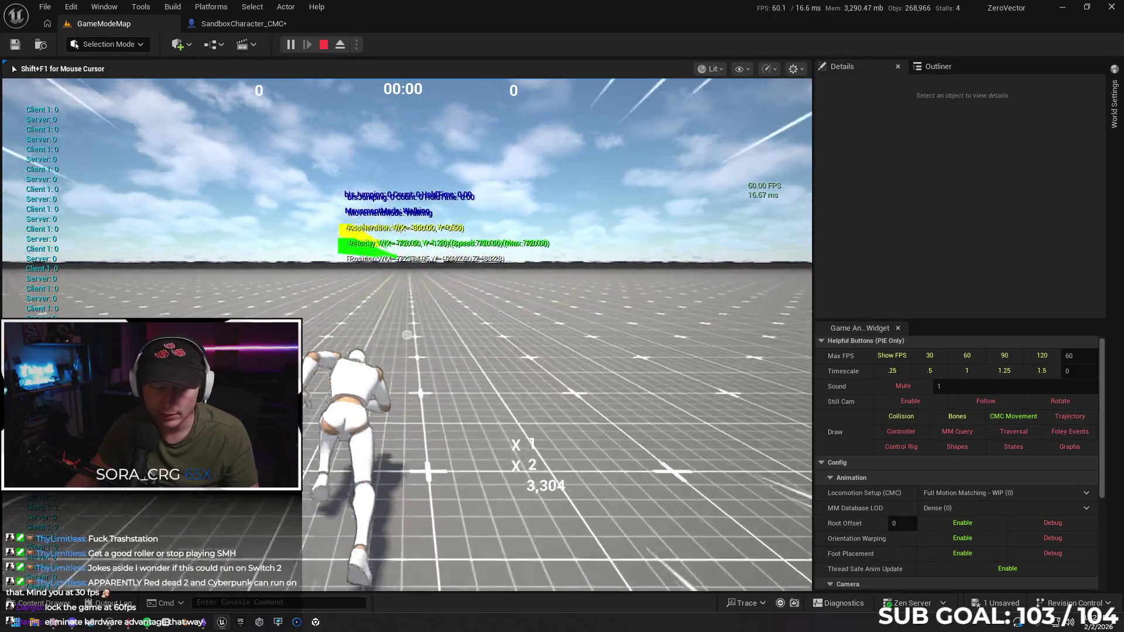
key(space)
key(space)
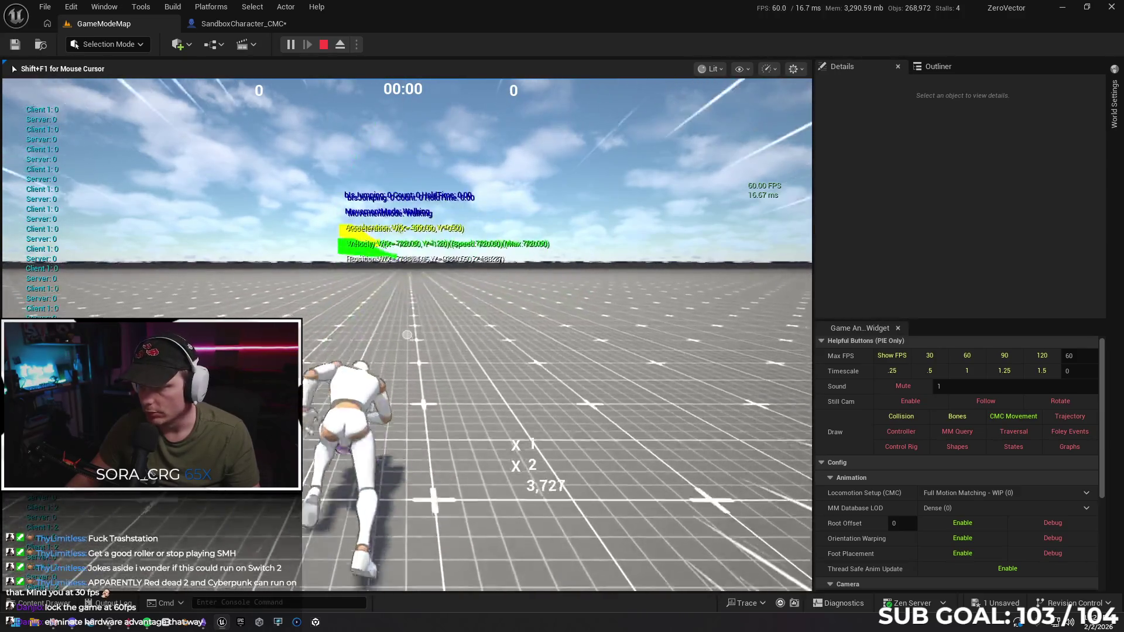
key(space)
key(space)
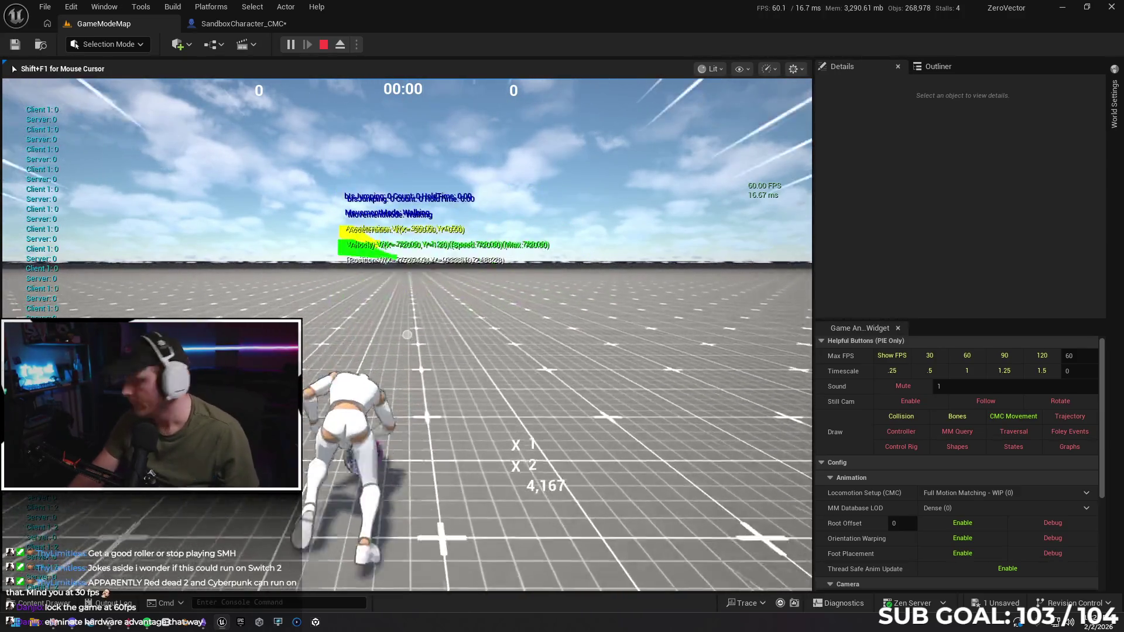
key(space)
key(space)
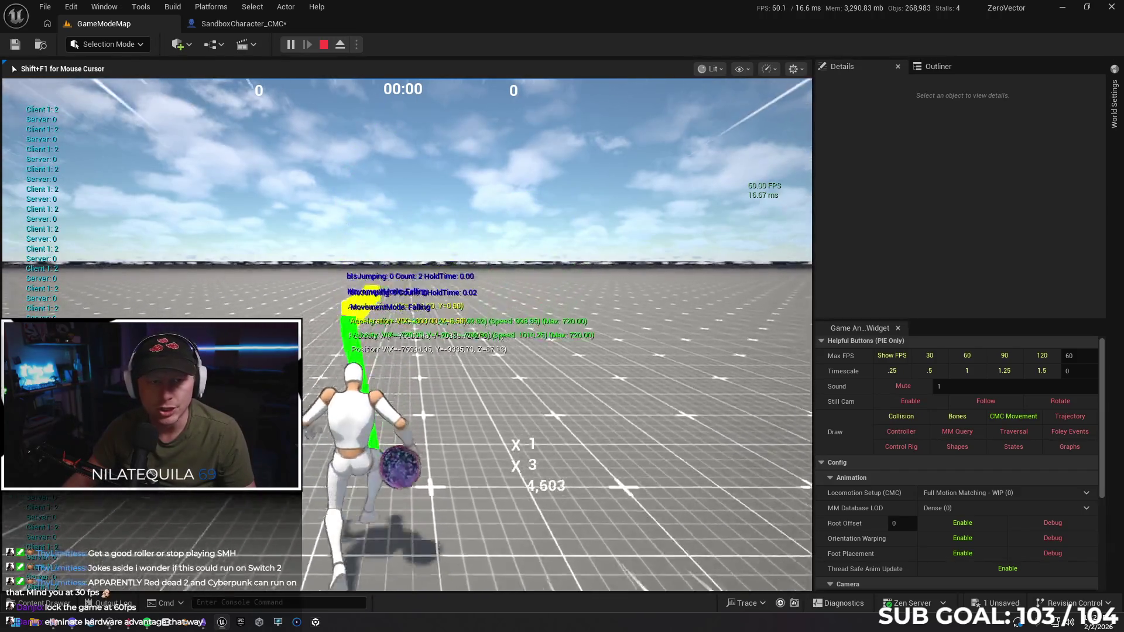
key(space)
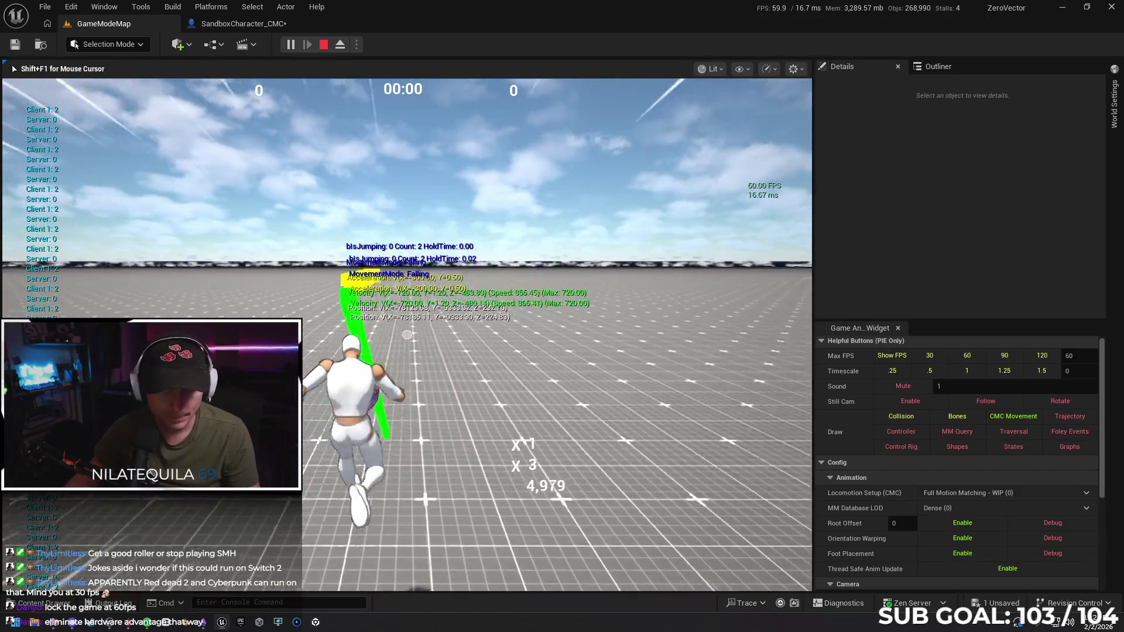
key(Escape)
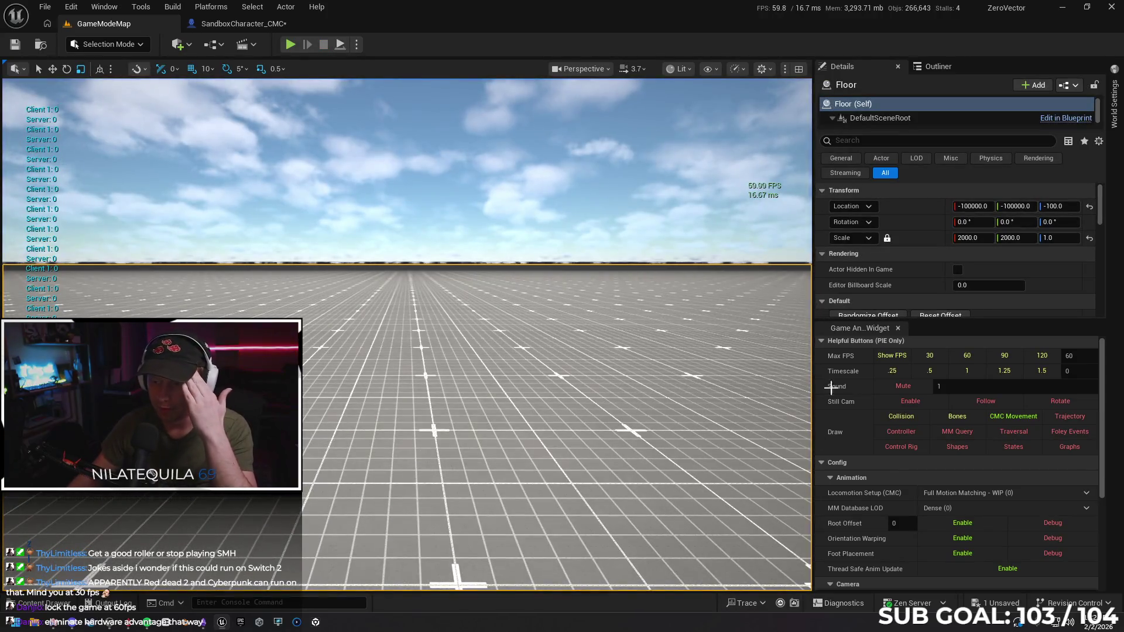
right_click(438, 450)
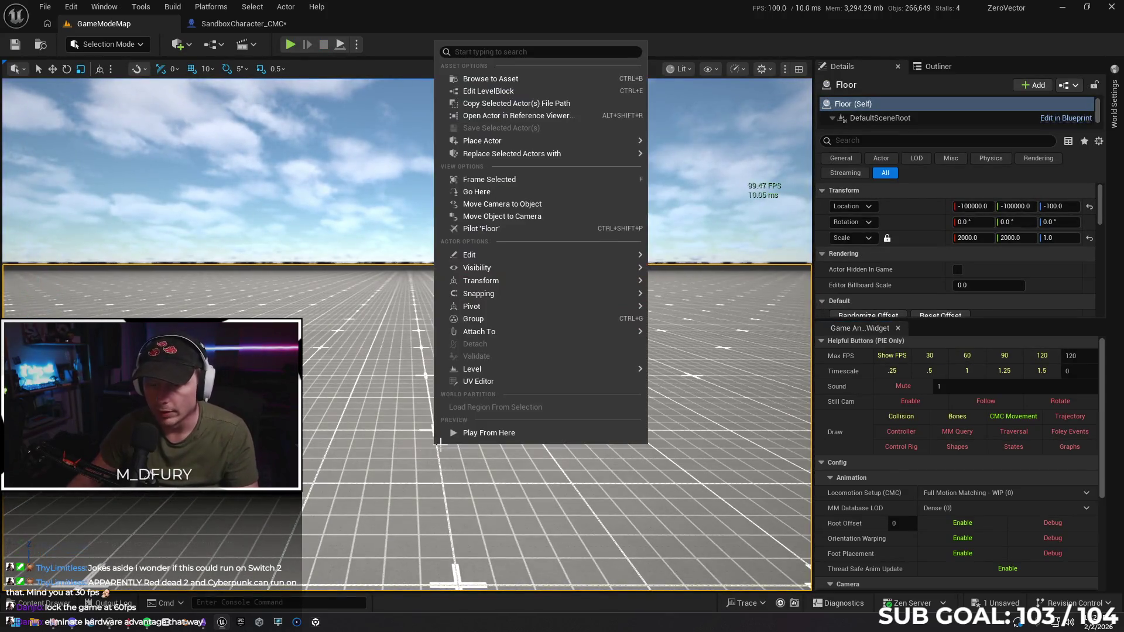
Play from the floor spot, run forward and test double jumps and the launch.
click(474, 438)
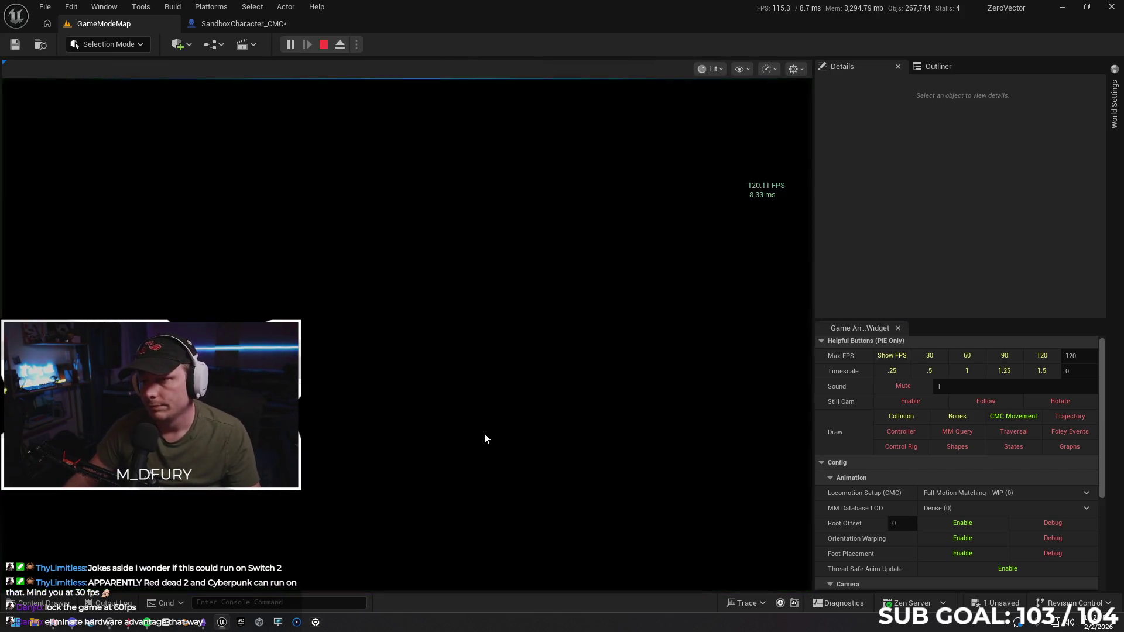
key(w)
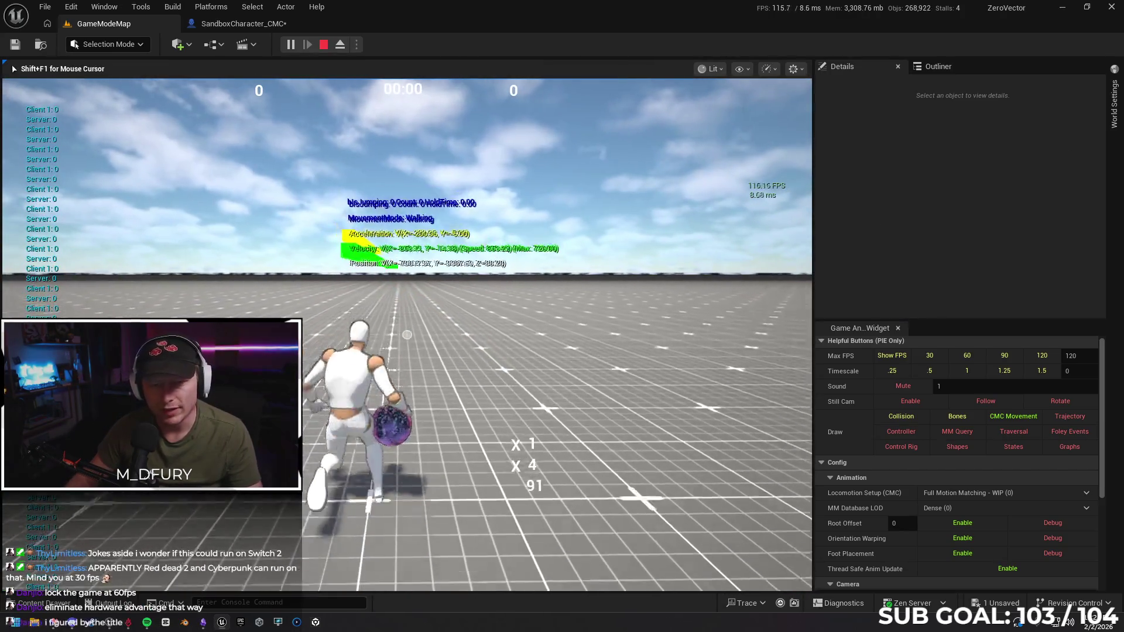
key(space)
key(space)
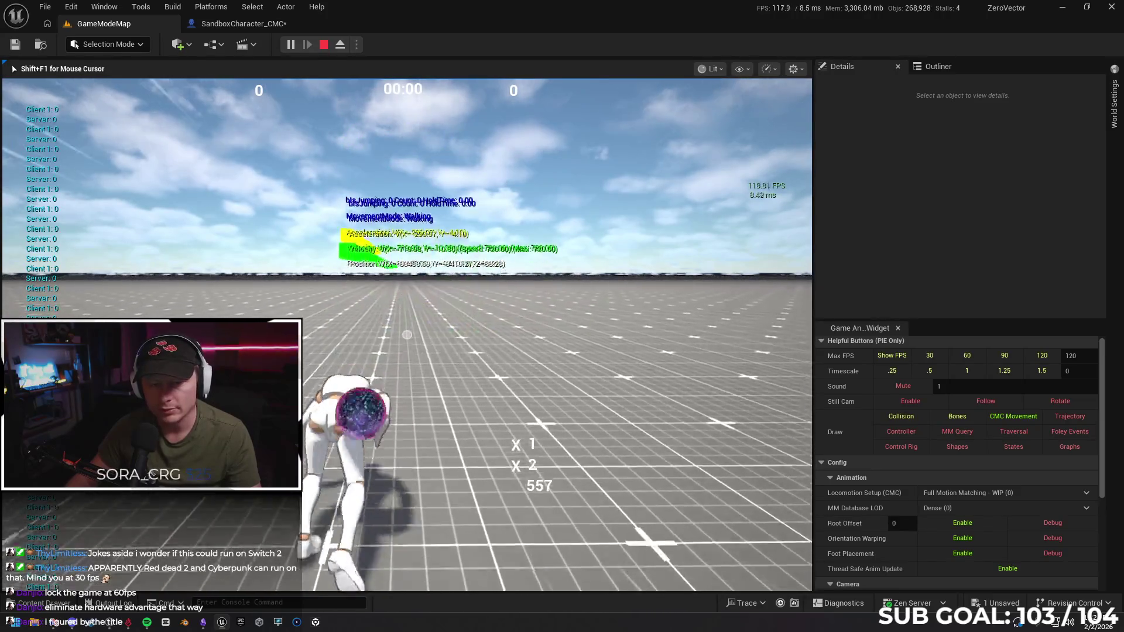
key(space)
key(space)
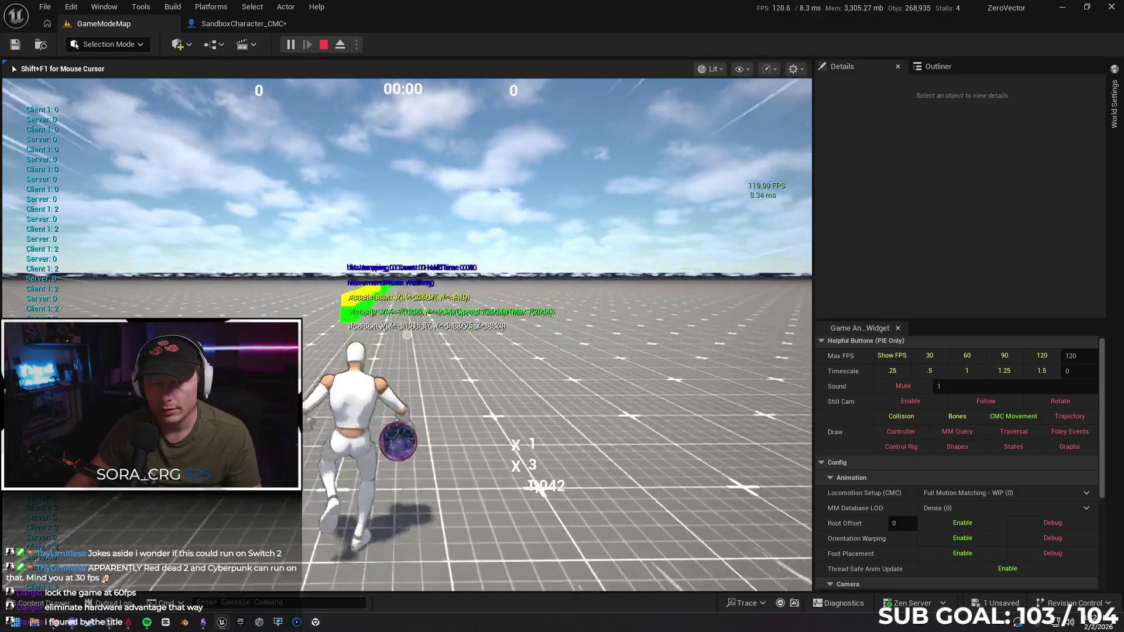
key(space)
key(space)
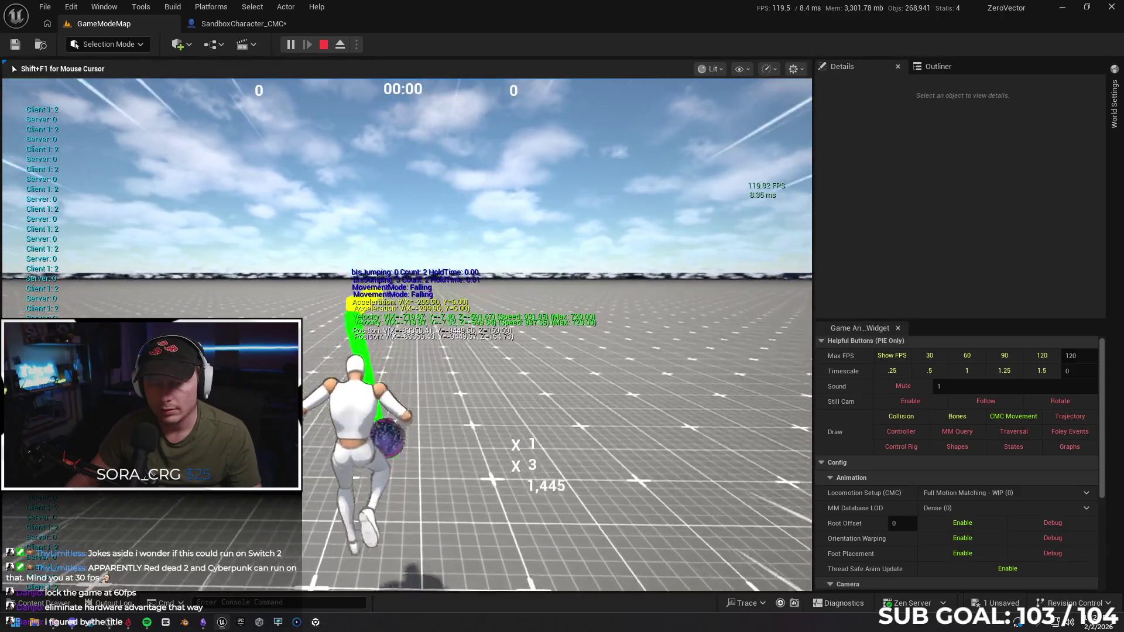
key(space)
key(space)
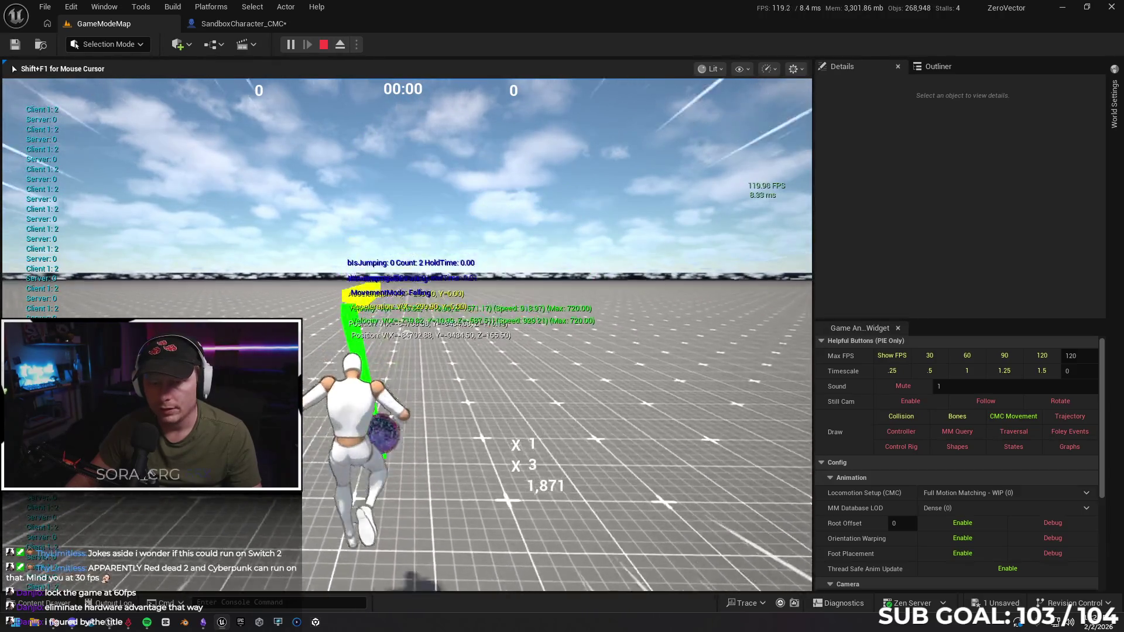
key(space)
key(space)
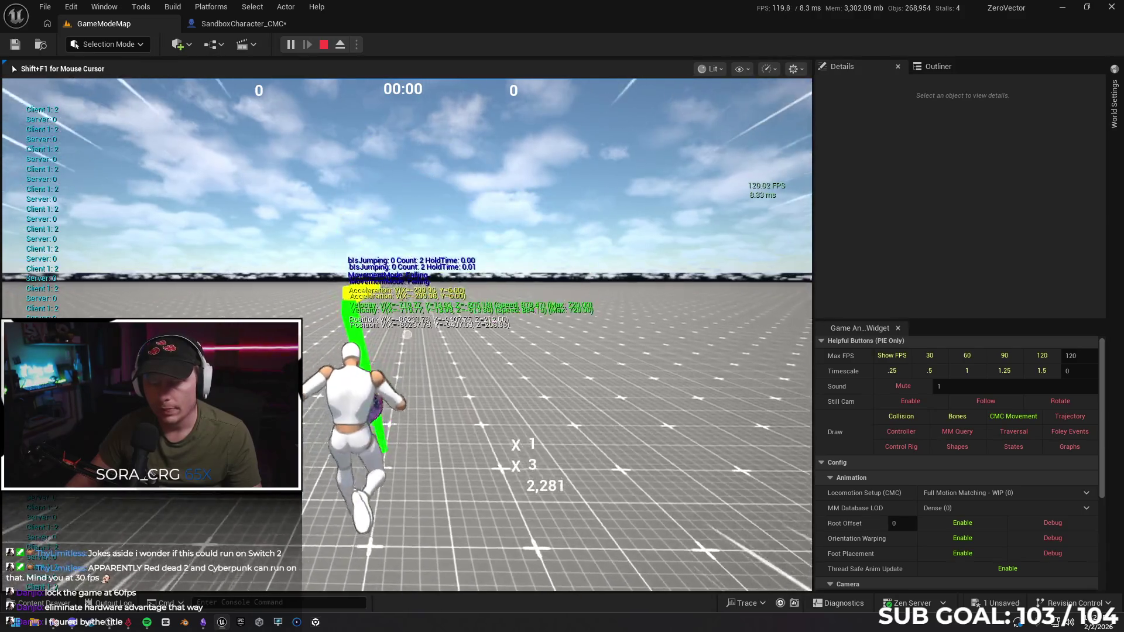
key(space)
key(space)
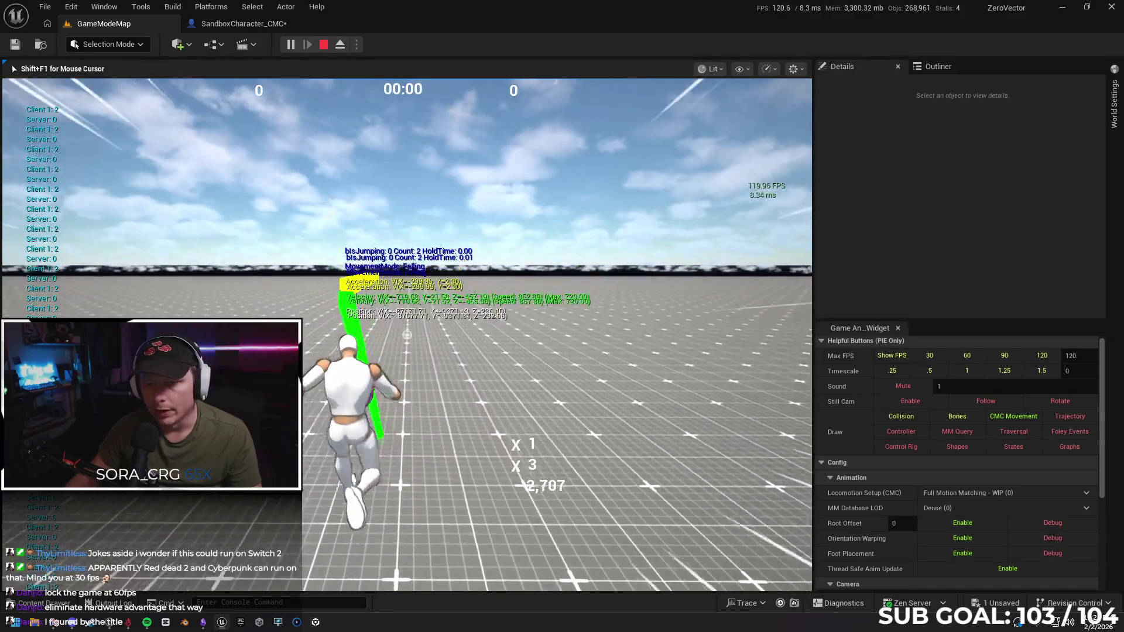
key(space)
key(space)
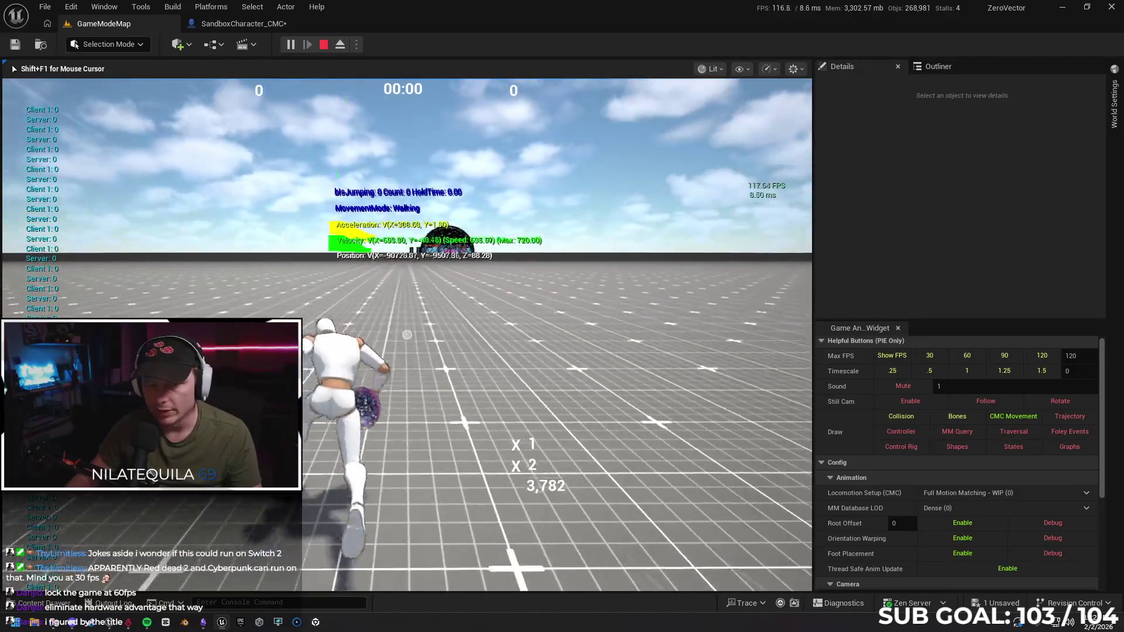
key(space)
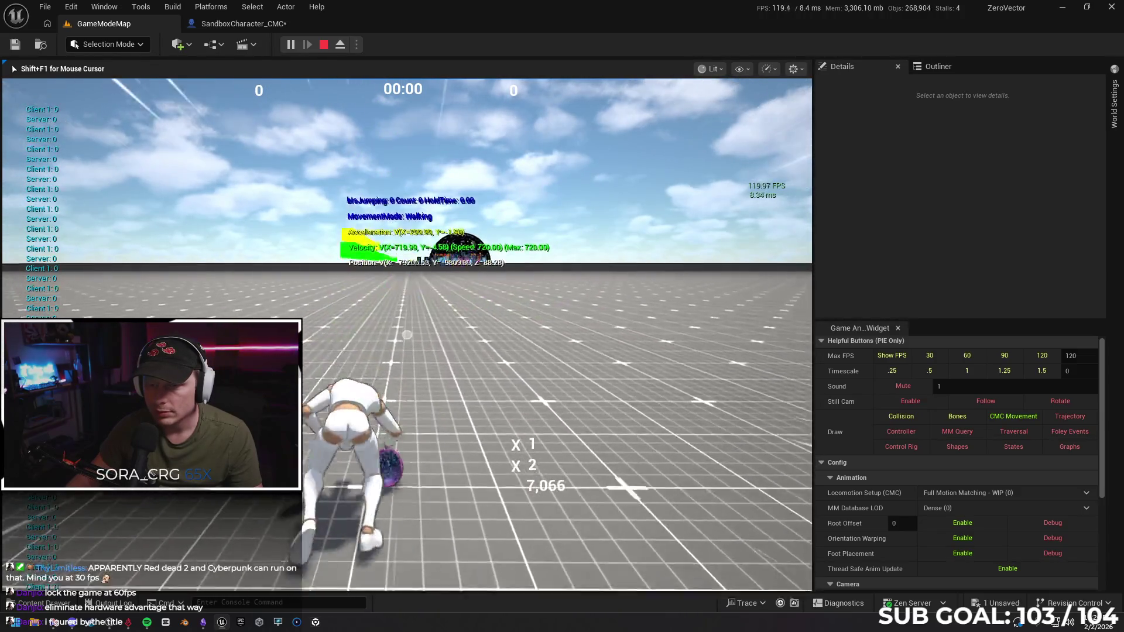
Keep double jumping to check the flip pose, then stop the play session.
key(space)
key(space)
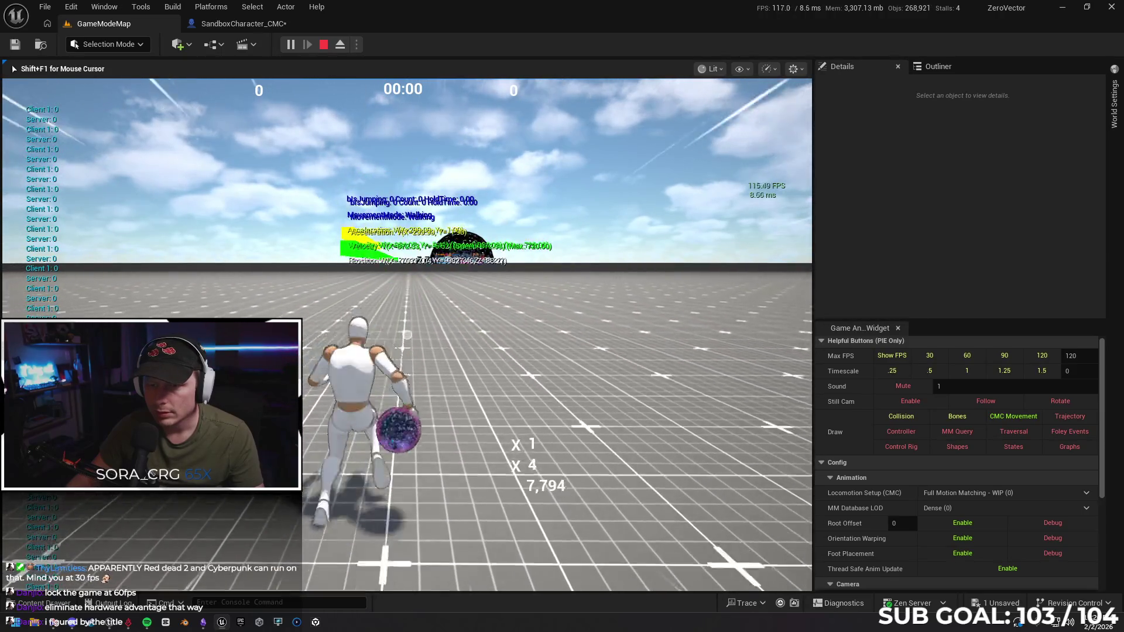
key(space)
key(space)
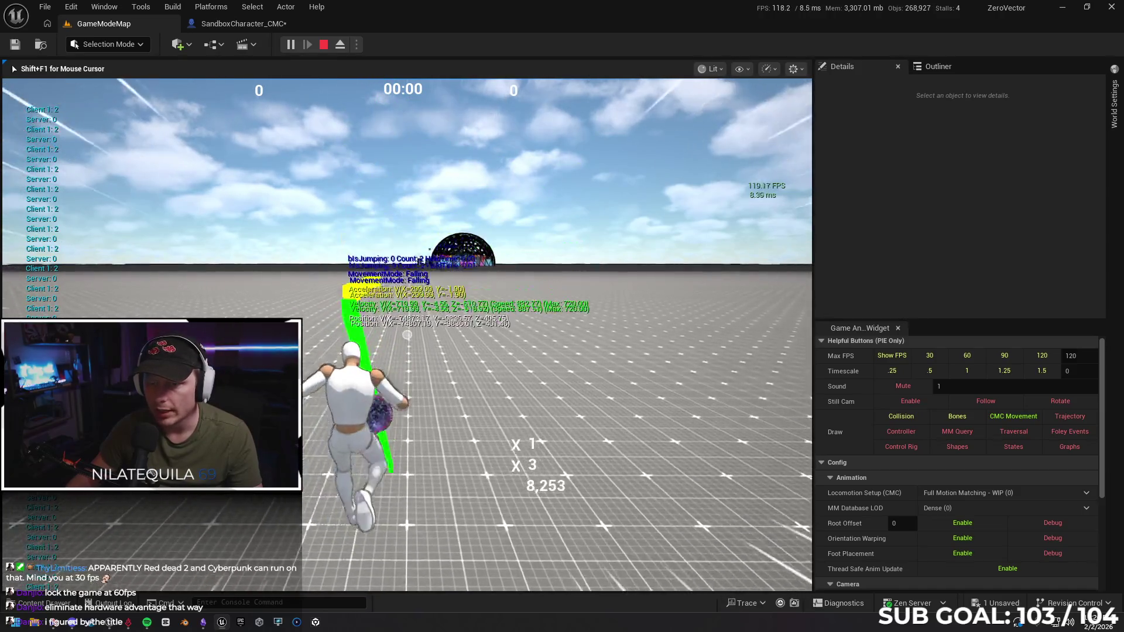
key(space)
key(space)
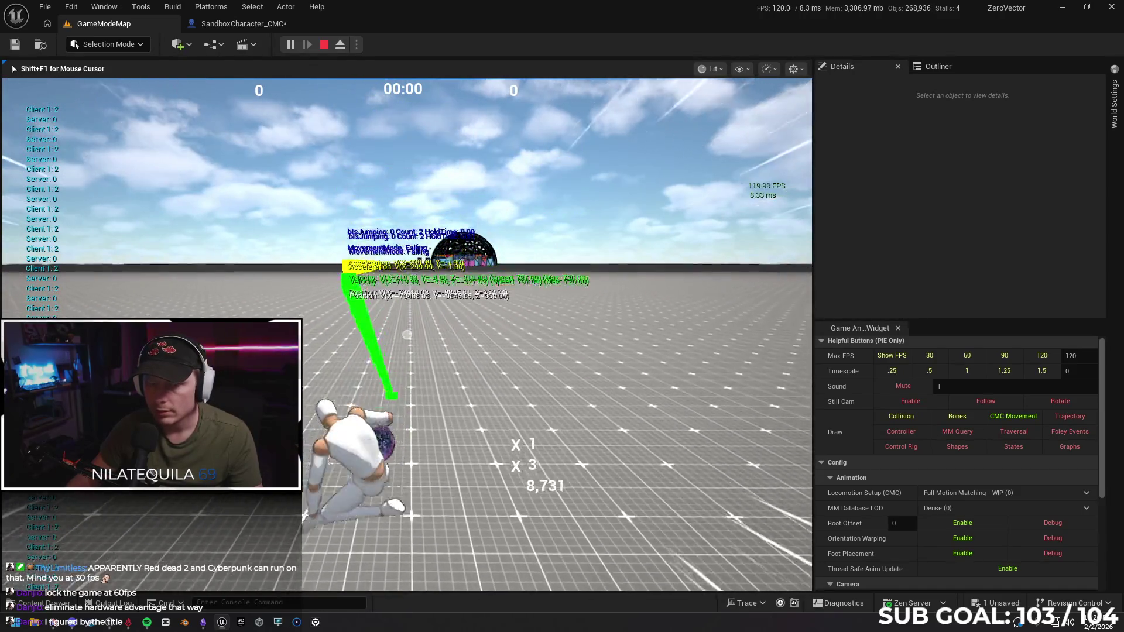
key(space)
key(space)
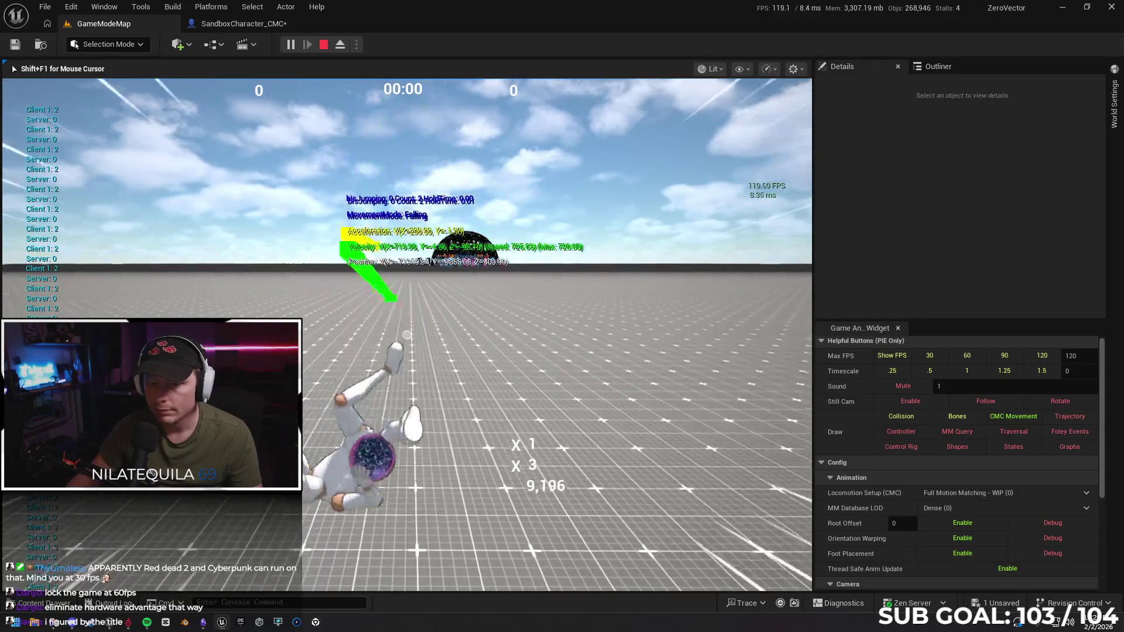
key(space)
key(space)
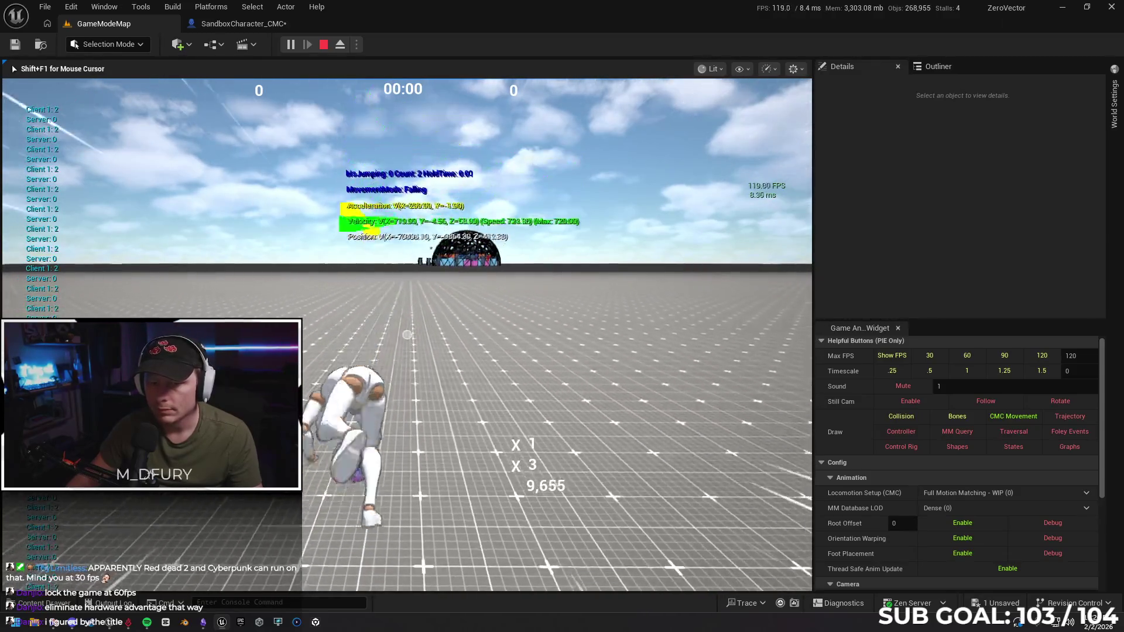
key(space)
key(space)
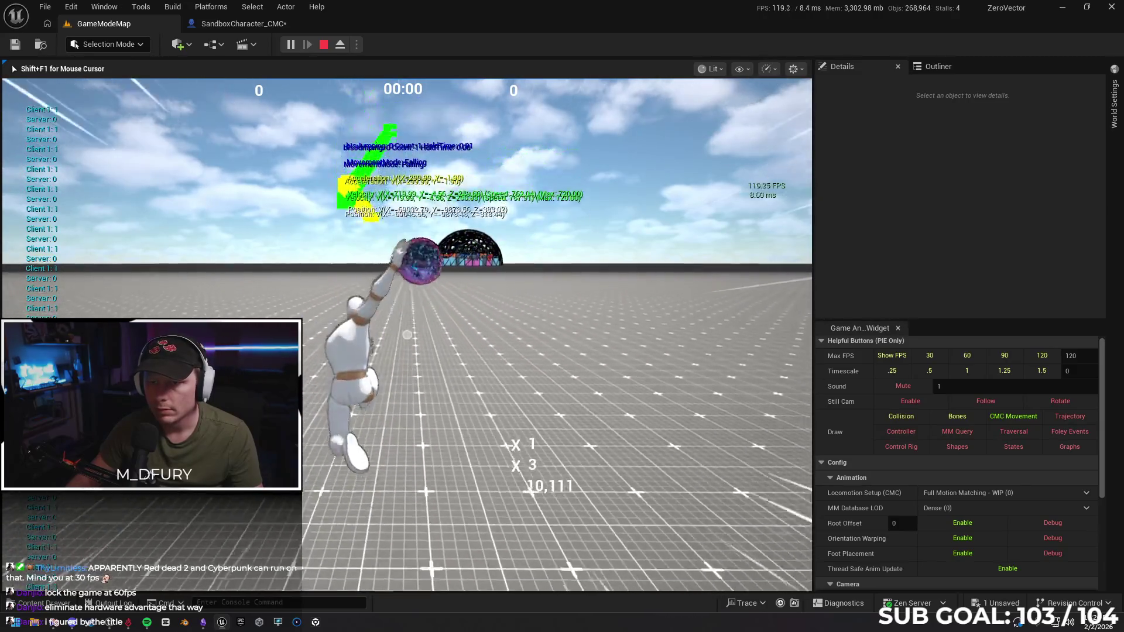
key(space)
key(space)
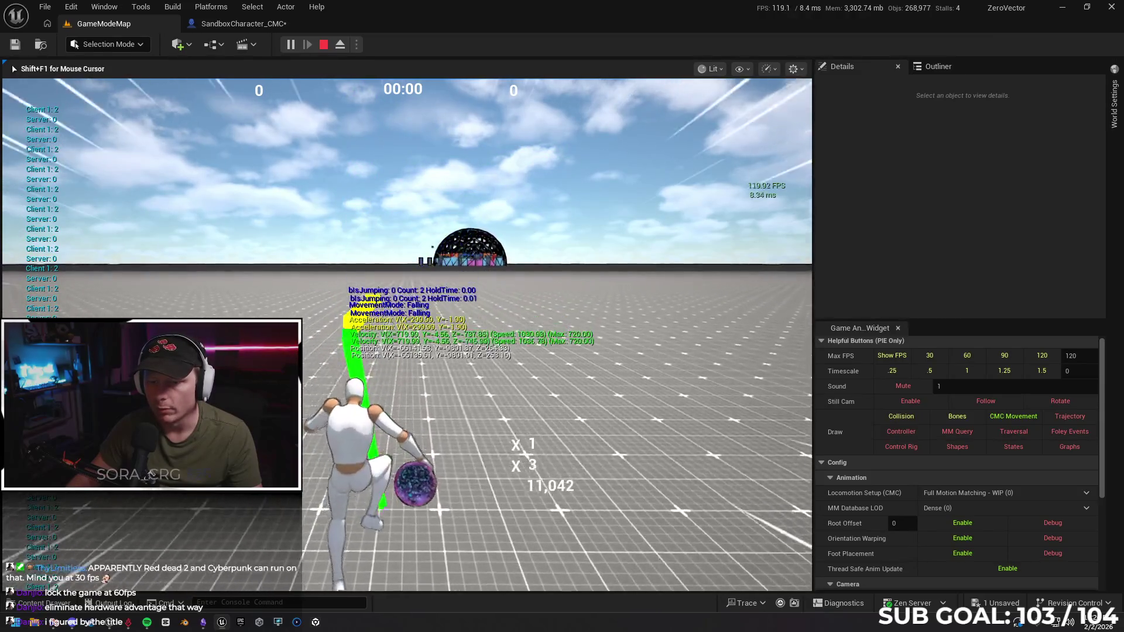
key(space)
key(space)
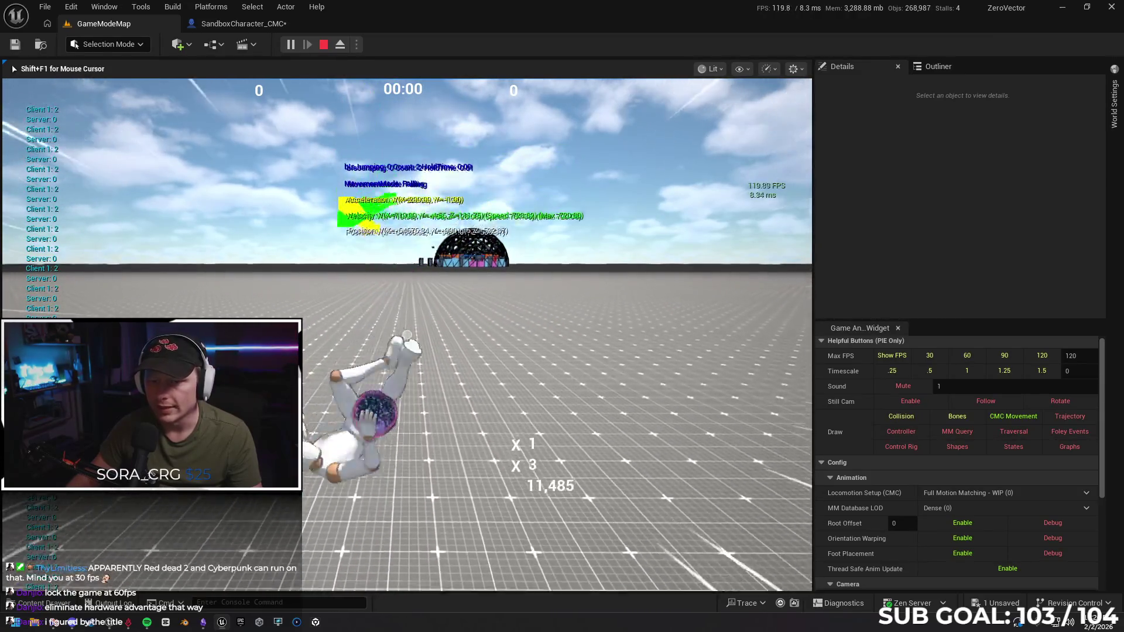
key(space)
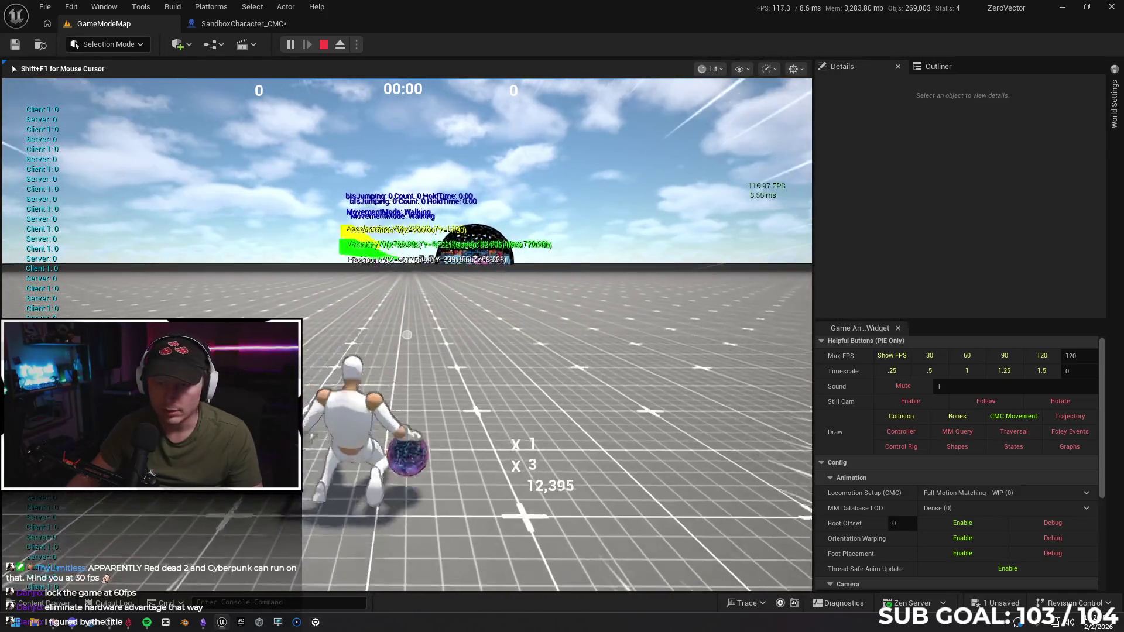
key(space)
key(space)
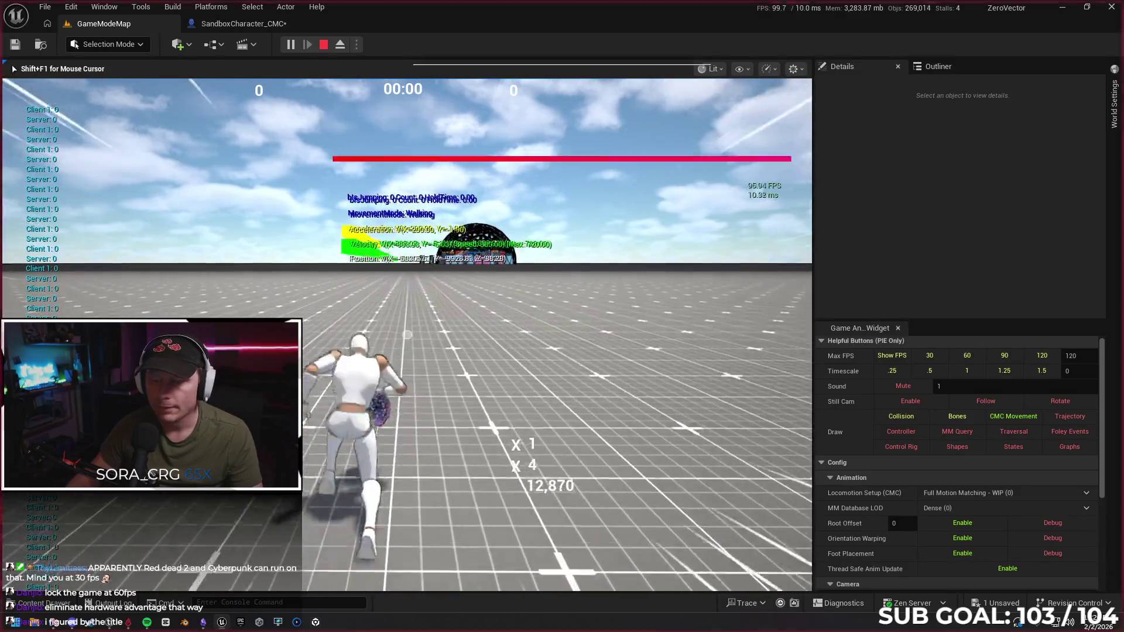
key(space)
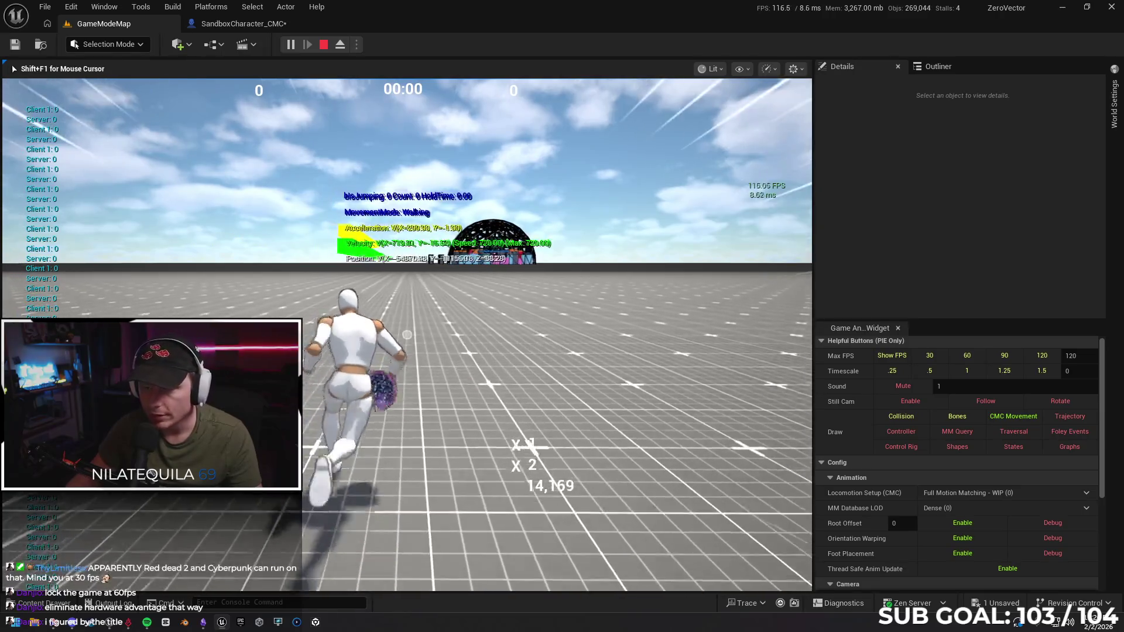
key(space)
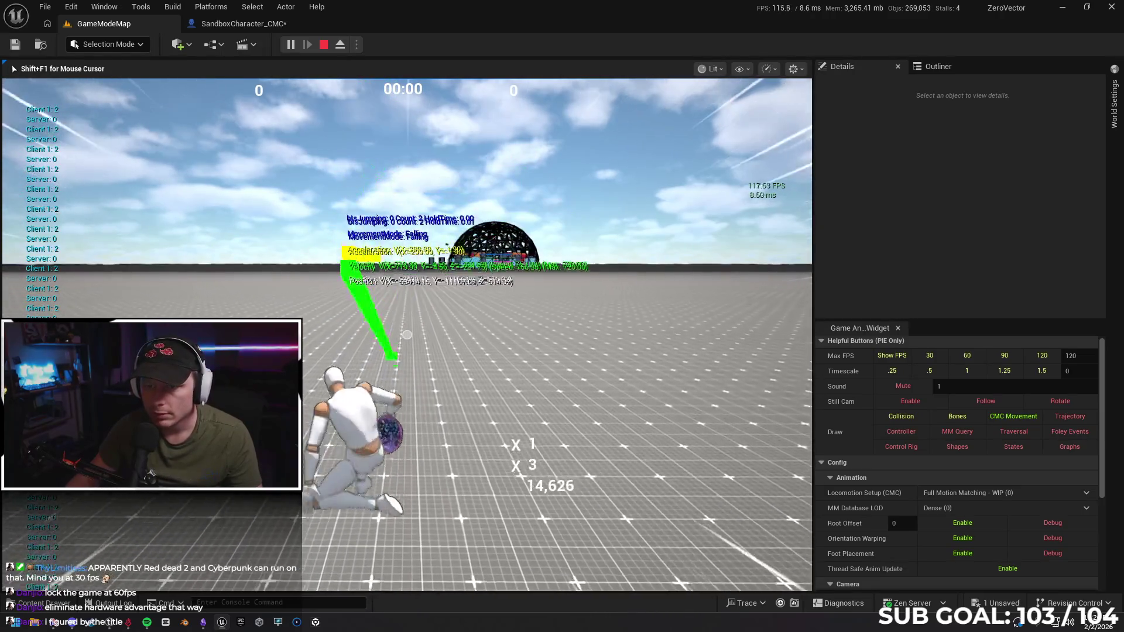
key(space)
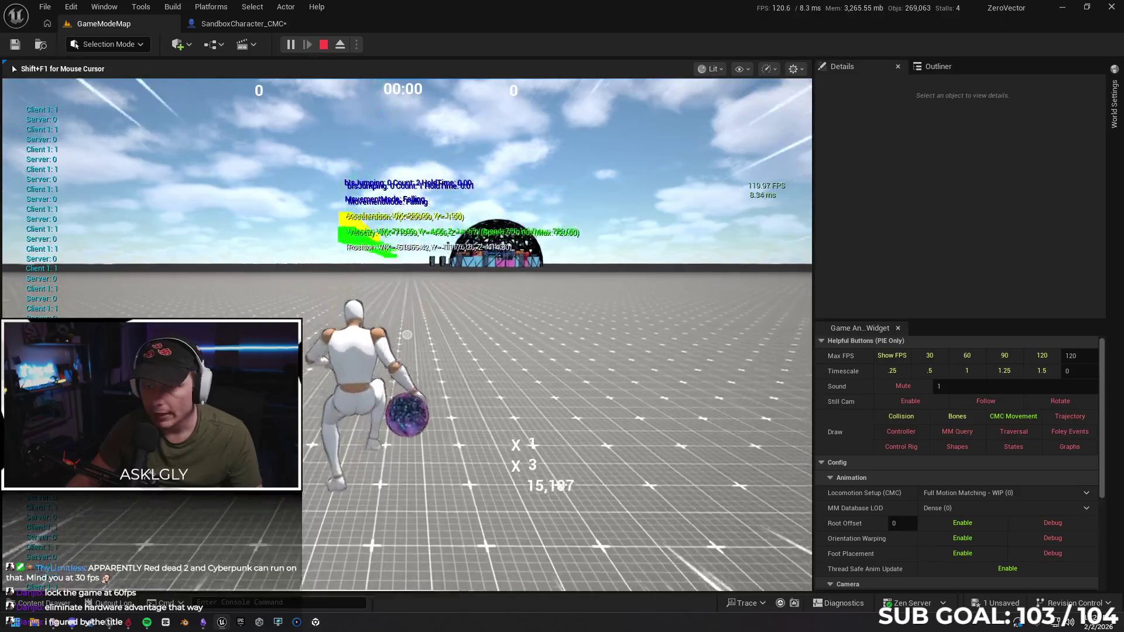
key(space)
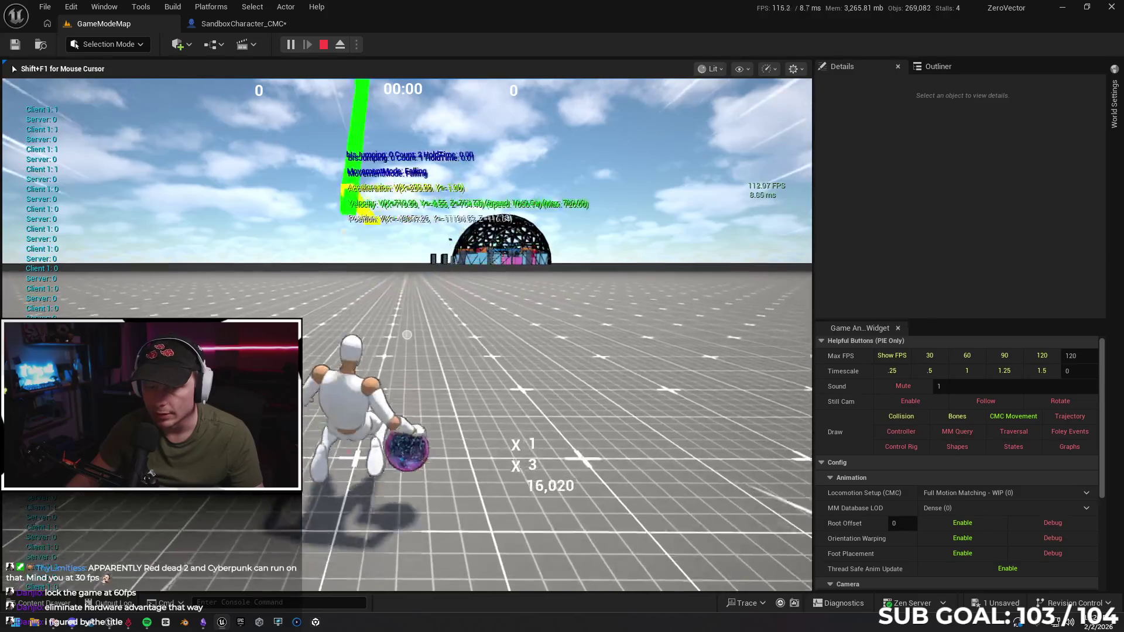
key(space)
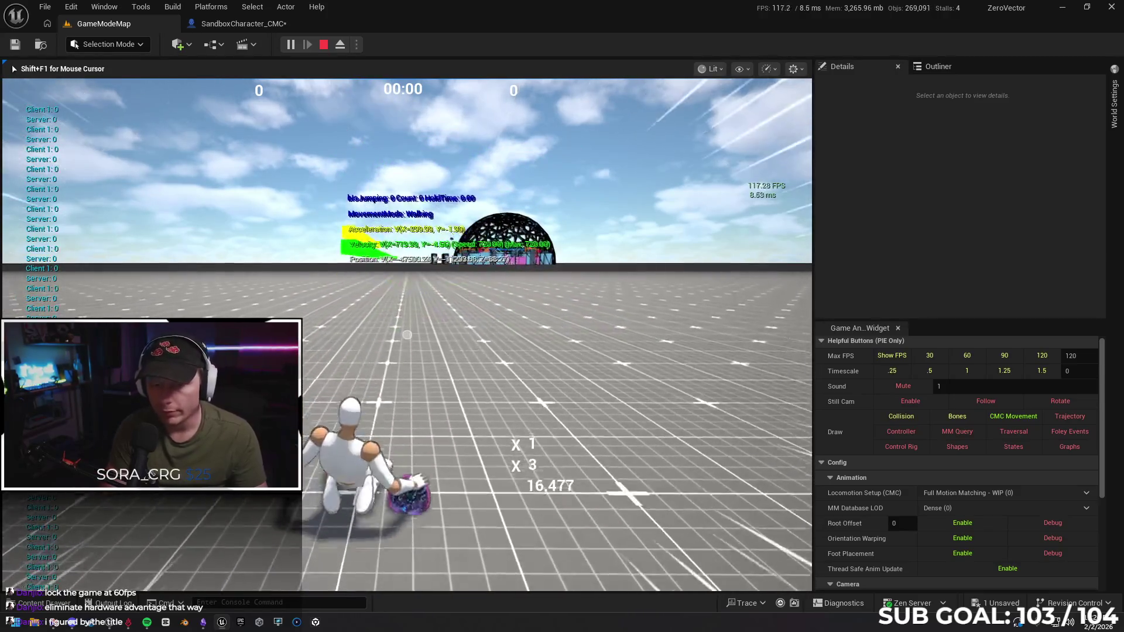
key(space)
key(space)
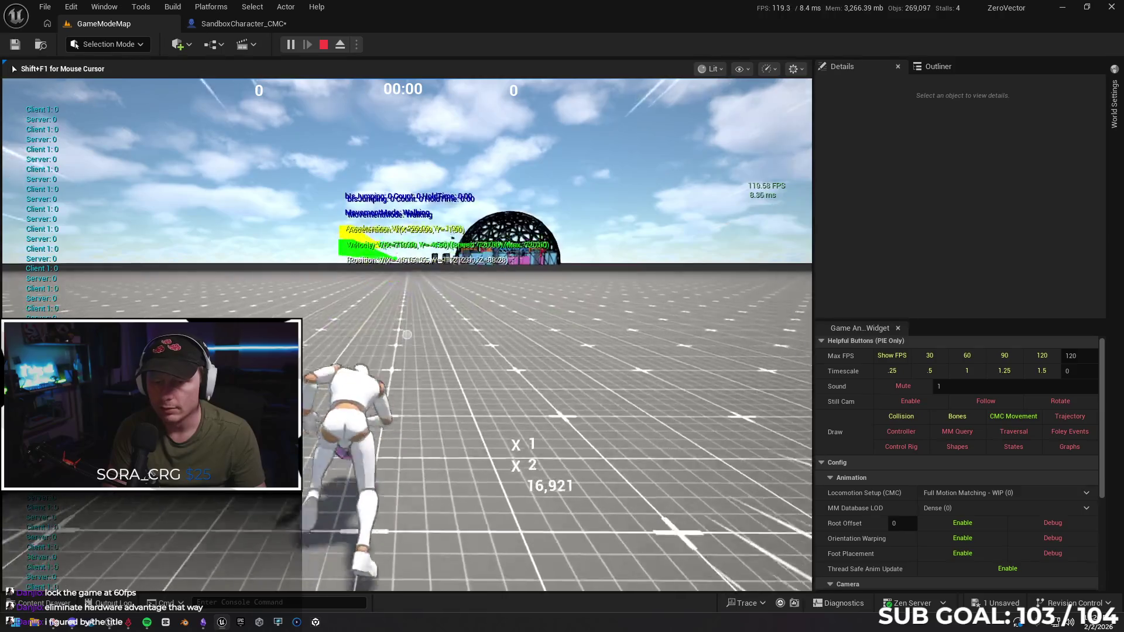
key(space)
key(space)
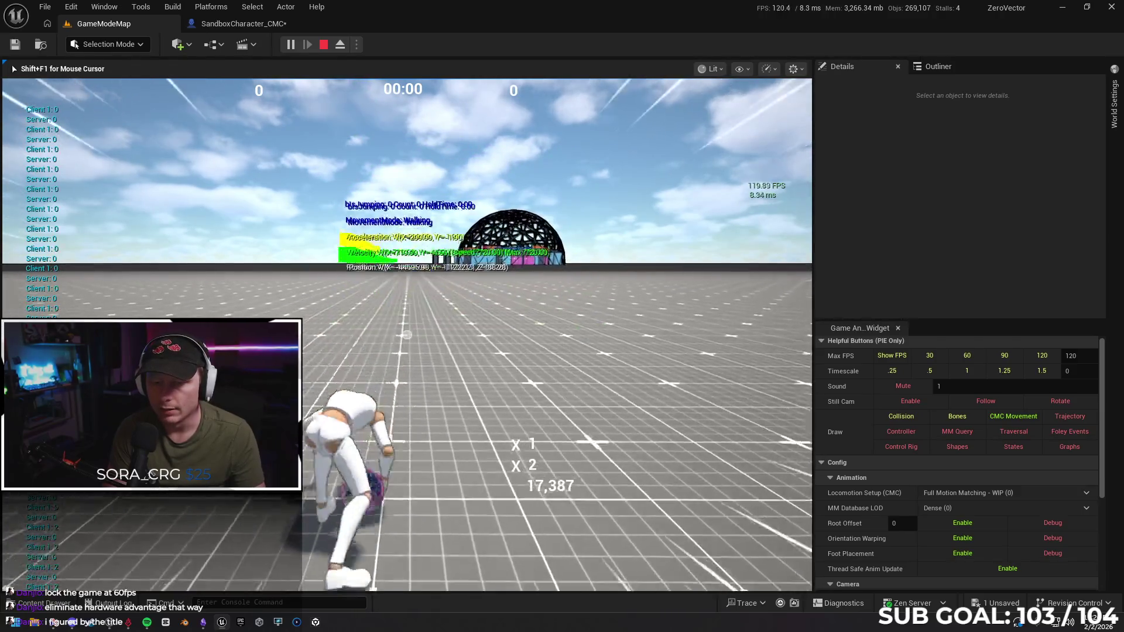
key(space)
key(space)
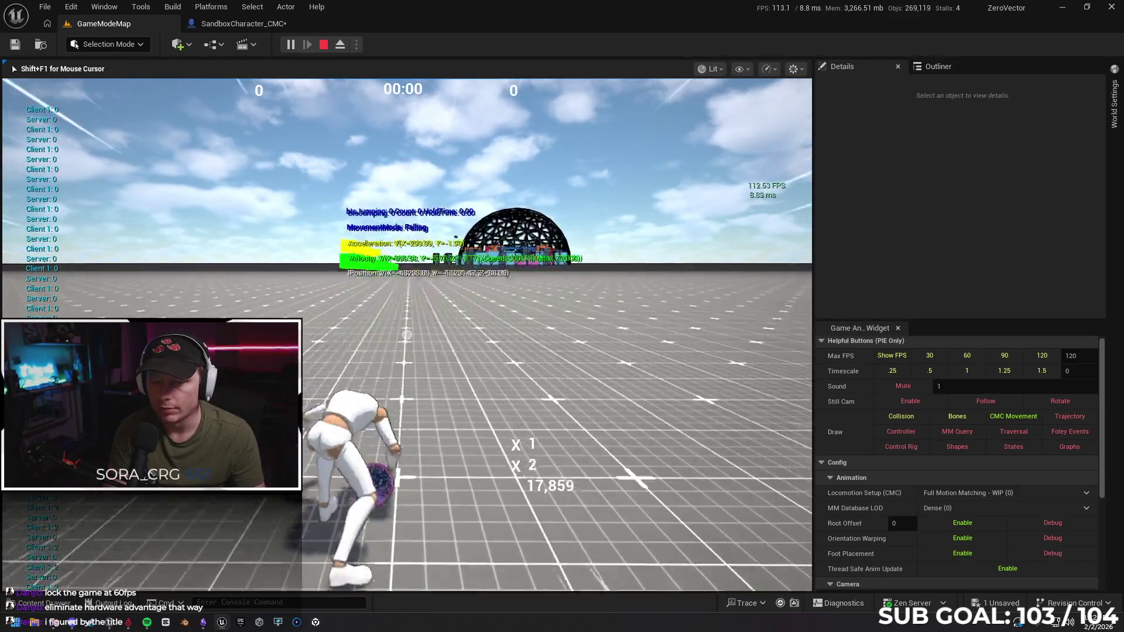
key(space)
key(space)
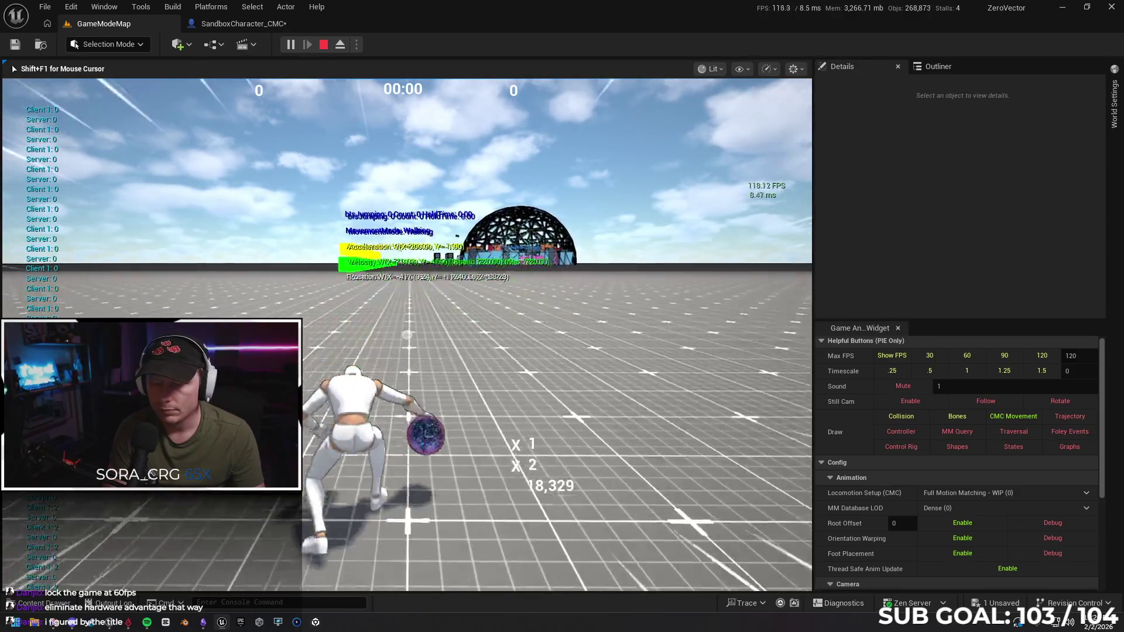
key(space)
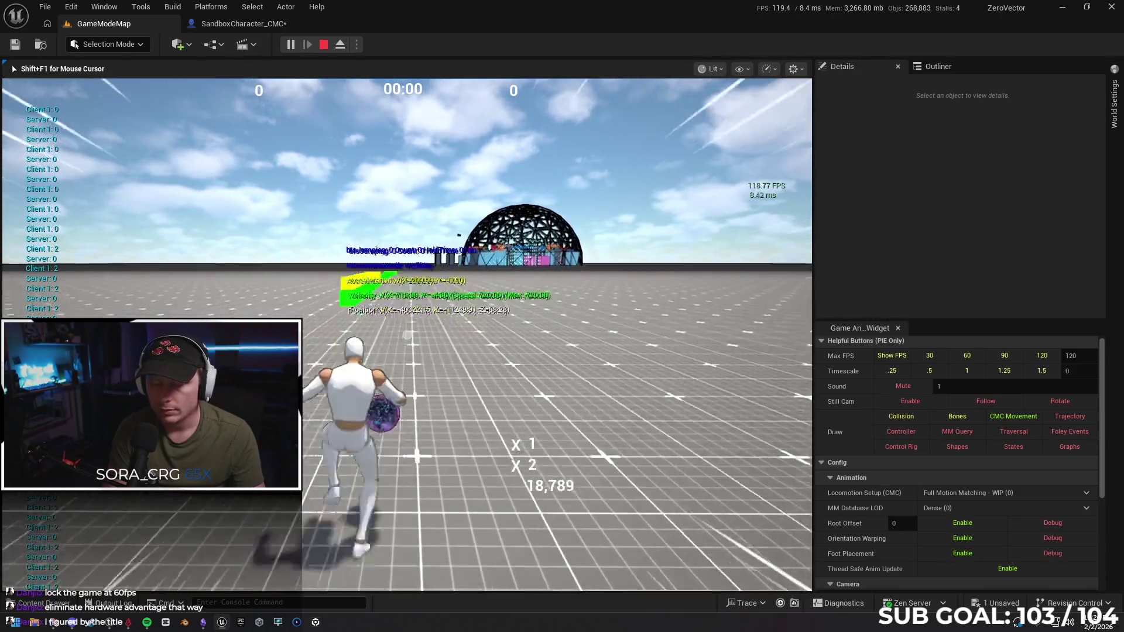
key(Escape)
click(234, 23)
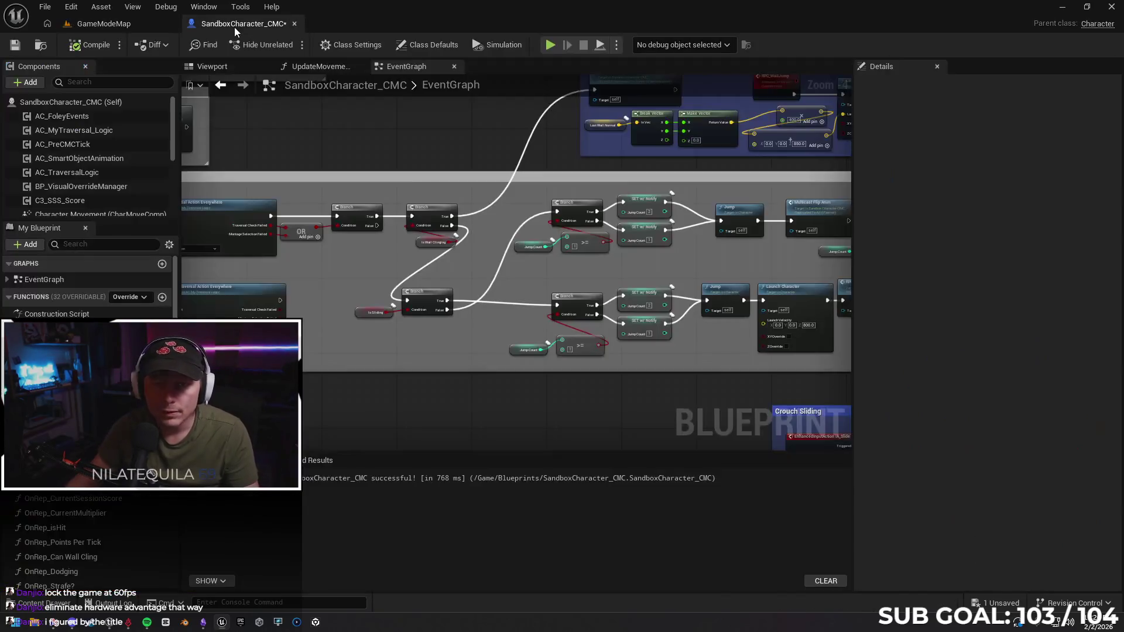
Insert a Delay node between RPC_SlideJump and Launch Character, aligned in line with them.
scroll(536, 378, up, 2)
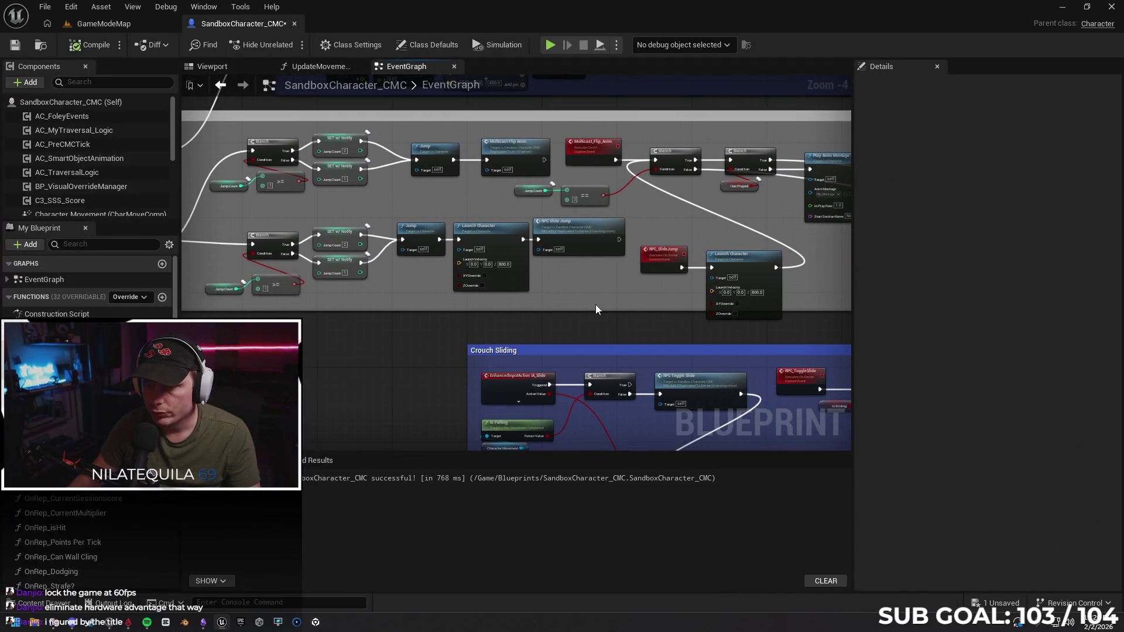
mouse_move(595, 304)
mouse_down()
mouse_move(354, 304)
mouse_move(633, 285)
mouse_move(571, 304)
mouse_move(450, 309)
mouse_up()
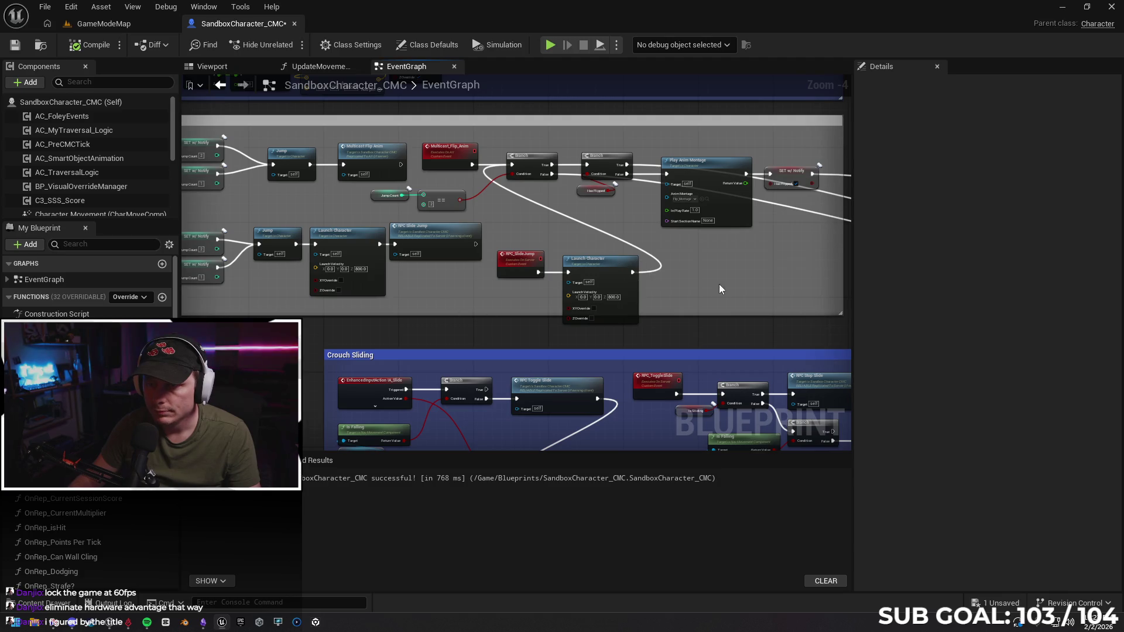
drag(719, 288, 548, 282)
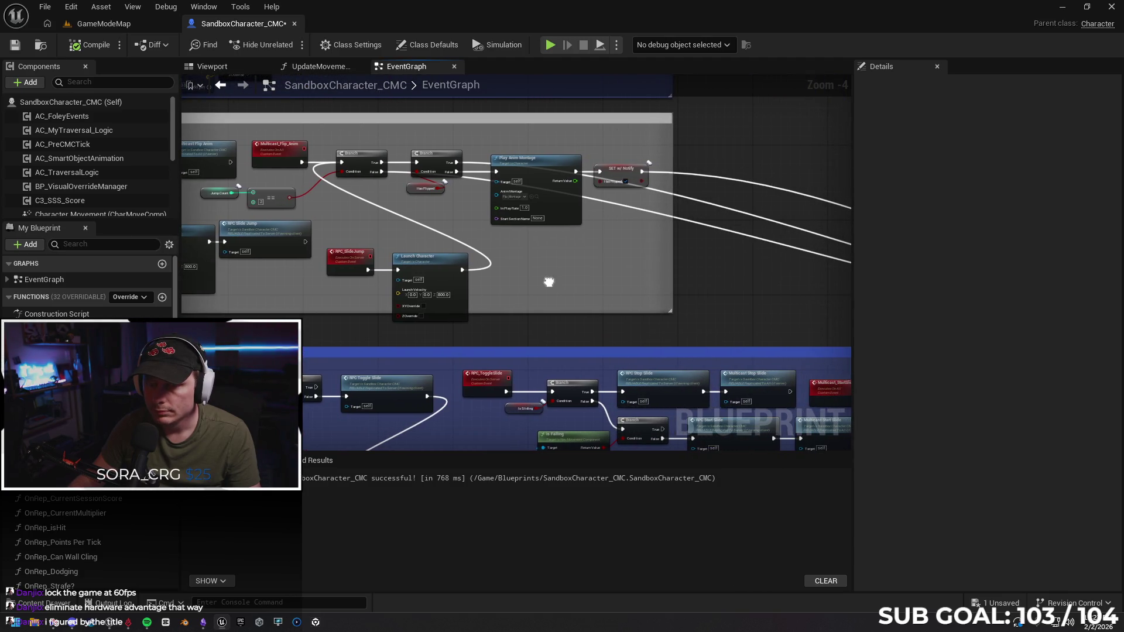
drag(436, 266, 487, 267)
drag(367, 269, 384, 272)
text(delay)
key(Return)
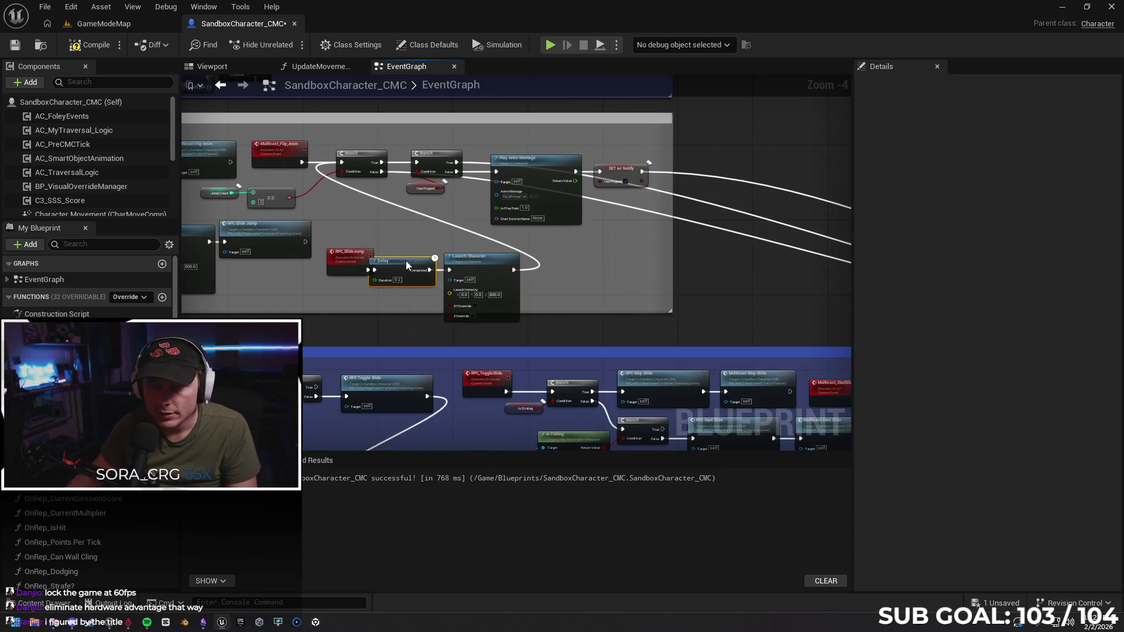
drag(410, 262, 410, 267)
click(397, 249)
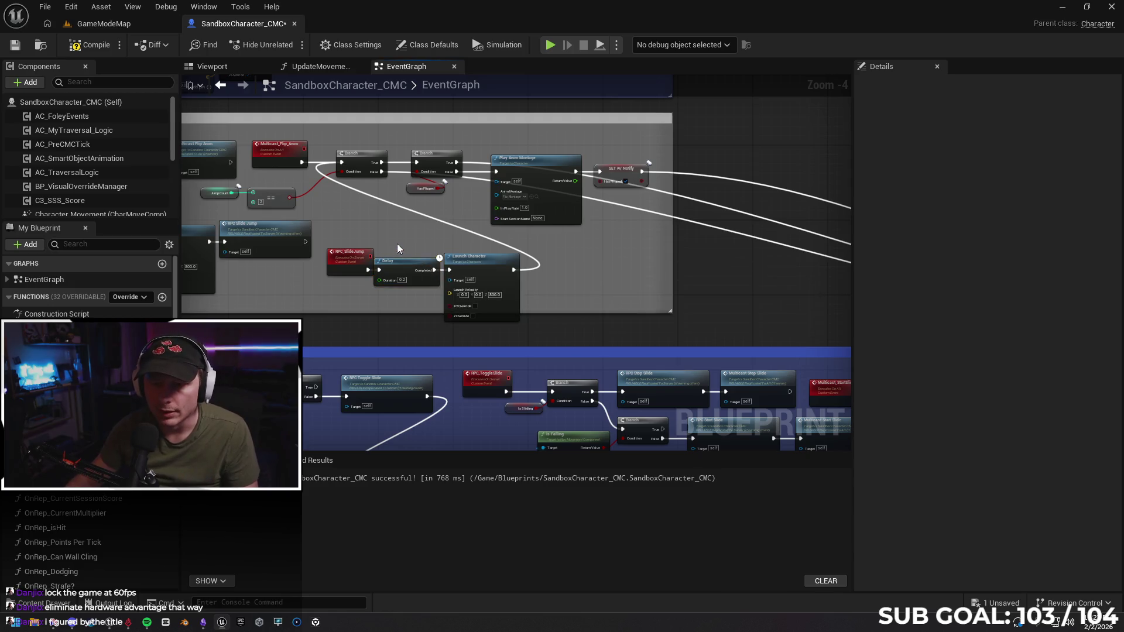
drag(493, 268, 507, 268)
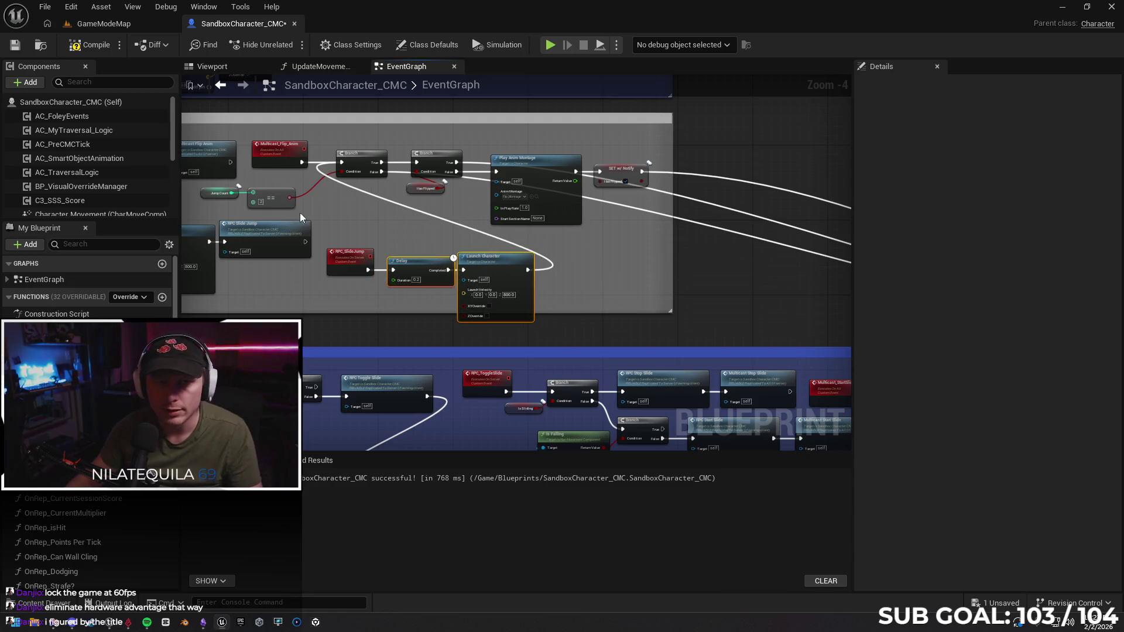
click(118, 23)
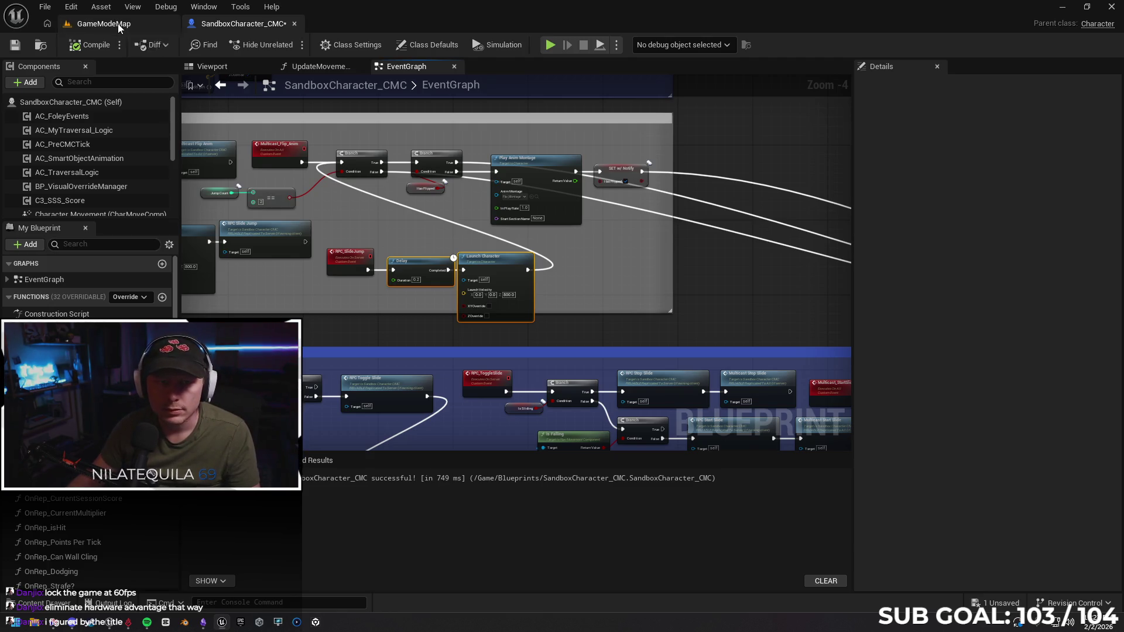
right_click(404, 372)
click(465, 599)
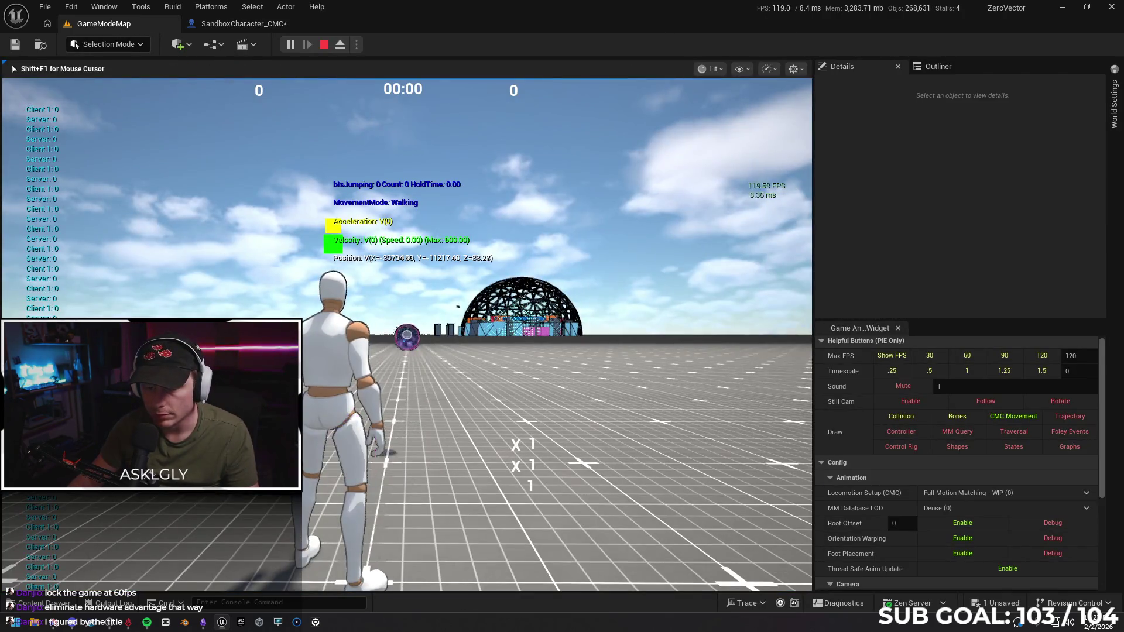
key(w)
key(space)
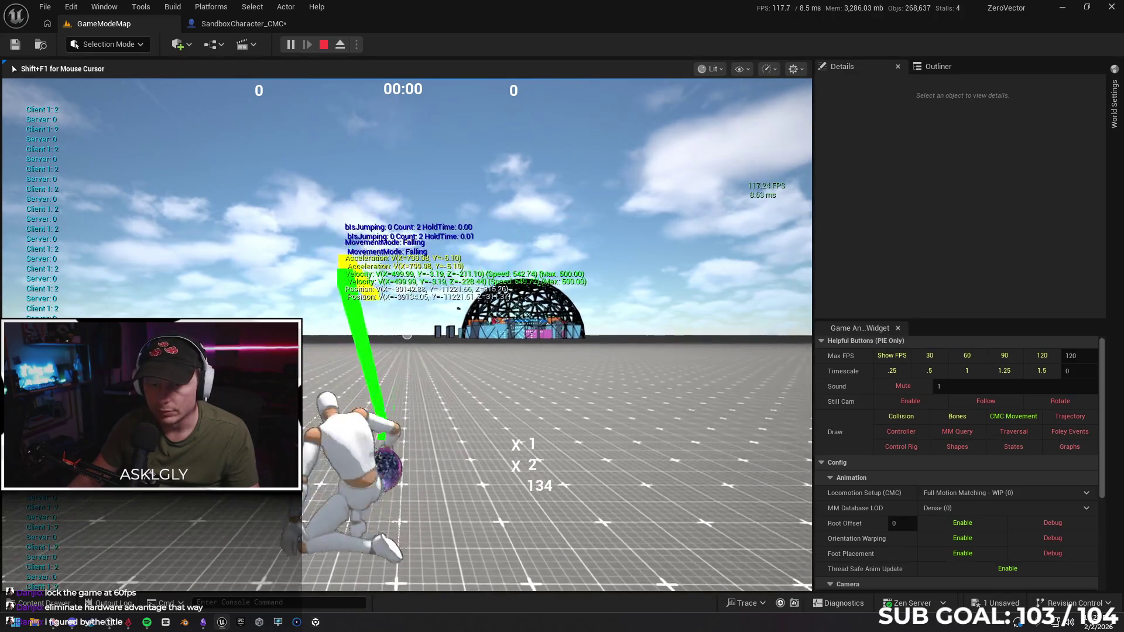
key(space)
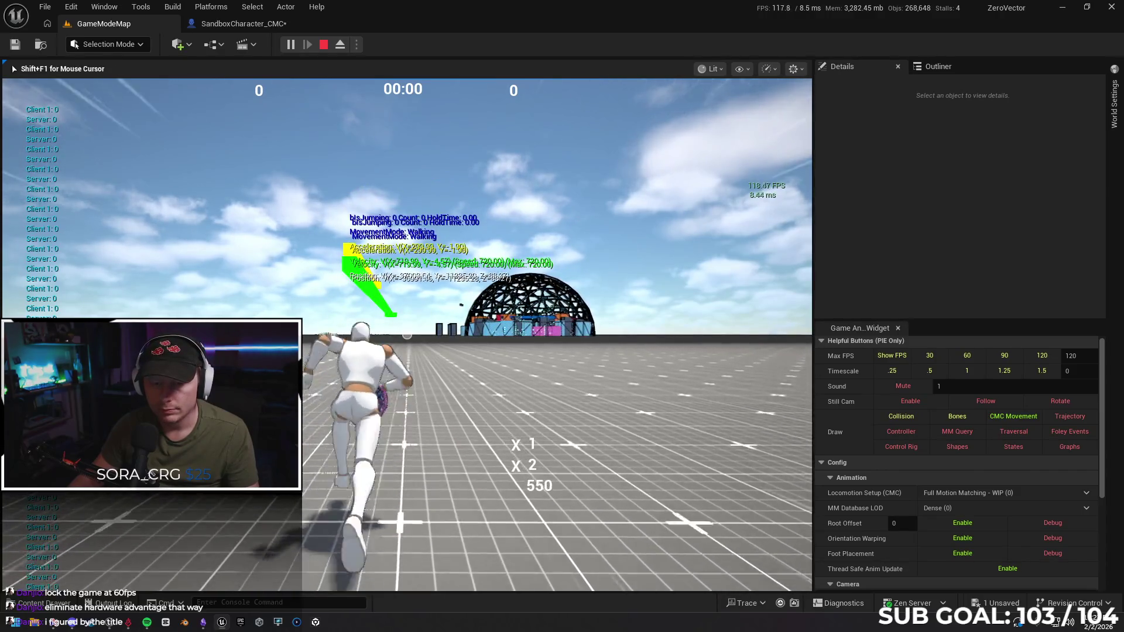
key(e)
key(space)
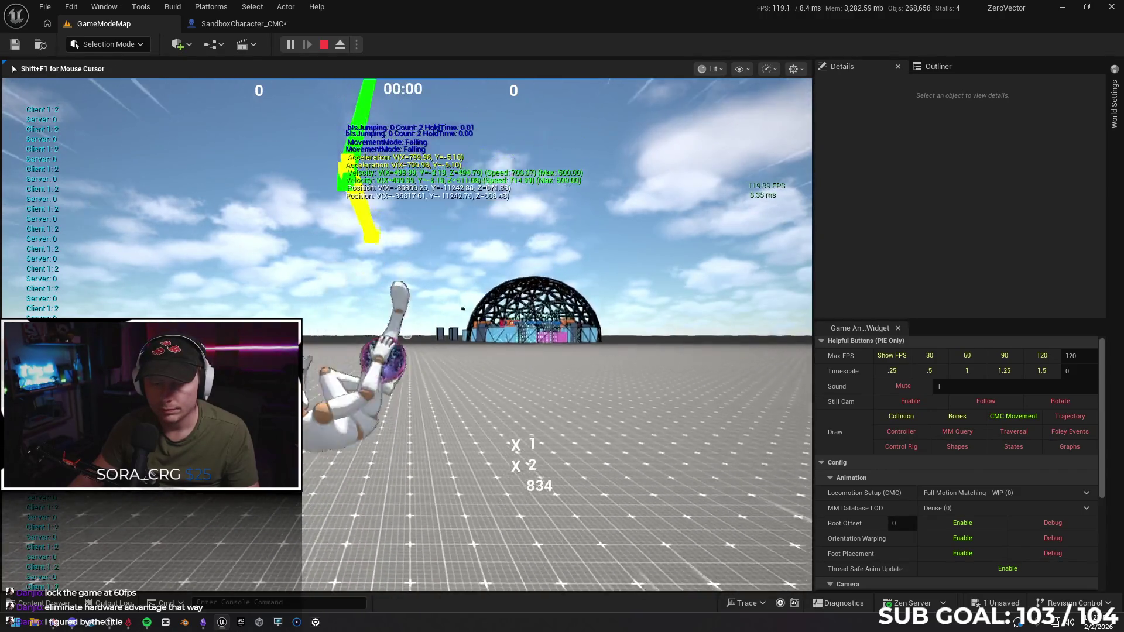
key(space)
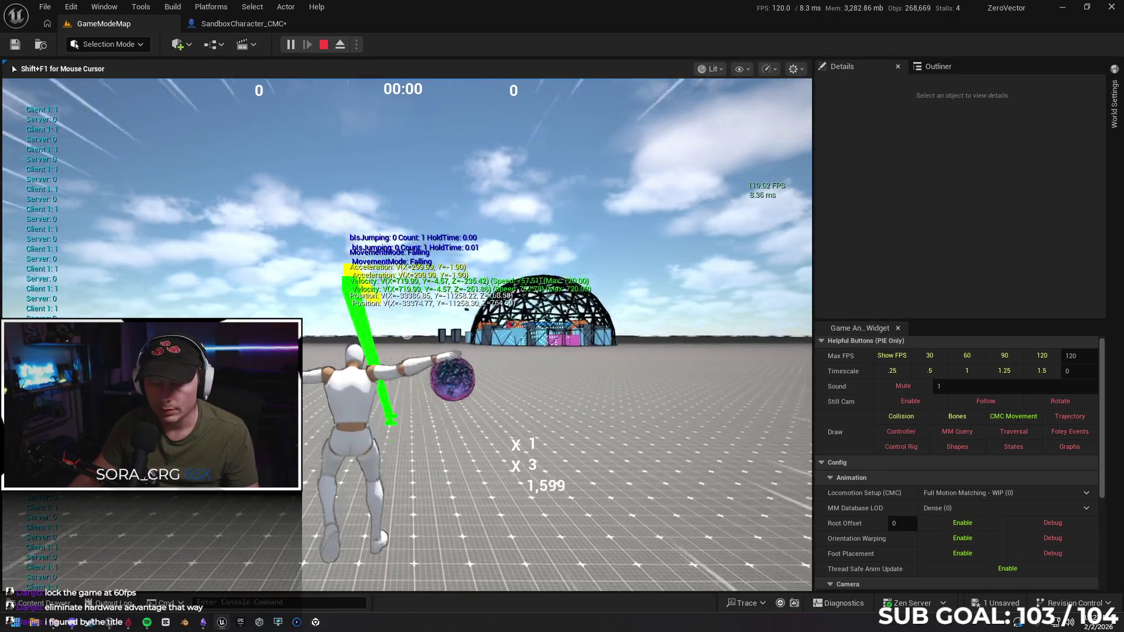
key(space)
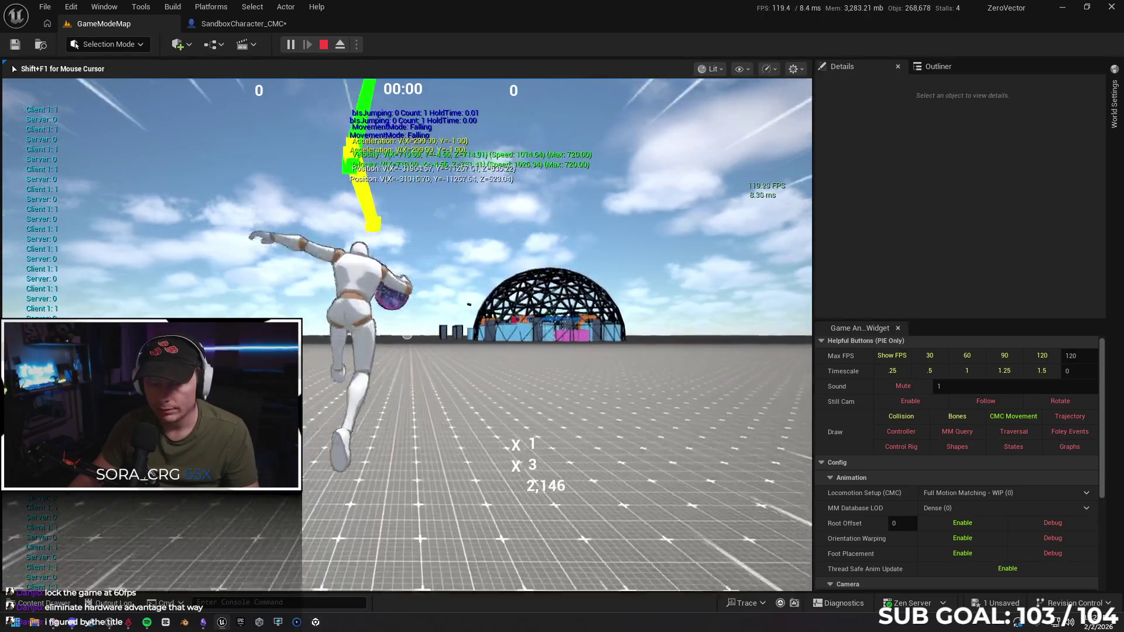
key(Escape)
click(218, 24)
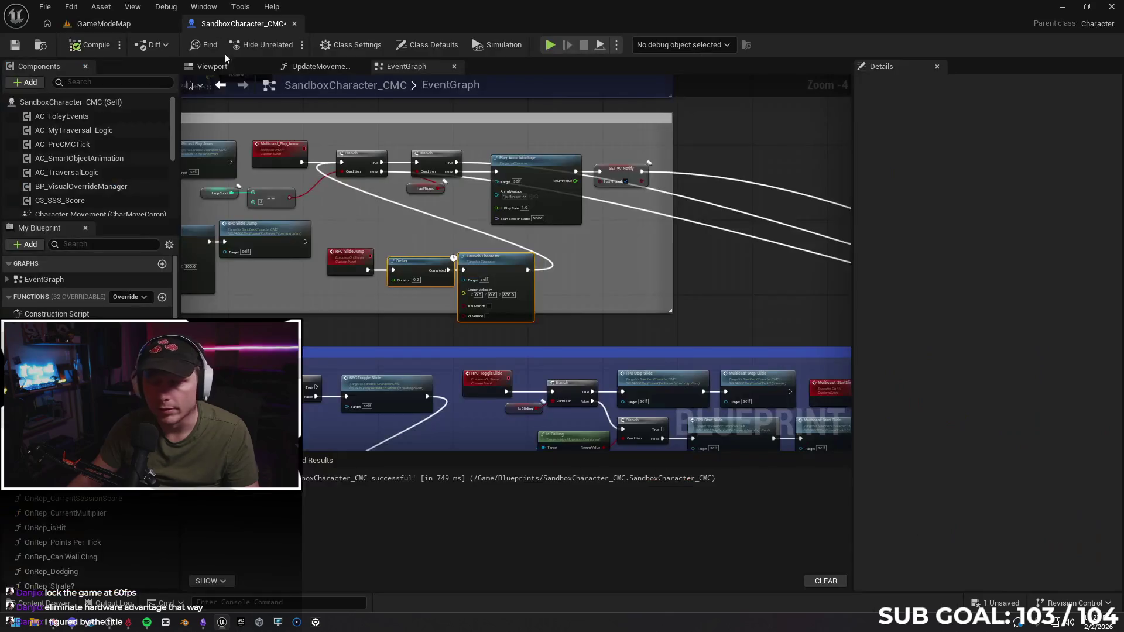
Delete the Delay node and wire RPC_SlideJump directly into Launch Character.
drag(497, 265, 521, 269)
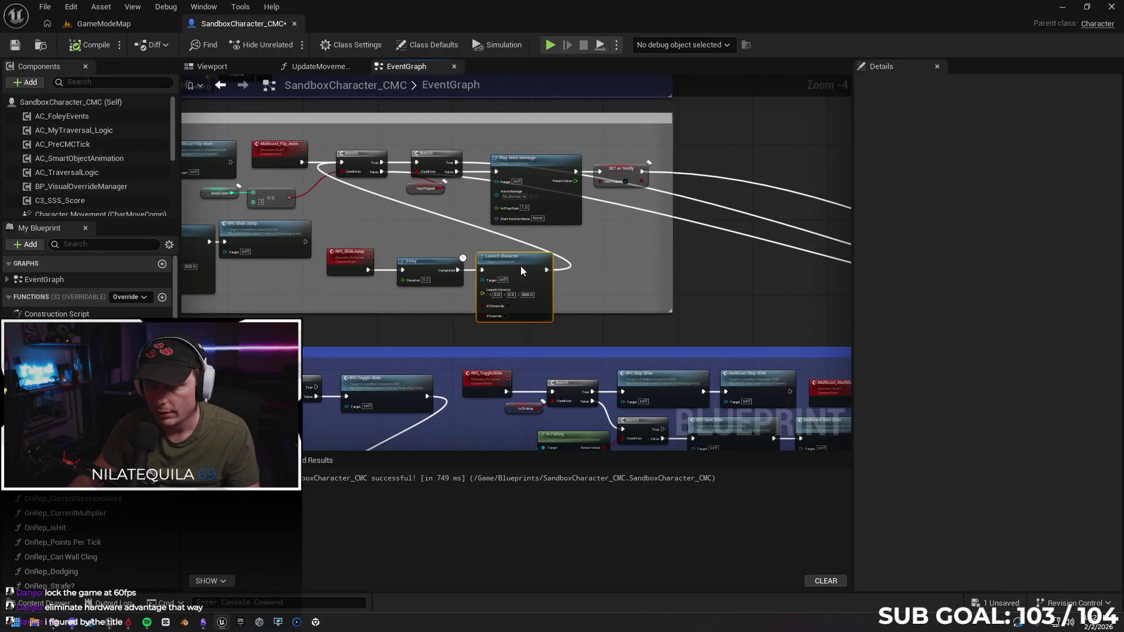
click(436, 259)
key(Delete)
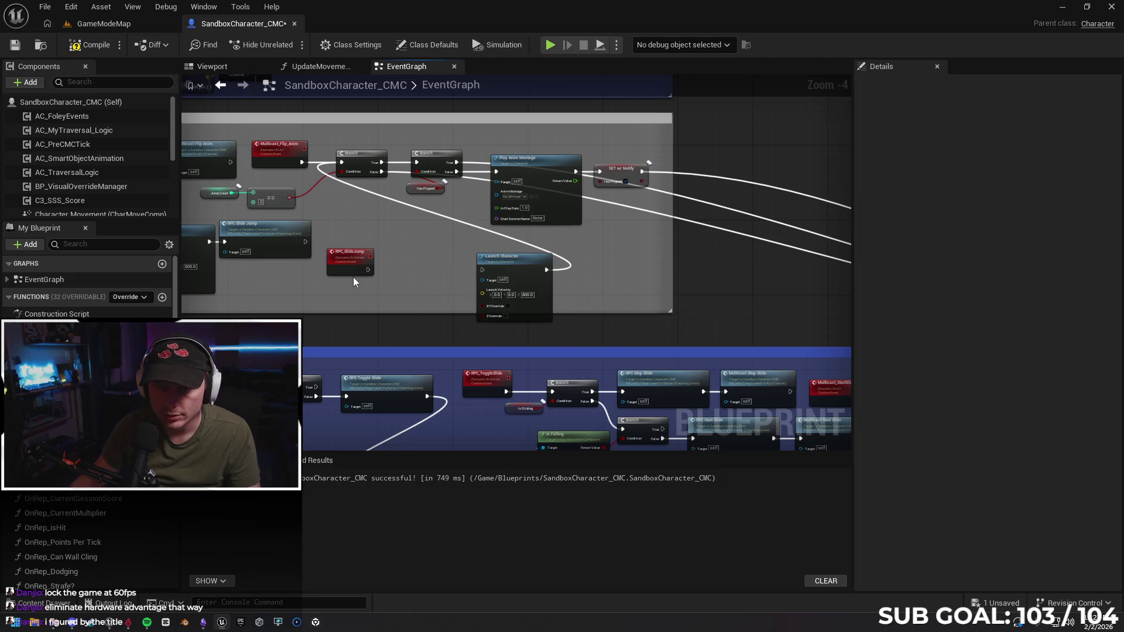
drag(368, 270, 393, 274)
drag(483, 270, 419, 261)
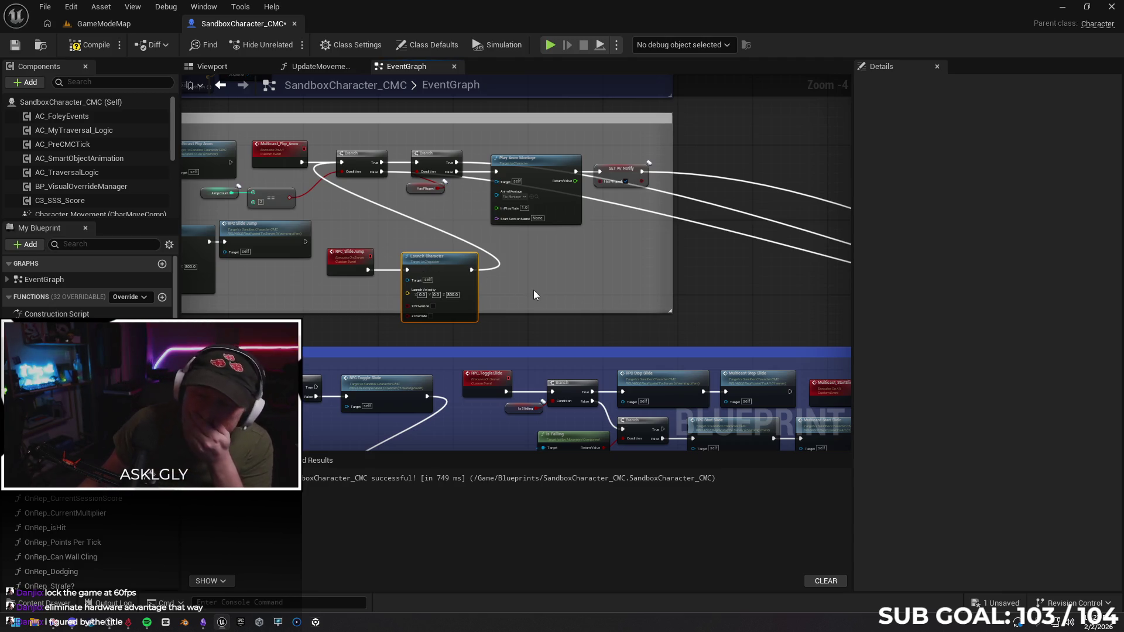
drag(445, 262, 427, 261)
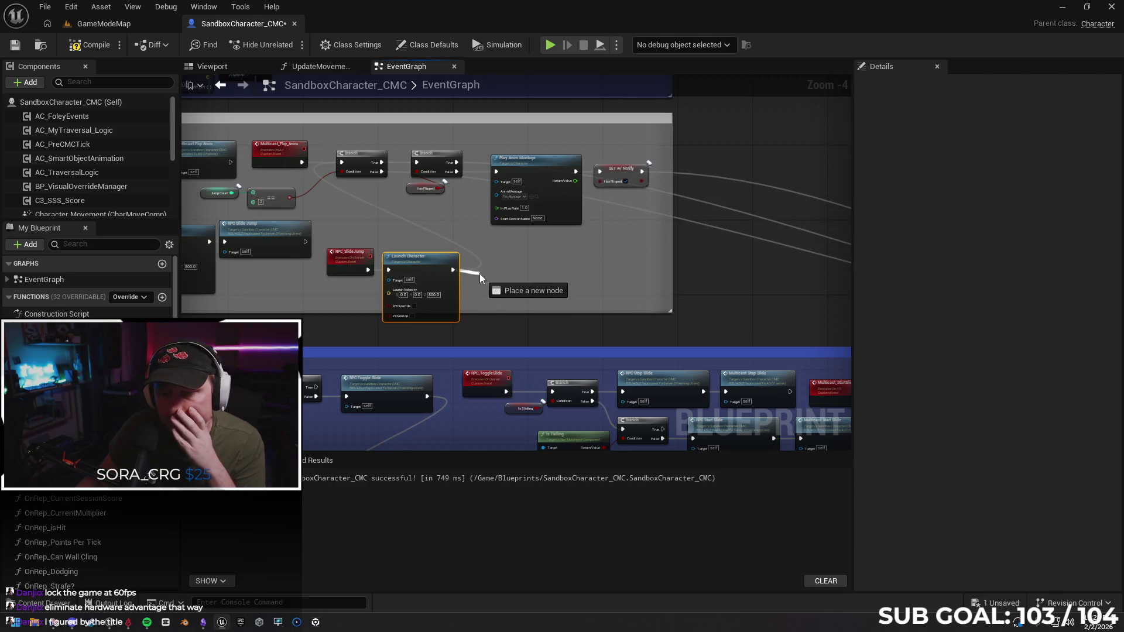
Add a Delay node after Launch Character's exec output.
drag(479, 273, 481, 267)
text(delay)
key(Return)
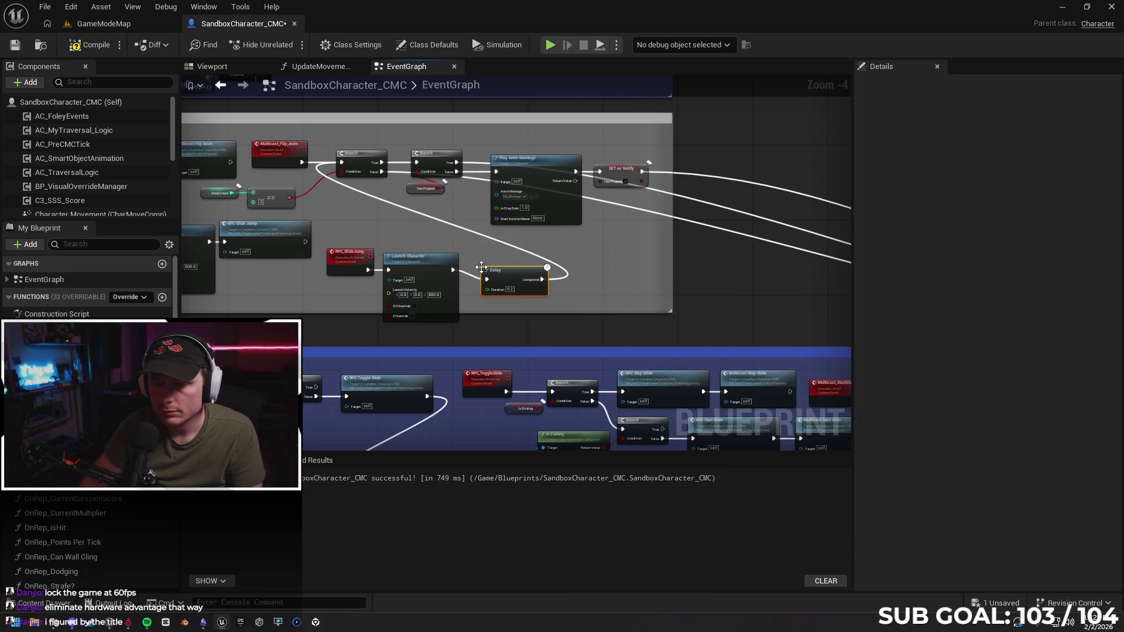
click(171, 23)
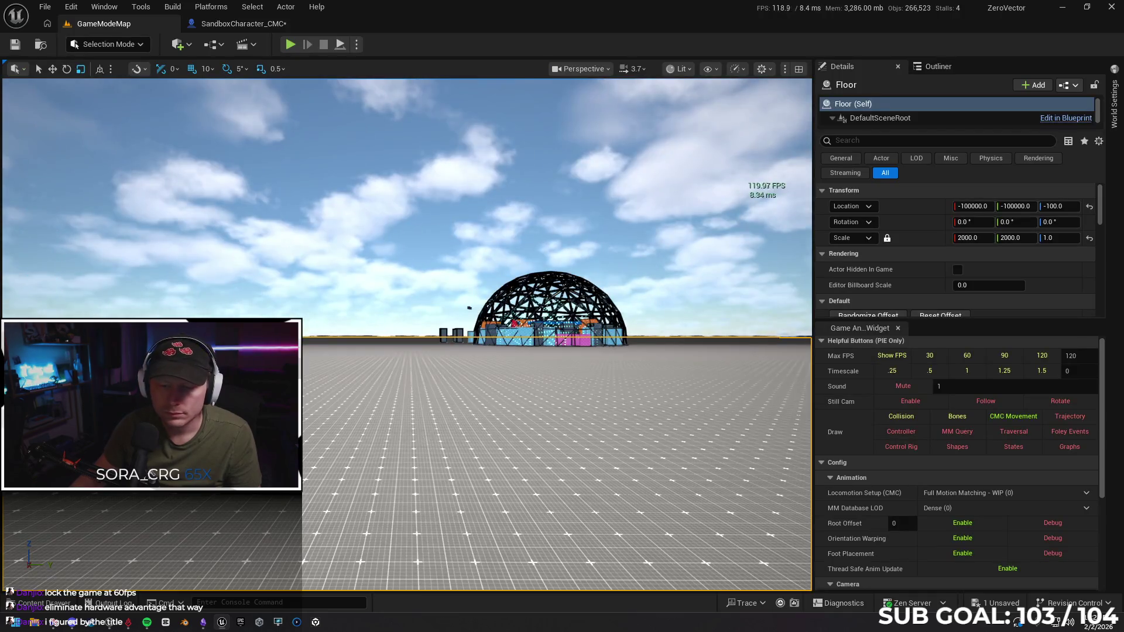
Run a quick Play In Editor test, running forward and jumping once, then stop it.
right_click(423, 437)
click(401, 409)
key(alt+p)
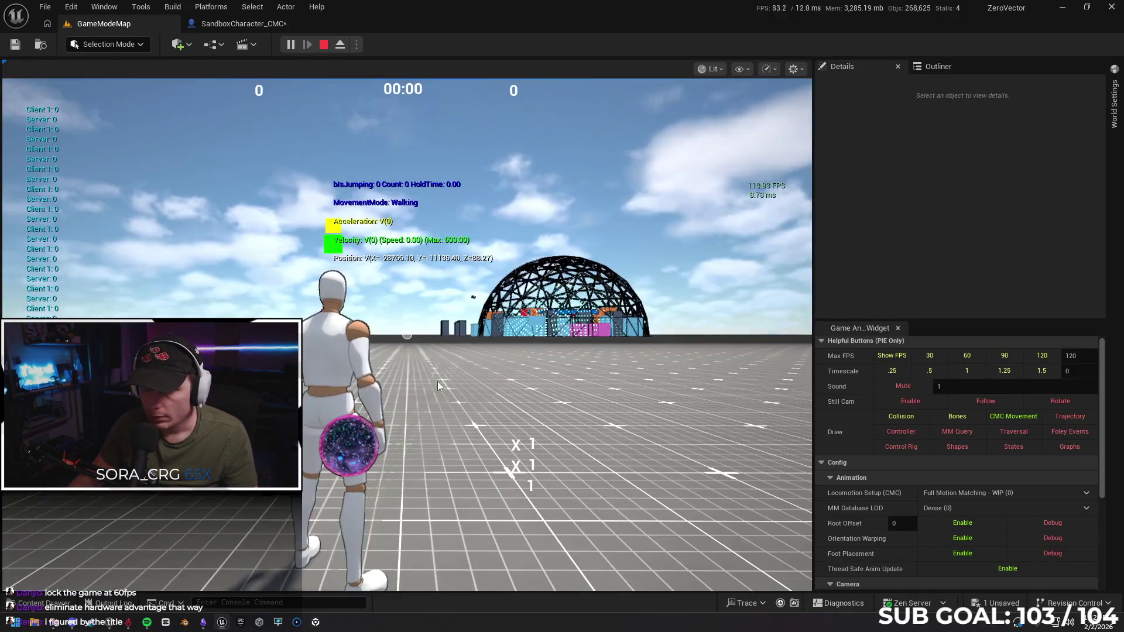
click(437, 381)
key(w)
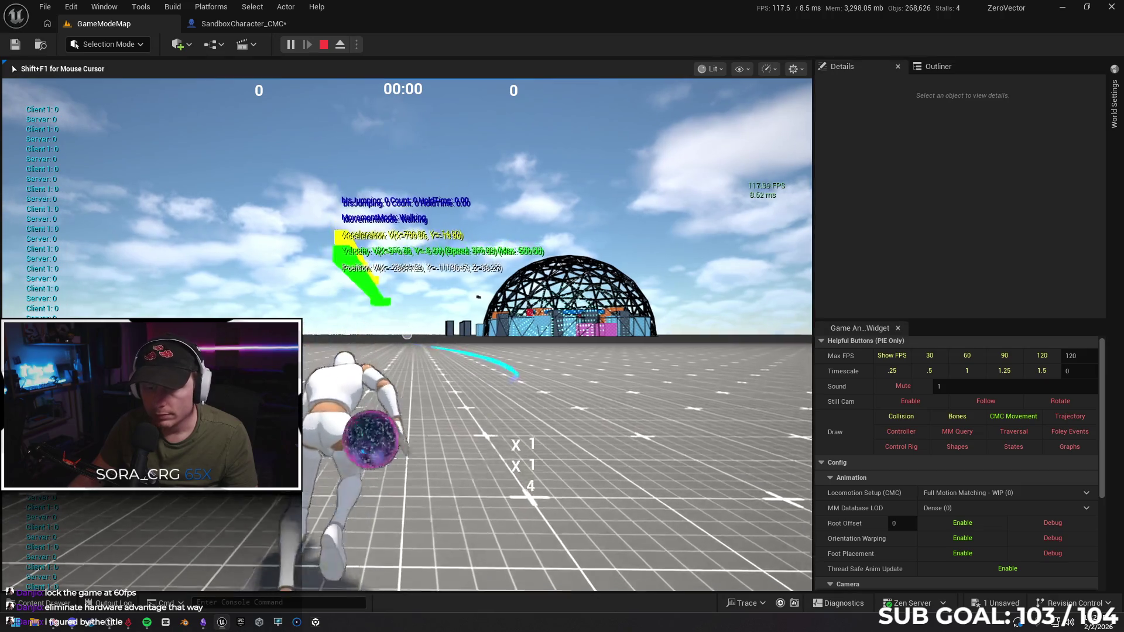
key(space)
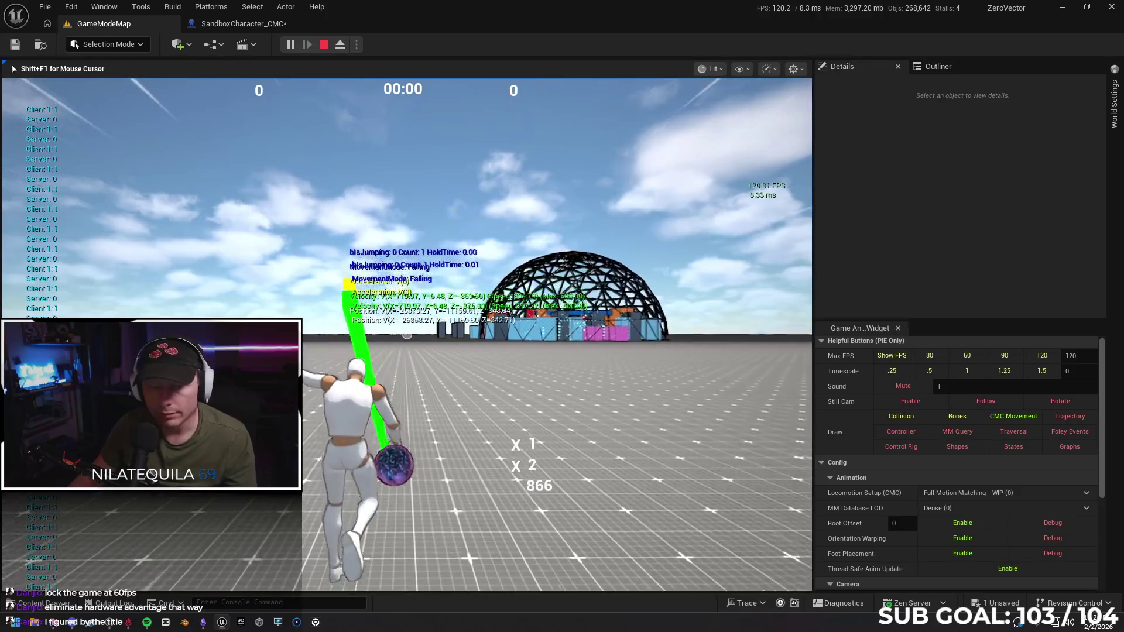
key(Escape)
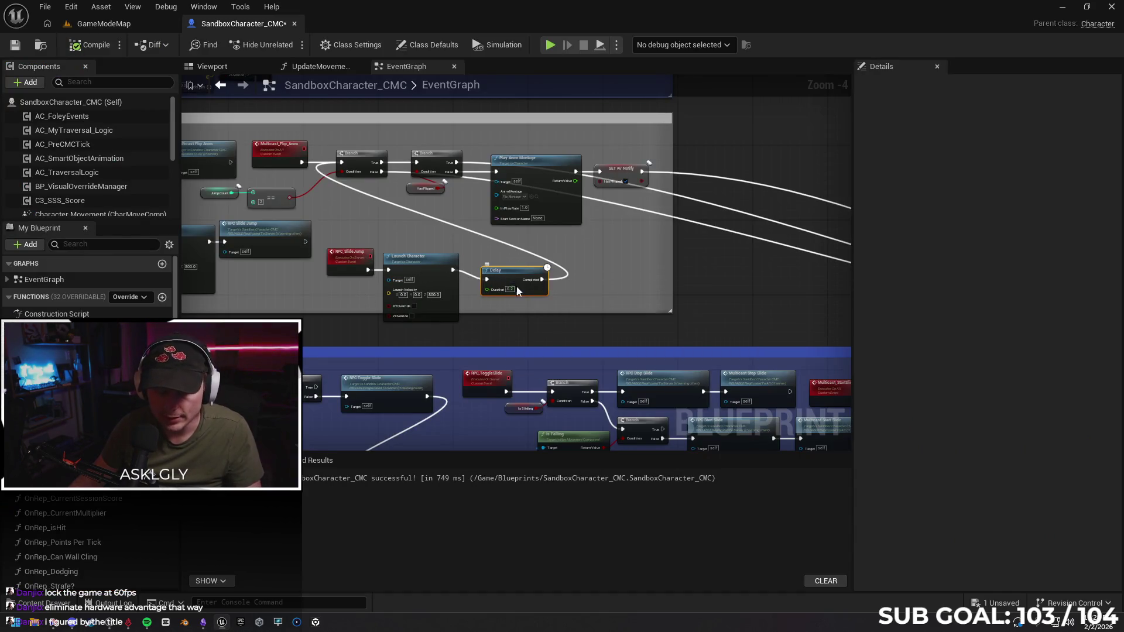
Undo the added Delay node, then raise the Delay and SET w/ Notify nodes slightly.
key(ctrl+z)
key(ctrl+z)
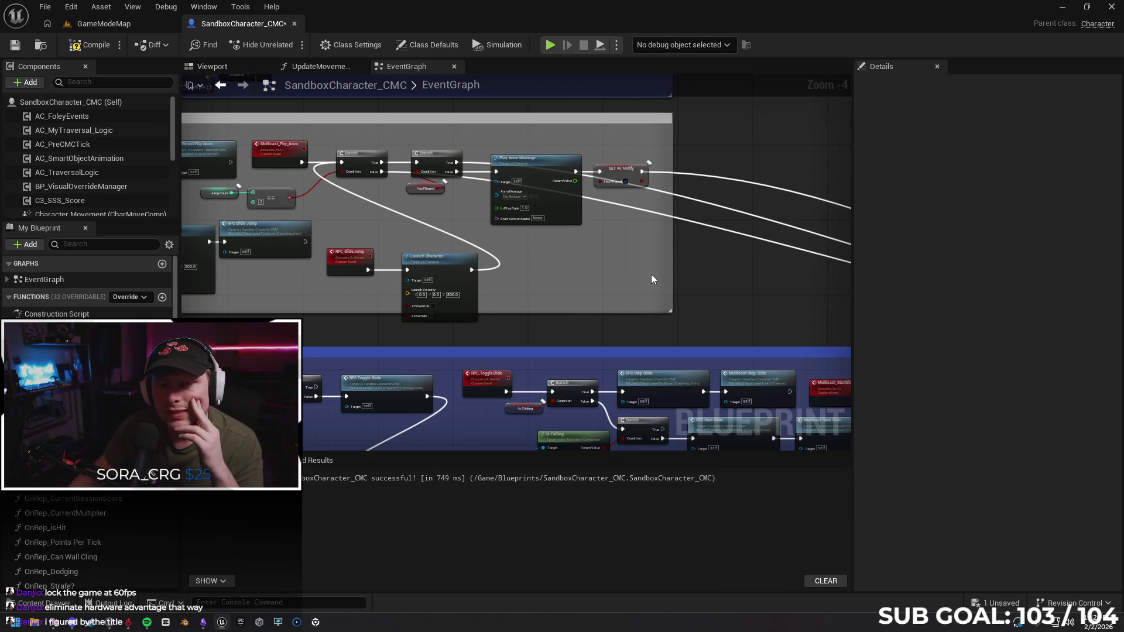
drag(443, 162, 444, 139)
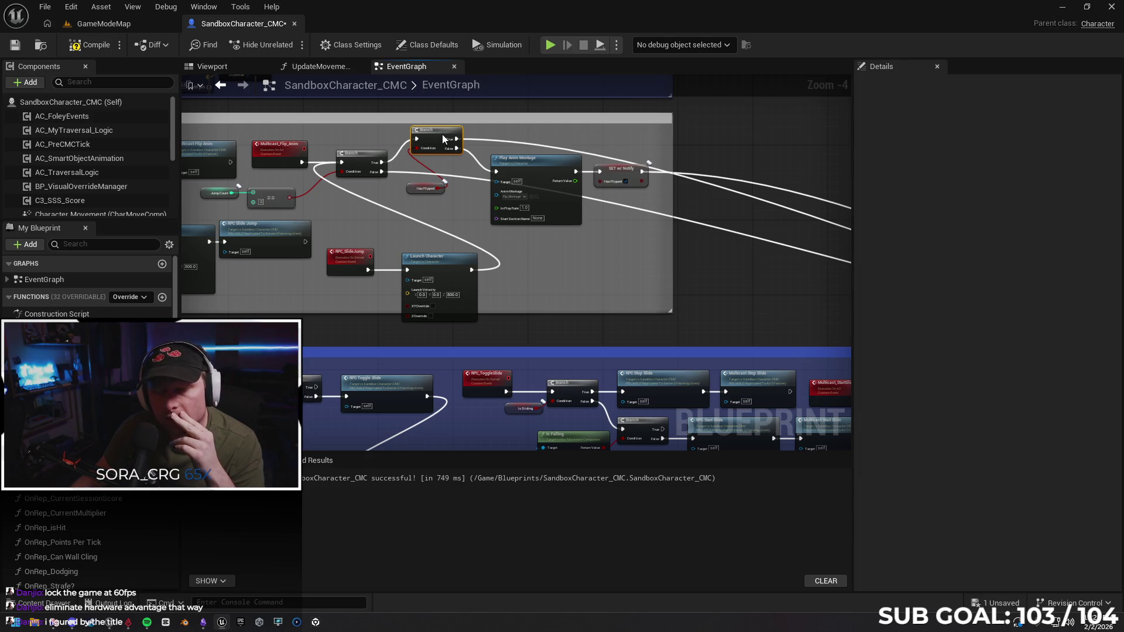
drag(443, 139, 445, 164)
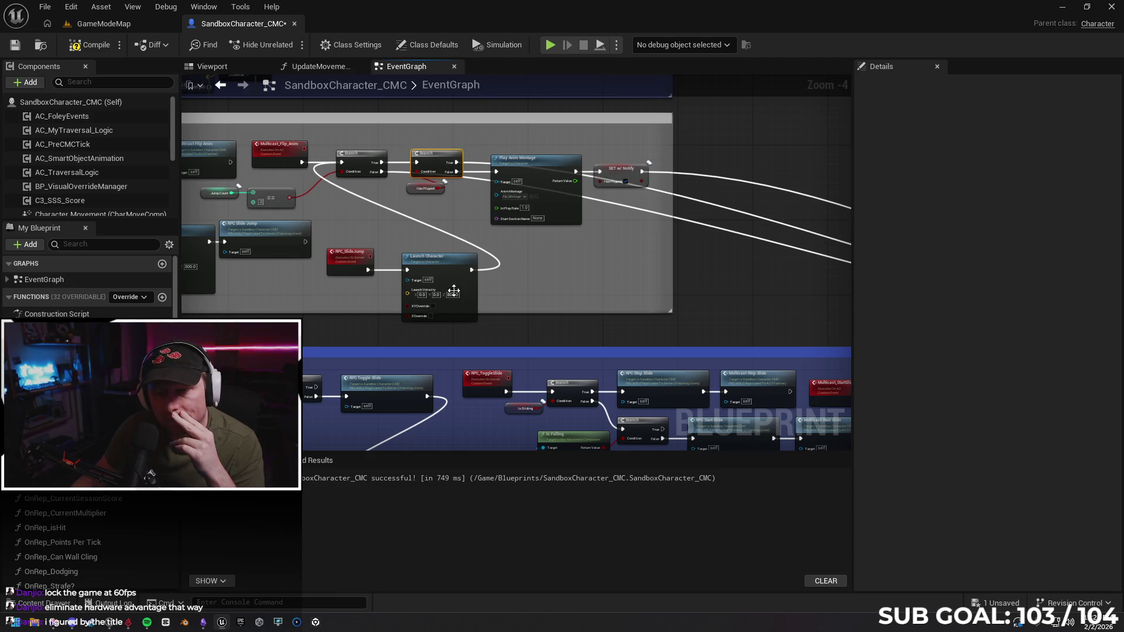
mouse_move(559, 172)
mouse_down()
mouse_move(497, 118)
mouse_move(672, 299)
mouse_move(400, 413)
mouse_move(433, 280)
mouse_move(573, 345)
mouse_up()
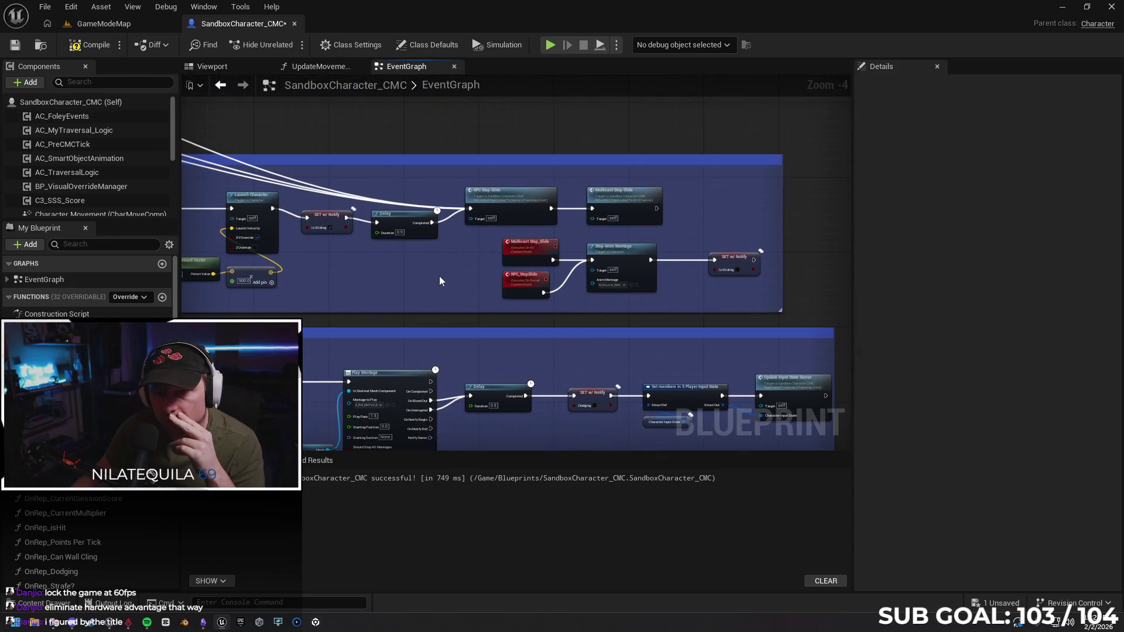
drag(427, 276, 481, 288)
drag(458, 241, 461, 228)
ctrl+click(392, 240)
click(495, 276)
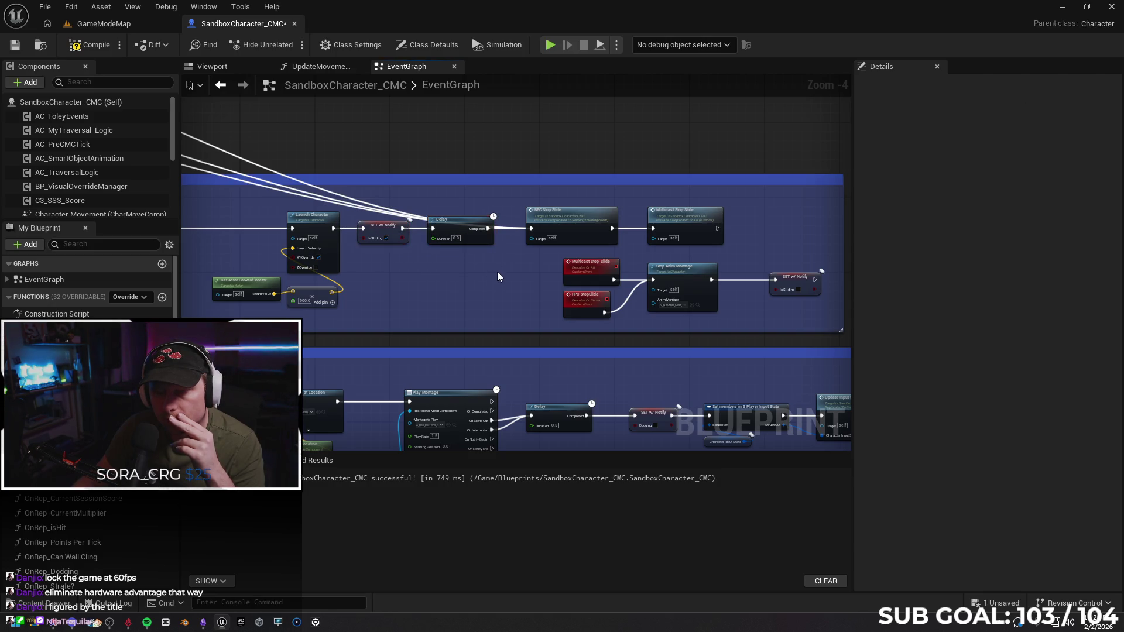
drag(461, 276, 442, 305)
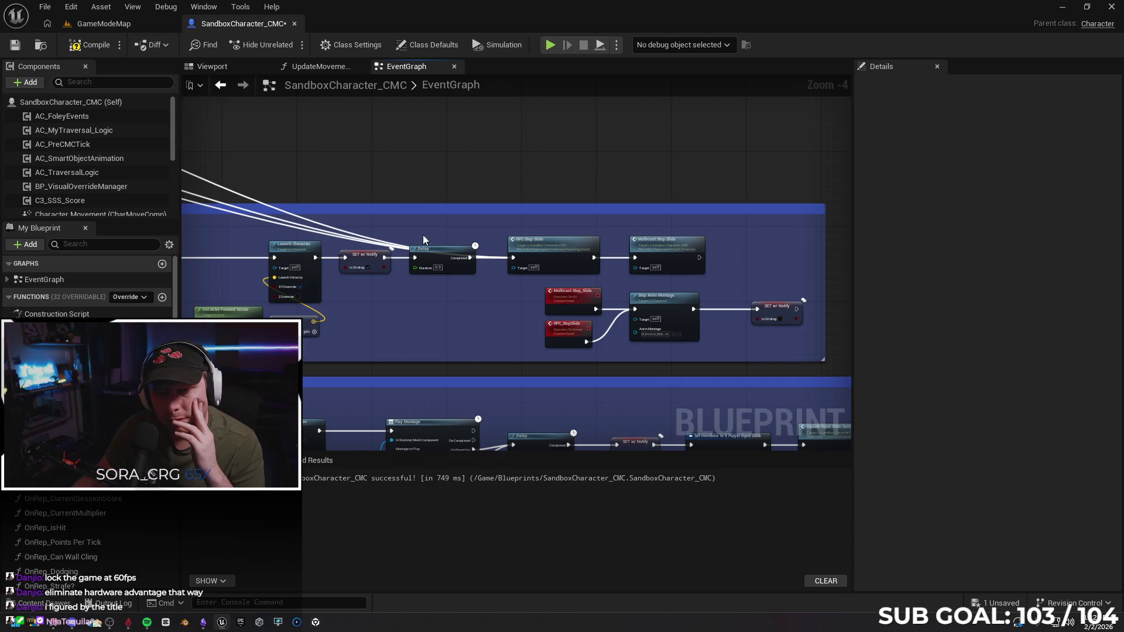
Reposition Play Anim Montage beside the Branch nodes and pull a new exec wire from Multicast Stop Slide.
scroll(423, 234, down, 4)
scroll(459, 268, up, 5)
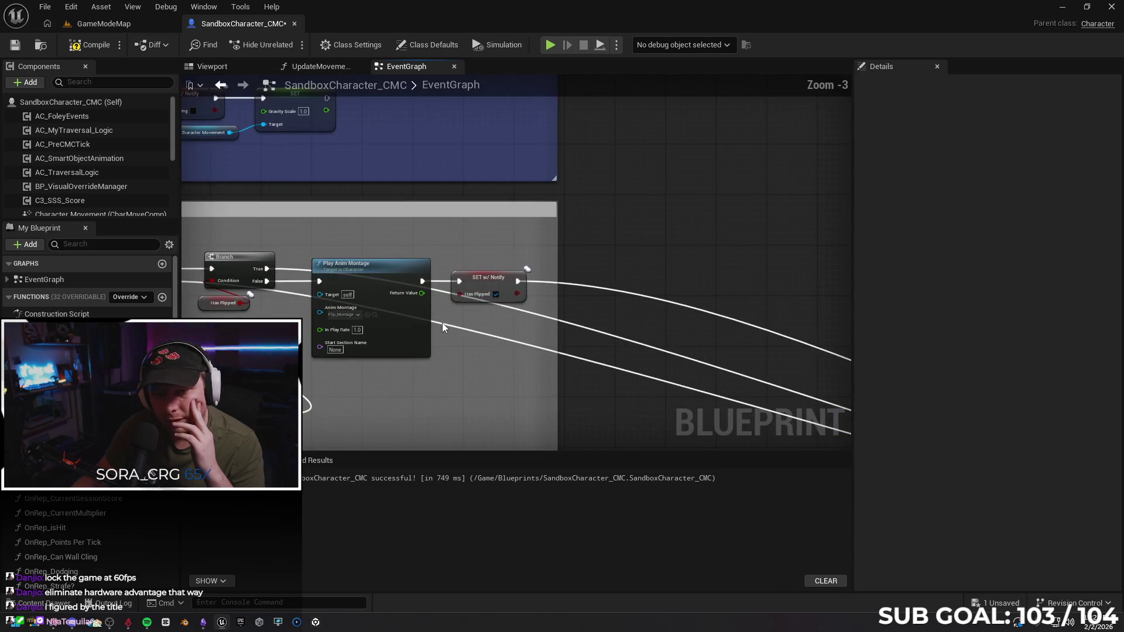
mouse_move(441, 322)
mouse_down()
mouse_move(462, 245)
mouse_move(507, 190)
mouse_move(516, 252)
mouse_move(501, 140)
mouse_move(503, 159)
mouse_up()
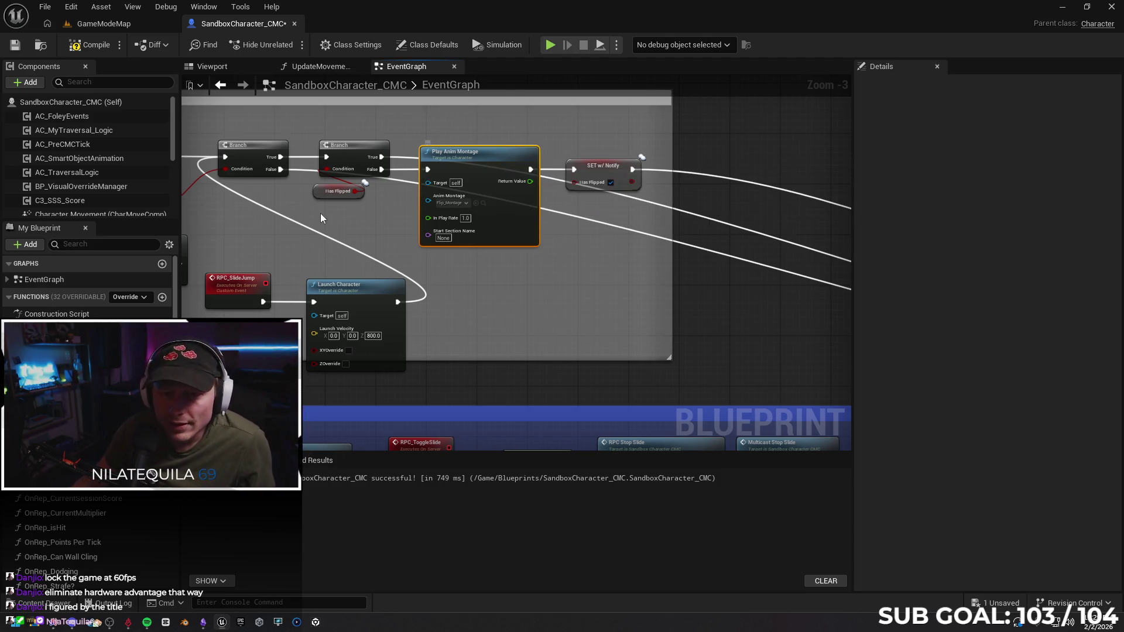
mouse_move(474, 173)
mouse_down()
mouse_move(501, 89)
mouse_move(497, 121)
mouse_up()
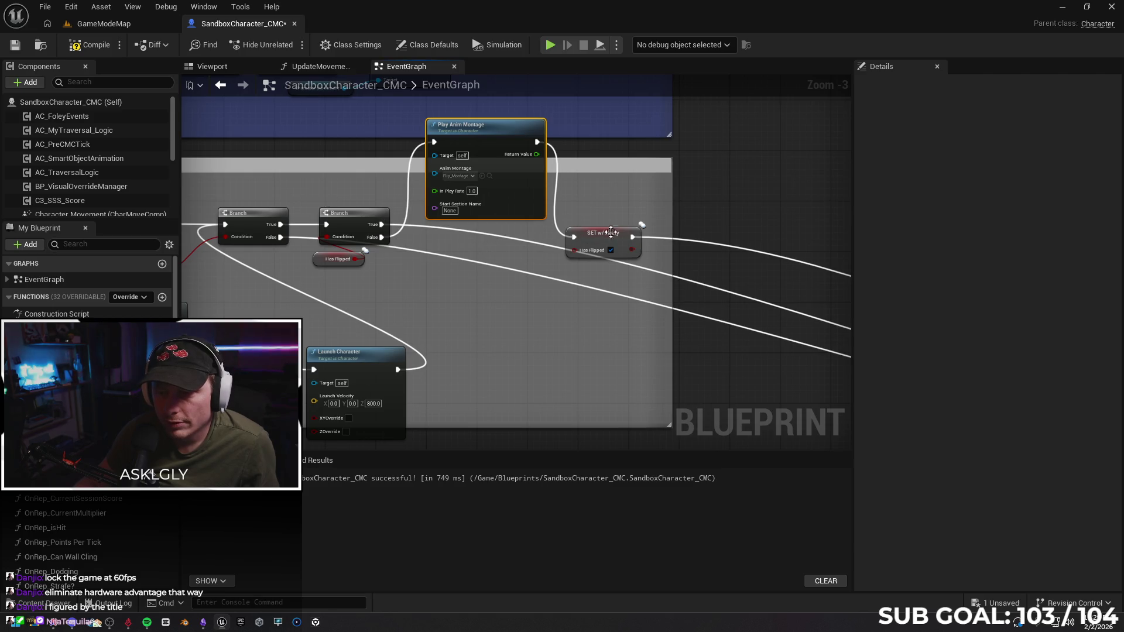
drag(500, 145, 494, 239)
scroll(612, 246, down, 2)
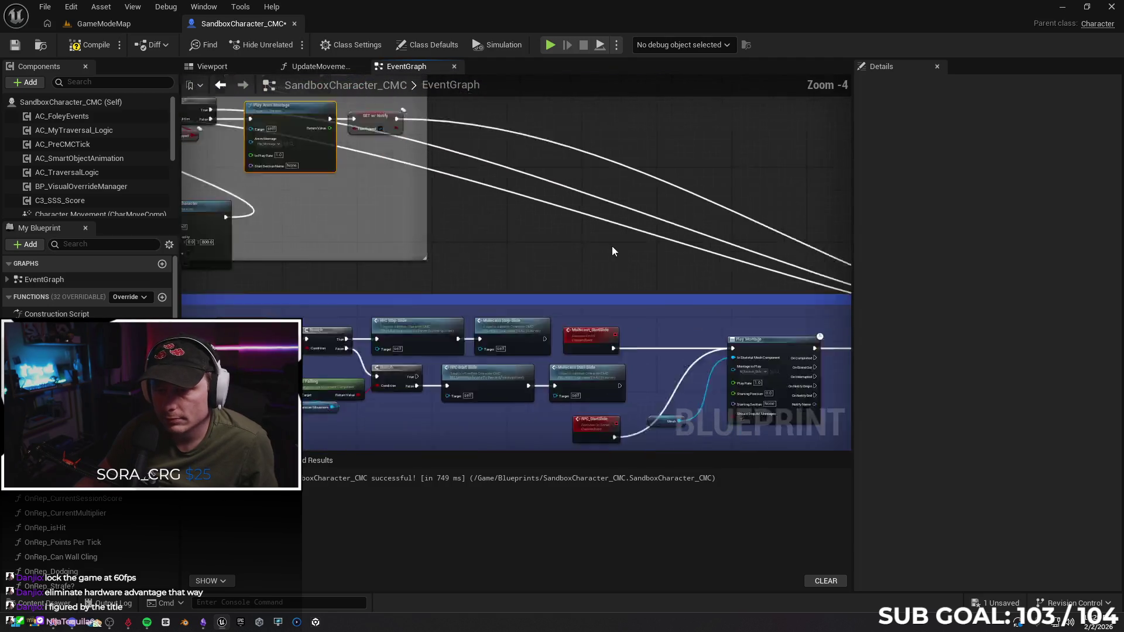
drag(625, 289, 445, 336)
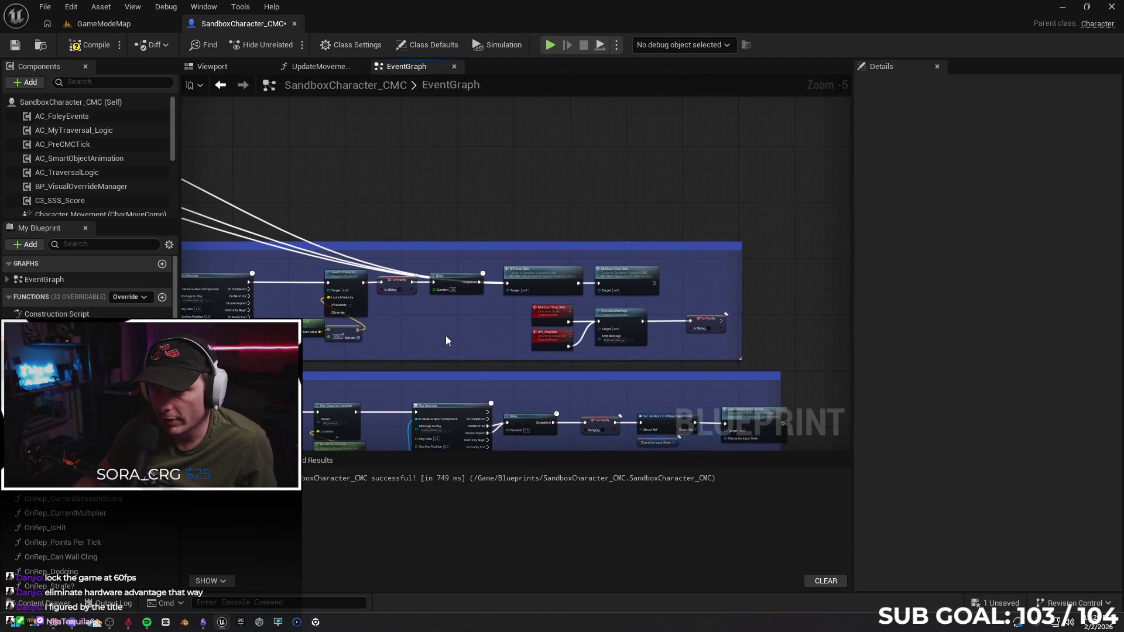
scroll(448, 334, up, 2)
mouse_move(720, 241)
mouse_down()
mouse_move(176, 139)
mouse_move(188, 73)
mouse_move(193, 136)
mouse_move(176, 105)
mouse_move(228, 105)
mouse_move(315, 229)
mouse_move(211, 79)
mouse_move(155, 132)
mouse_move(542, 83)
mouse_move(610, 130)
mouse_move(823, 53)
mouse_move(732, 232)
mouse_move(667, 246)
mouse_up()
scroll(561, 243, down, 5)
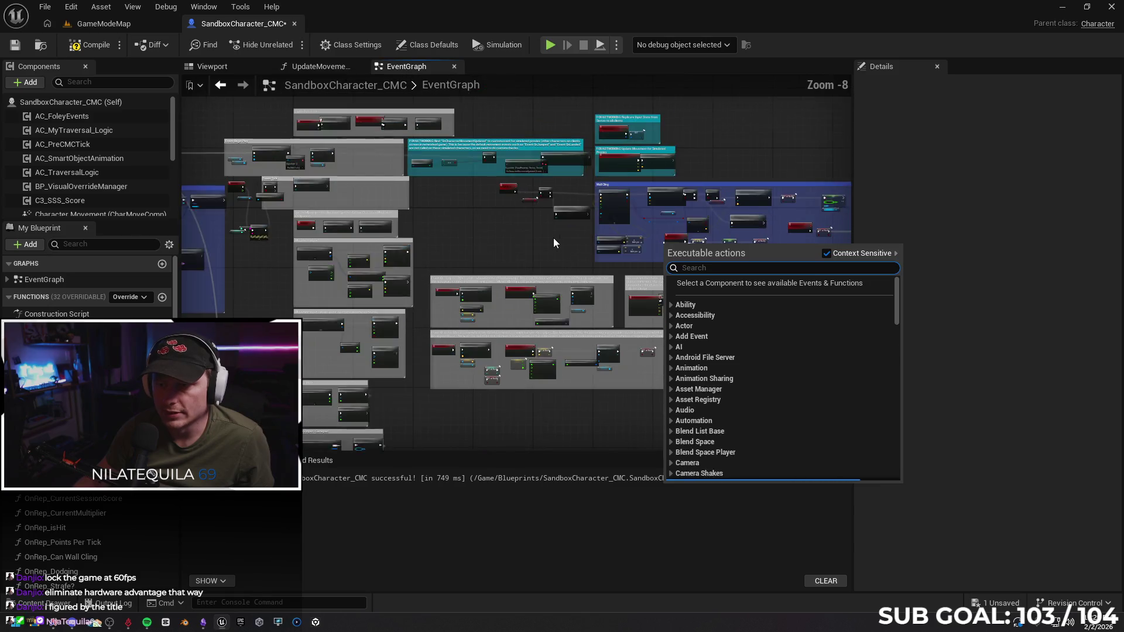
Cancel the node list and break the Branch False, True-to-Play Anim Montage and SET w/ Notify exec links.
right_click(526, 230)
mouse_move(631, 360)
mouse_down()
mouse_move(465, 129)
mouse_move(679, 188)
mouse_move(501, 155)
mouse_up()
scroll(543, 185, up, 1)
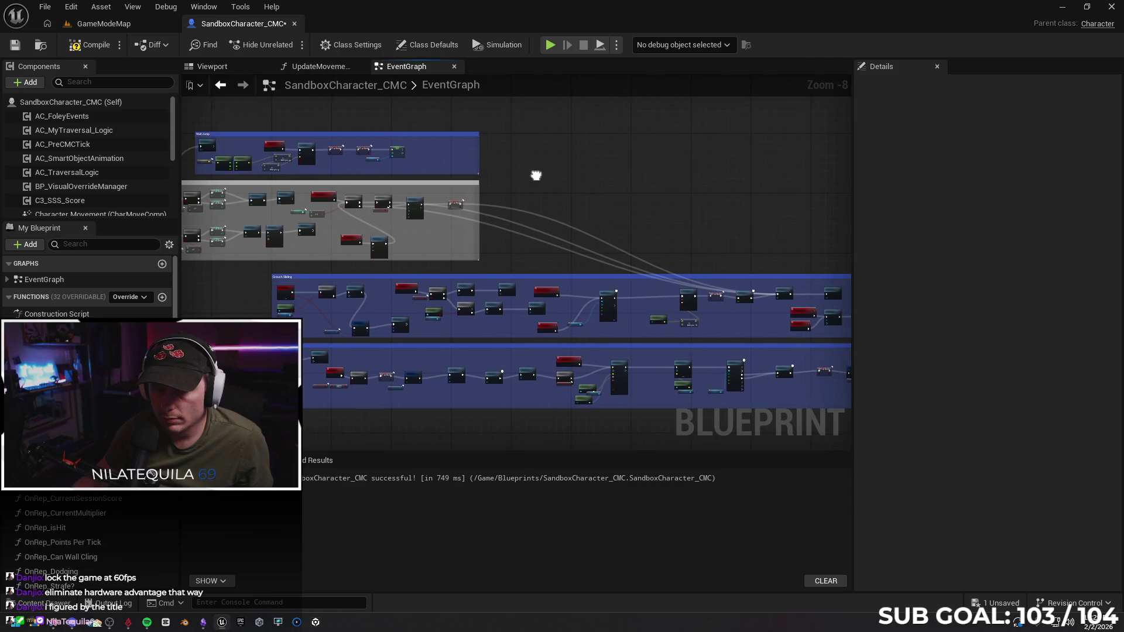
scroll(532, 180, up, 1)
drag(560, 189, 443, 154)
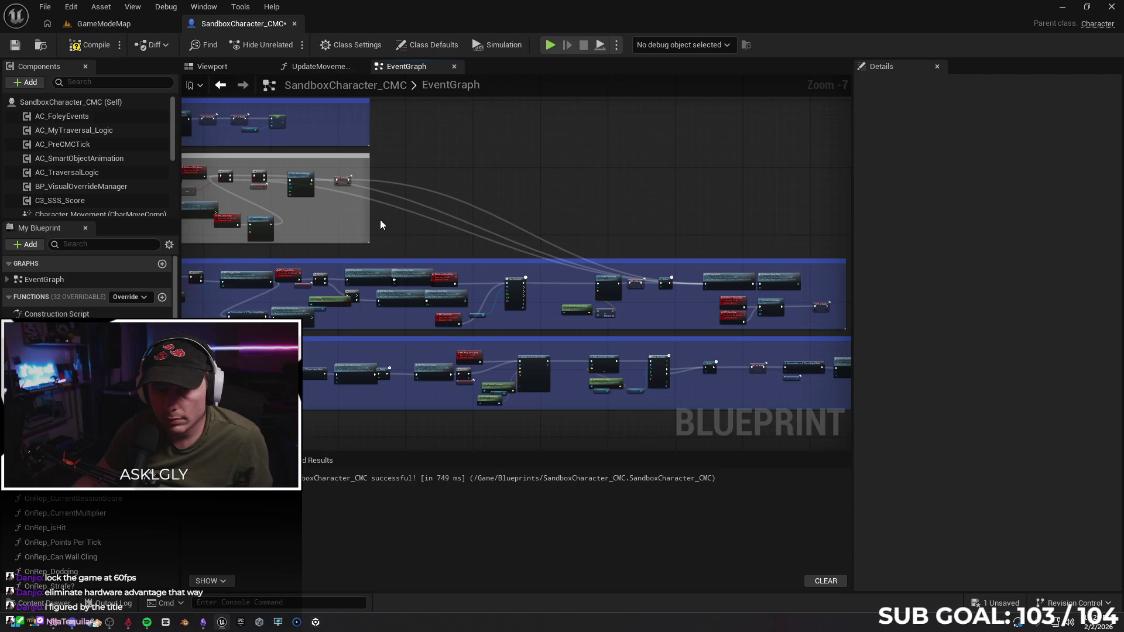
scroll(386, 226, up, 4)
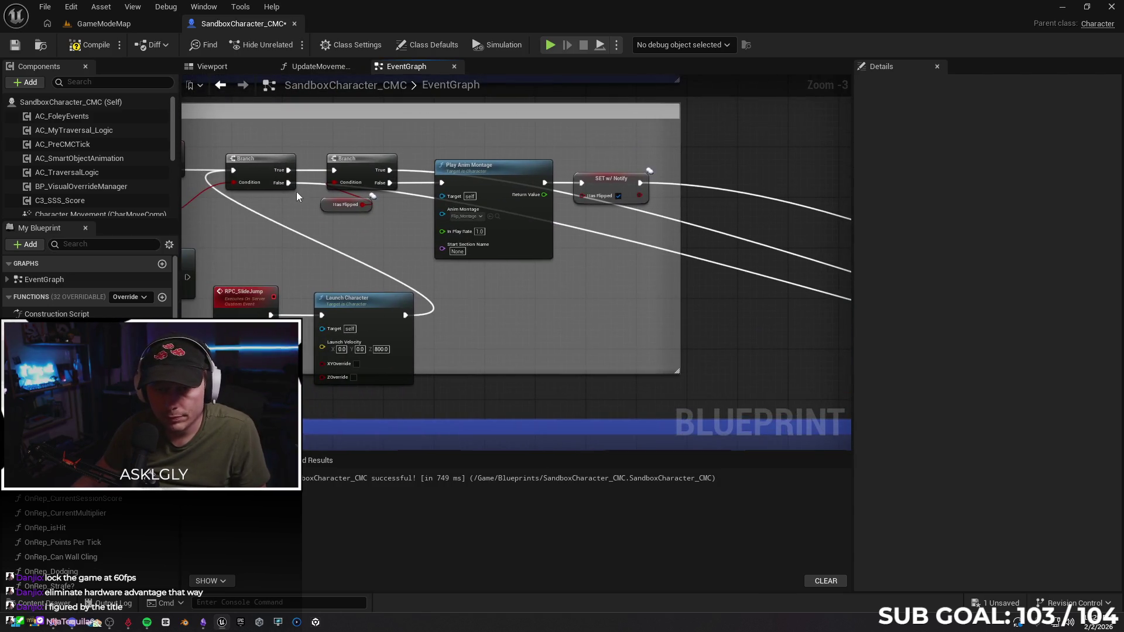
alt+click(305, 184)
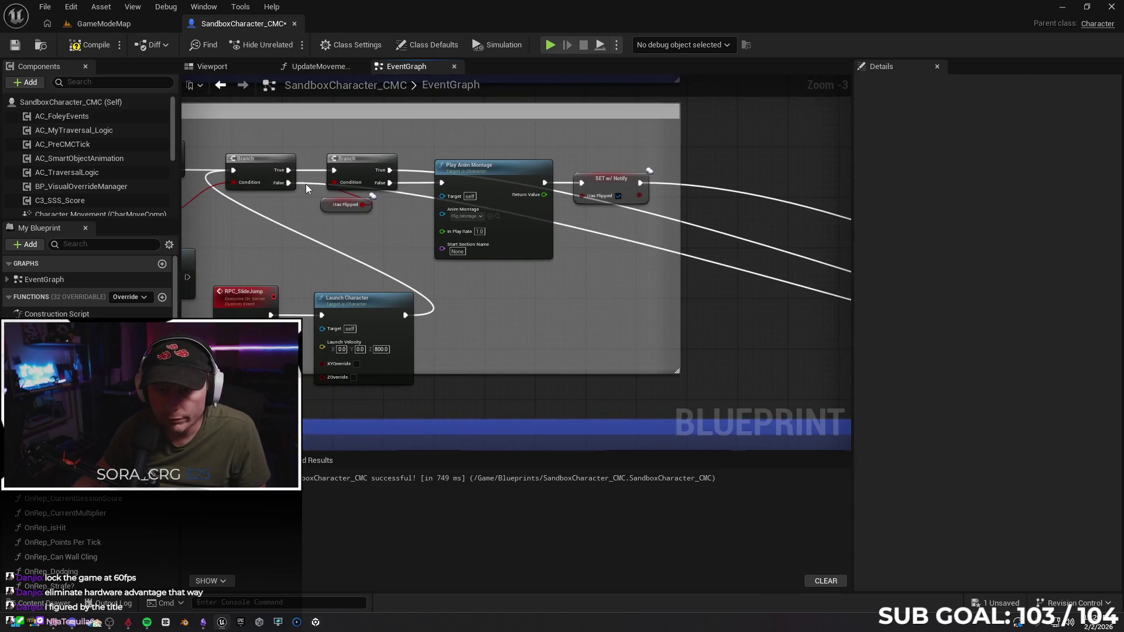
alt+click(390, 170)
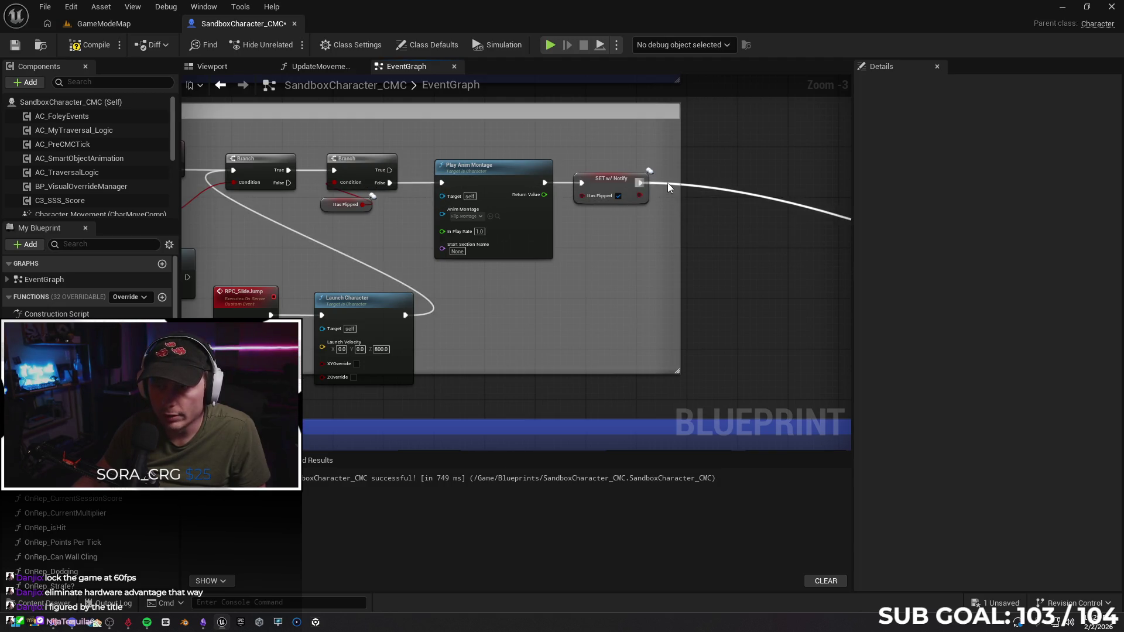
alt+click(667, 183)
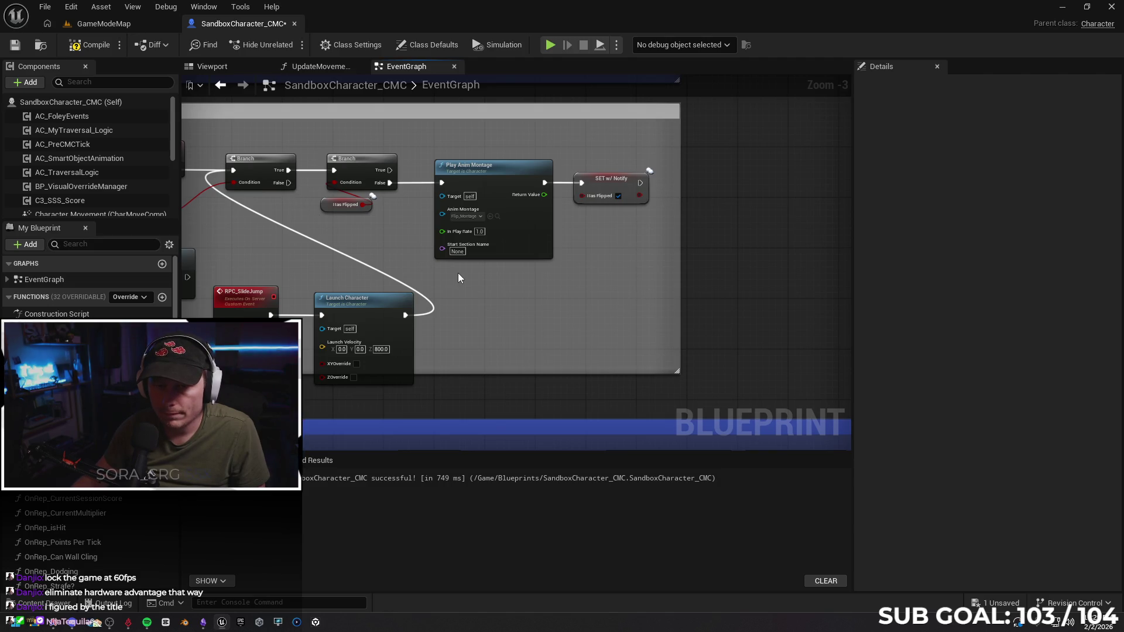
scroll(459, 272, down, 1)
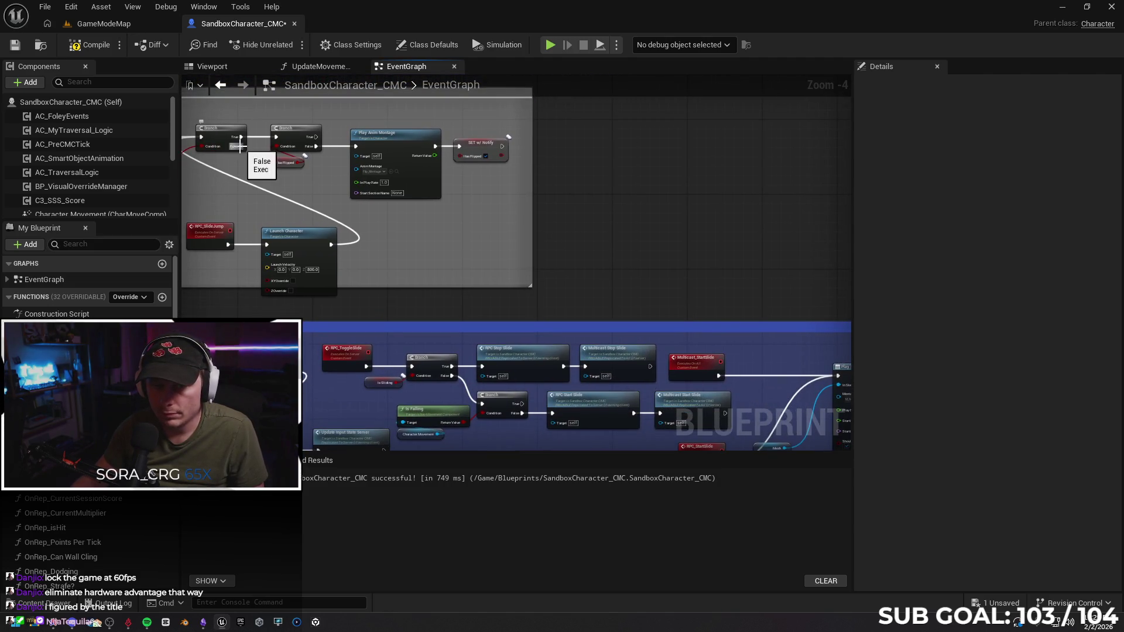
Wire Branch False to Multicast Stop Slide, undo the stray RPC Stop Slide link, and return to GameModeMap.
mouse_move(240, 146)
mouse_down()
mouse_move(887, 295)
mouse_move(722, 300)
mouse_move(904, 283)
mouse_move(255, 259)
mouse_move(821, 264)
mouse_move(700, 351)
mouse_move(690, 377)
mouse_up()
mouse_move(627, 324)
mouse_down()
mouse_move(785, 318)
mouse_move(772, 402)
mouse_move(764, 229)
mouse_move(747, 199)
mouse_move(591, 209)
mouse_up()
mouse_move(395, 253)
mouse_down()
mouse_move(521, 249)
mouse_move(756, 336)
mouse_move(657, 438)
mouse_move(769, 173)
mouse_up()
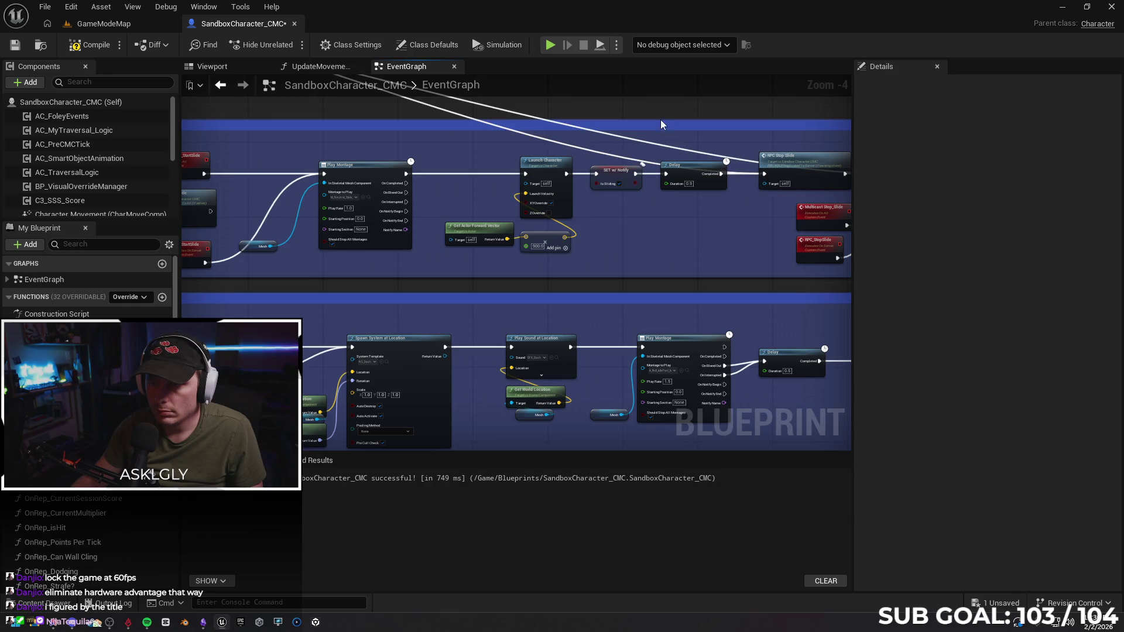
mouse_move(696, 140)
mouse_down()
mouse_move(657, 193)
mouse_move(451, 213)
mouse_move(774, 257)
mouse_move(752, 257)
mouse_up()
key(ctrl+z)
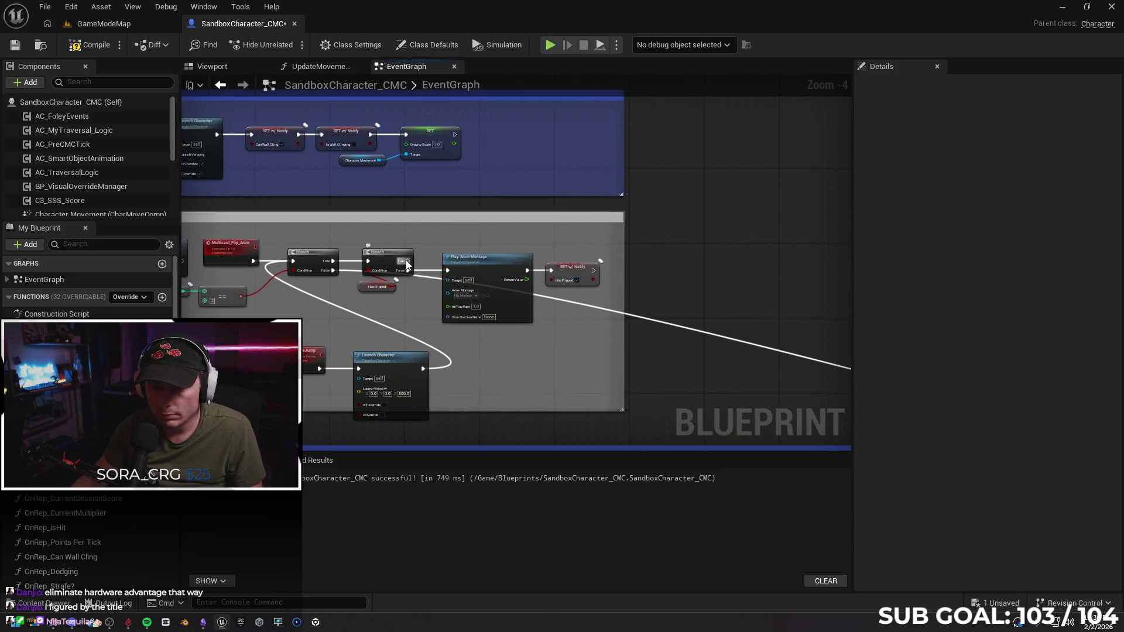
mouse_move(408, 263)
mouse_down()
mouse_move(815, 295)
mouse_move(895, 404)
mouse_move(518, 329)
mouse_move(475, 290)
mouse_move(419, 379)
mouse_up()
mouse_move(359, 291)
mouse_down()
mouse_move(603, 244)
mouse_move(518, 234)
mouse_up()
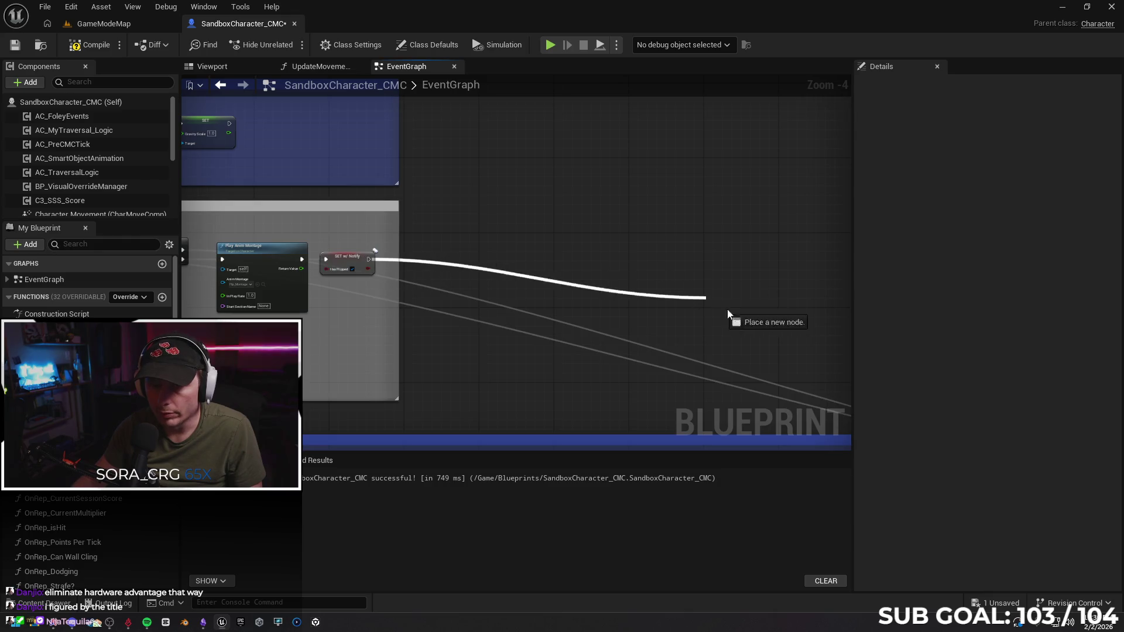
mouse_move(728, 314)
mouse_down()
mouse_move(816, 465)
mouse_move(818, 333)
mouse_move(550, 235)
mouse_up()
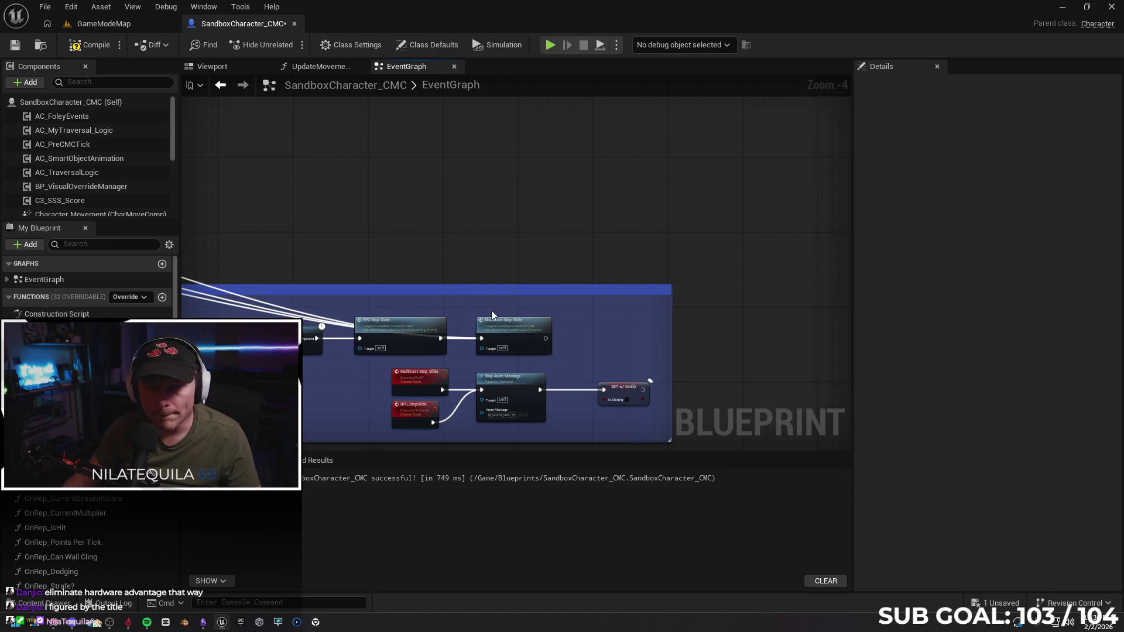
click(114, 26)
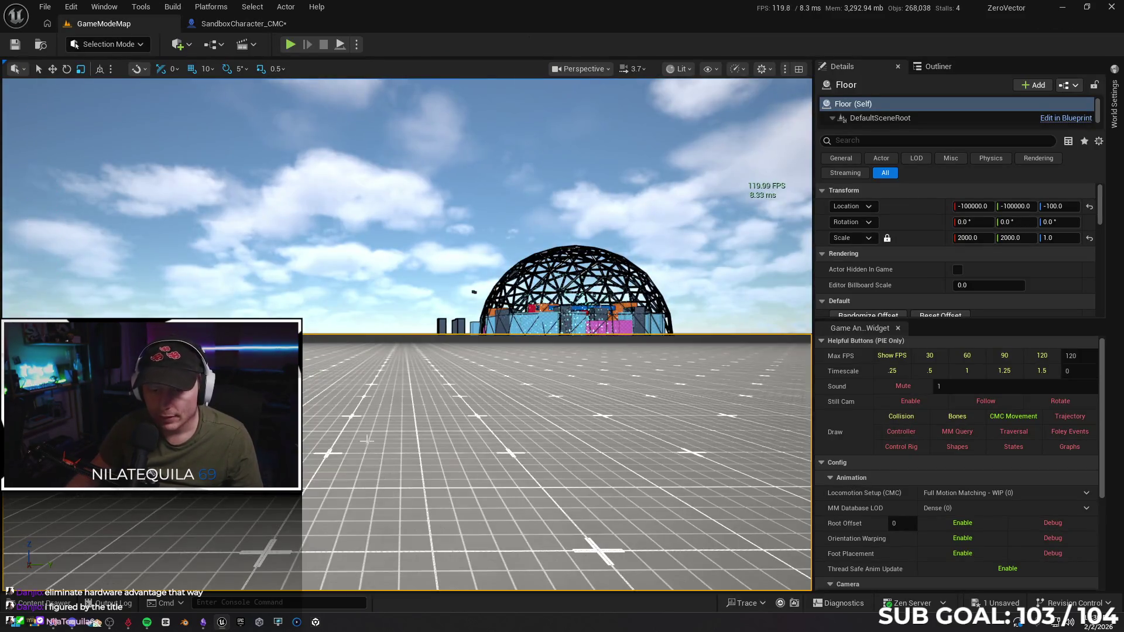
Play from here in the viewport and run forward, testing repeated double jumps and flips.
right_click(367, 439)
click(399, 438)
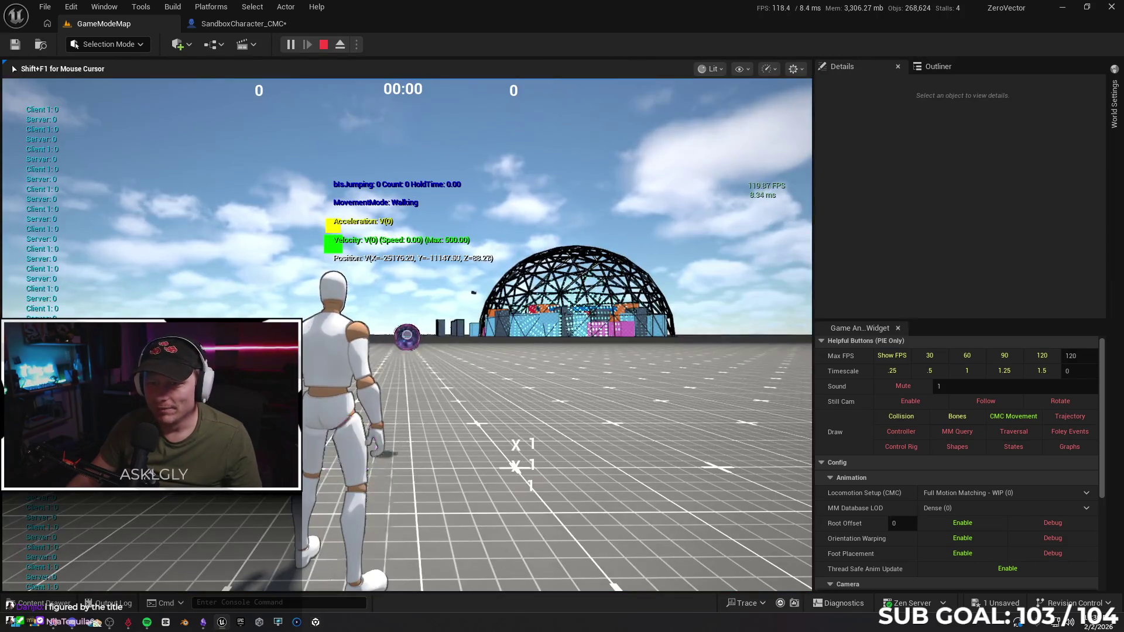
key(w)
key(space)
key(space)
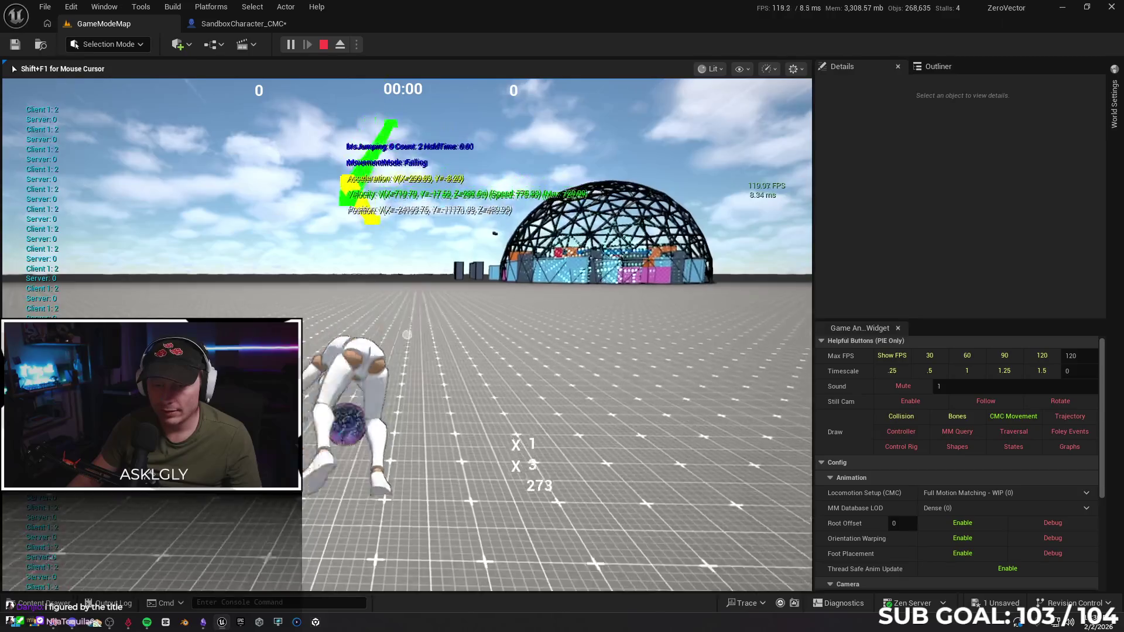
key(space)
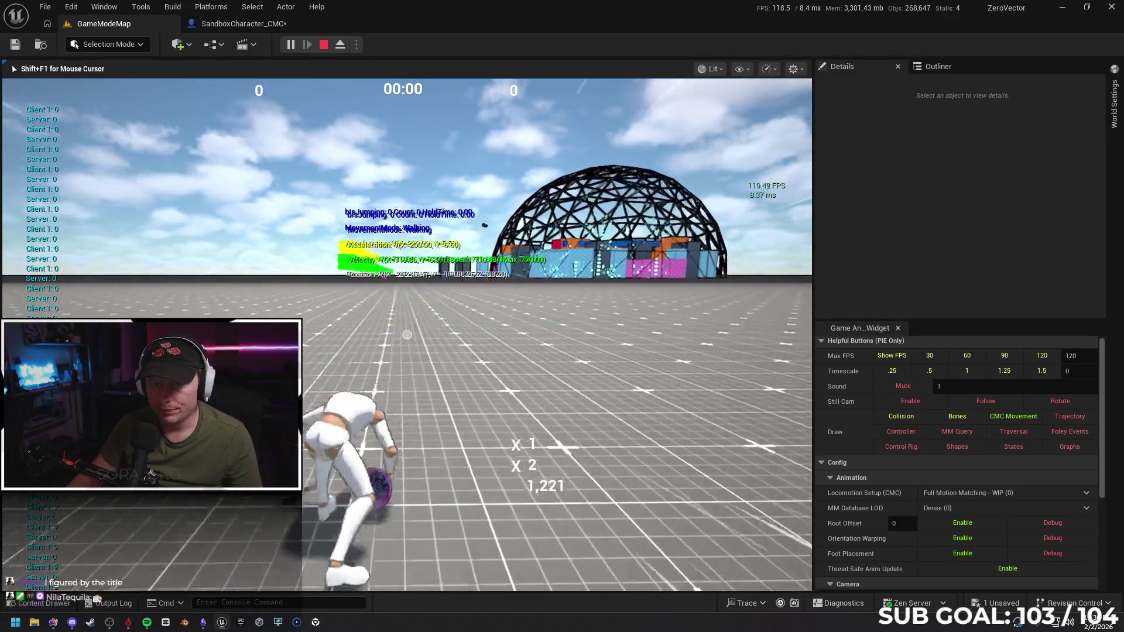
key(space)
key(space)
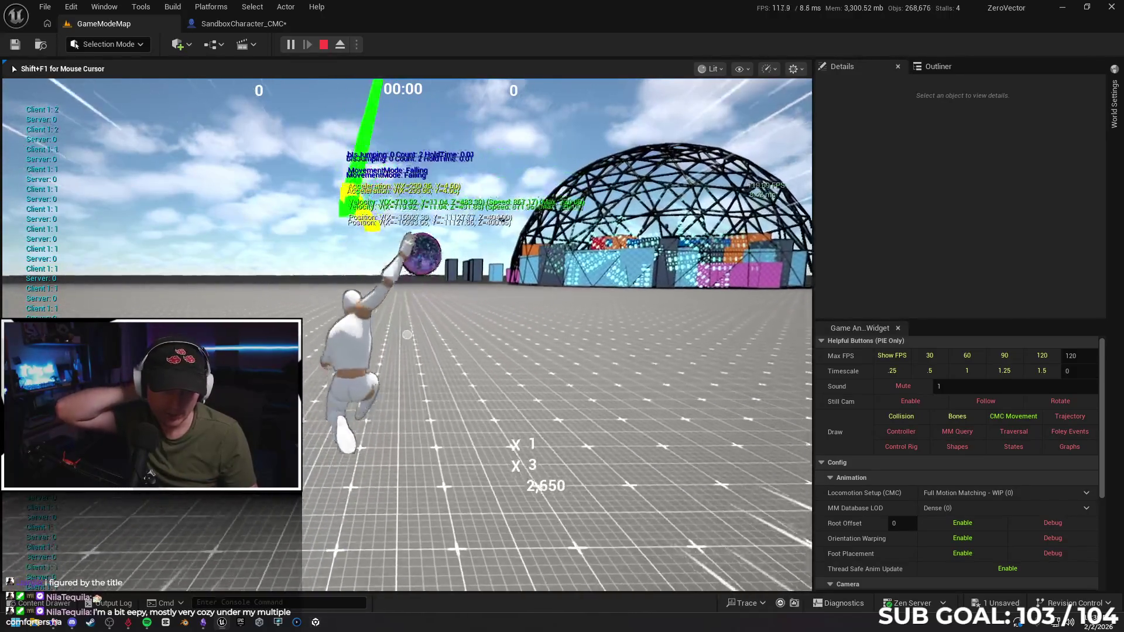
key(space)
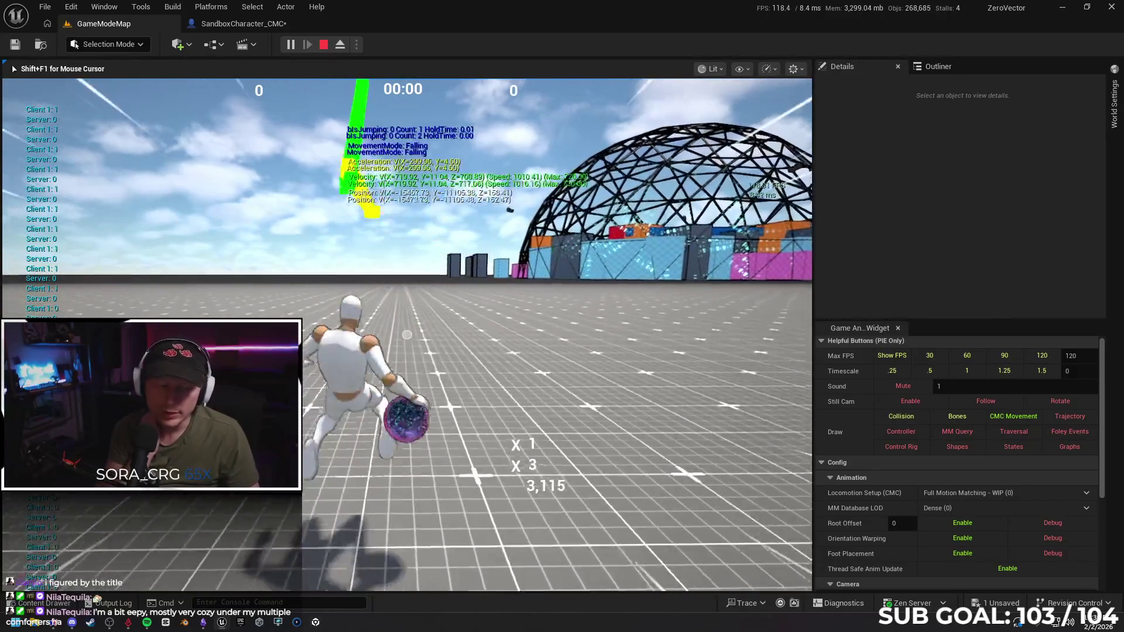
key(space)
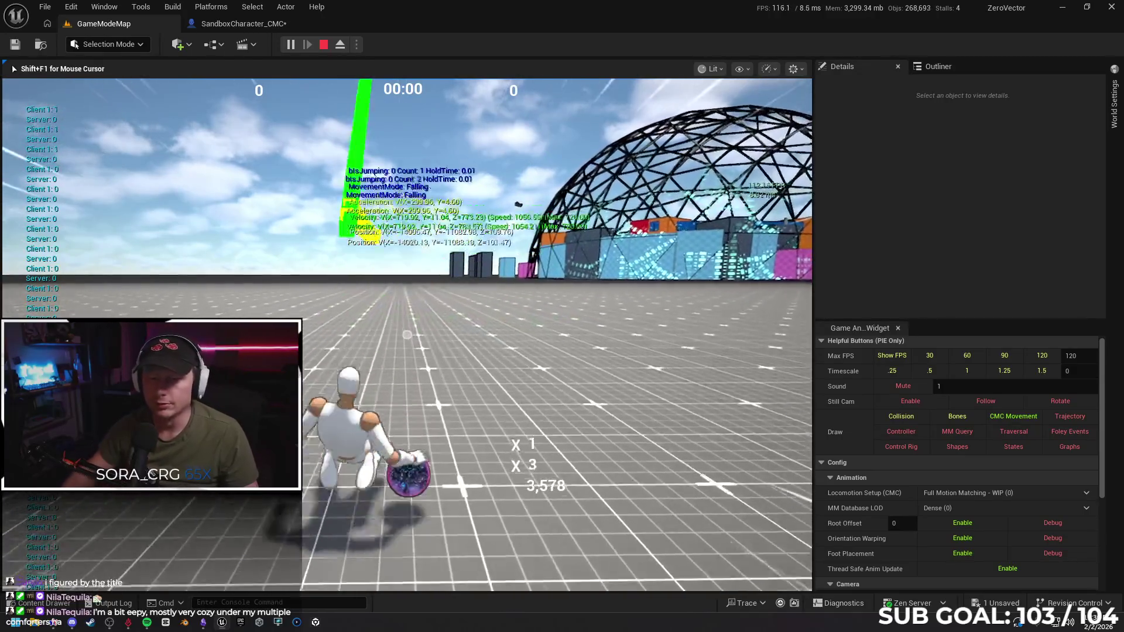
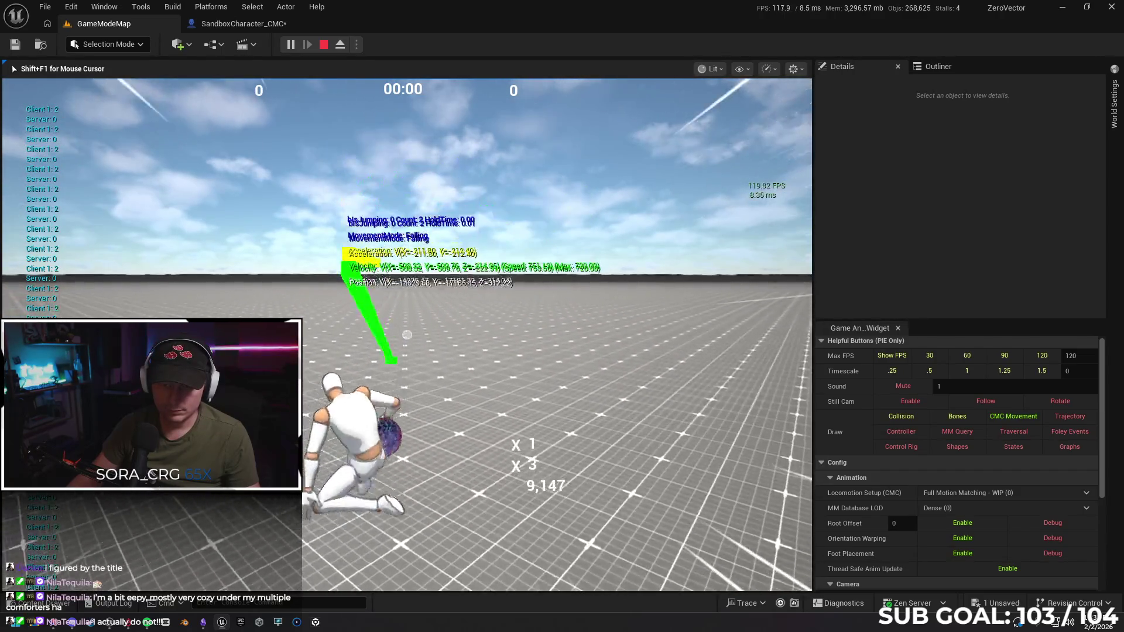
Retest repeated double jumps in the single-player session, then stop Play-In-Editor.
key(space)
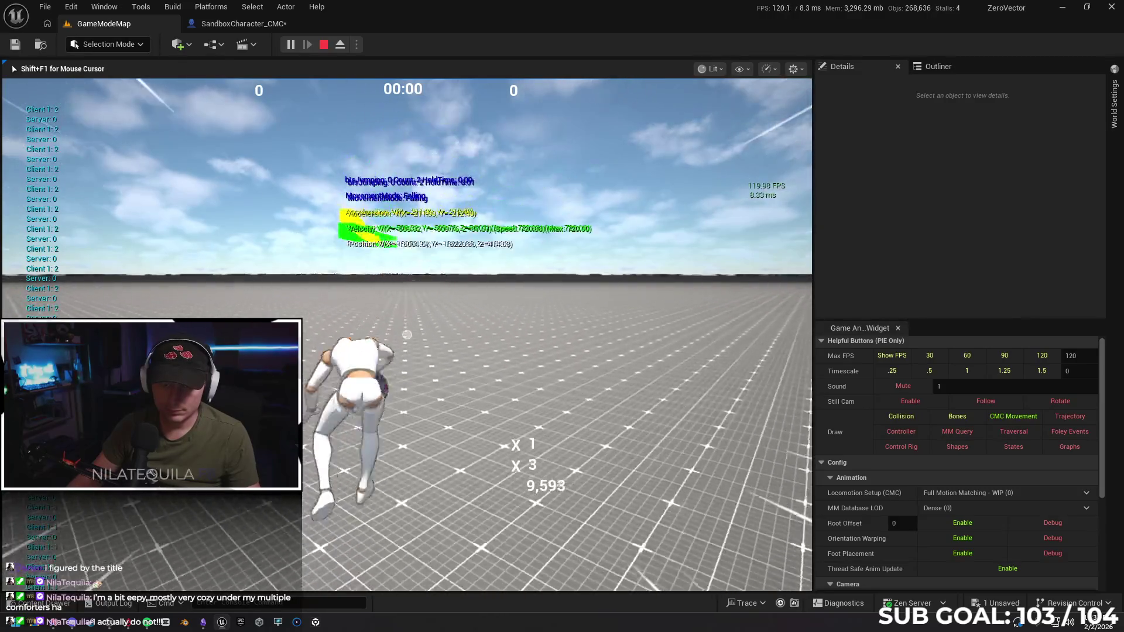
key(space)
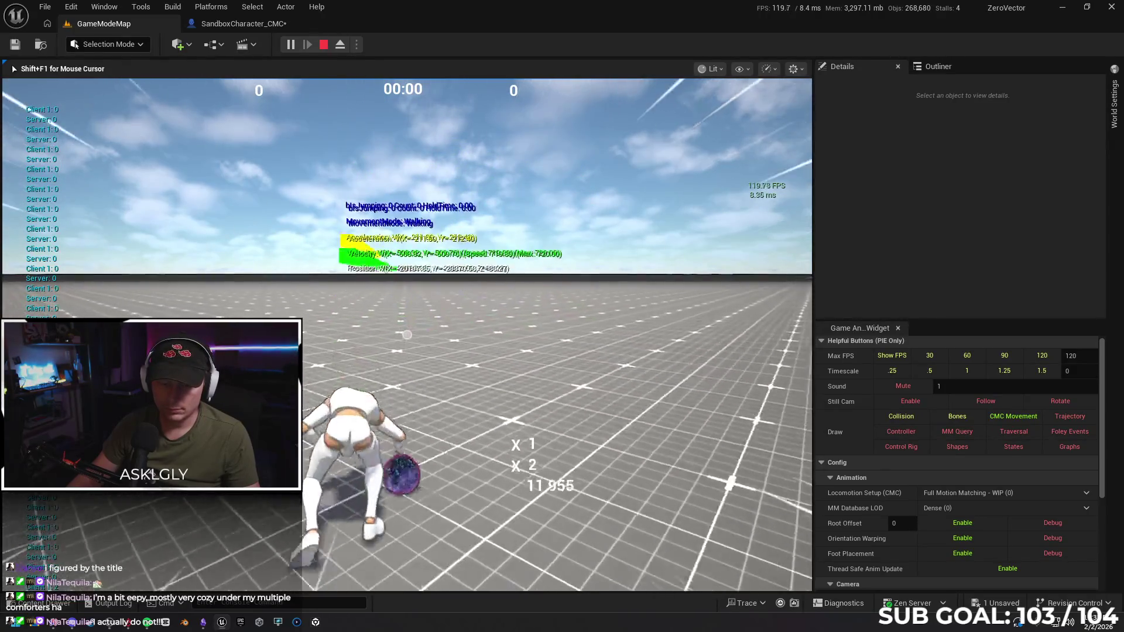
key(space)
key(space)
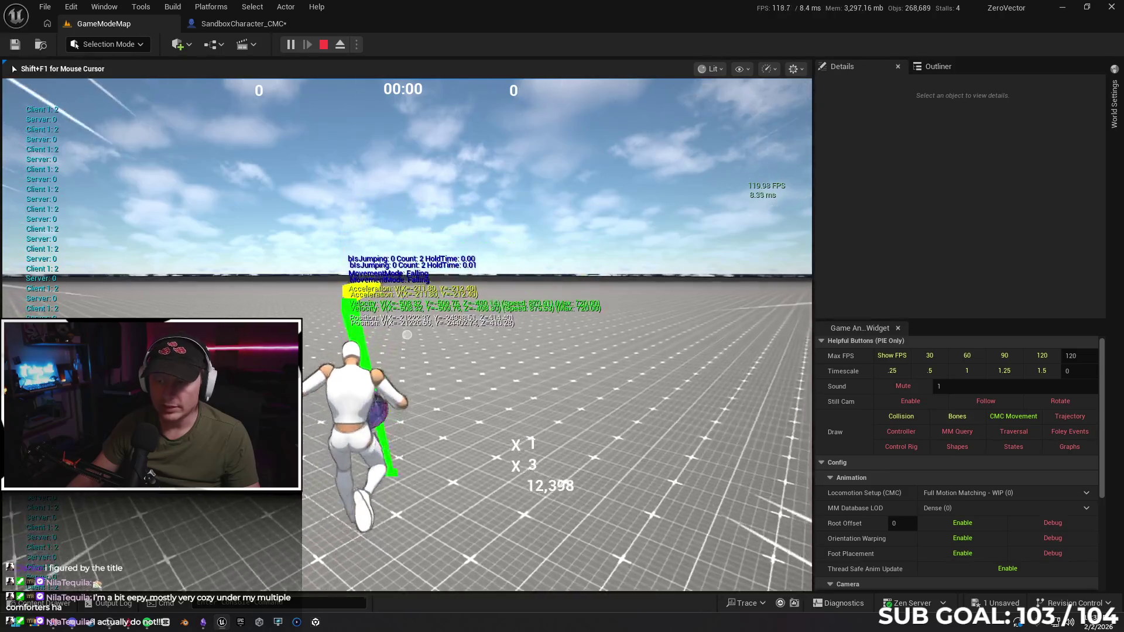
key(space)
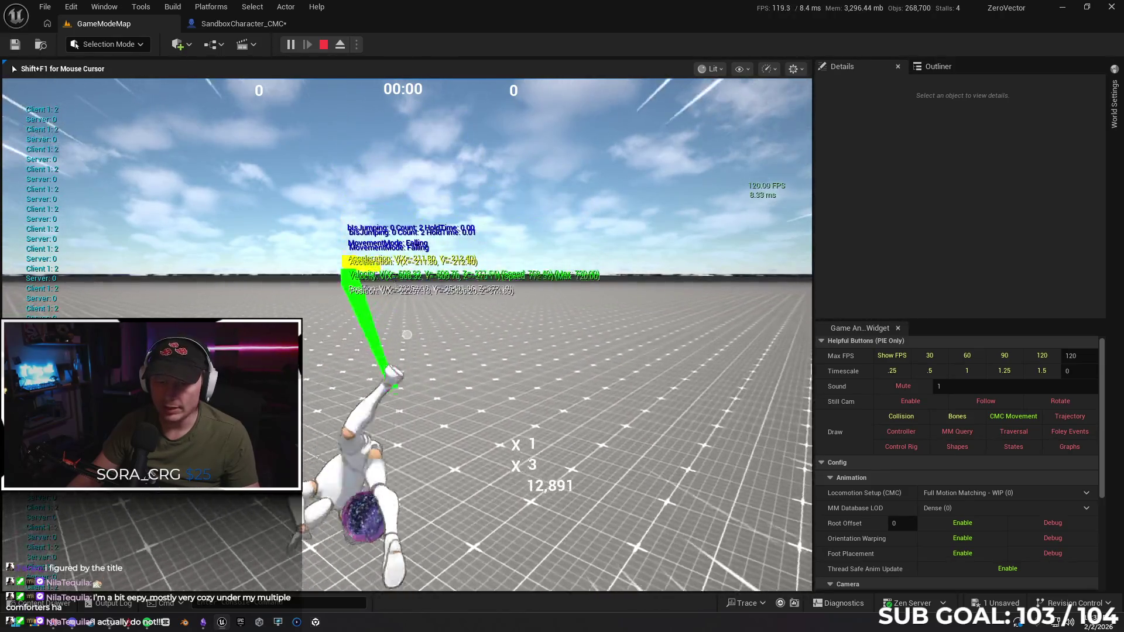
key(space)
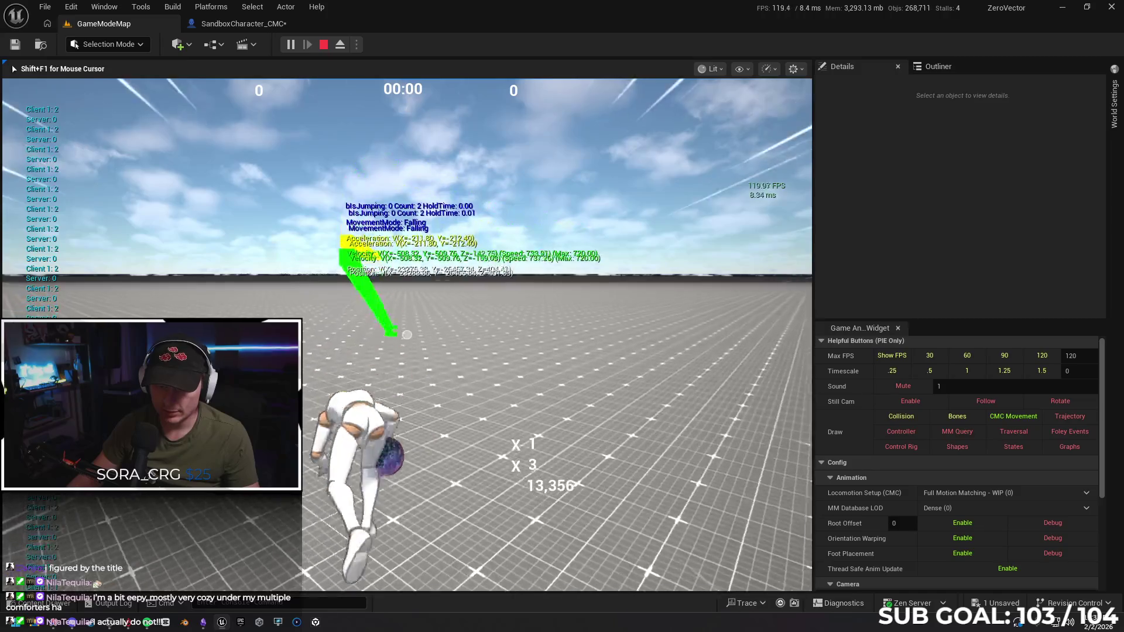
key(space)
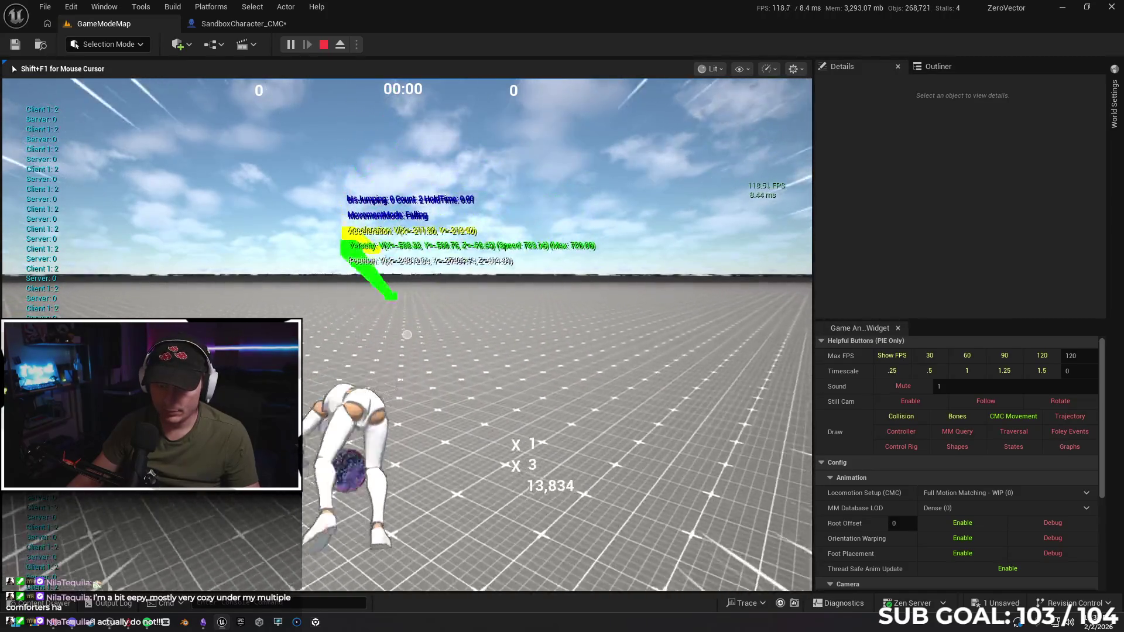
key(space)
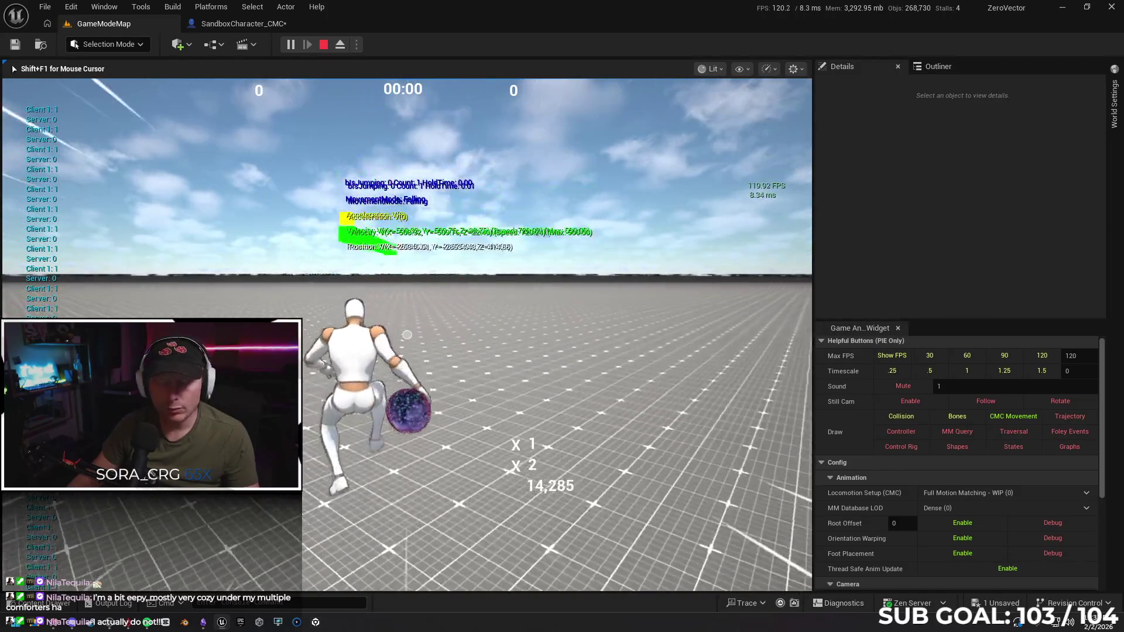
key(Escape)
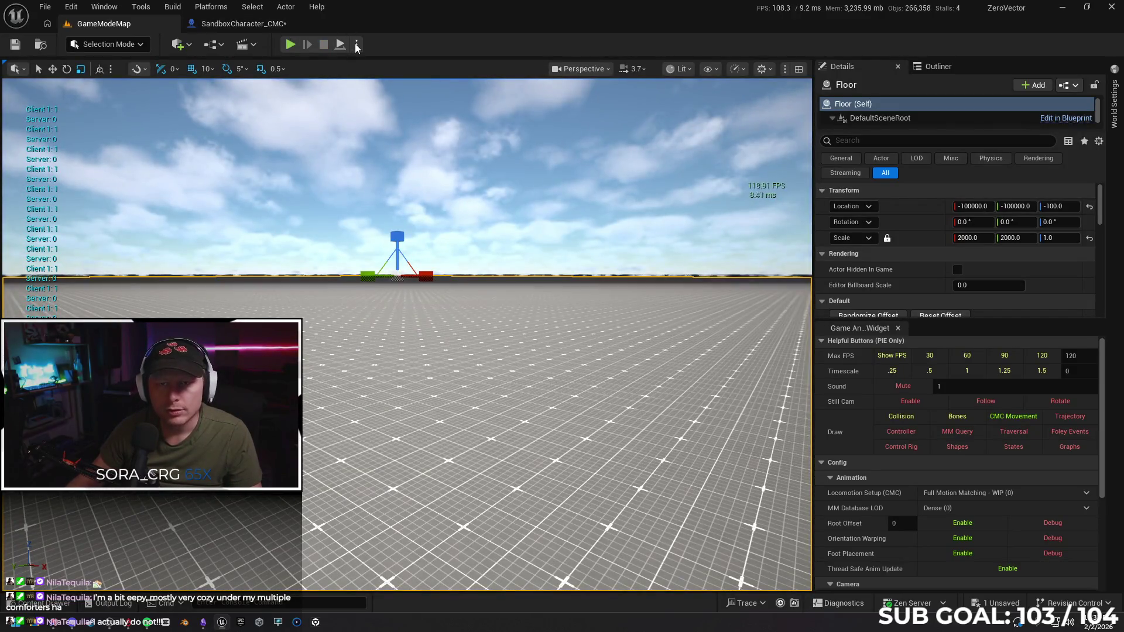
Set the play Number of Players to 2 and start a networked session.
click(356, 46)
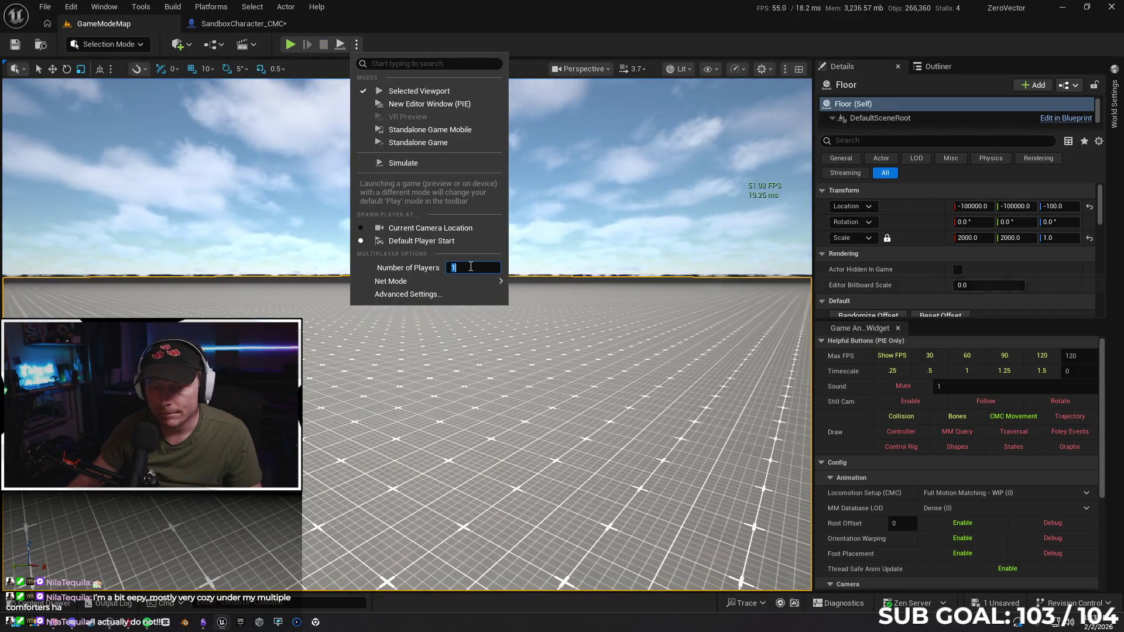
text(2)
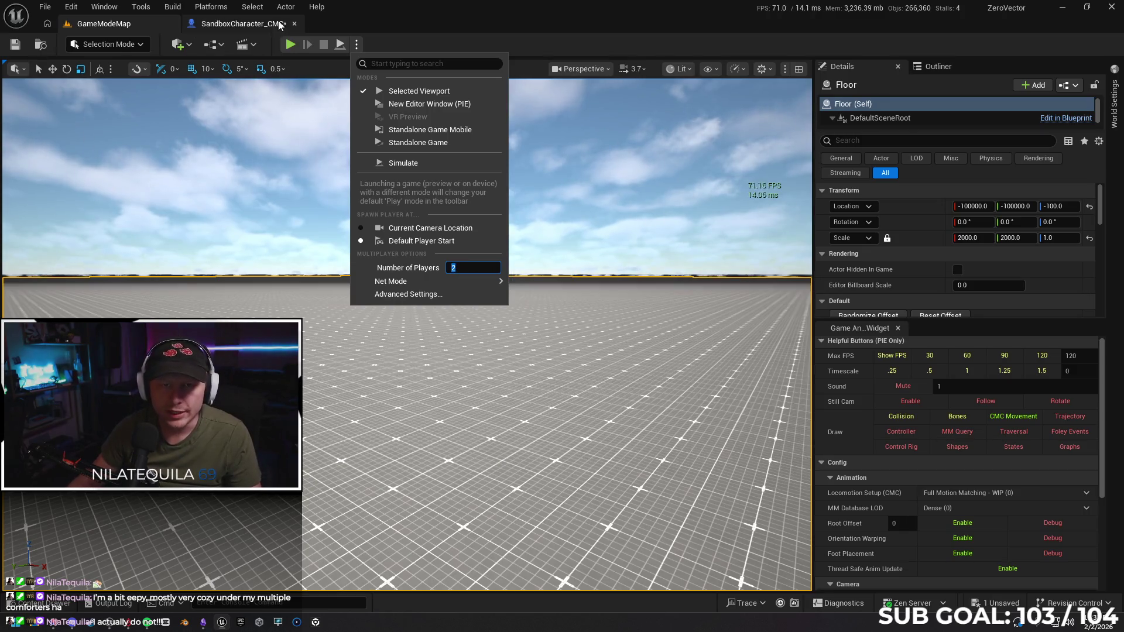
click(290, 45)
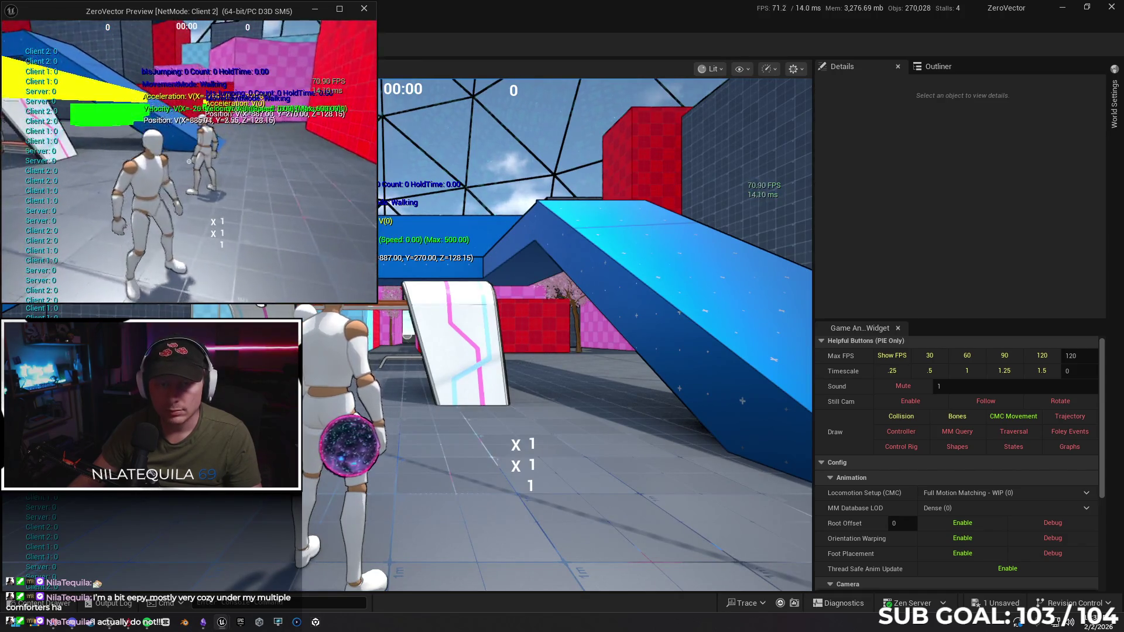
Run and jump around the arena as Client 2, double jumping by the red wall, then stop.
key(w)
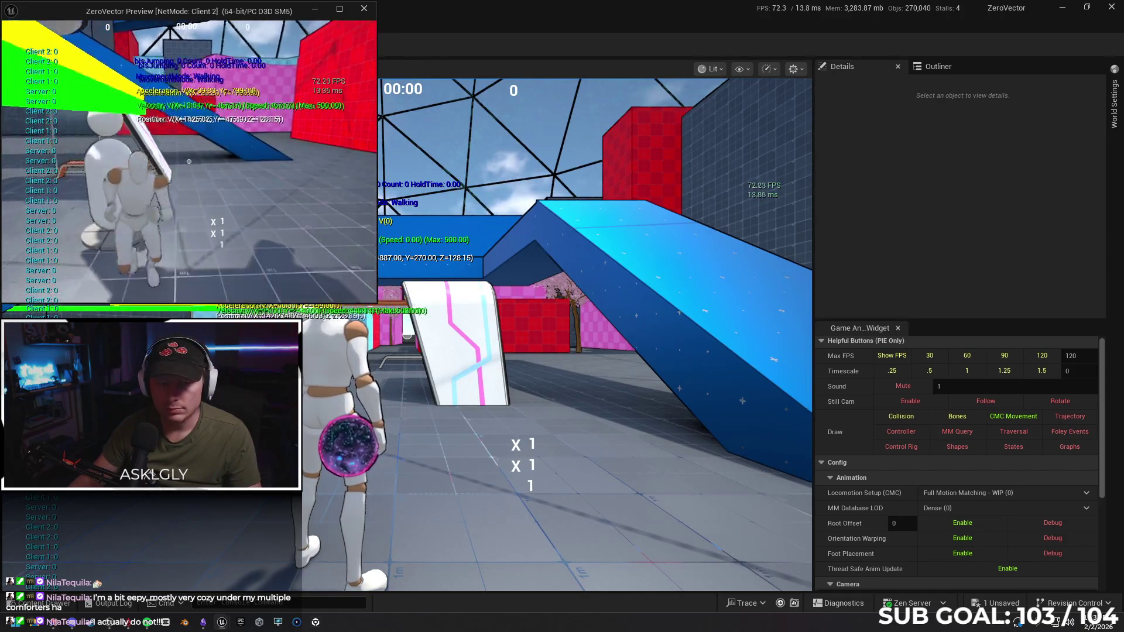
key(space)
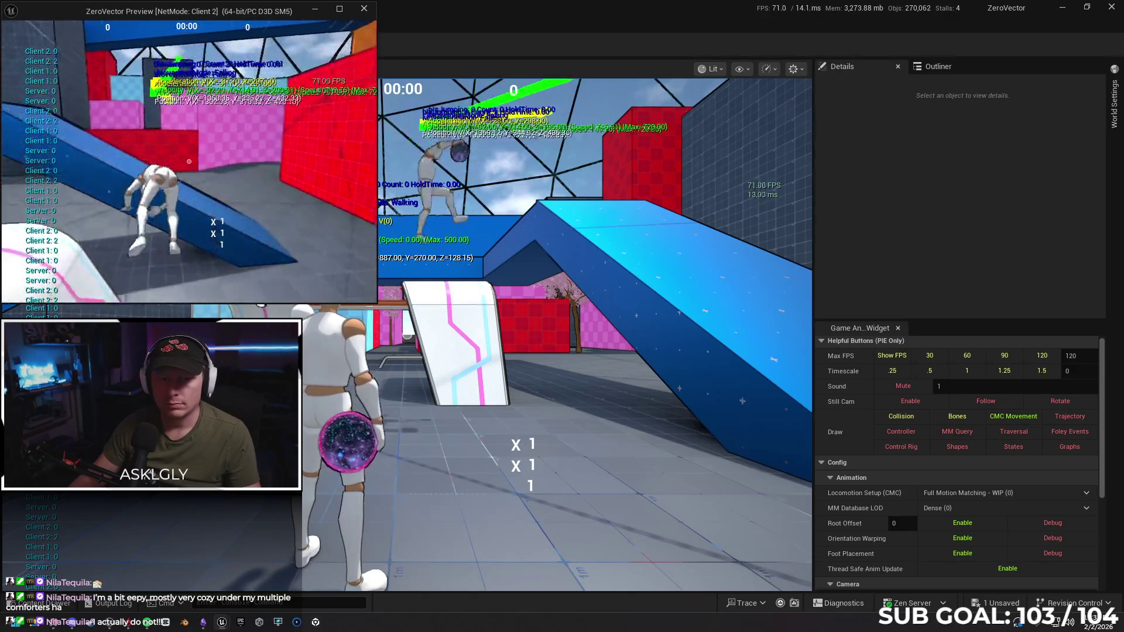
key(w)
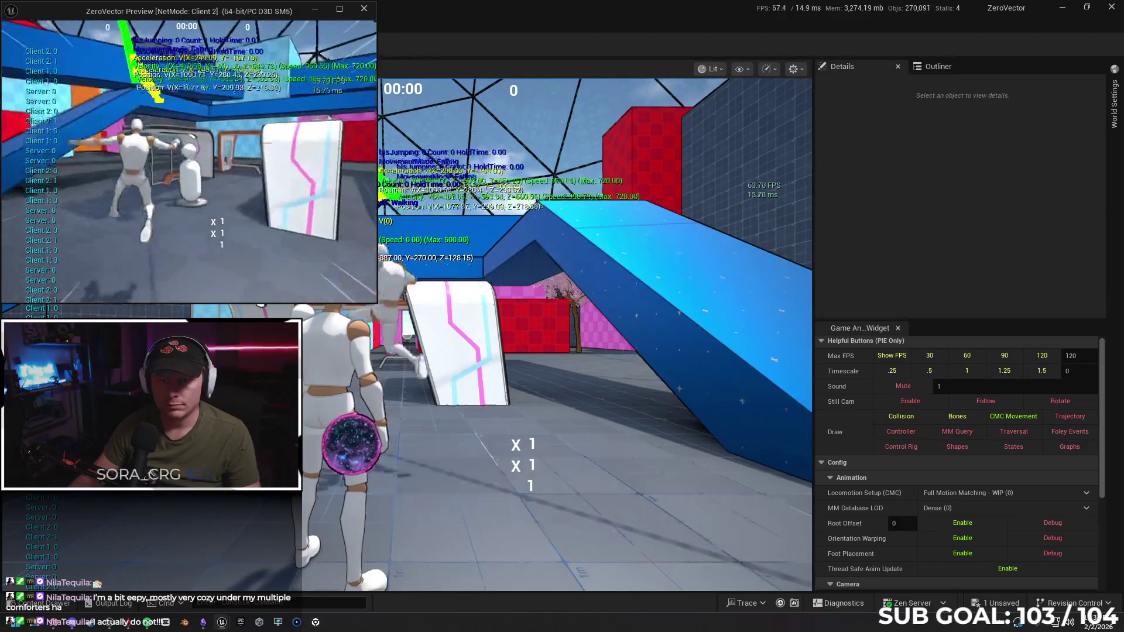
key(space)
key(w)
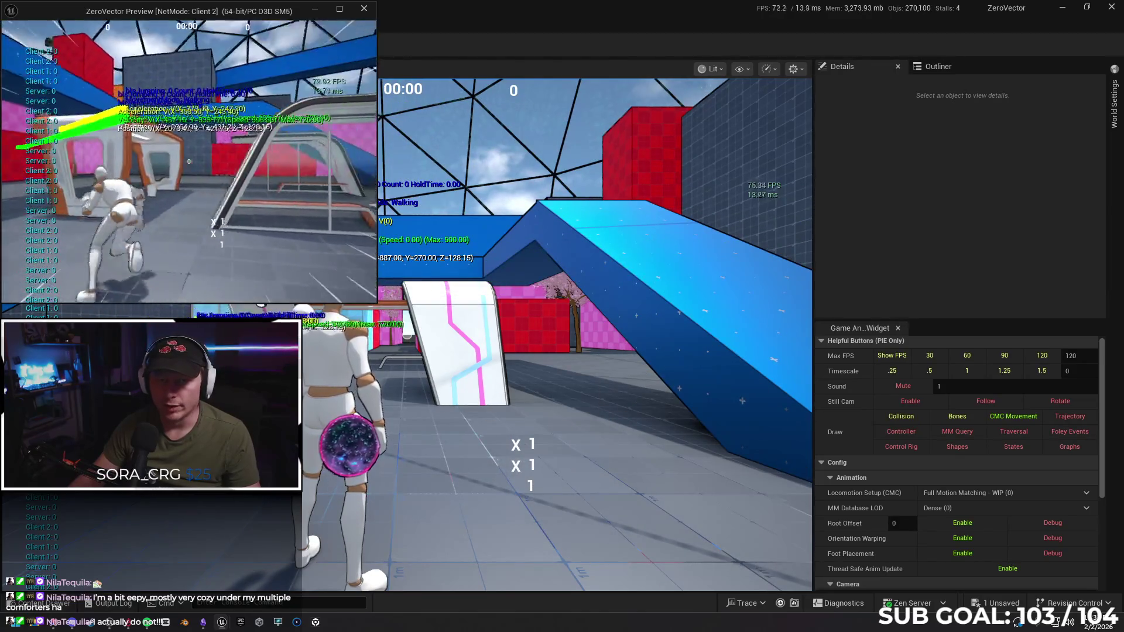
key(w)
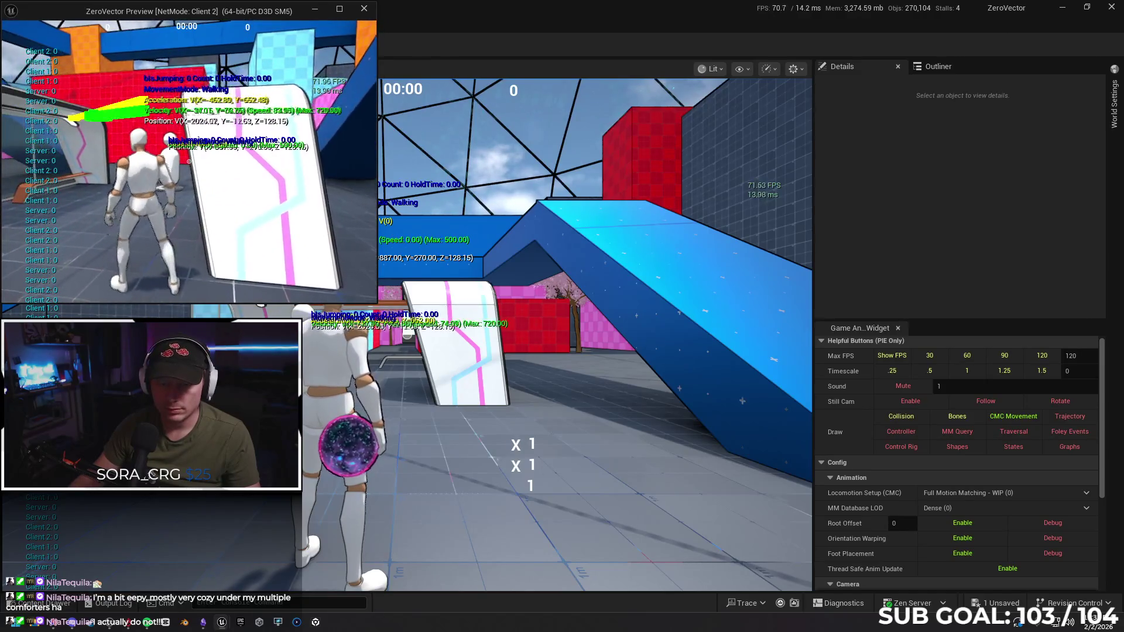
key(w)
key(space)
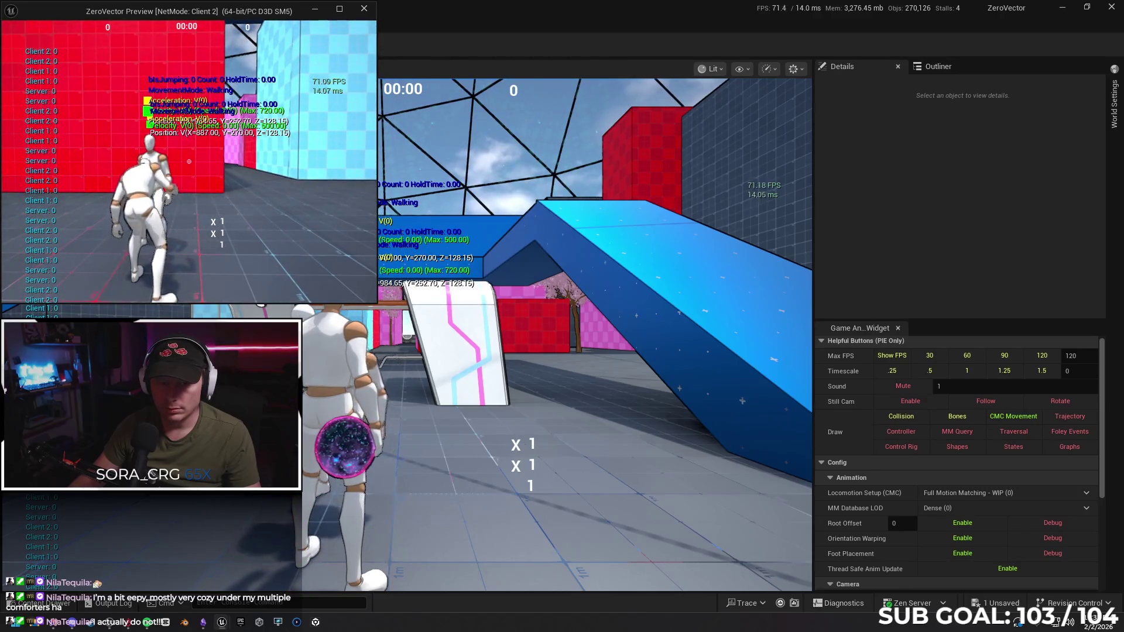
key(w)
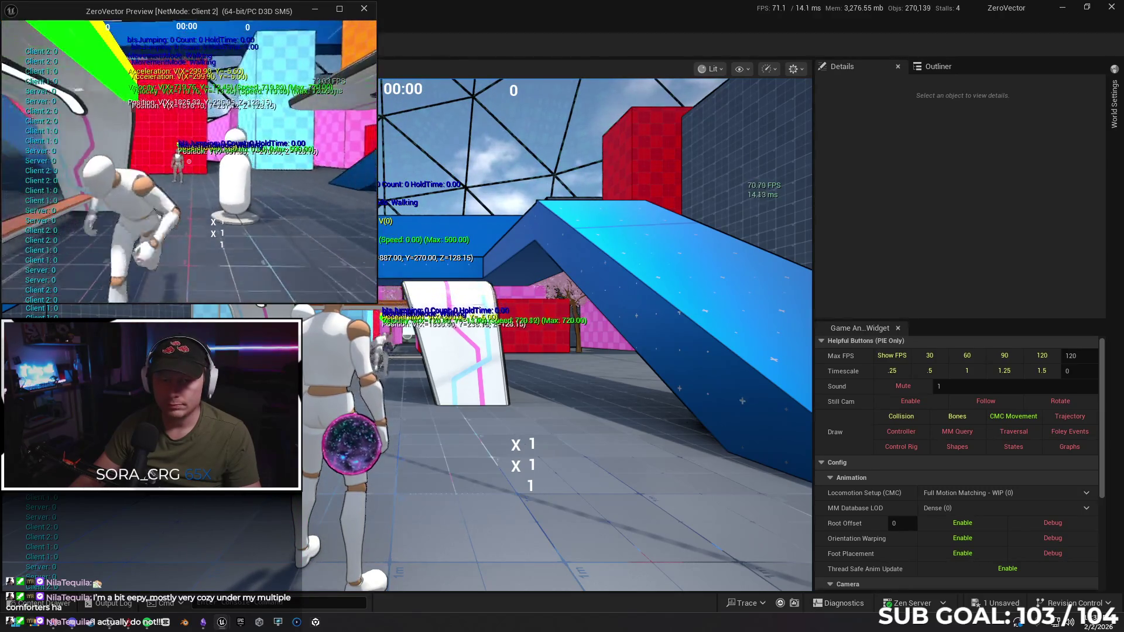
key(w)
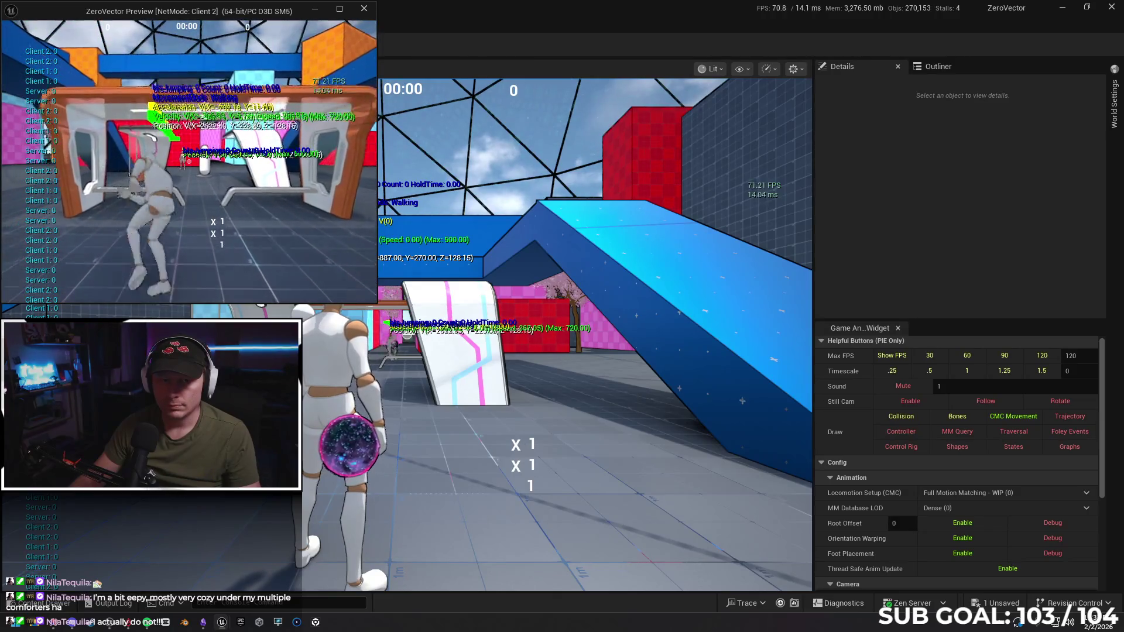
key(space)
key(space)
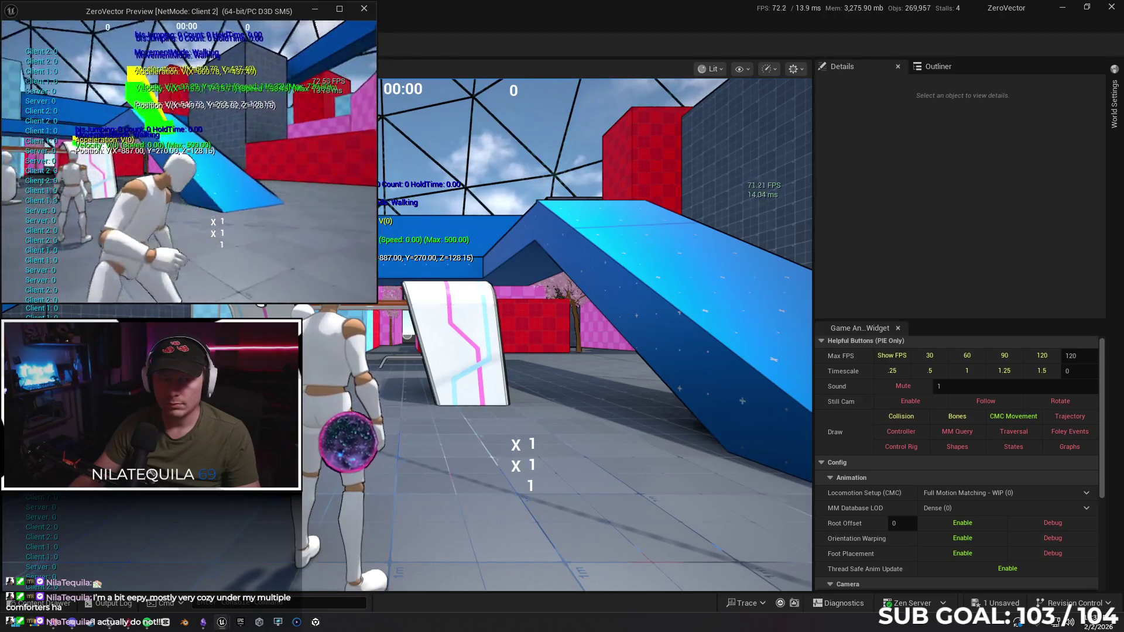
key(Escape)
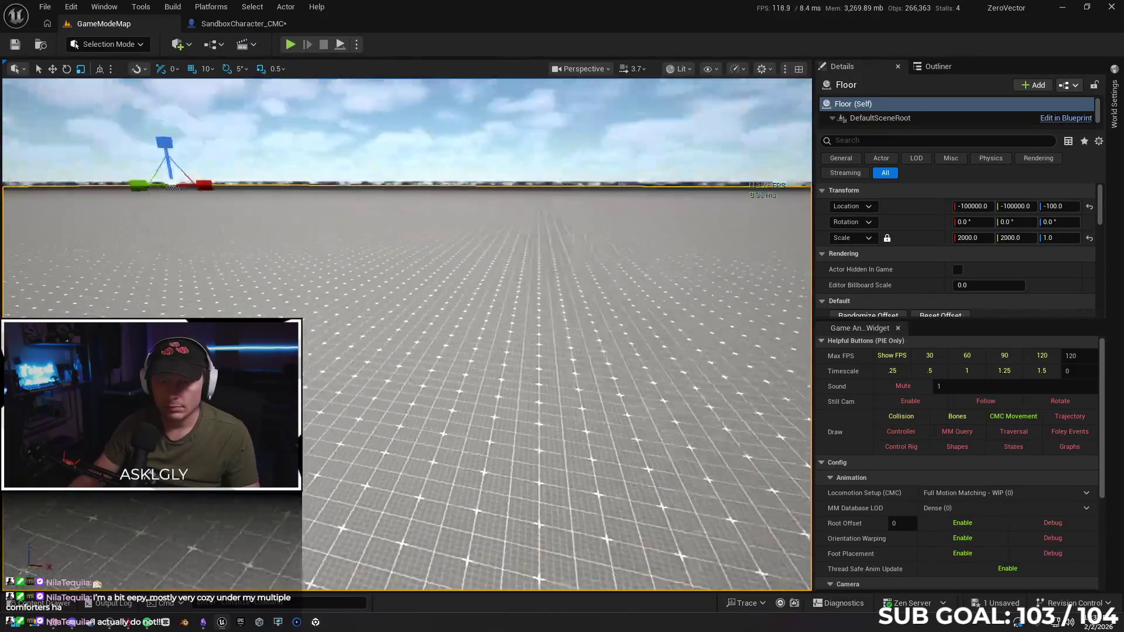
Start a two-player session from the chosen level spot and double jump as Client 2.
right_click(368, 310)
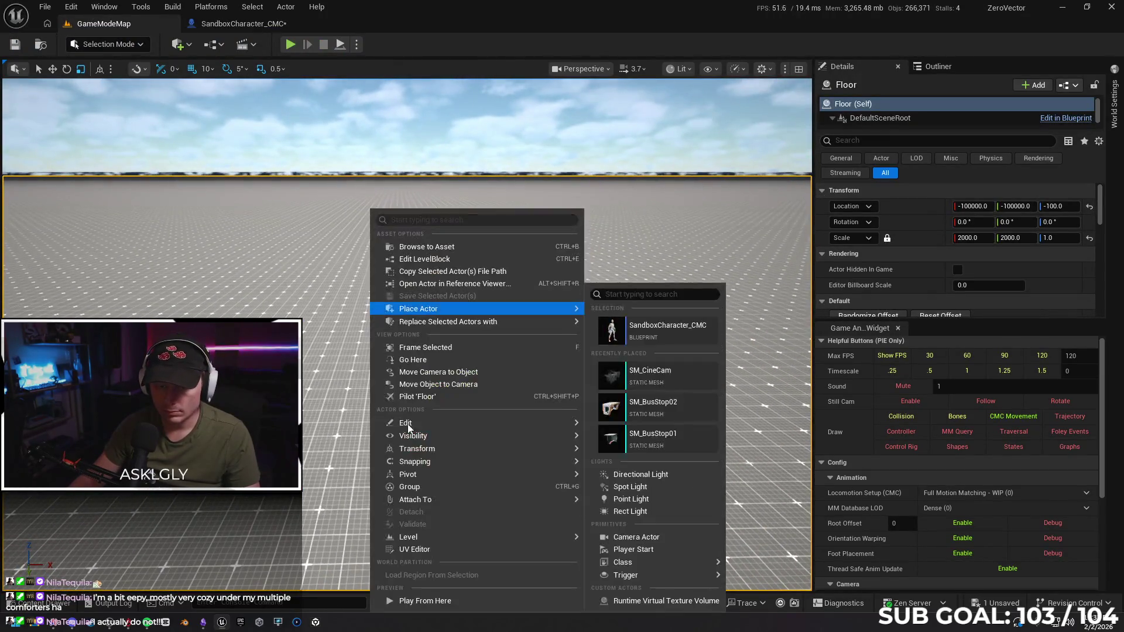
click(429, 603)
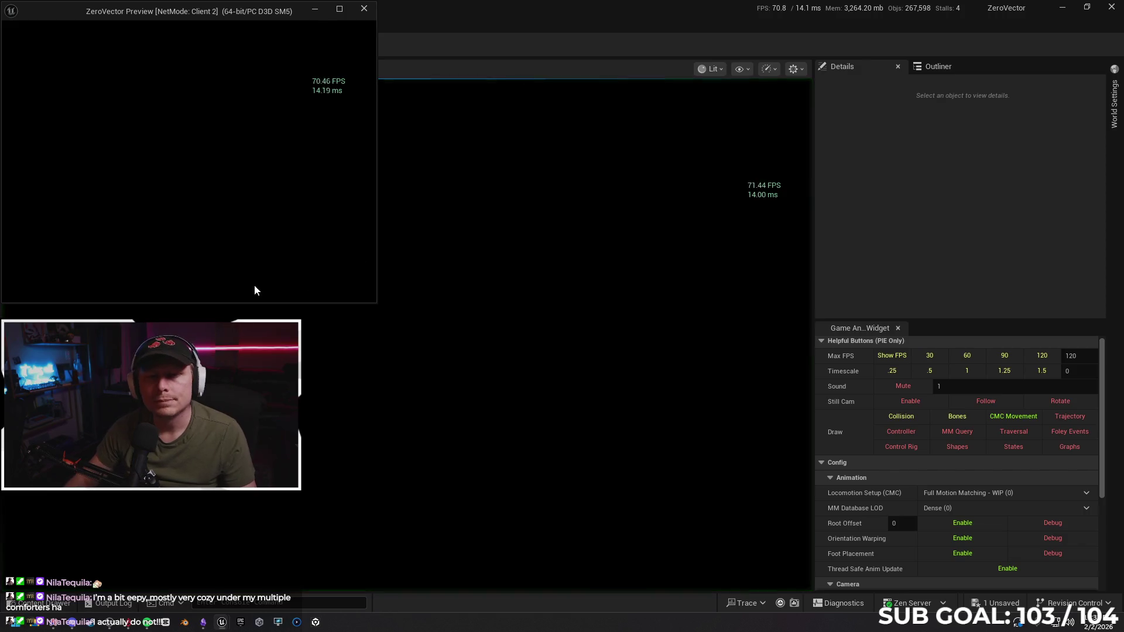
key(w)
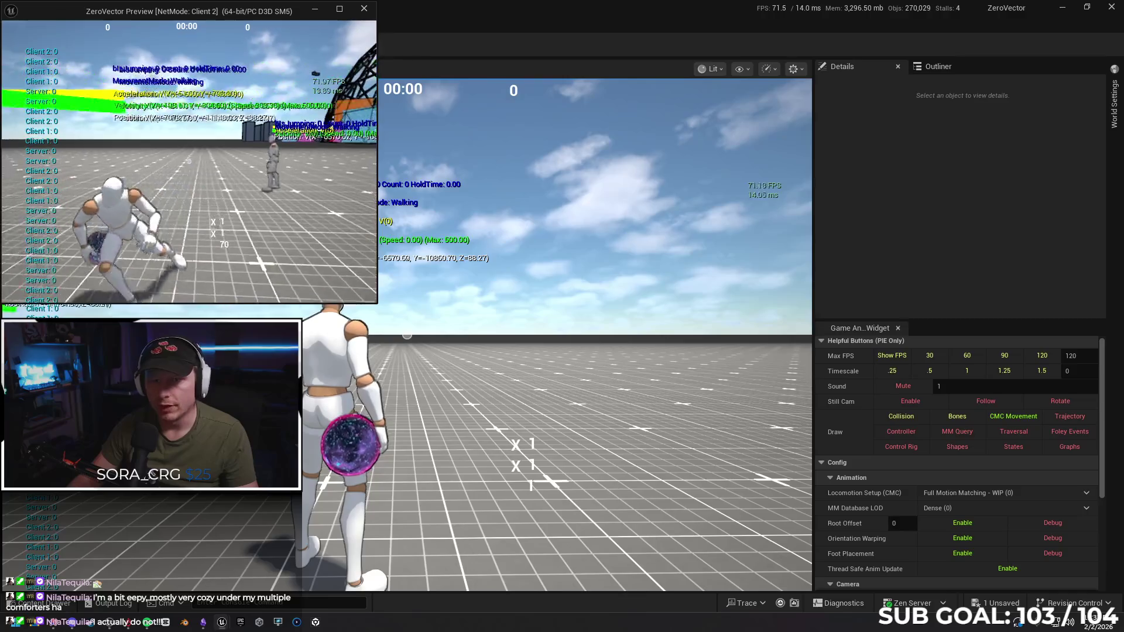
key(space)
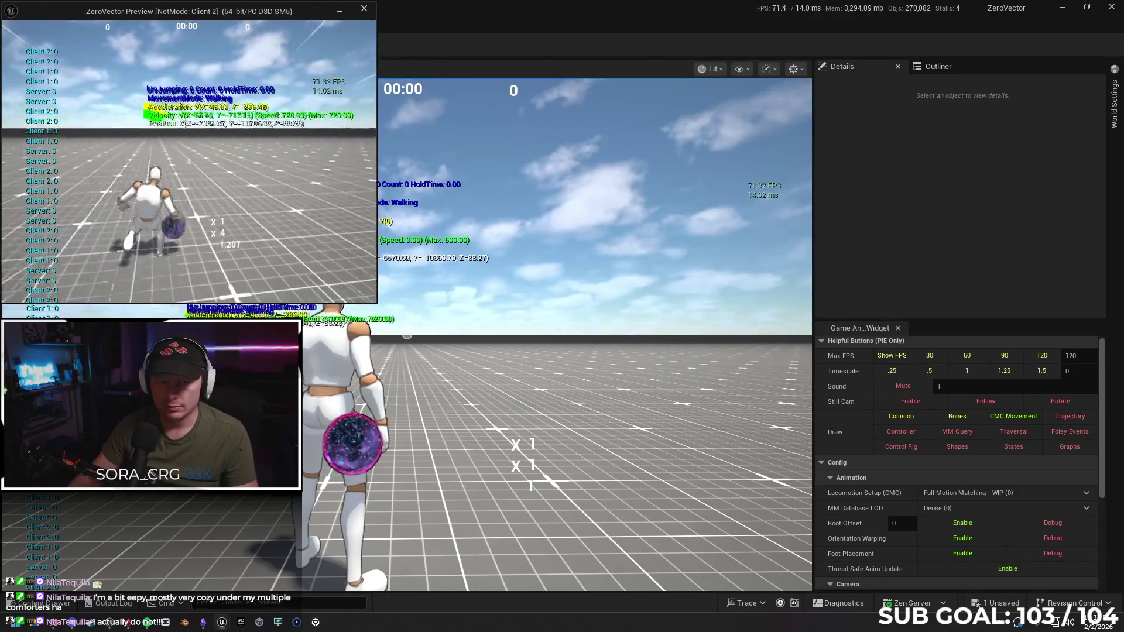
key(space)
key(space)
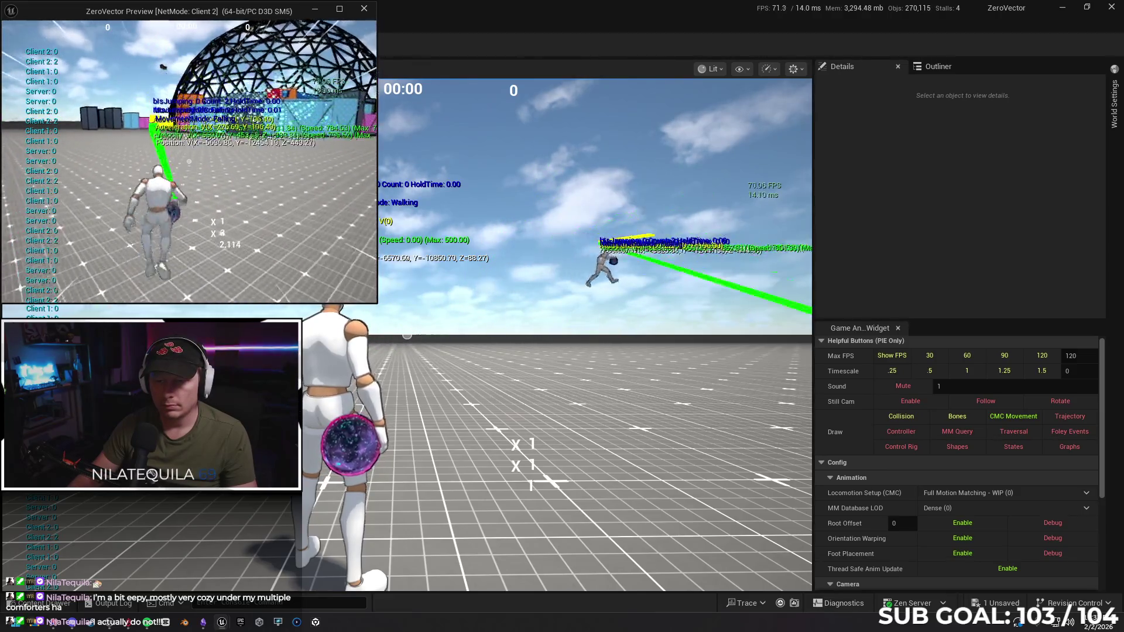
key(space)
key(space)
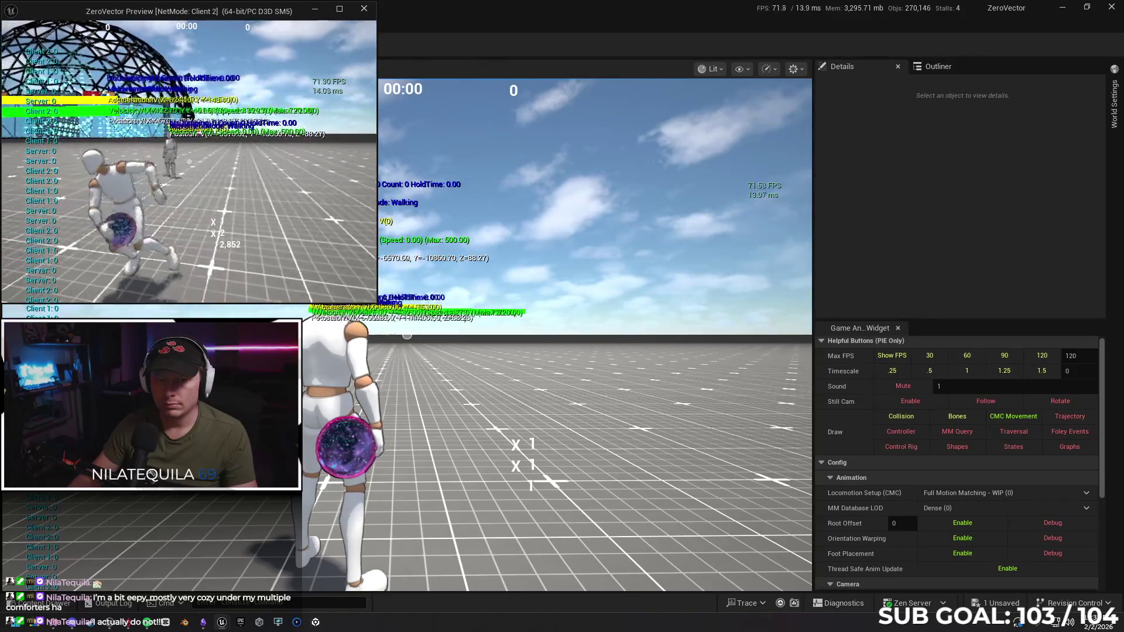
key(space)
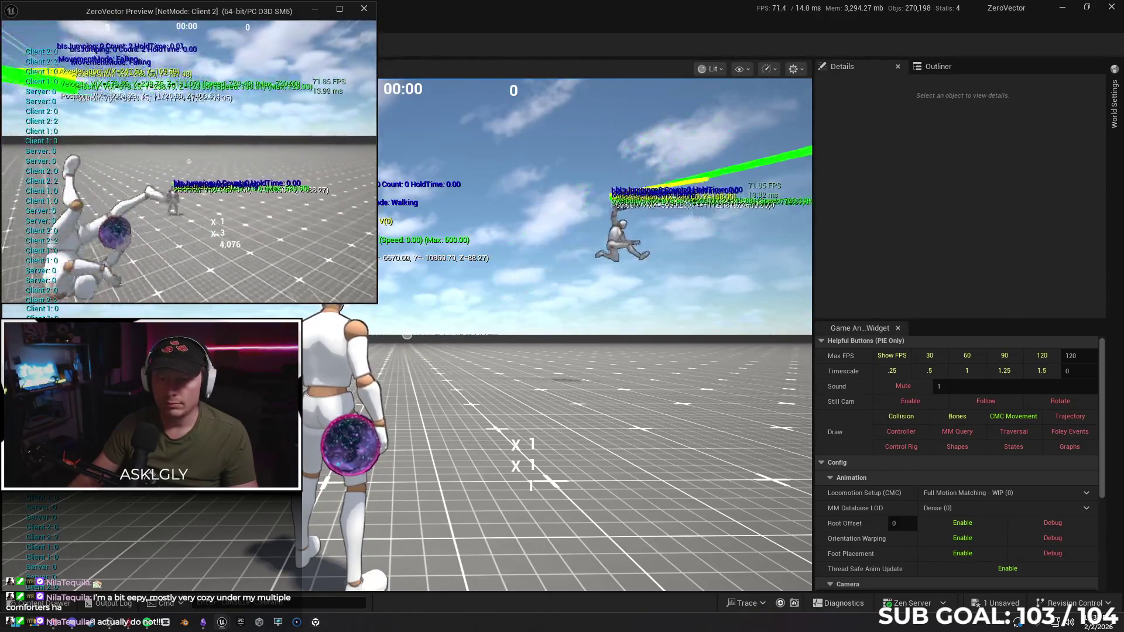
Keep double-jumping Client 2 into flips while watching the server view, then stop PIE.
key(space)
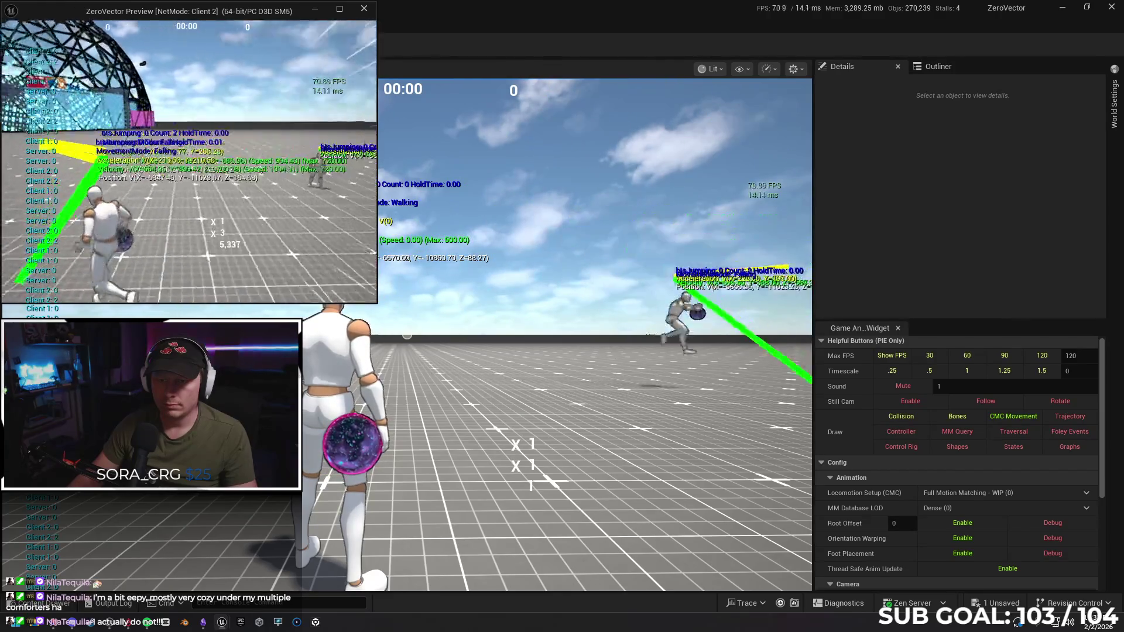
key(space)
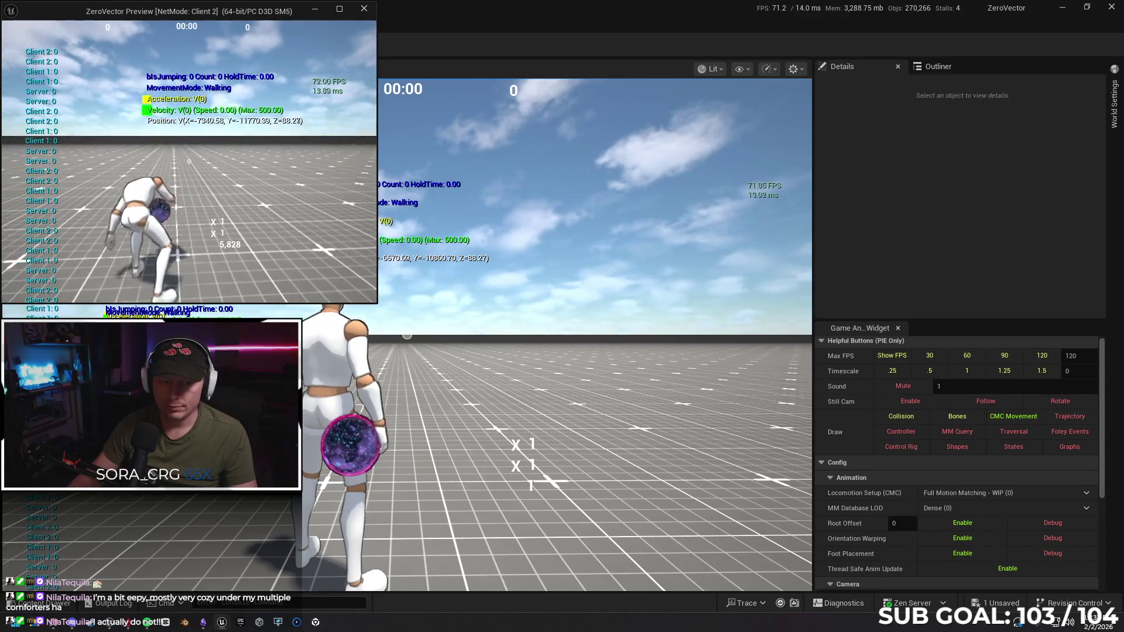
key(space)
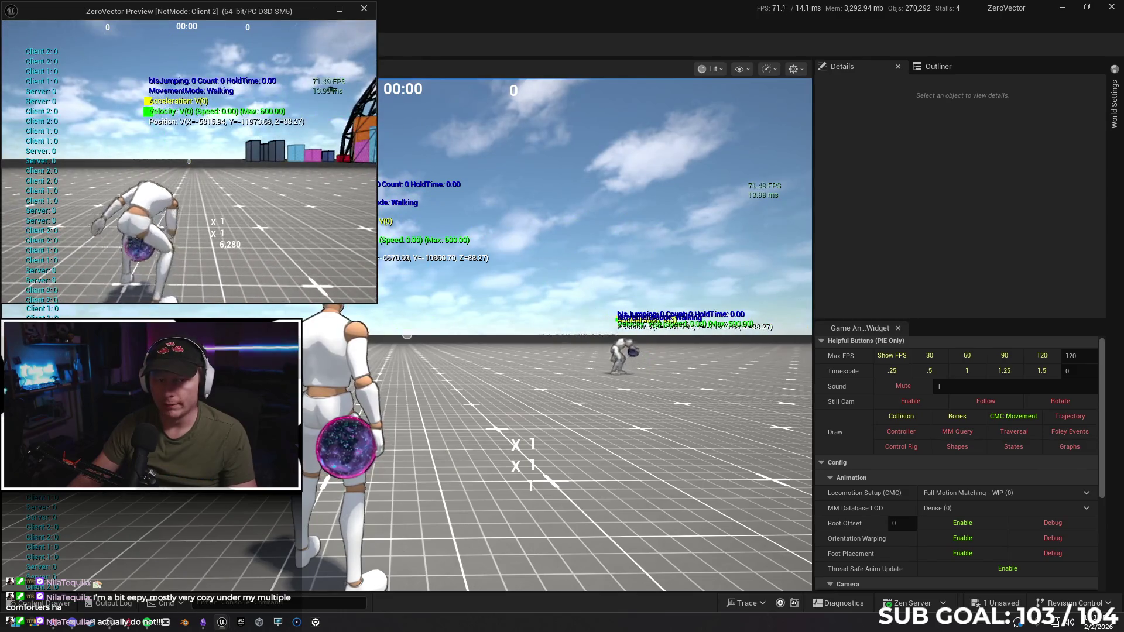
key(space)
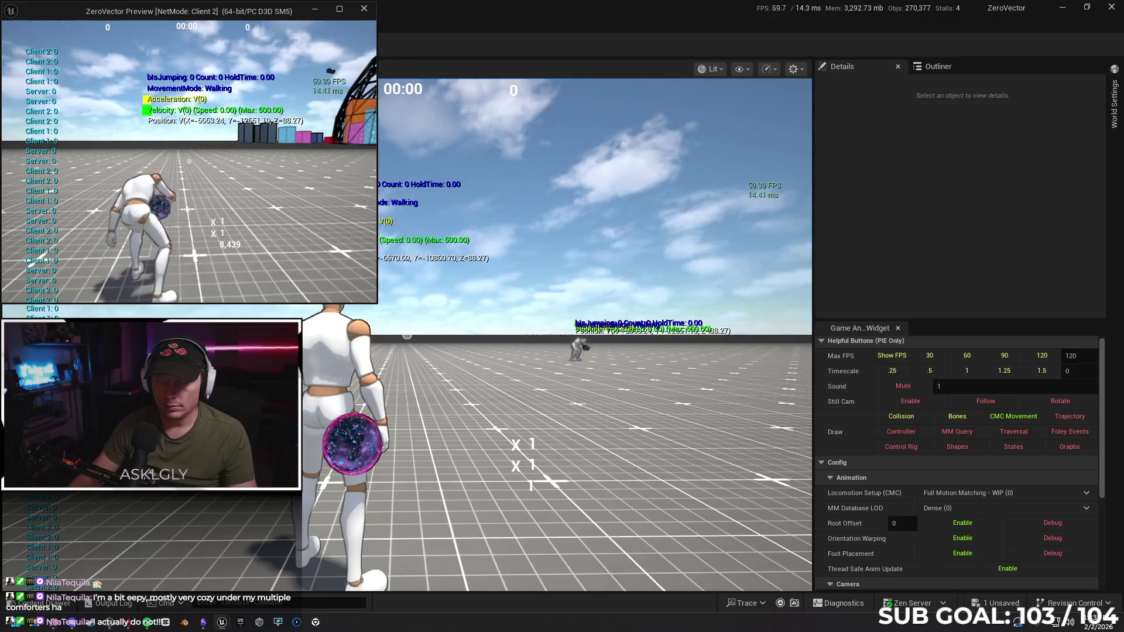
key(space)
key(space)
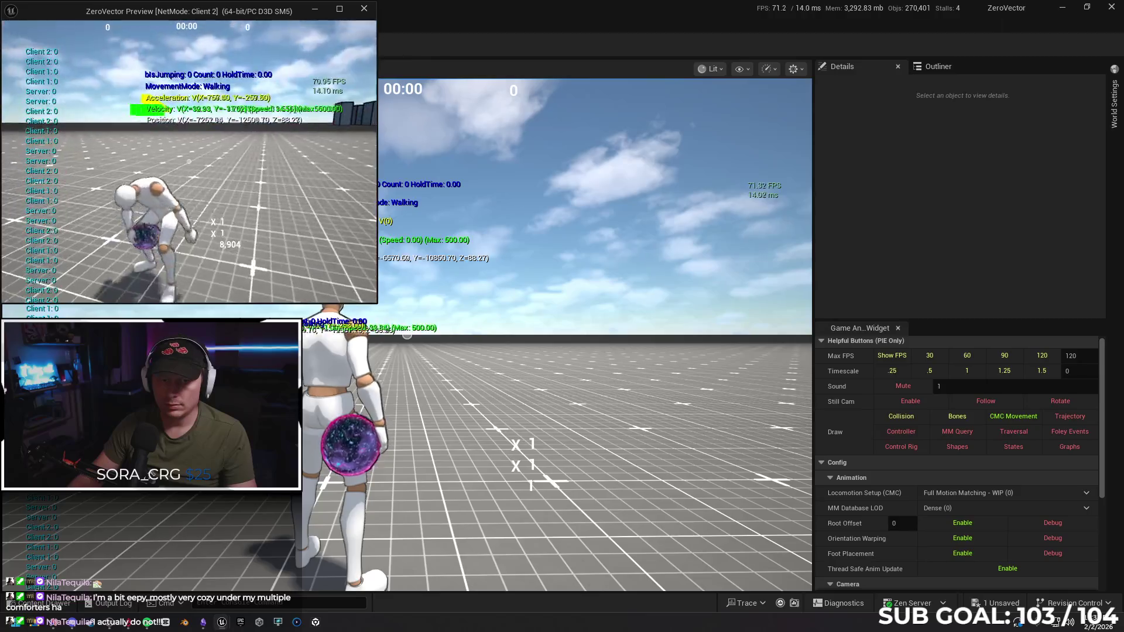
key(space)
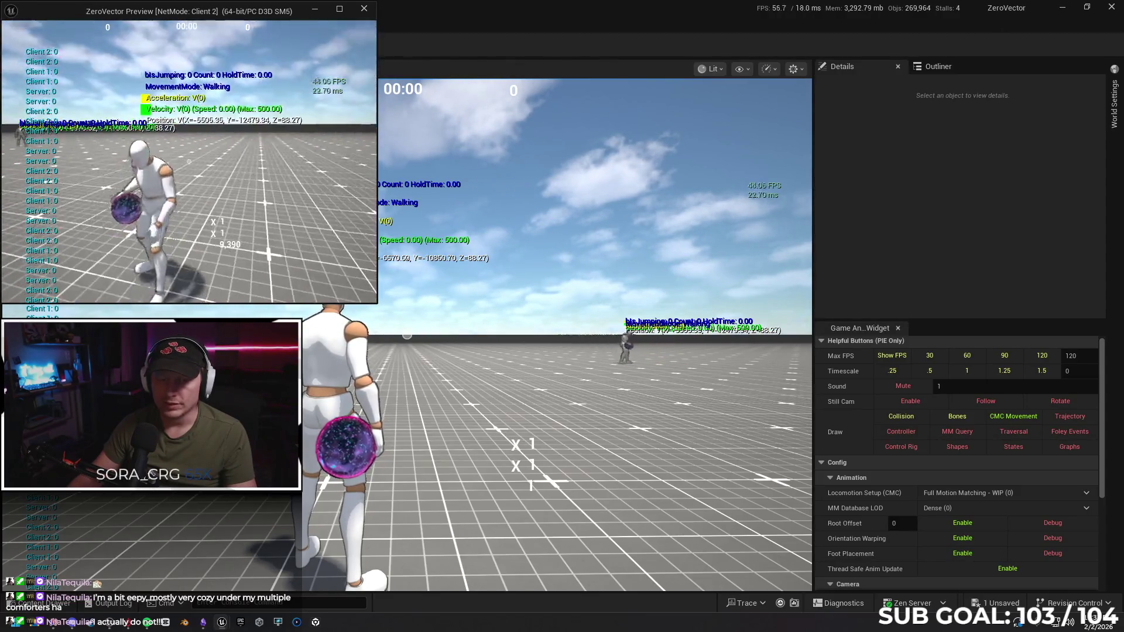
key(space)
key(space)
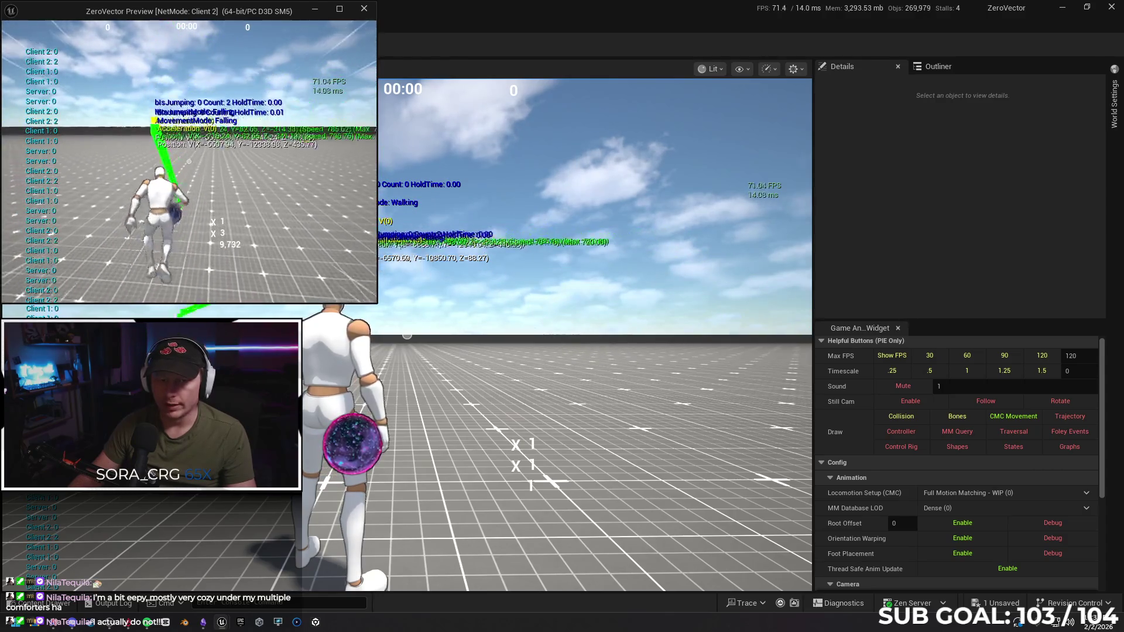
key(space)
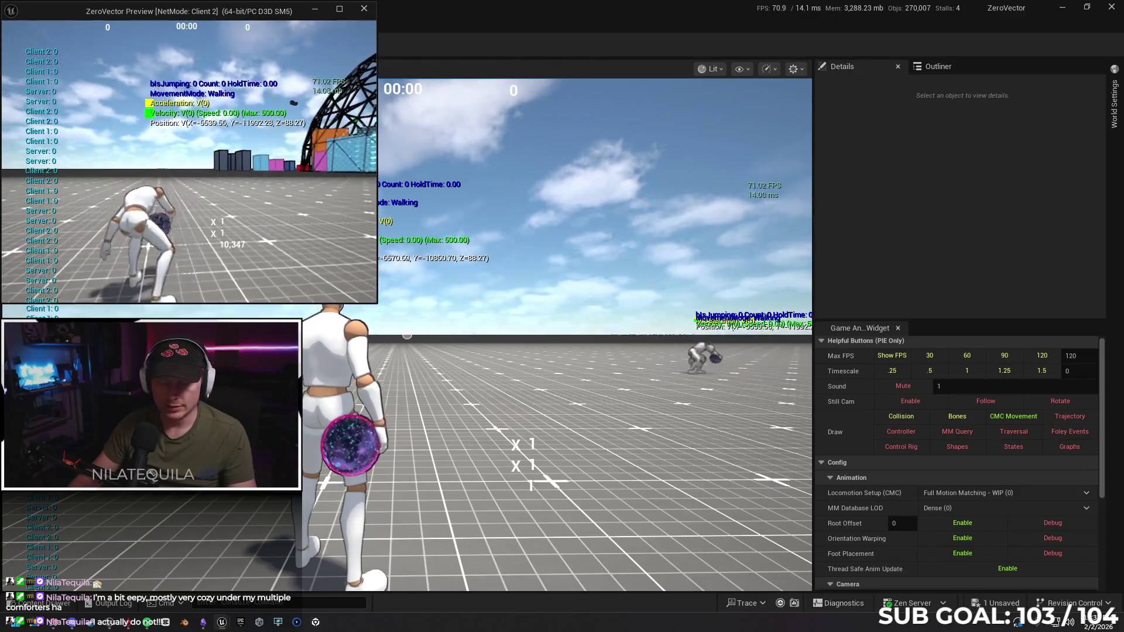
key(Escape)
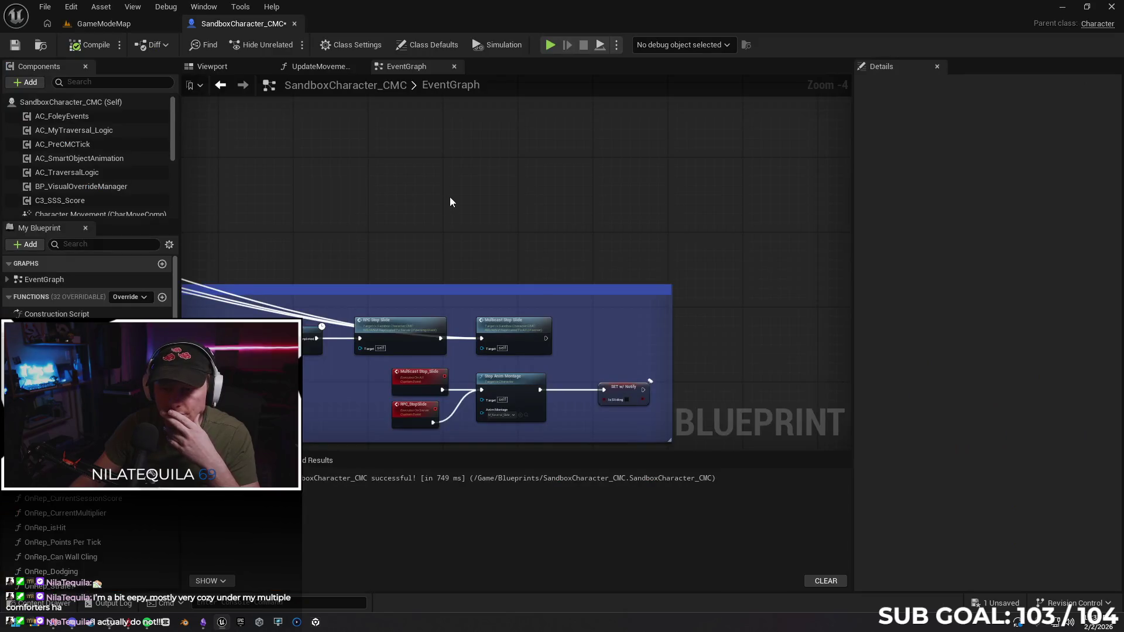
mouse_move(449, 197)
mouse_down()
mouse_move(631, 100)
mouse_move(634, 128)
mouse_up()
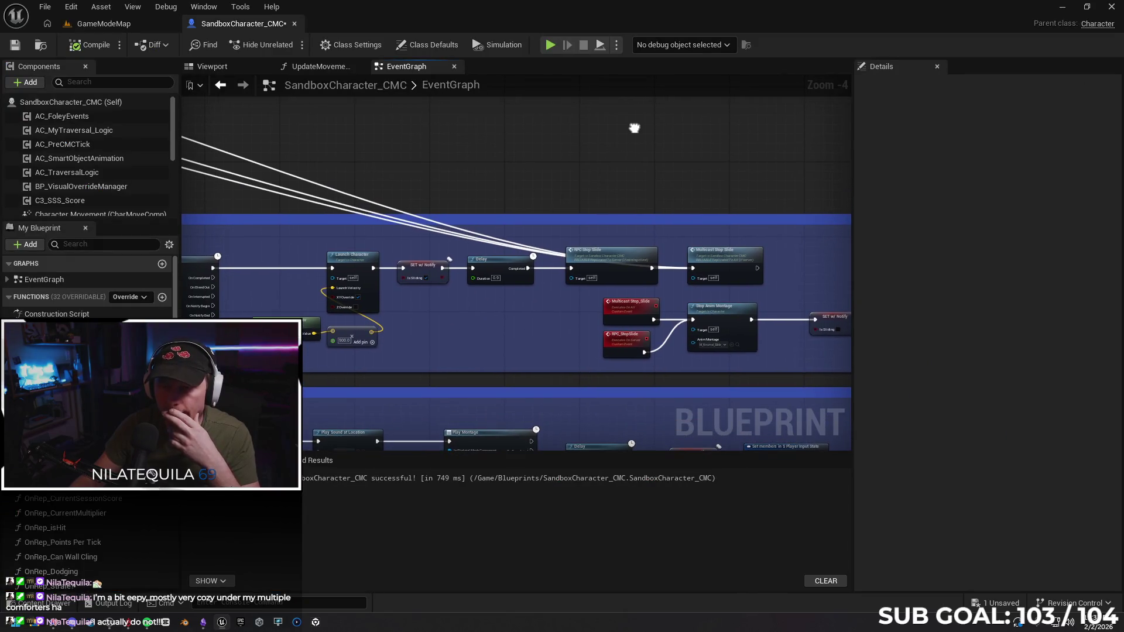
mouse_move(546, 155)
mouse_down()
mouse_move(710, 322)
mouse_move(545, 185)
mouse_move(642, 185)
mouse_move(430, 233)
mouse_up()
scroll(613, 177, up, 1)
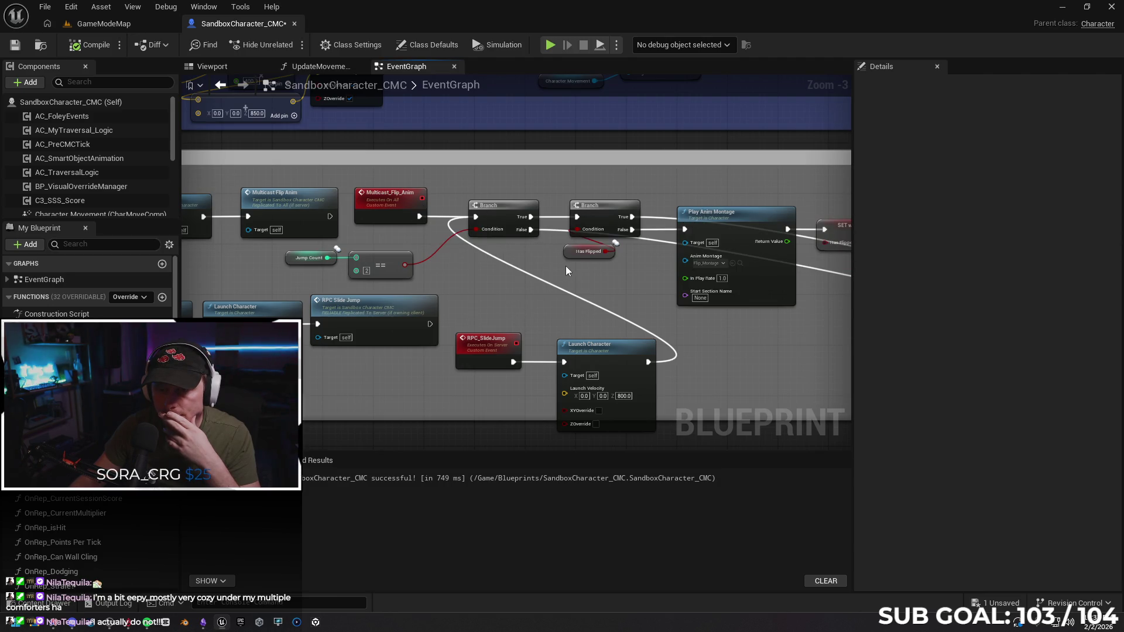
drag(566, 271, 524, 253)
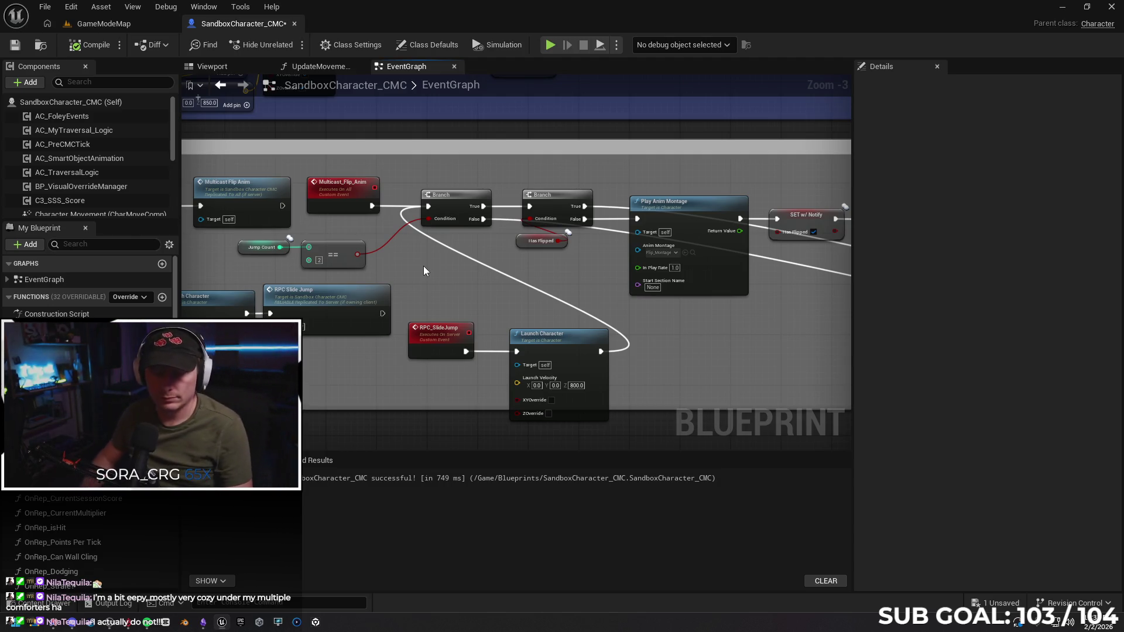
drag(408, 258, 607, 223)
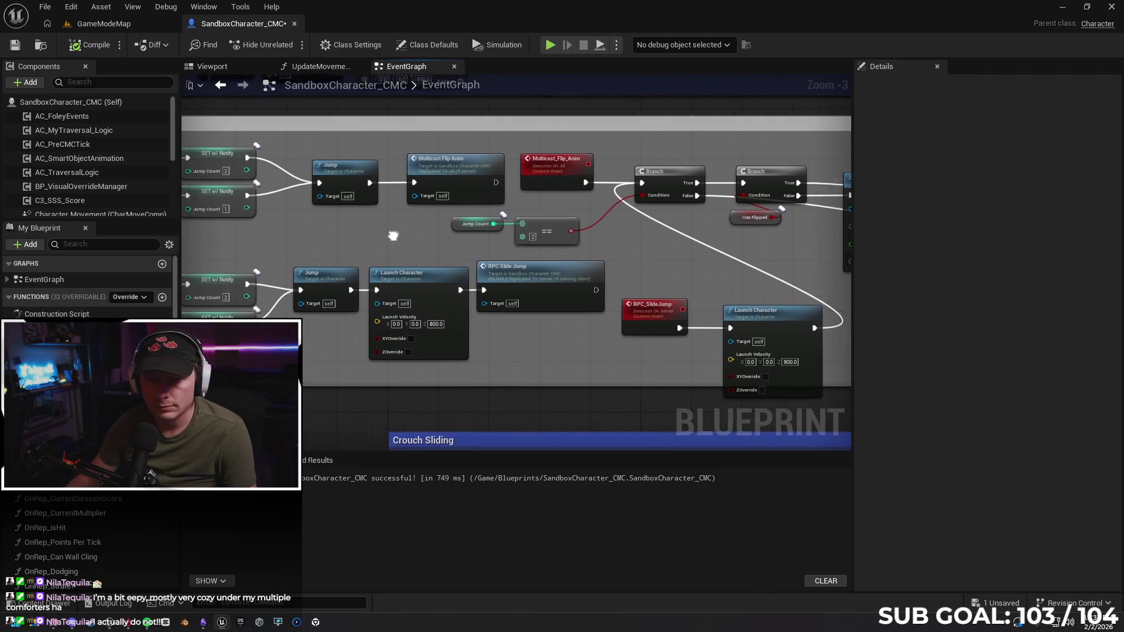
mouse_move(392, 236)
mouse_down()
mouse_move(672, 224)
mouse_move(574, 247)
mouse_move(594, 250)
mouse_up()
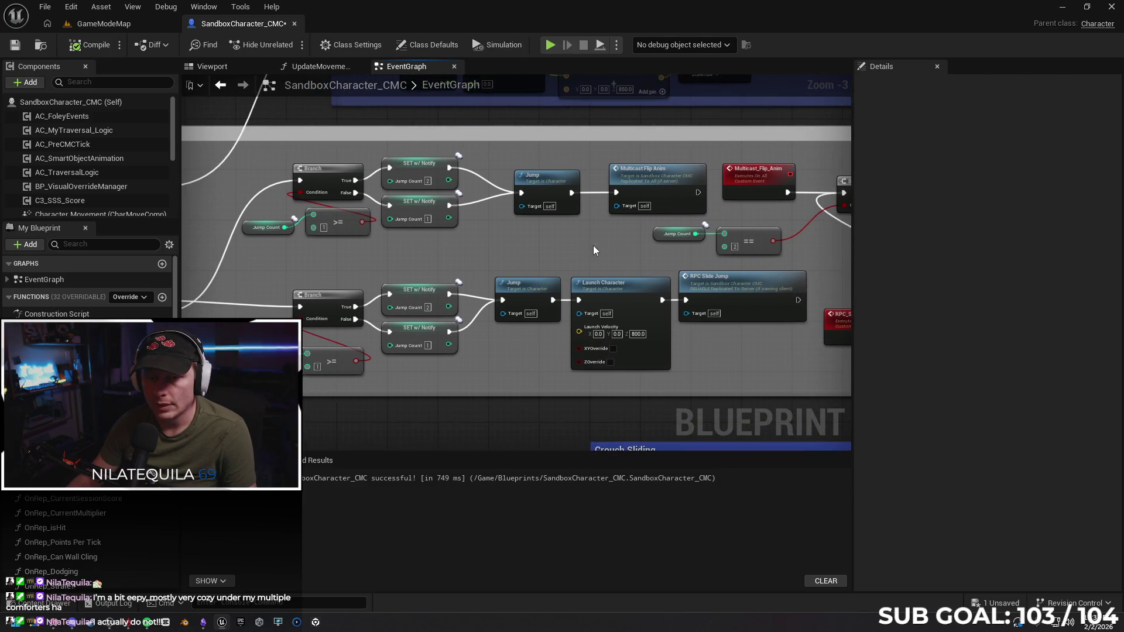
click(249, 230)
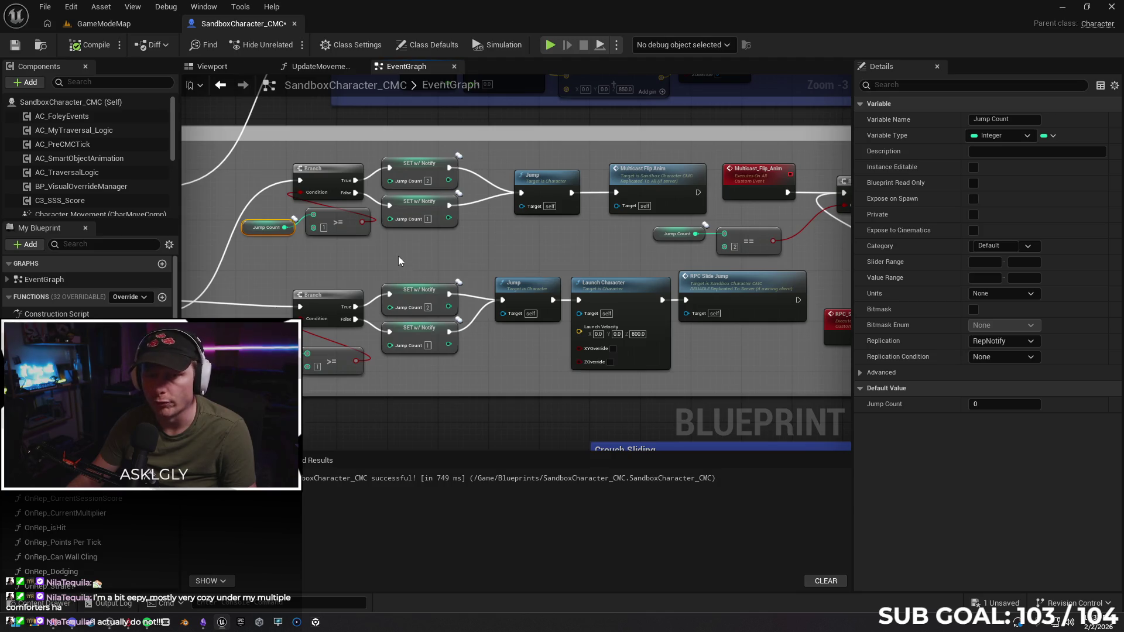
drag(399, 261, 342, 240)
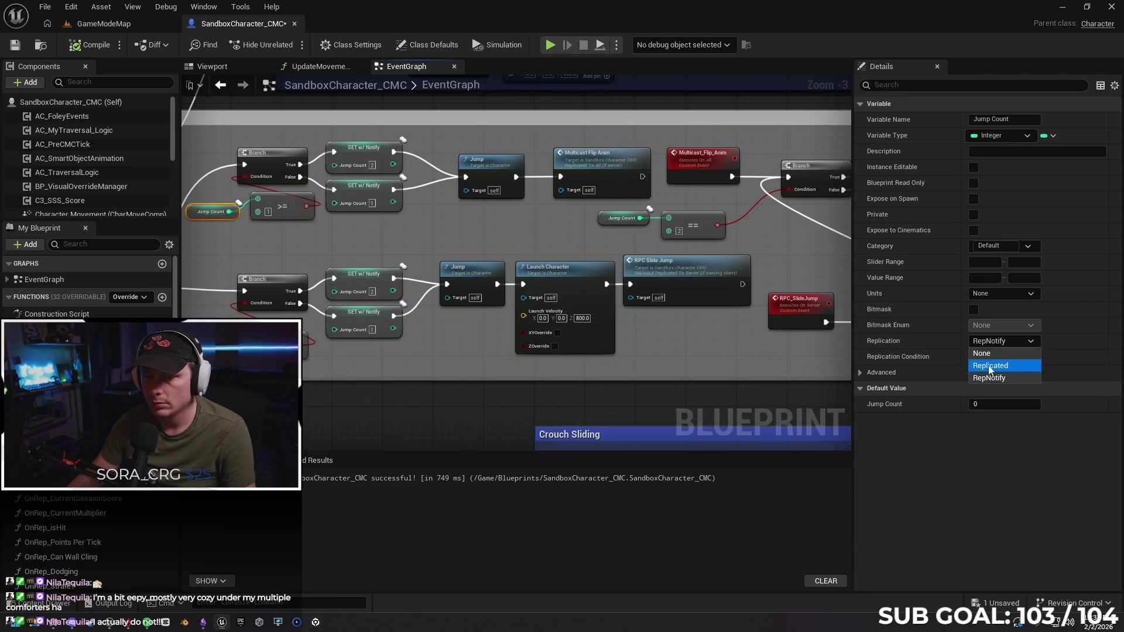
click(148, 26)
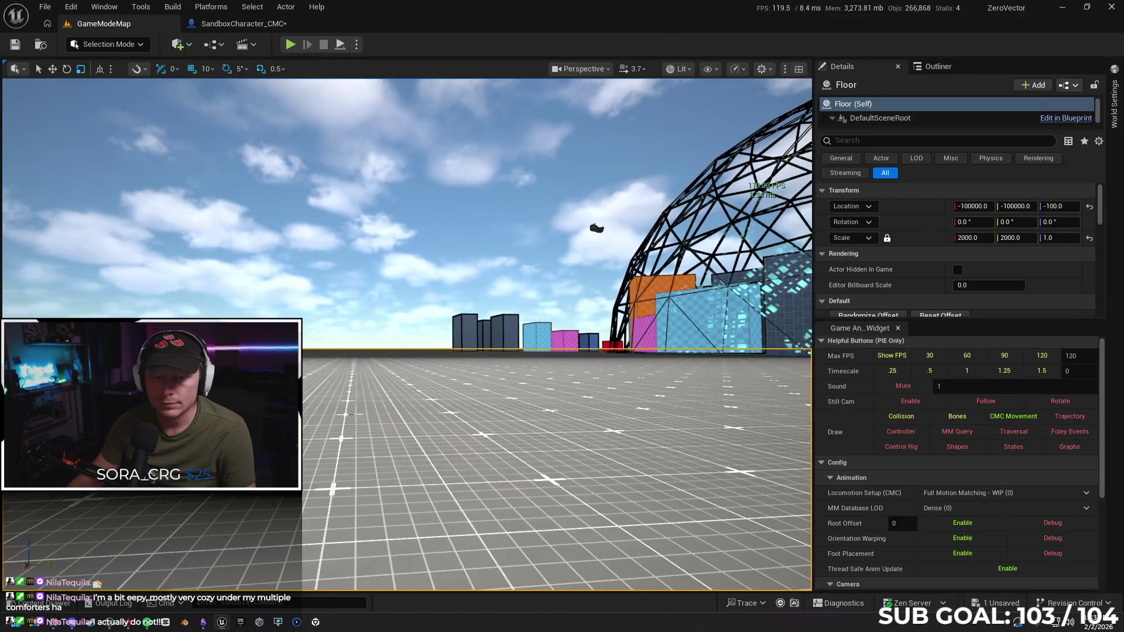
right_click(354, 413)
key(Escape)
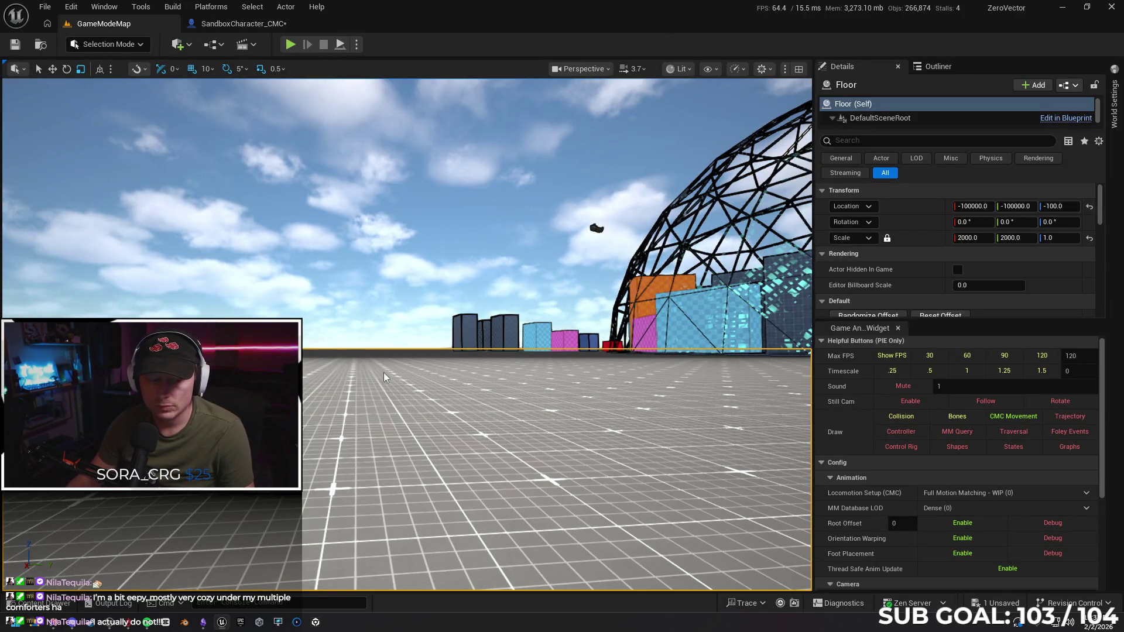
key(alt+p)
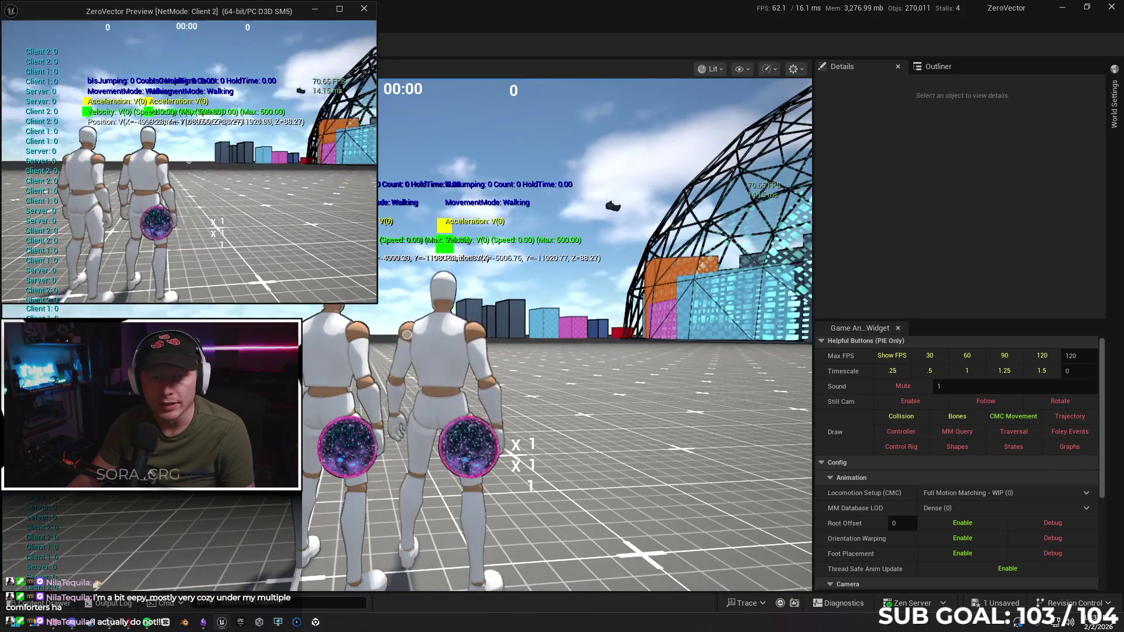
key(w)
key(space)
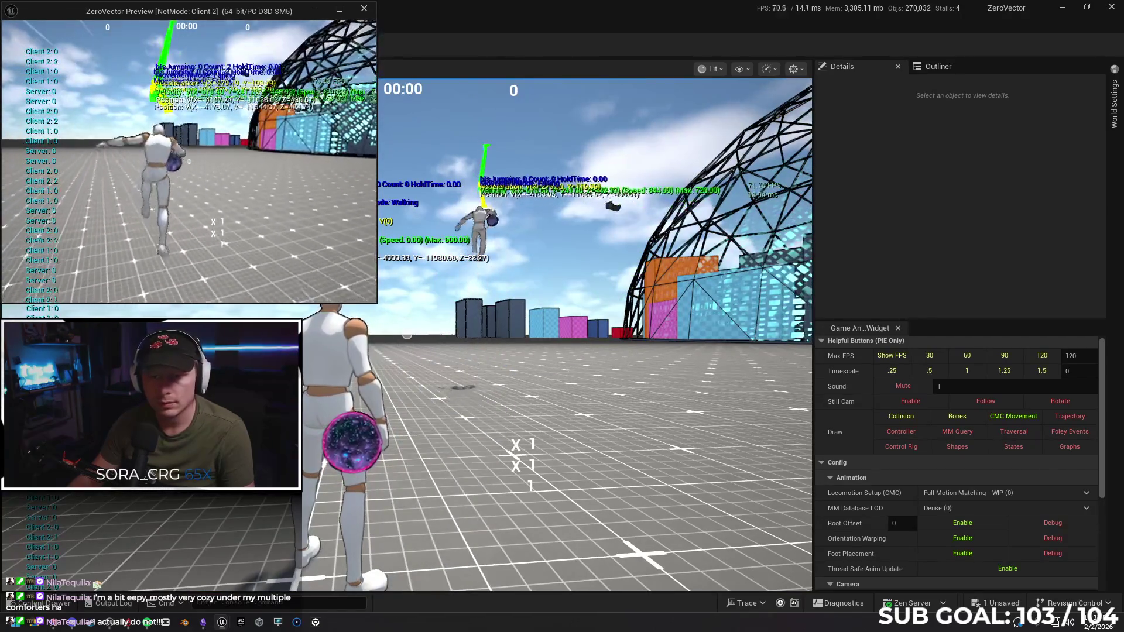
key(a)
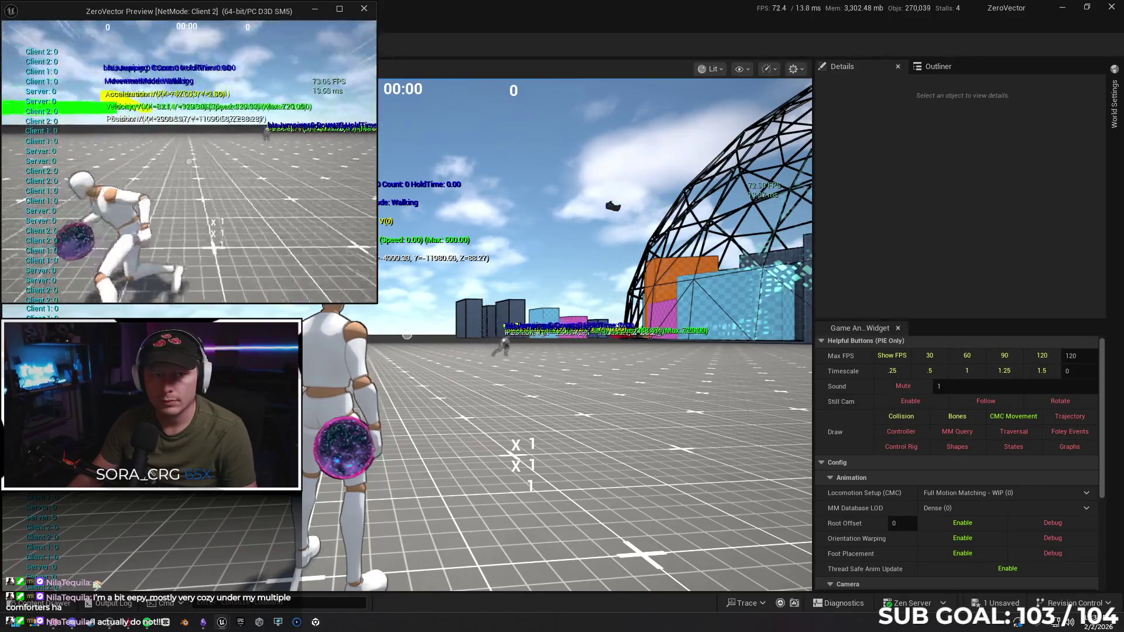
key(space)
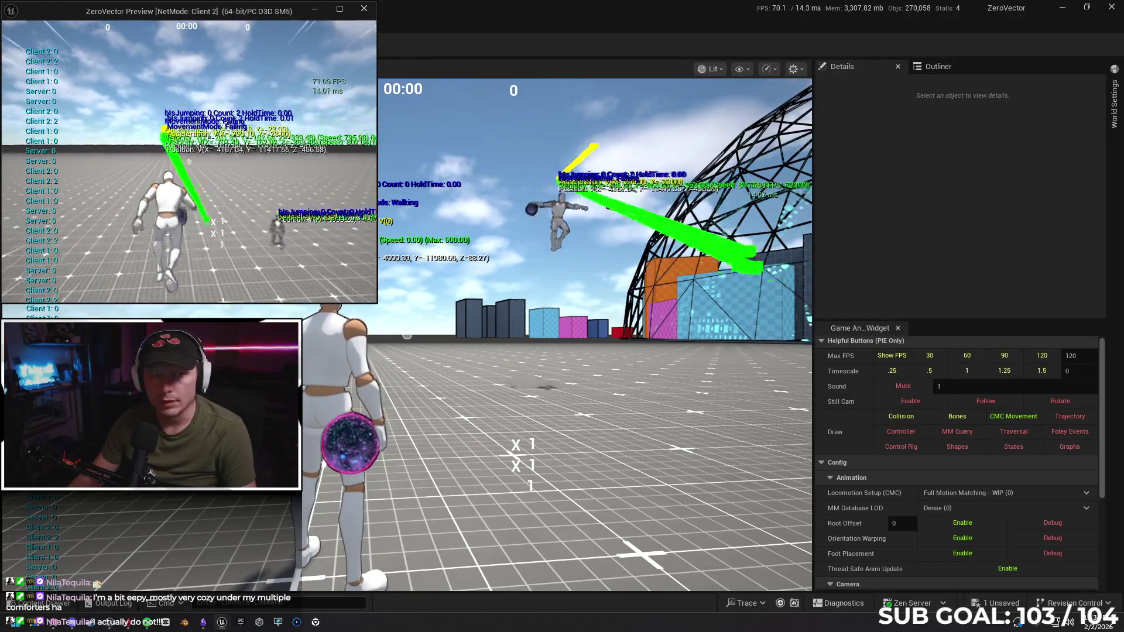
key(space)
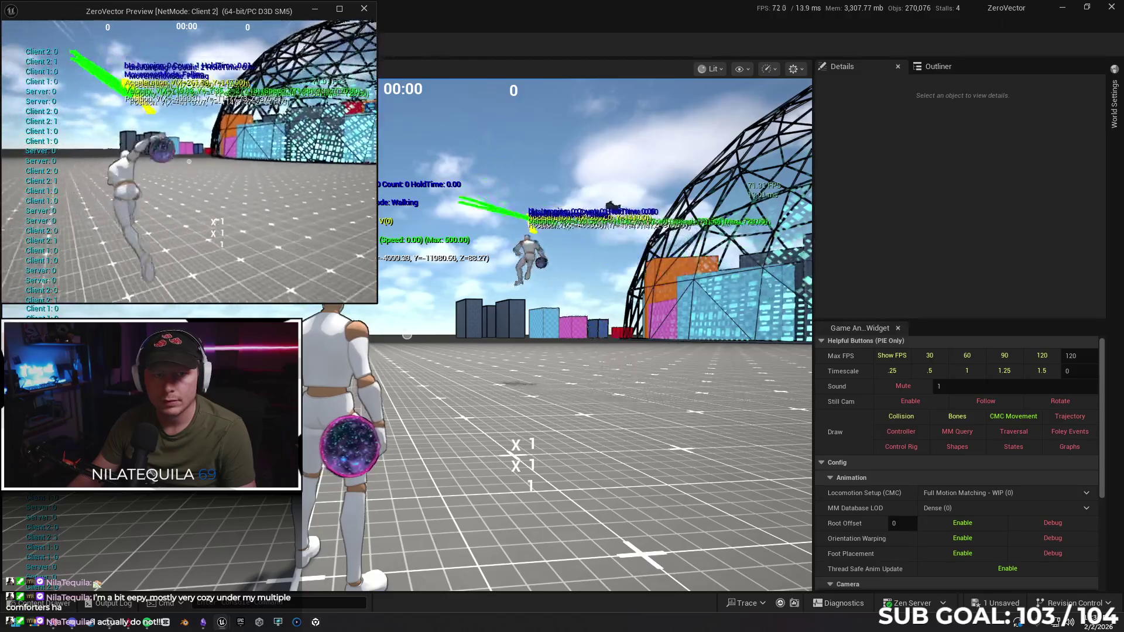
key(space)
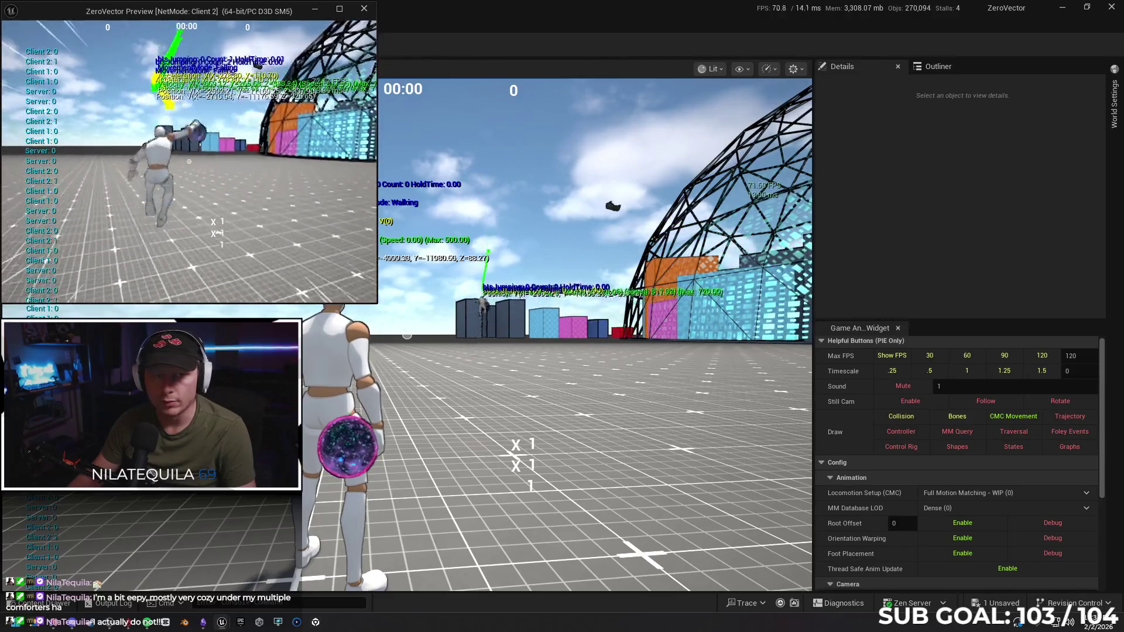
key(space)
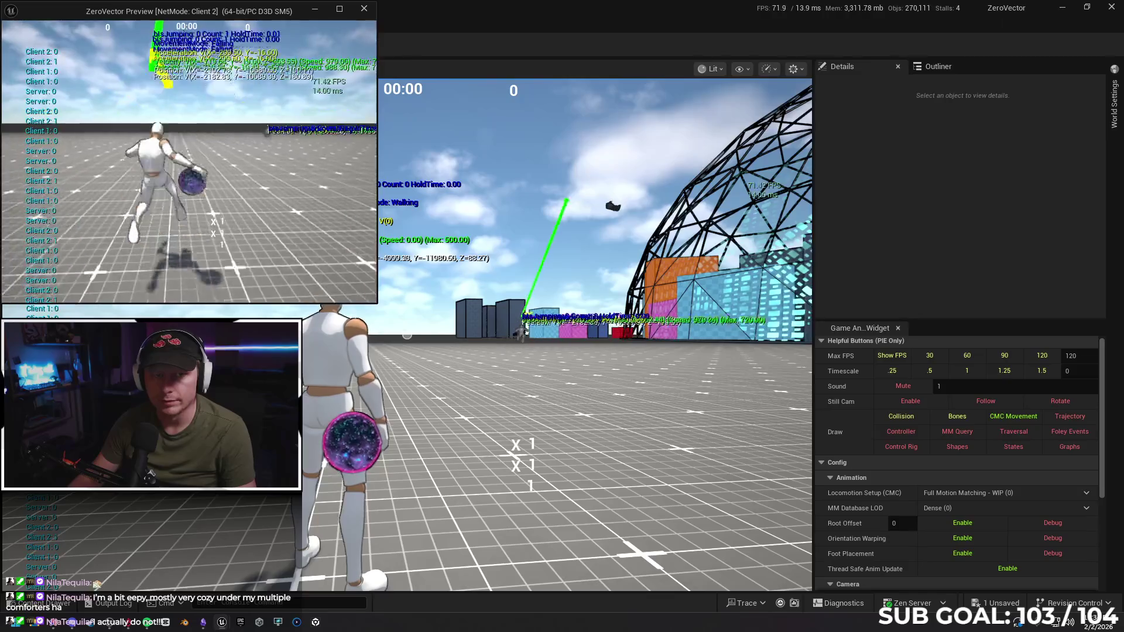
key(space)
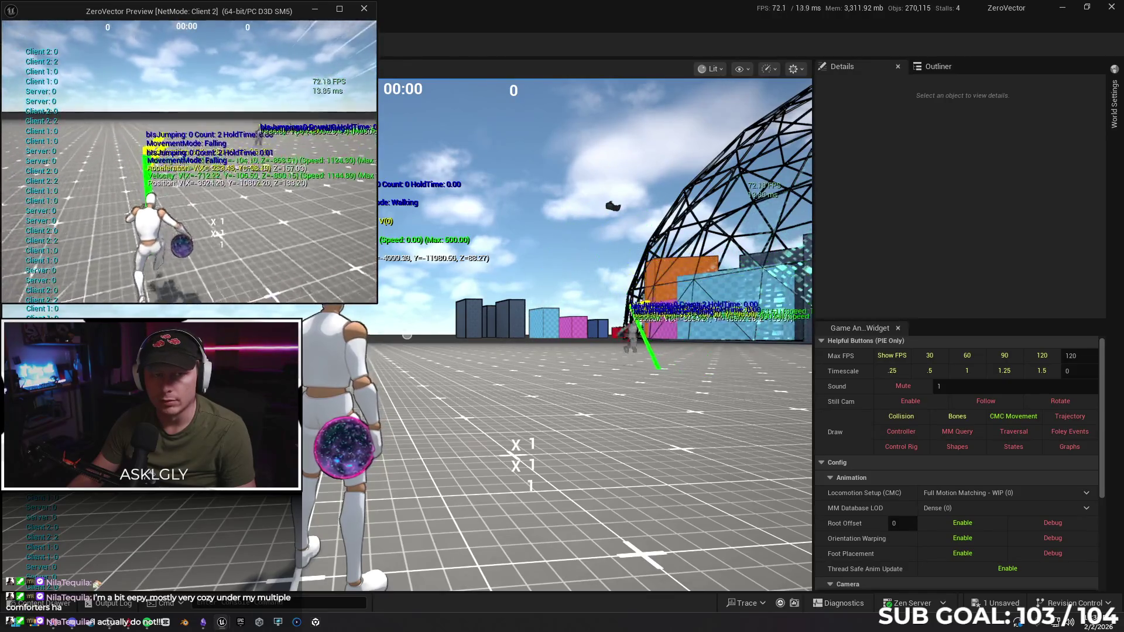
key(space)
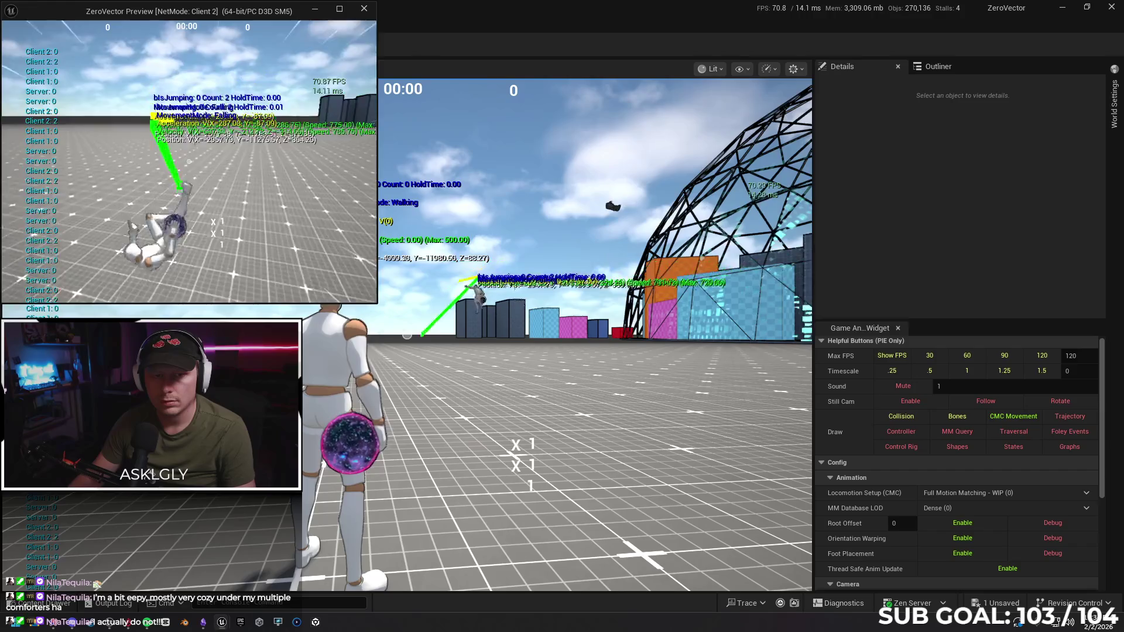
key(space)
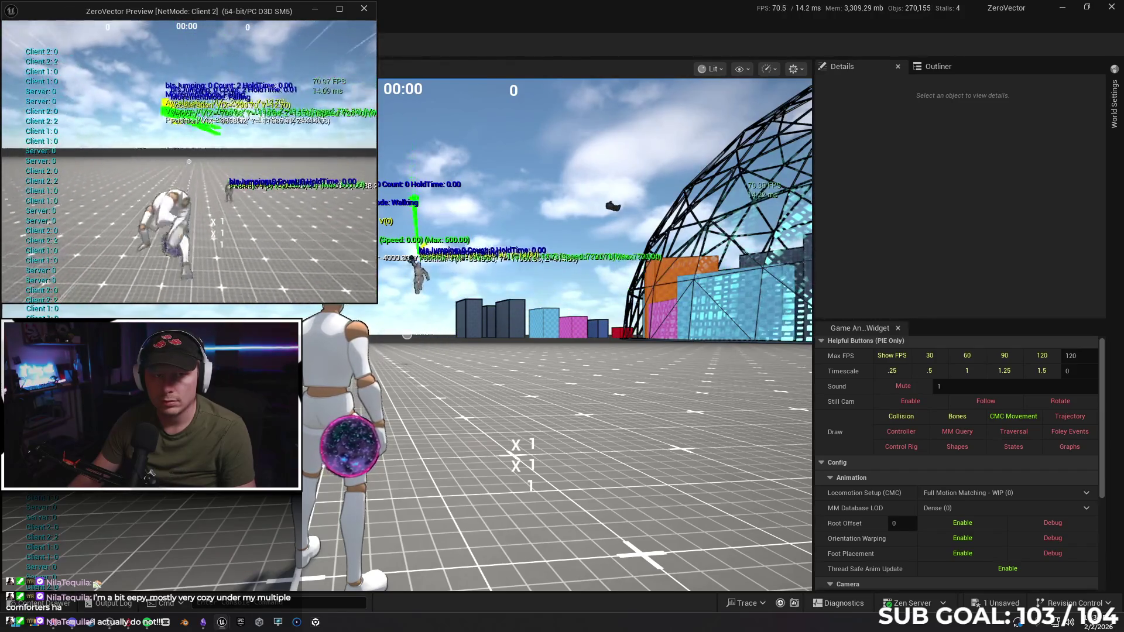
key(space)
key(space)
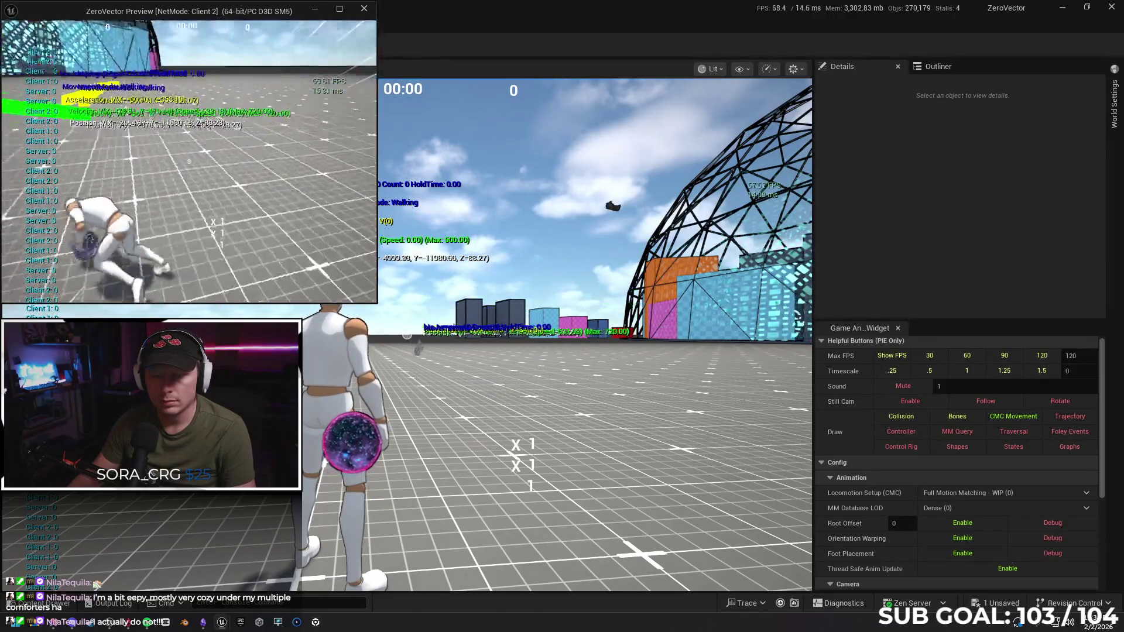
key(space)
key(space)
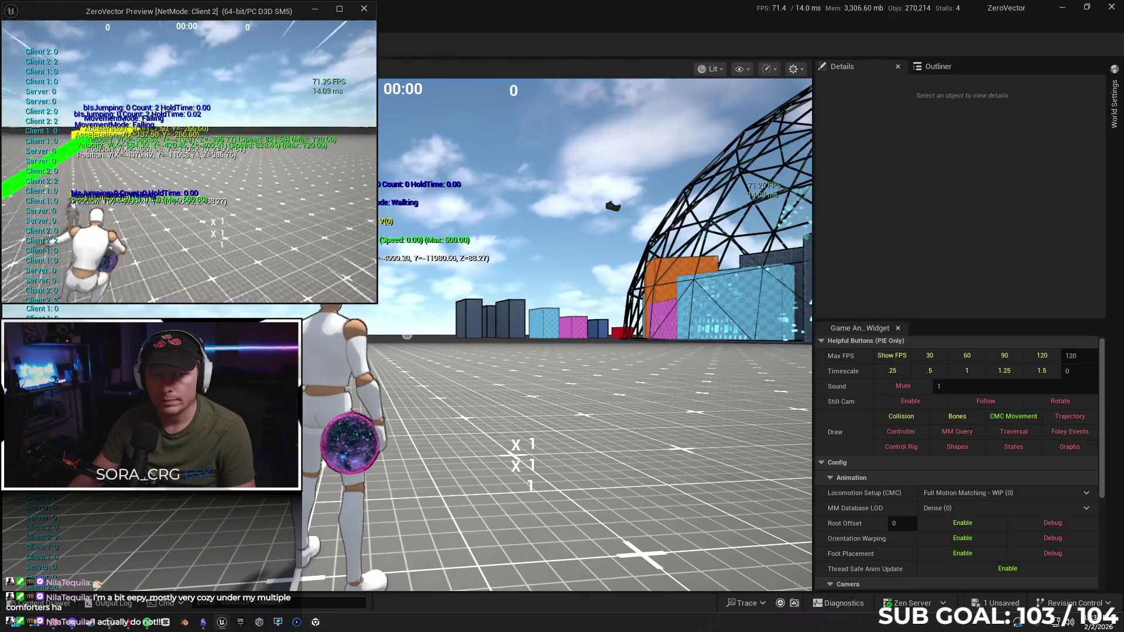
key(space)
key(space)
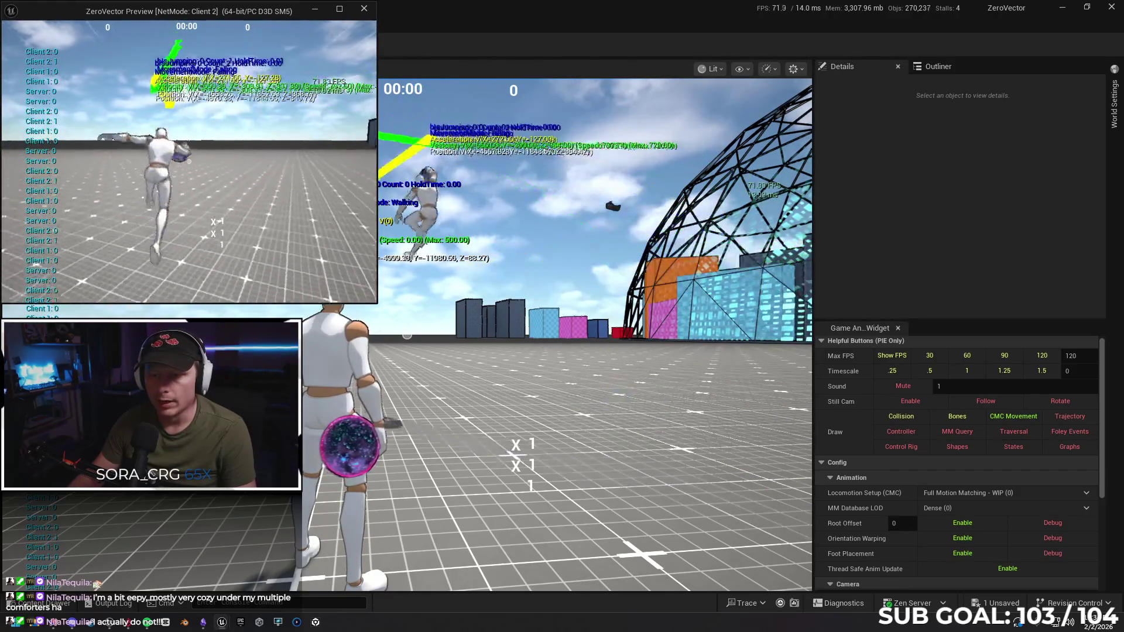
key(w)
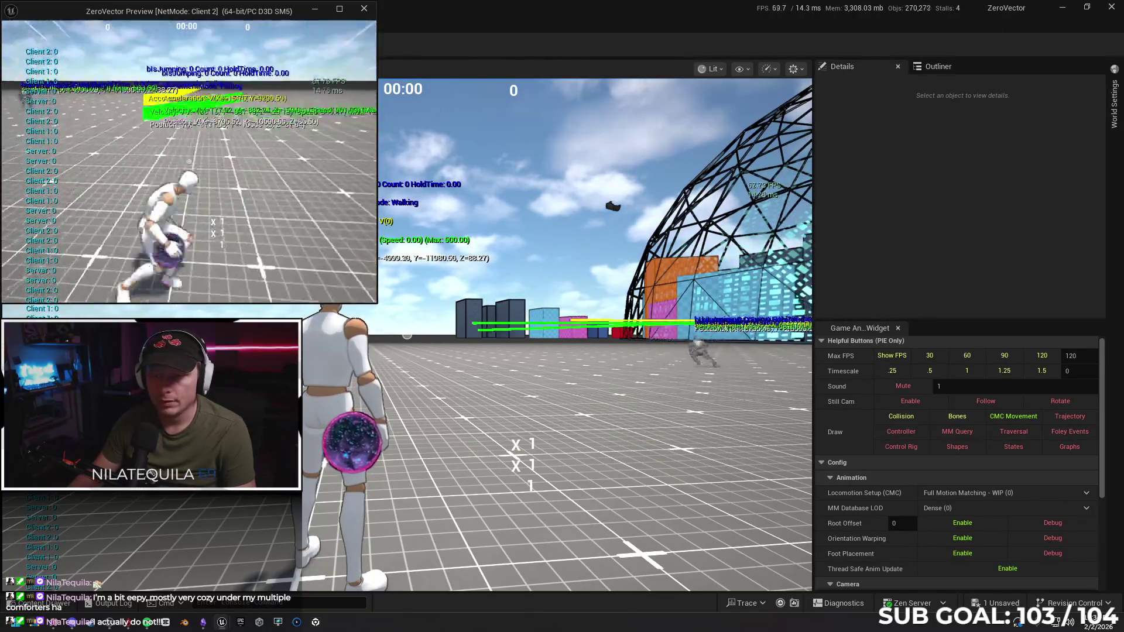
key(space)
key(space)
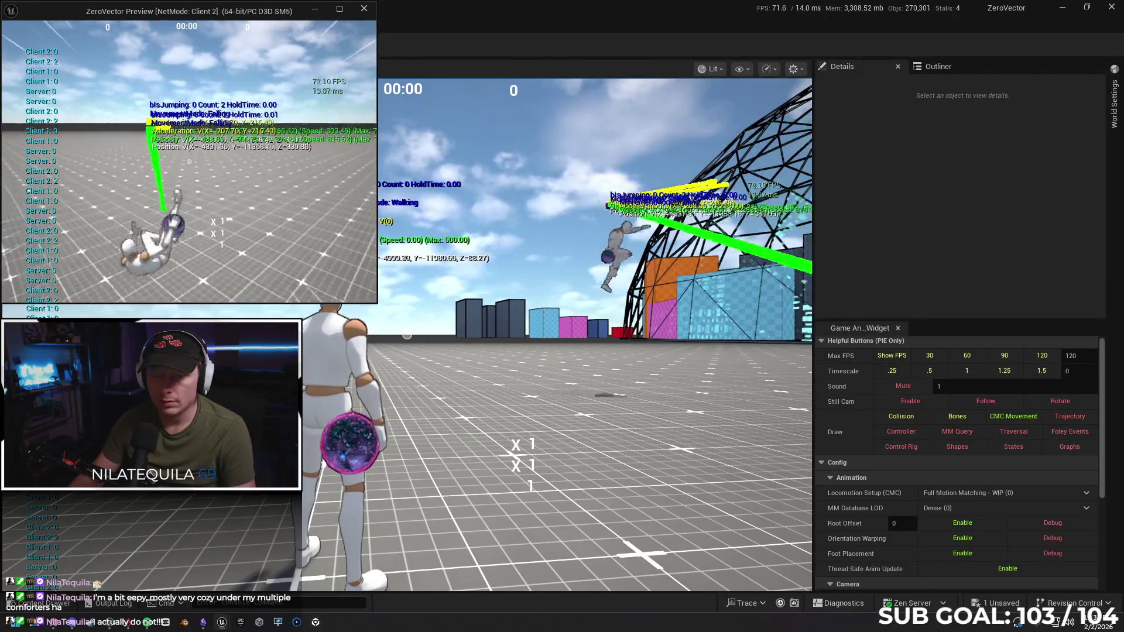
key(space)
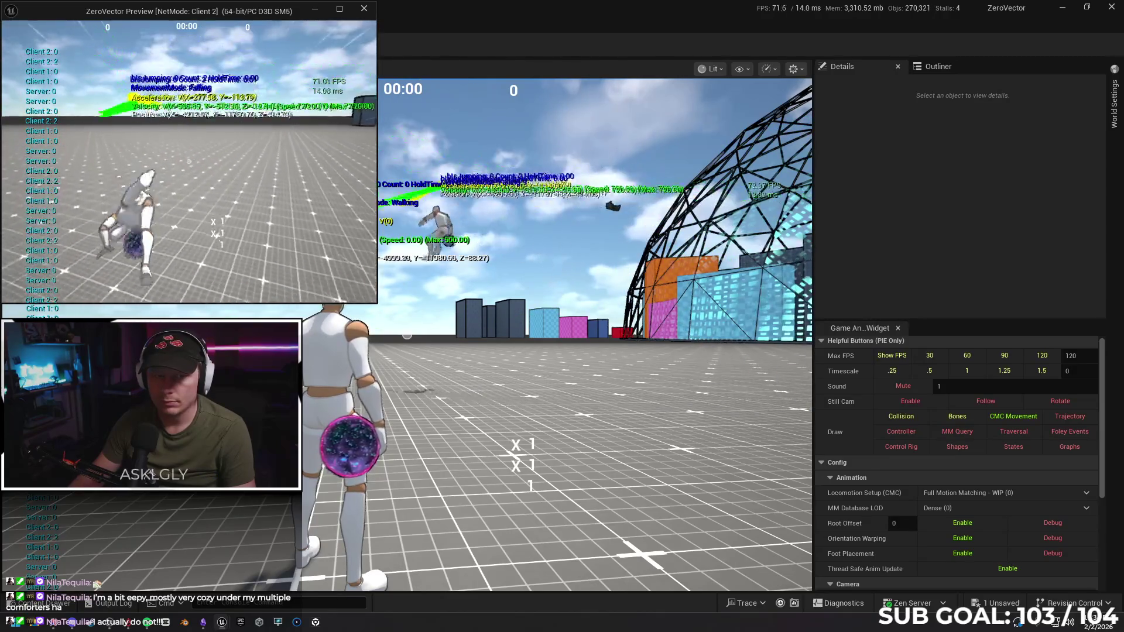
key(space)
key(space)
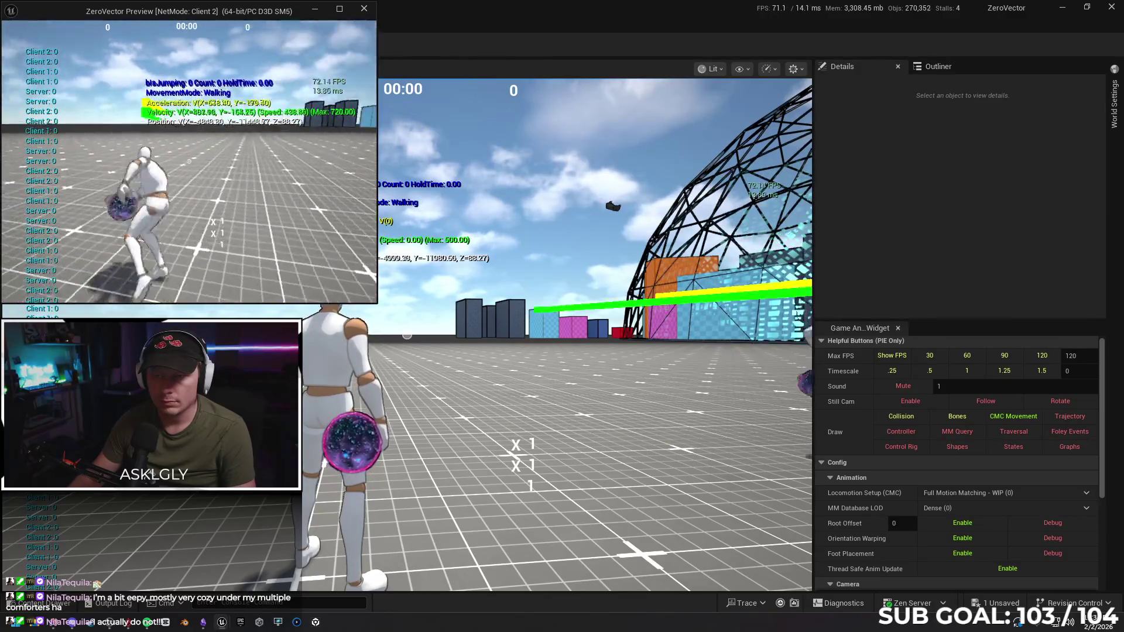
key(space)
key(space)
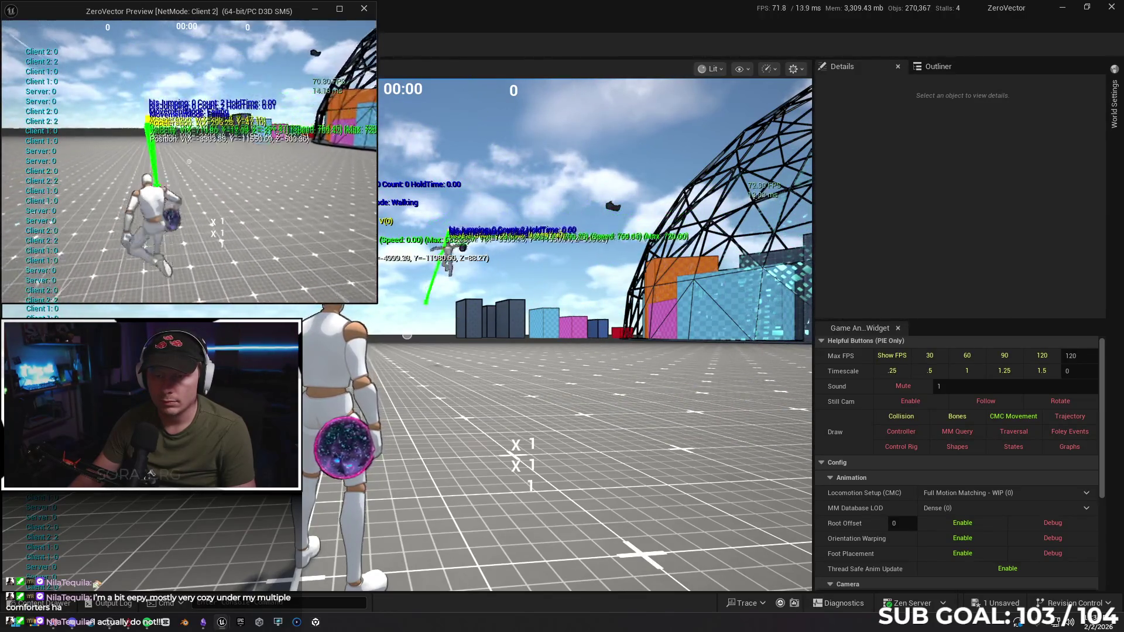
key(w)
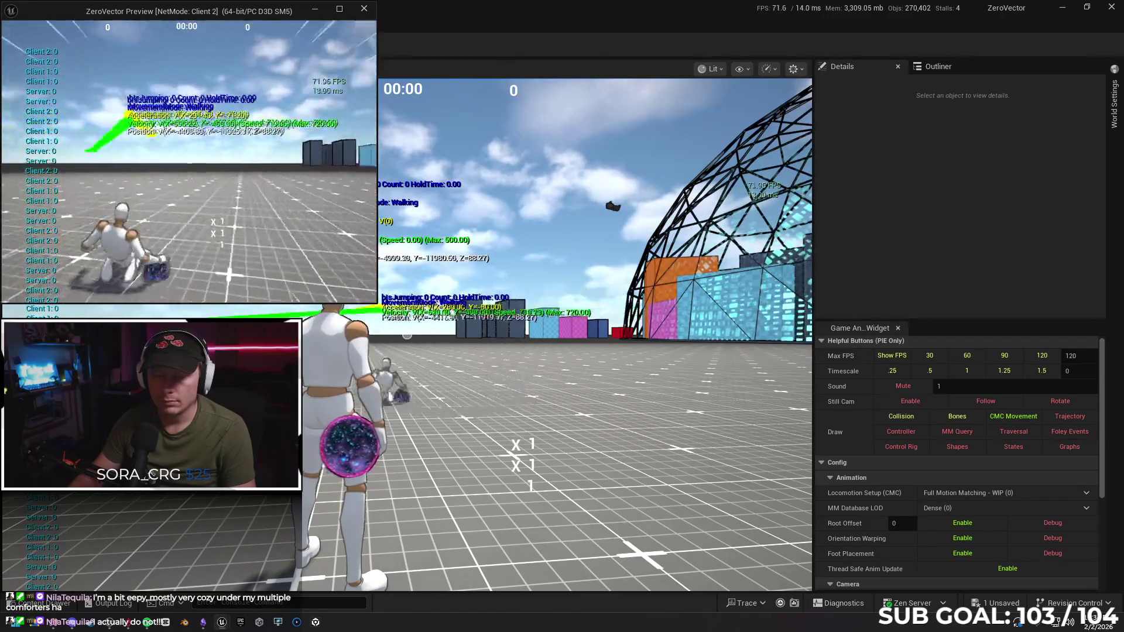
key(space)
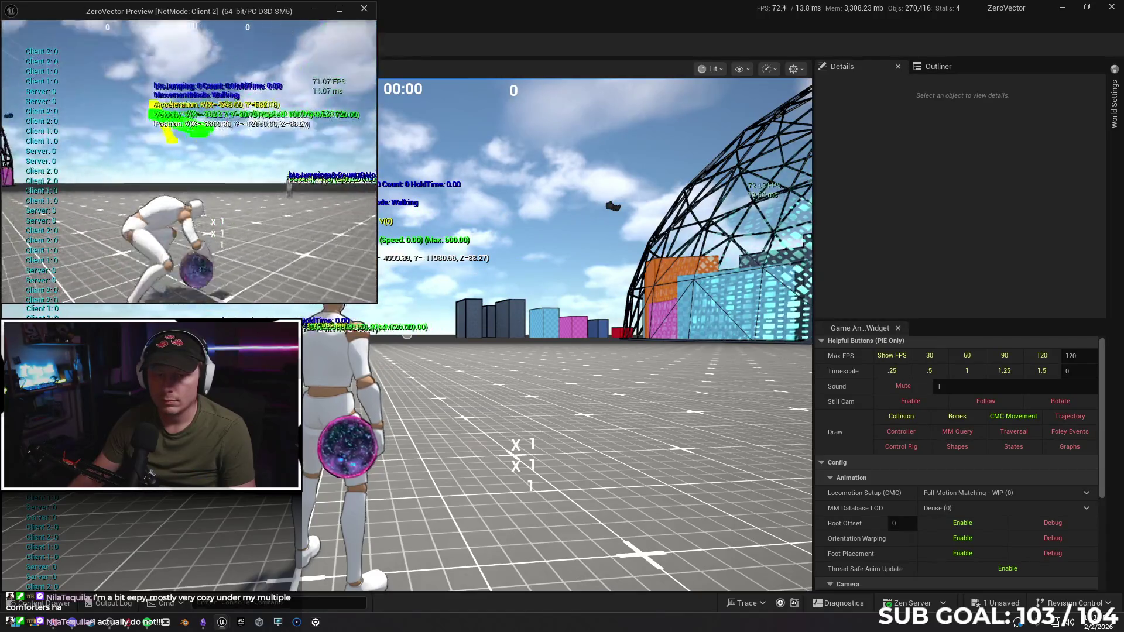
key(w)
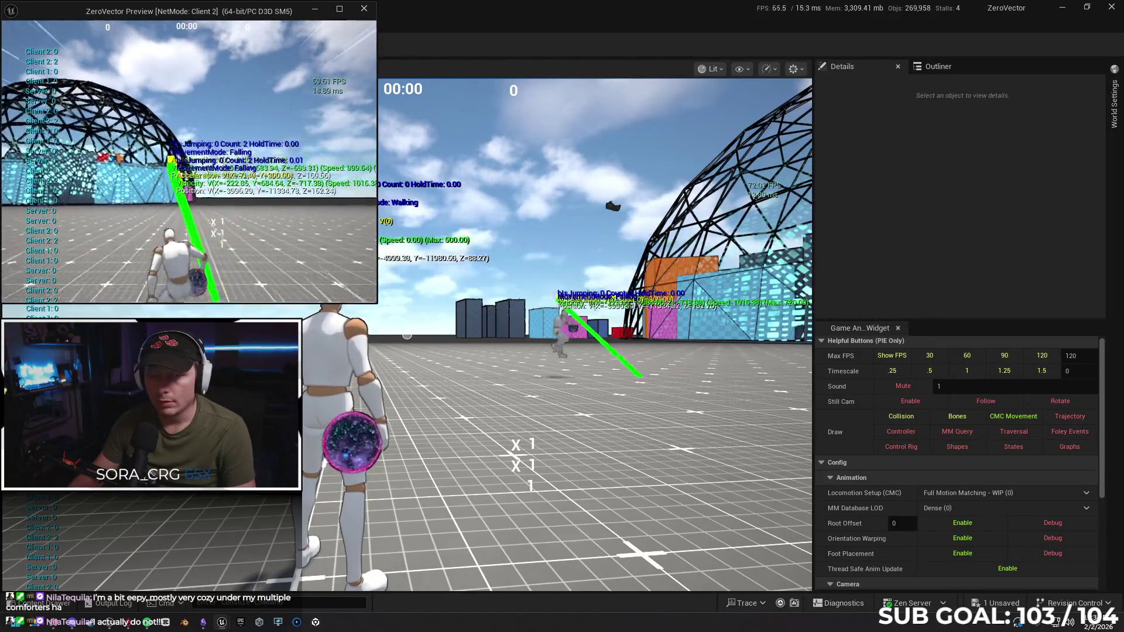
key(space)
key(space)
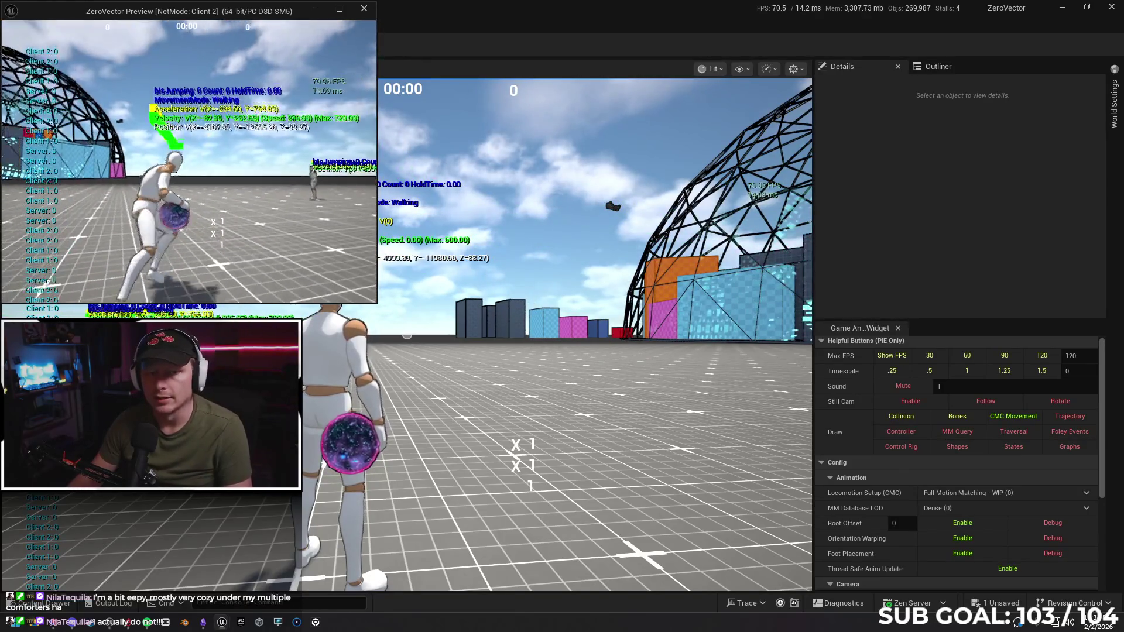
key(space)
key(space)
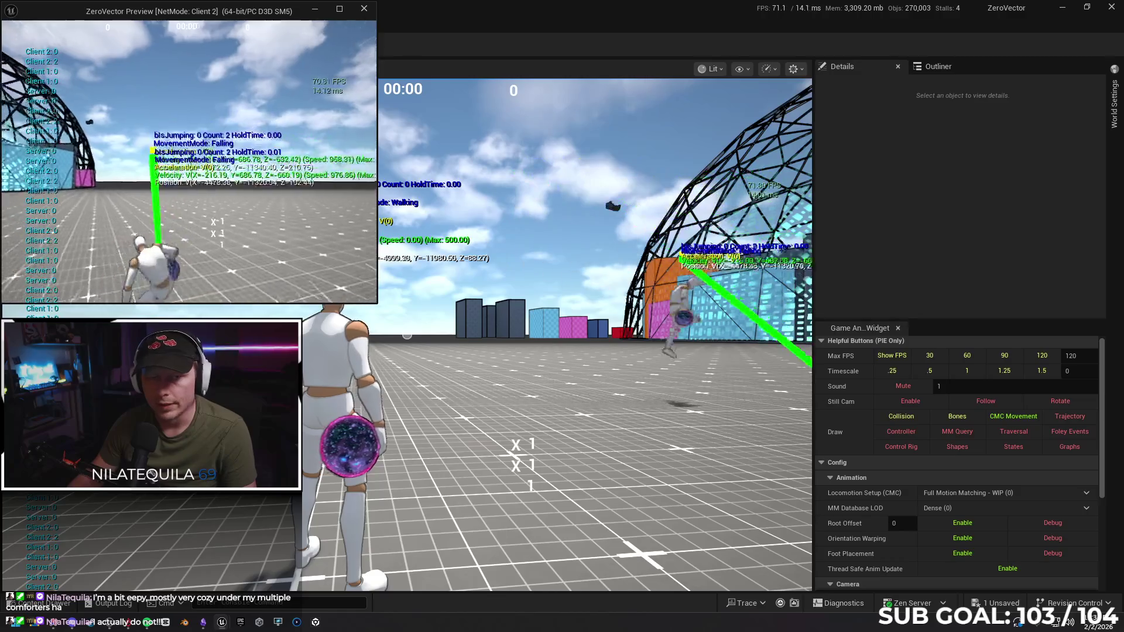
key(space)
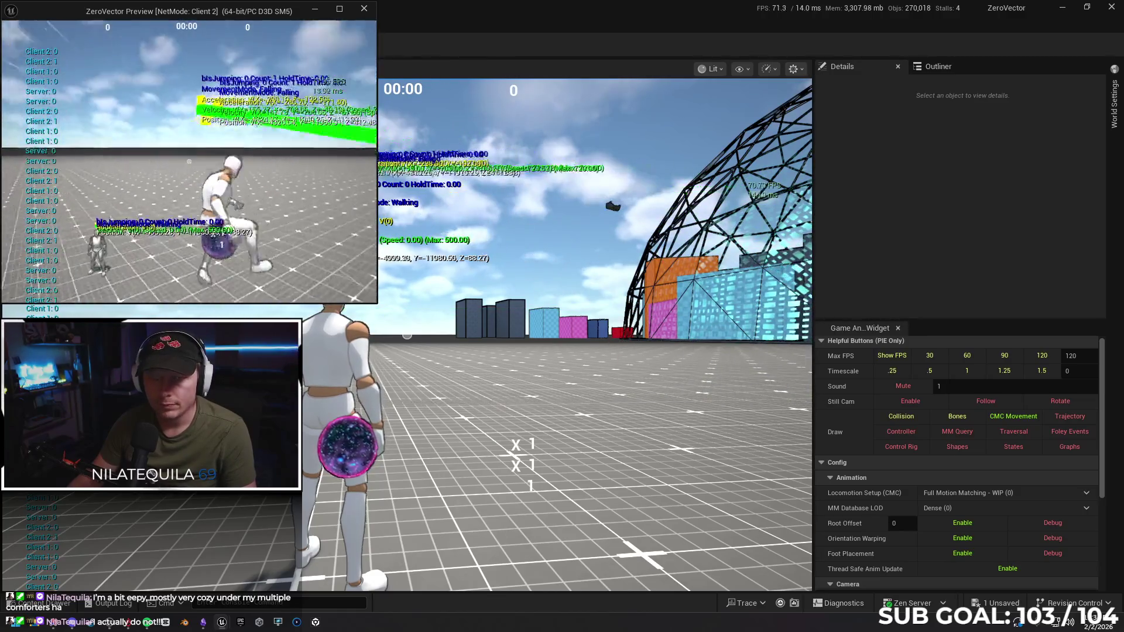
key(space)
key(space)
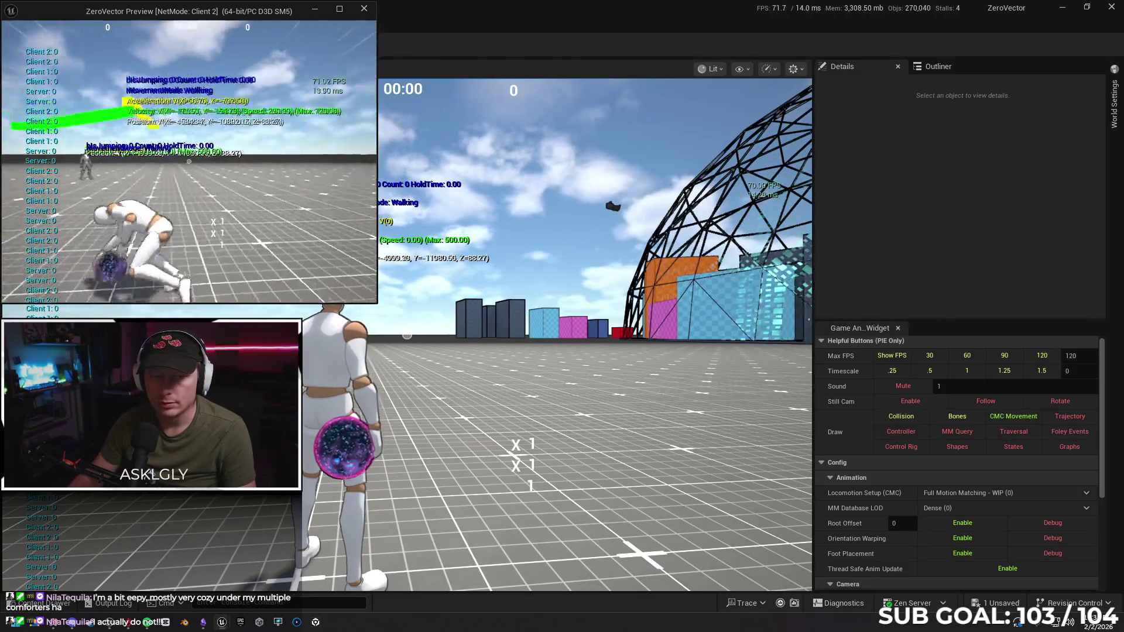
key(space)
key(space)
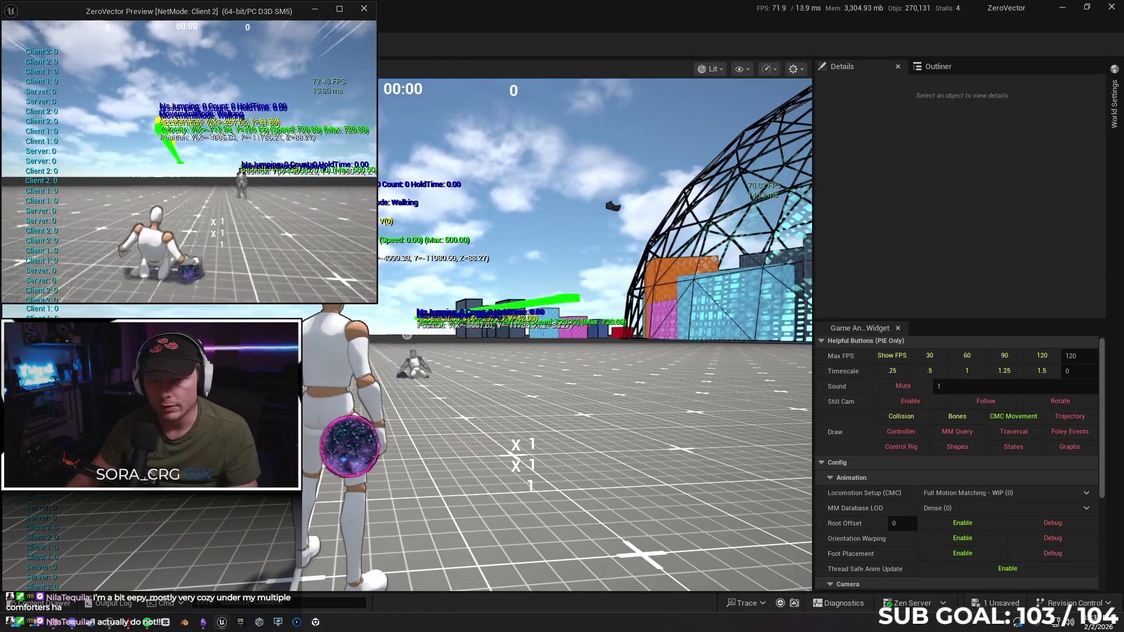
key(c)
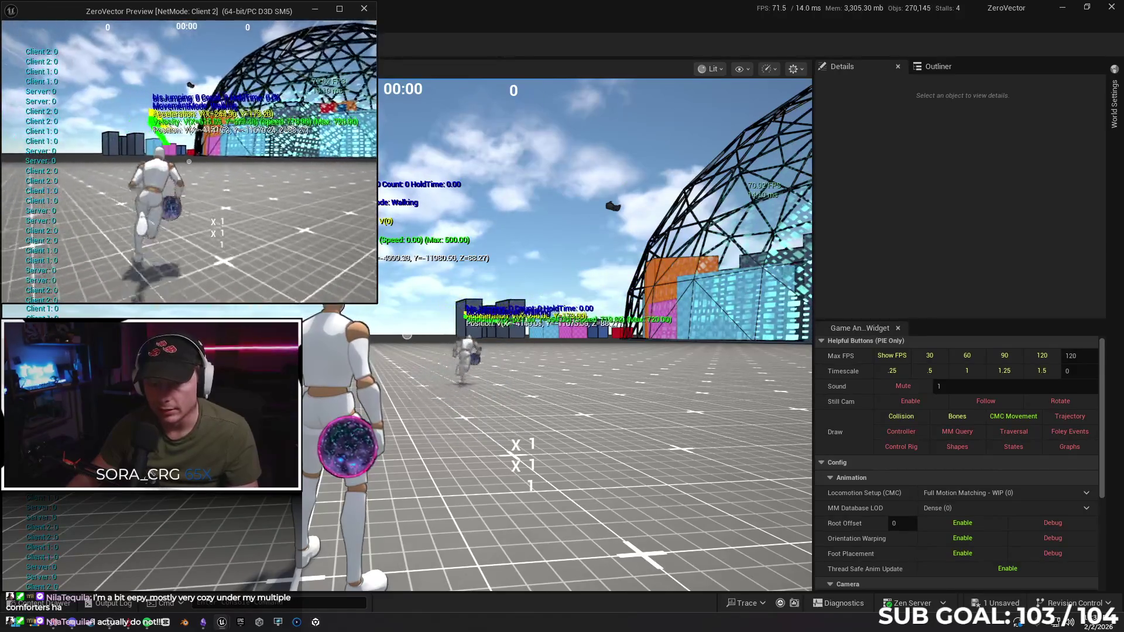
Slide with C as Client 2, jump out of the slide twice, then stop the session.
key(space)
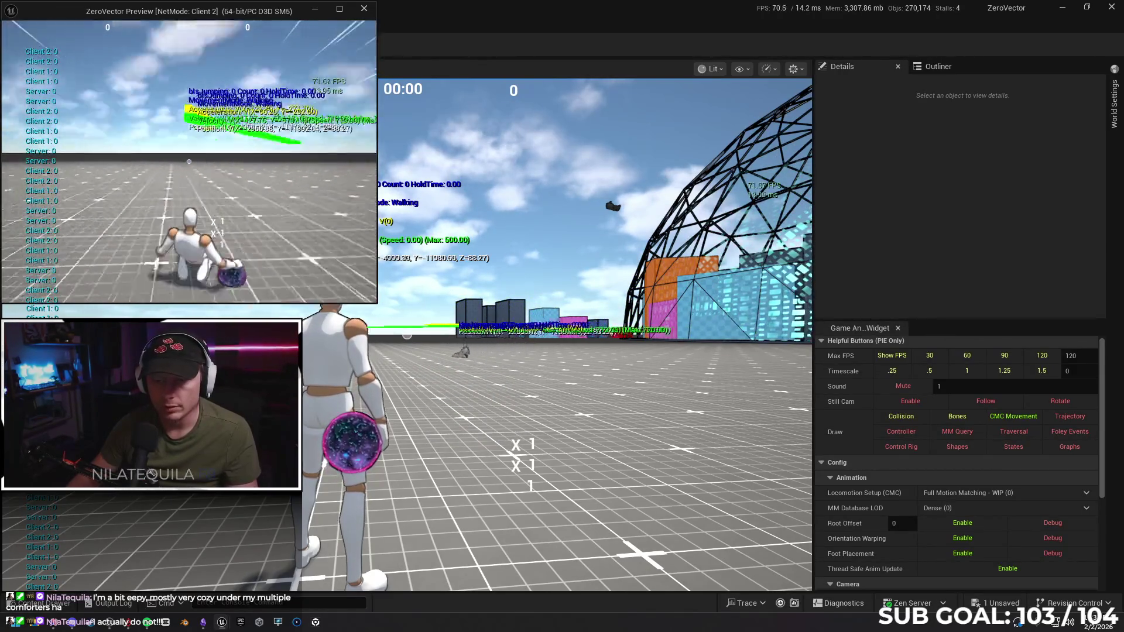
key(c)
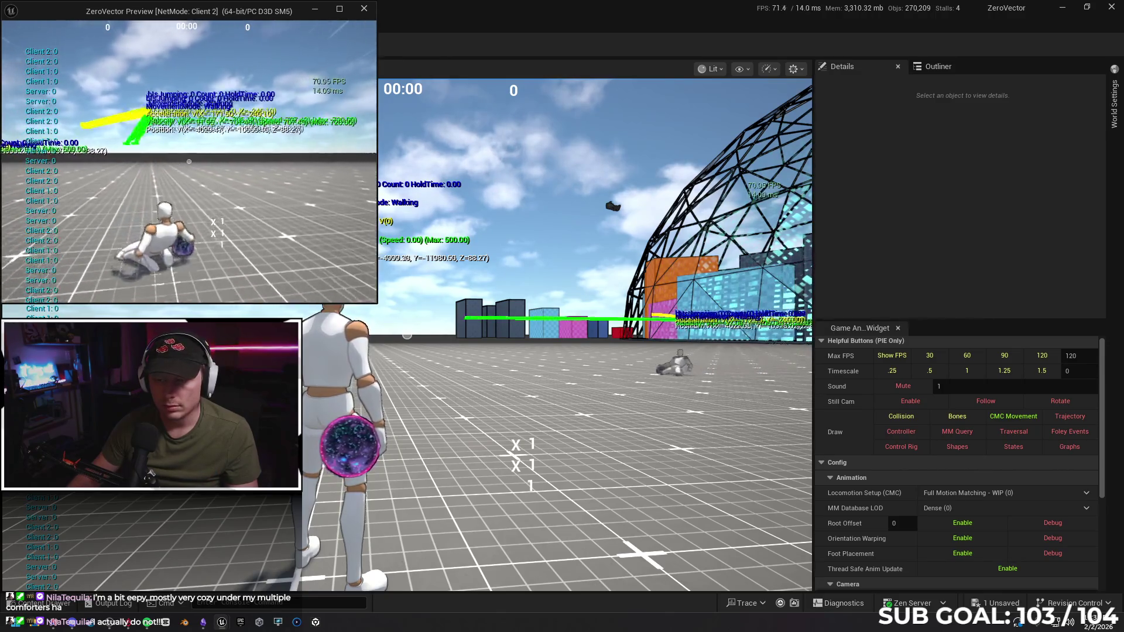
key(space)
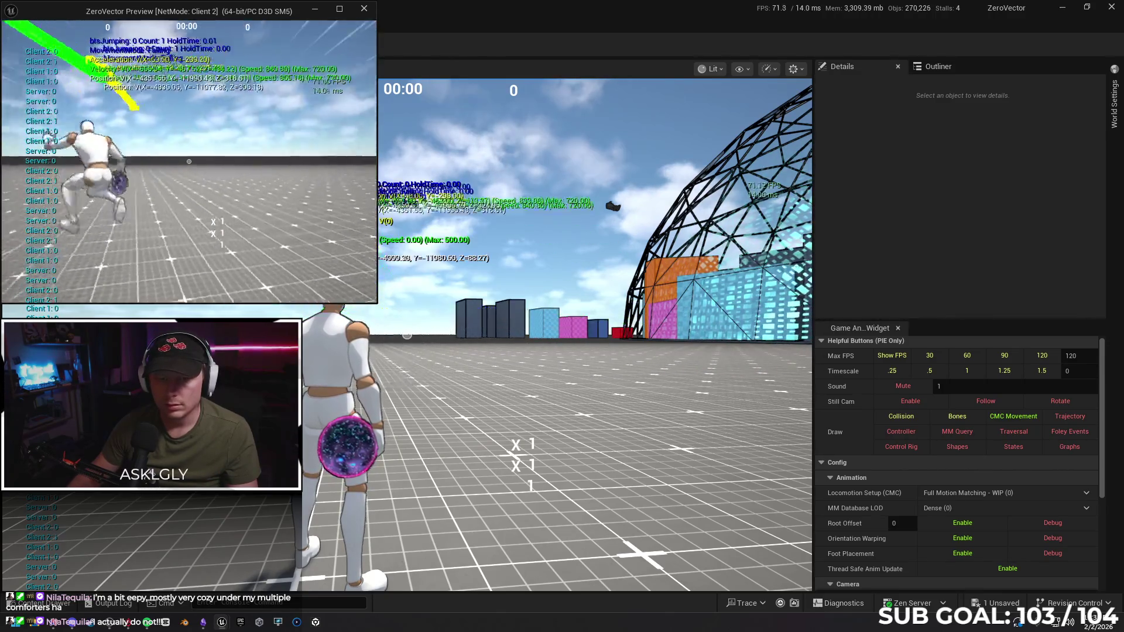
key(space)
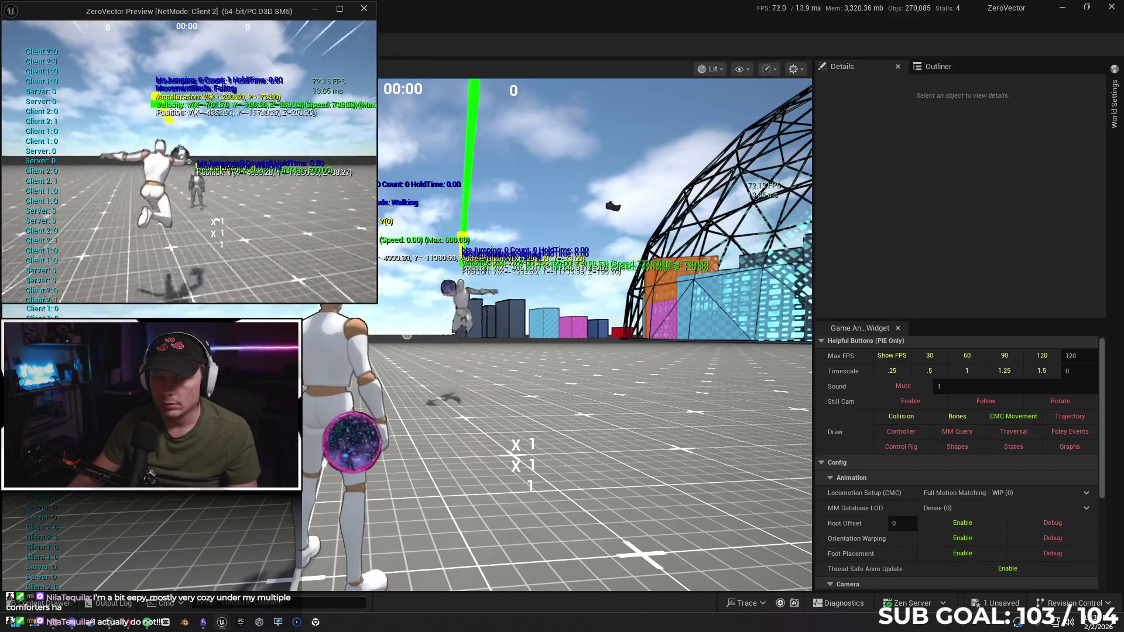
key(Escape)
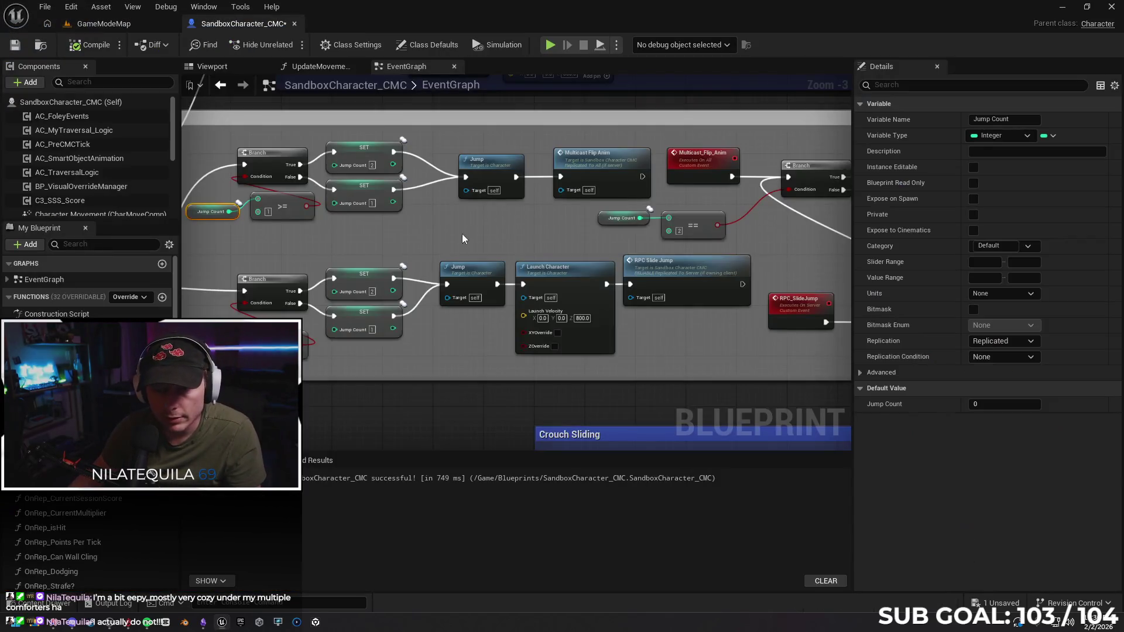
Open and save the SandboxCharacter_CMC event graph, bringing the Launch Character nodes into view.
mouse_move(462, 234)
mouse_down()
mouse_move(404, 224)
mouse_move(628, 203)
mouse_up()
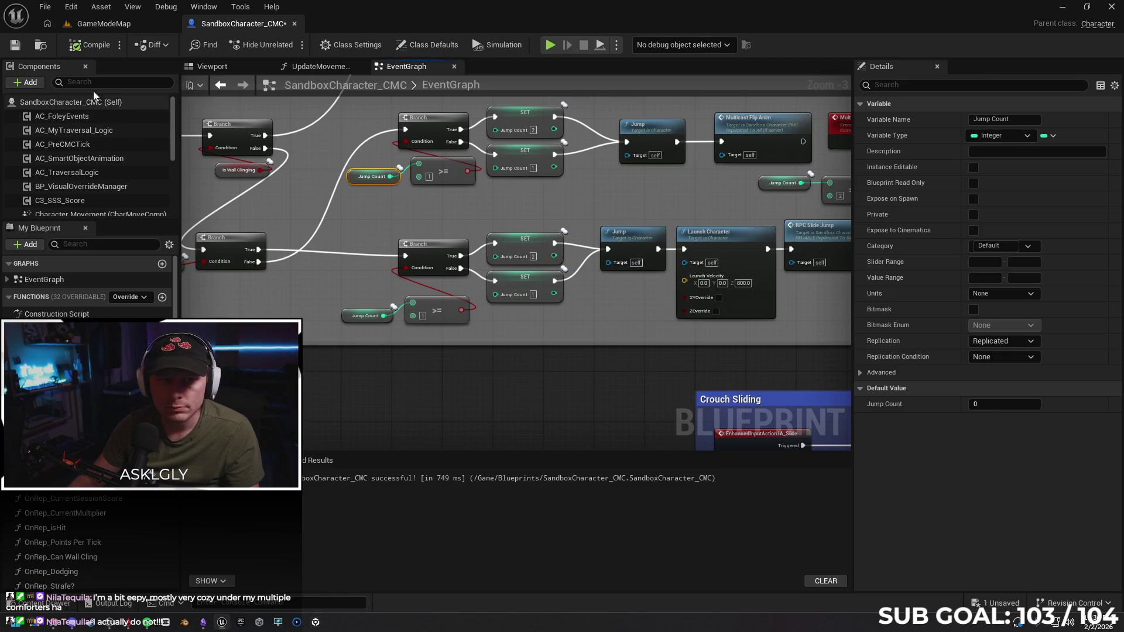
click(20, 47)
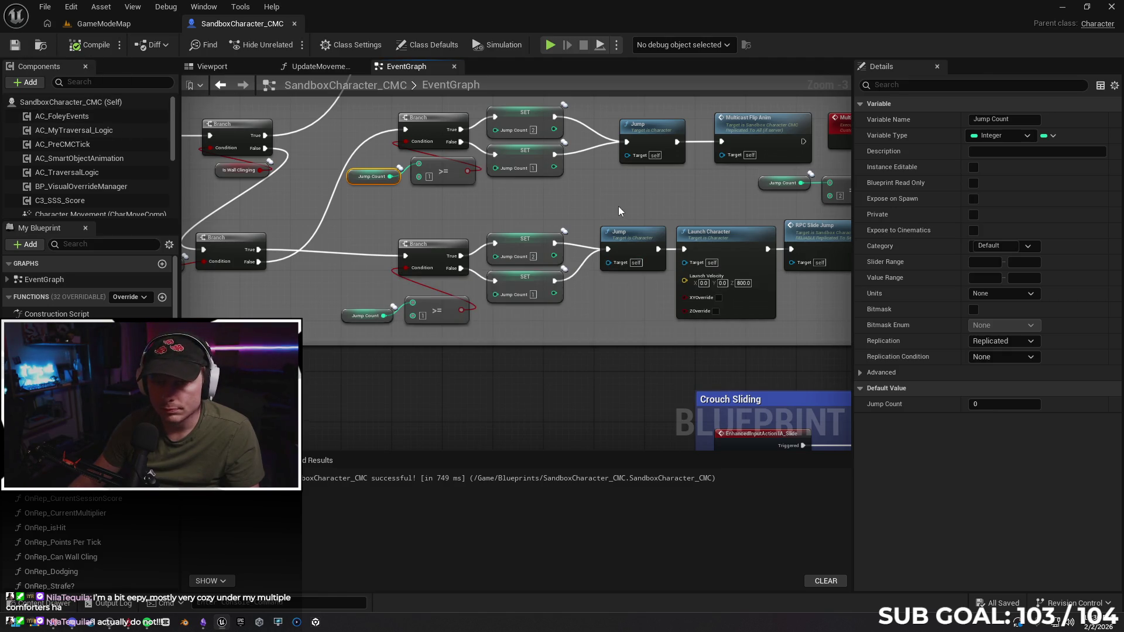
scroll(620, 211, down, 1)
drag(621, 210, 298, 221)
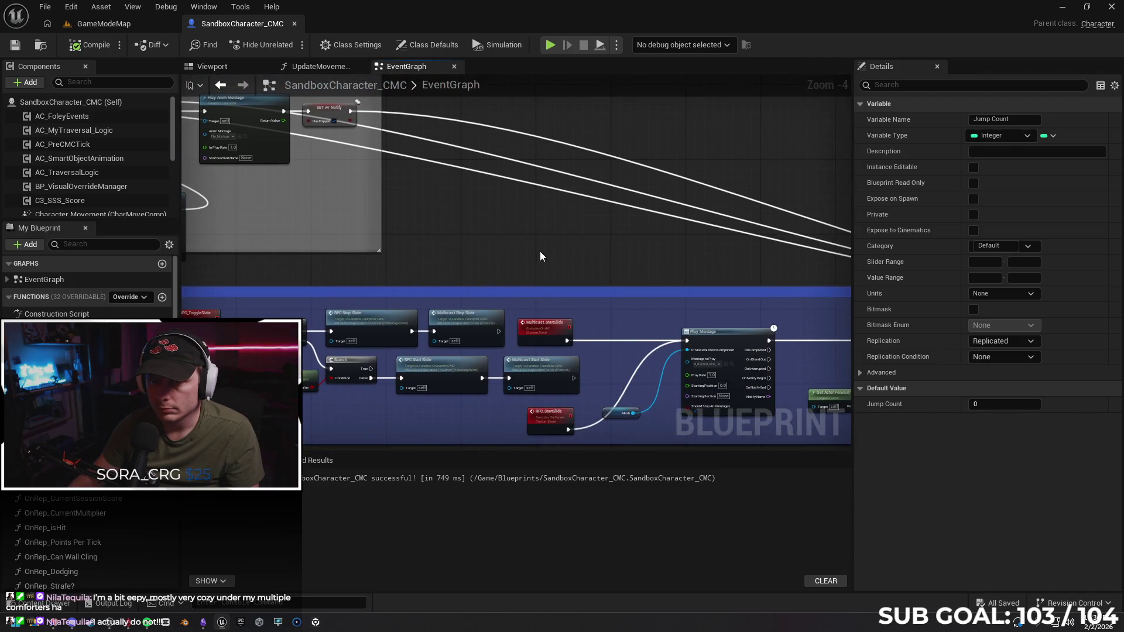
mouse_move(540, 257)
mouse_down()
mouse_move(493, 181)
mouse_move(275, 111)
mouse_up()
mouse_move(794, 104)
mouse_down()
mouse_move(783, 147)
mouse_move(702, 193)
mouse_move(592, 194)
mouse_up()
mouse_move(501, 195)
mouse_down()
mouse_move(583, 237)
mouse_move(583, 290)
mouse_move(625, 287)
mouse_up()
drag(401, 288, 516, 286)
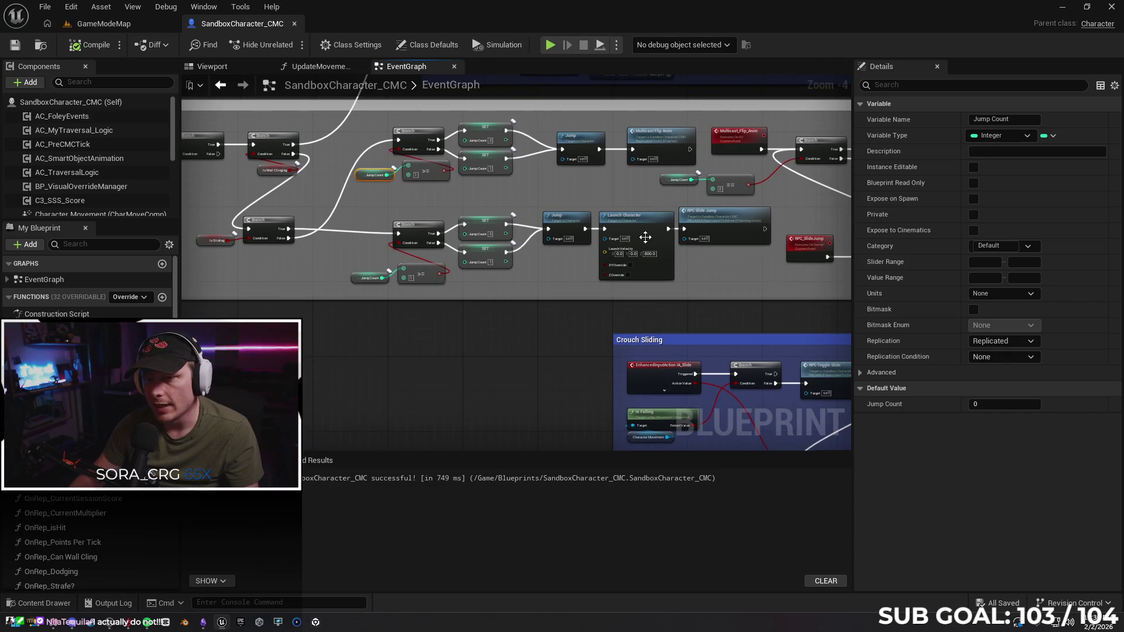
Review the Launch Character and Play Anim Montage nodes driving the flip and slide-jump.
click(645, 237)
drag(538, 308, 505, 328)
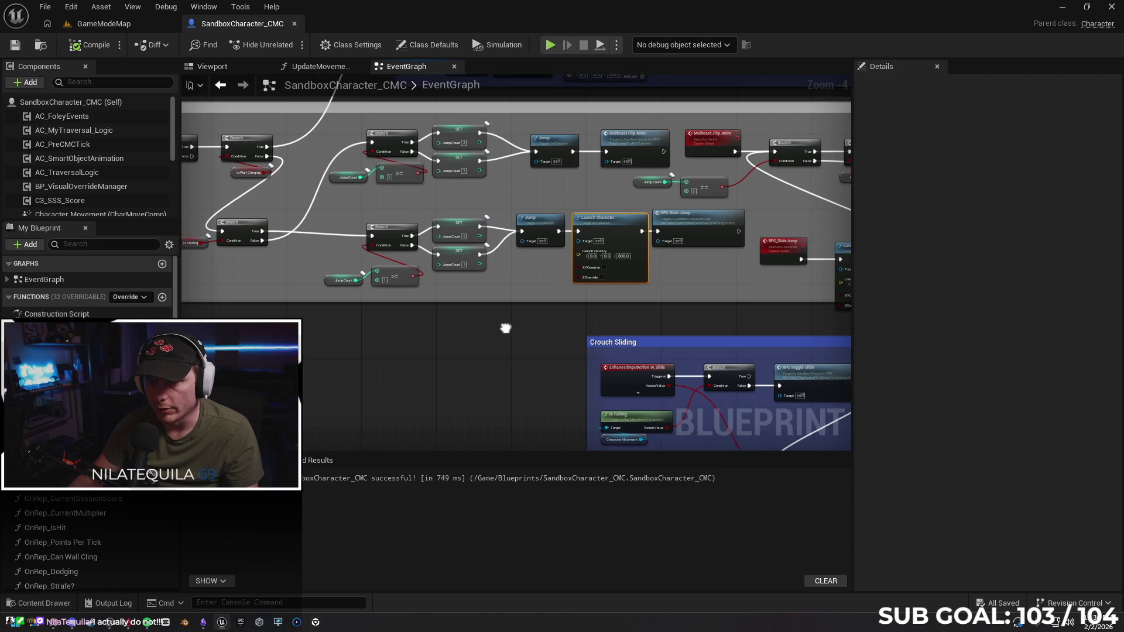
scroll(557, 269, up, 1)
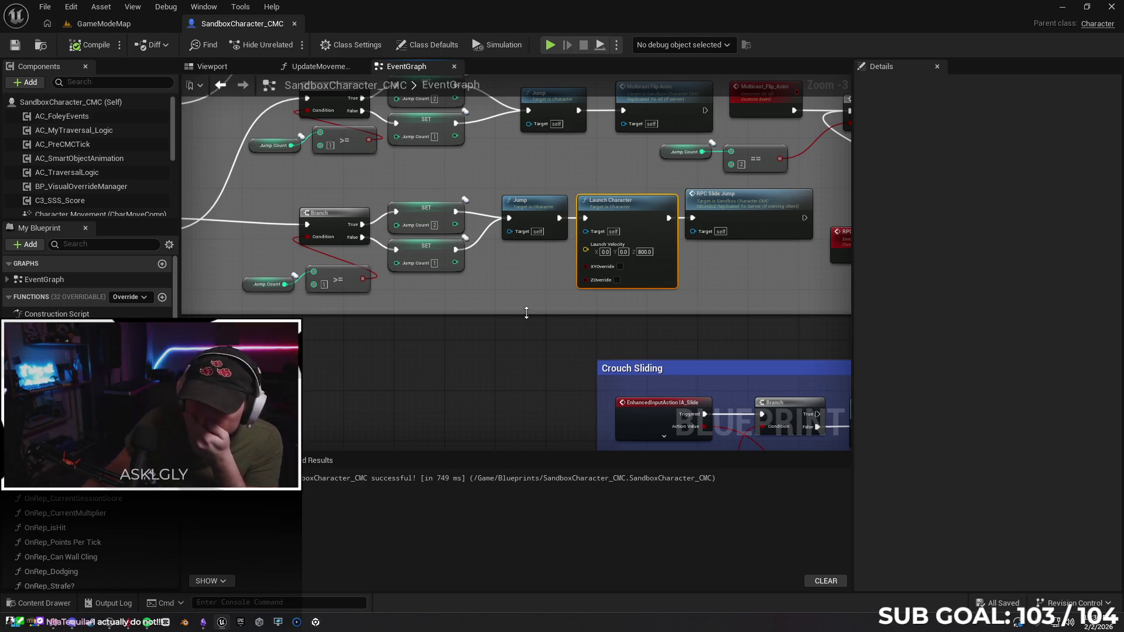
mouse_move(588, 308)
mouse_down()
mouse_move(484, 313)
mouse_move(609, 301)
mouse_move(469, 298)
mouse_move(602, 300)
mouse_move(661, 322)
mouse_up()
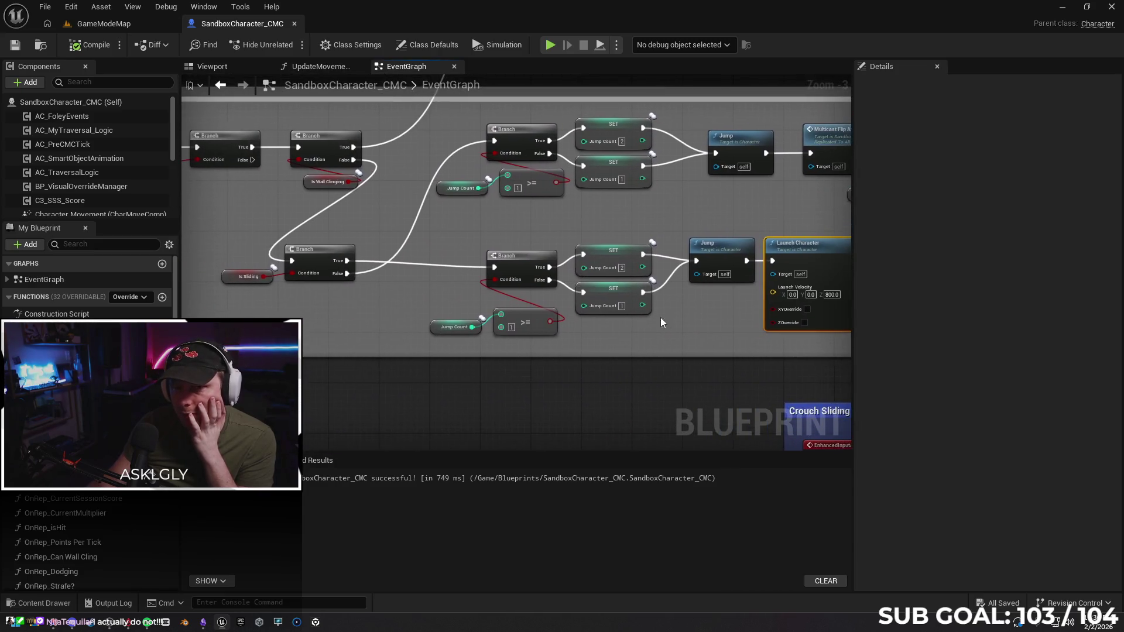
mouse_move(341, 320)
mouse_down()
mouse_move(434, 311)
mouse_move(447, 313)
mouse_move(382, 308)
mouse_move(519, 318)
mouse_move(564, 337)
mouse_up()
drag(405, 321, 275, 318)
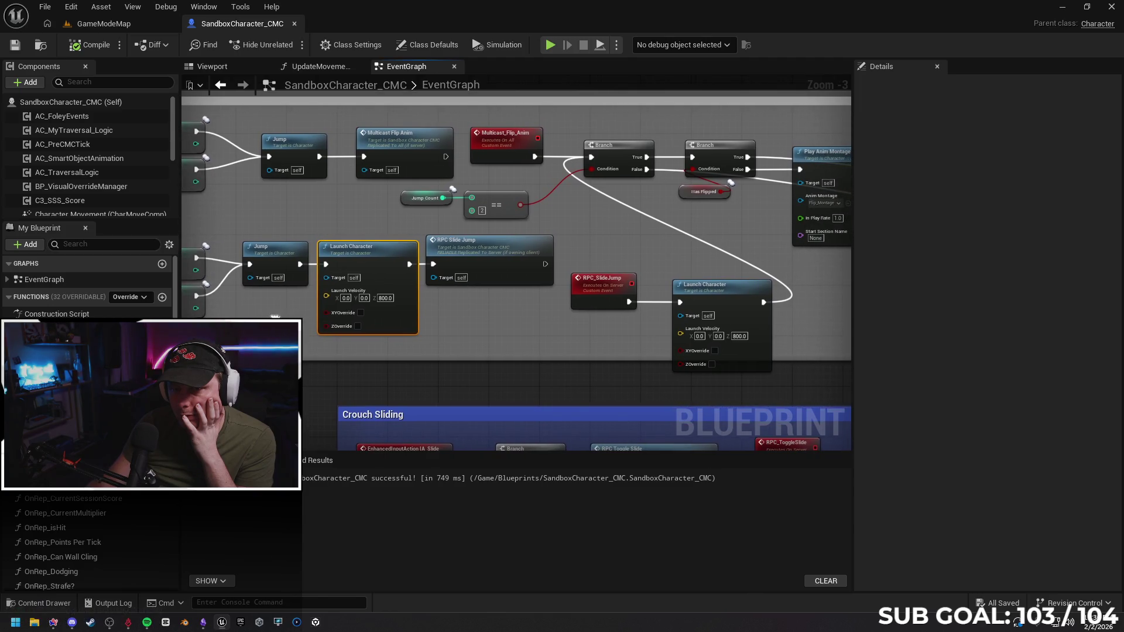
drag(593, 344, 409, 343)
mouse_move(718, 304)
mouse_down()
mouse_move(331, 287)
mouse_move(533, 319)
mouse_up()
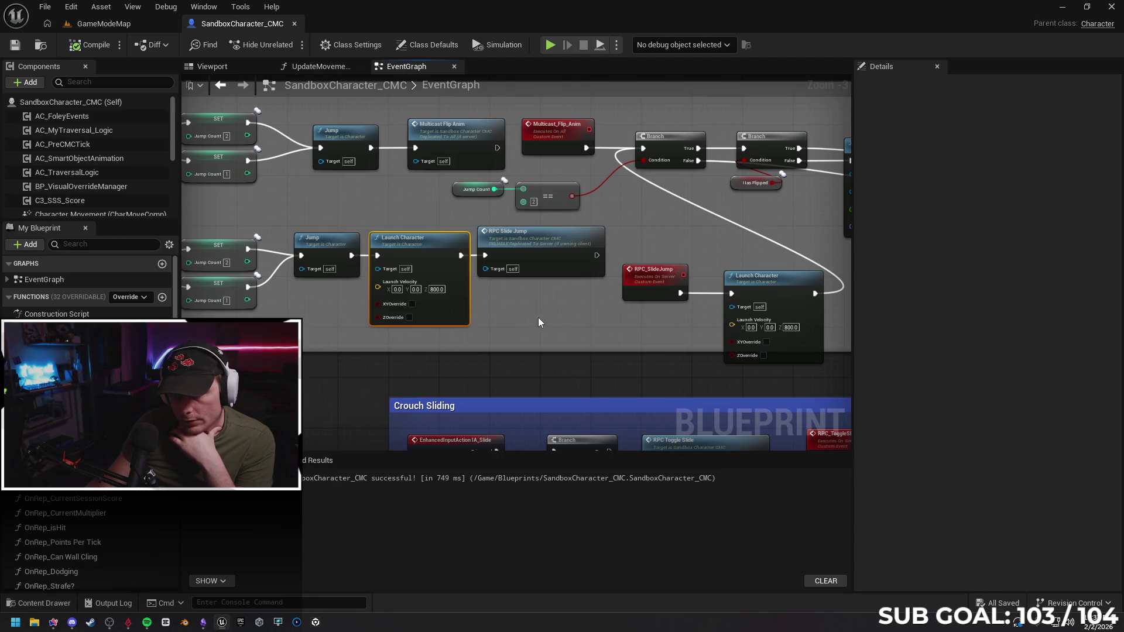
click(62, 212)
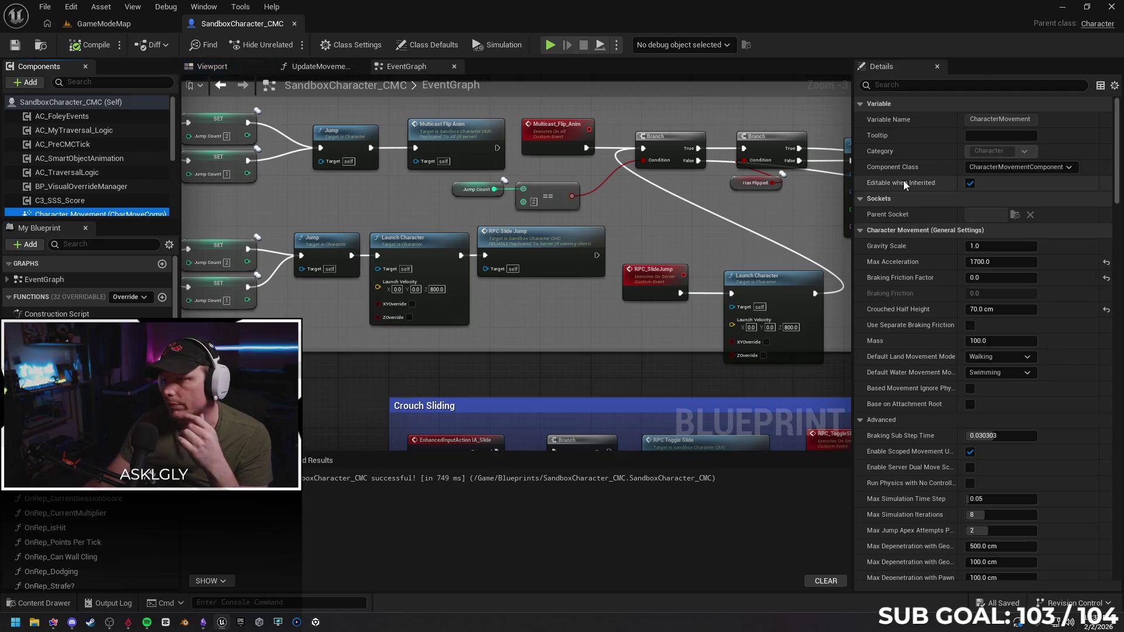
Enable Component Replicates on Character Movement, compile the Blueprint, and return to GameModeMap.
click(905, 86)
text(re)
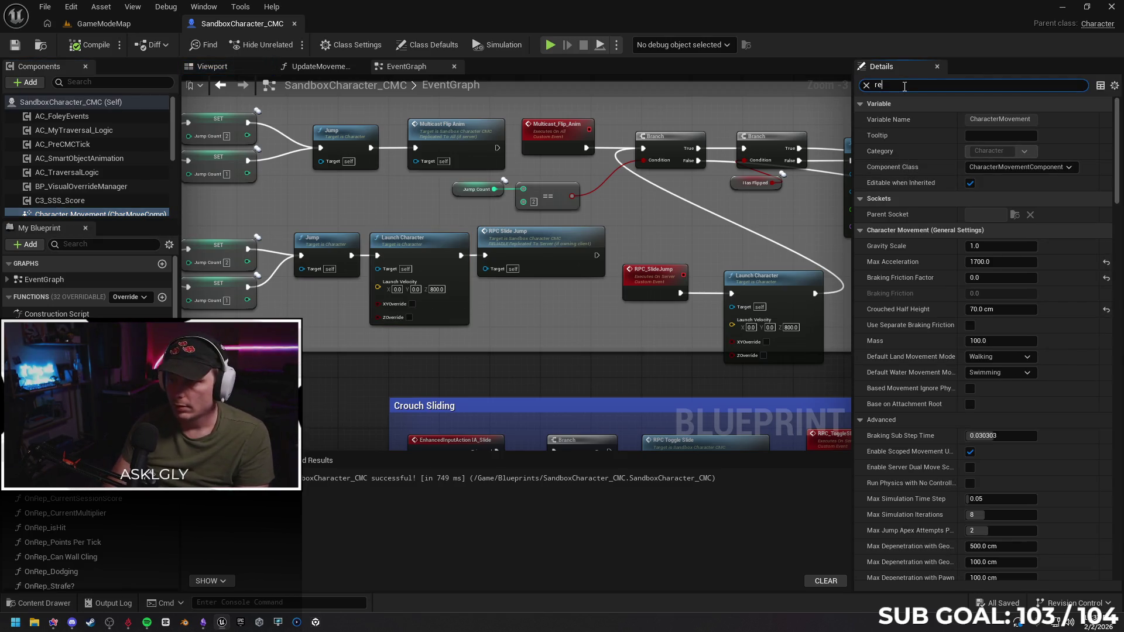
key(BackSpace)
key(BackSpace)
text(jump)
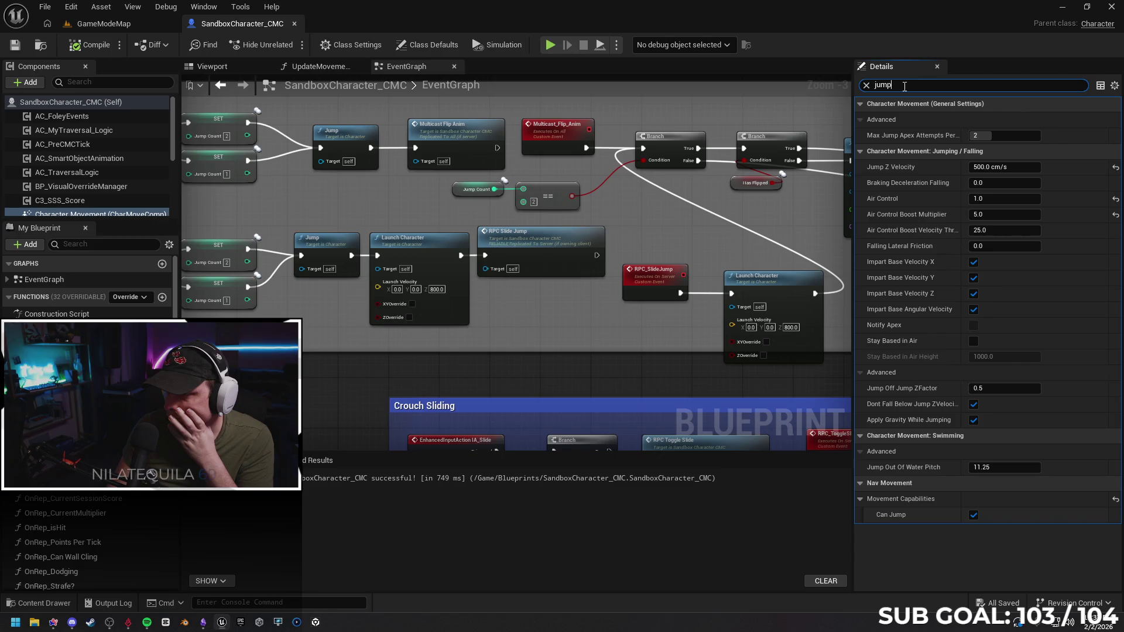
key(BackSpace)
key(BackSpace)
key(BackSpace)
text(rep)
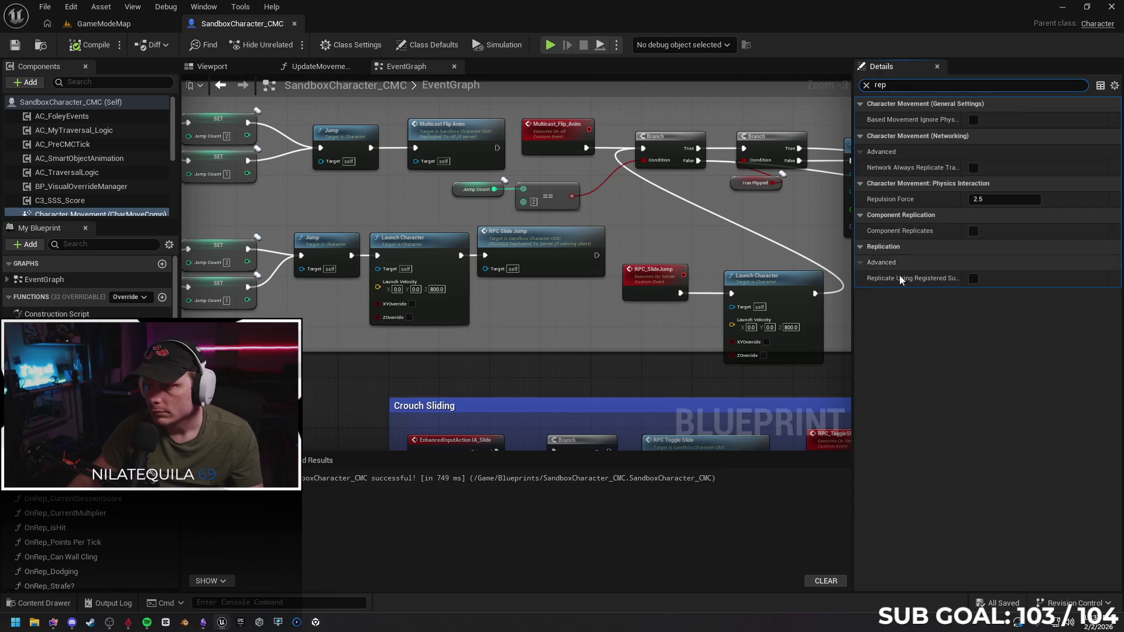
click(973, 231)
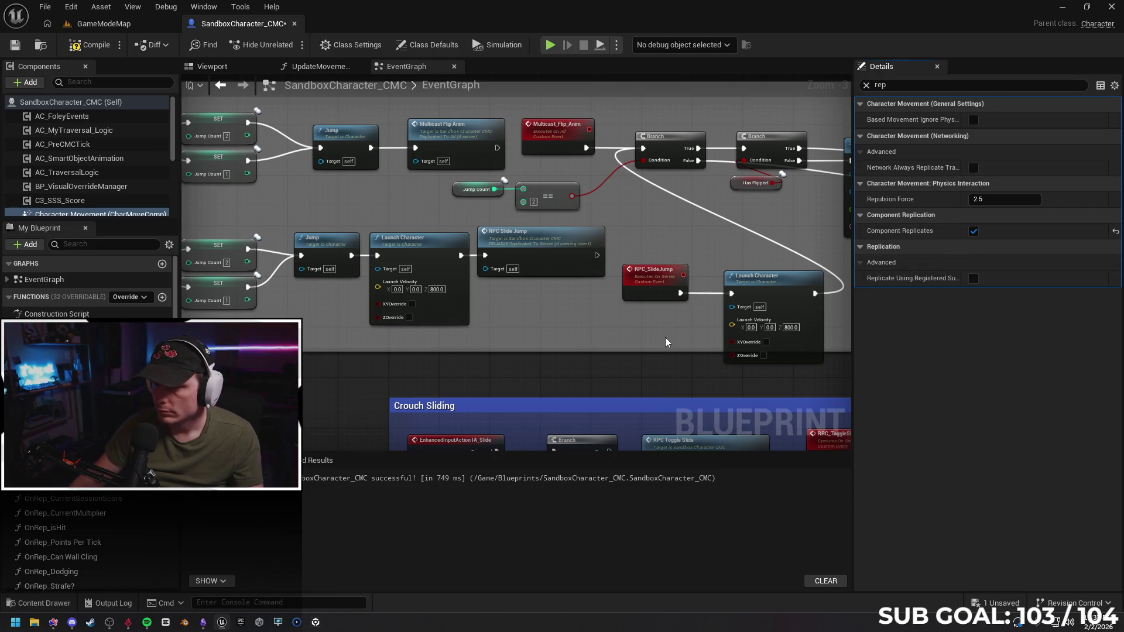
click(89, 45)
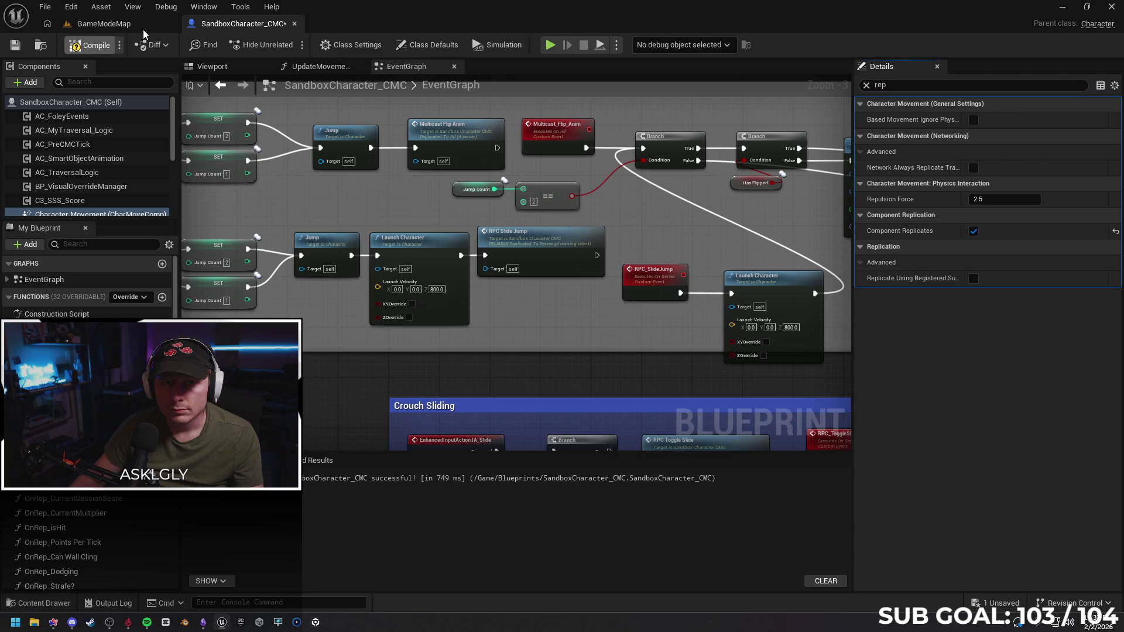
click(139, 26)
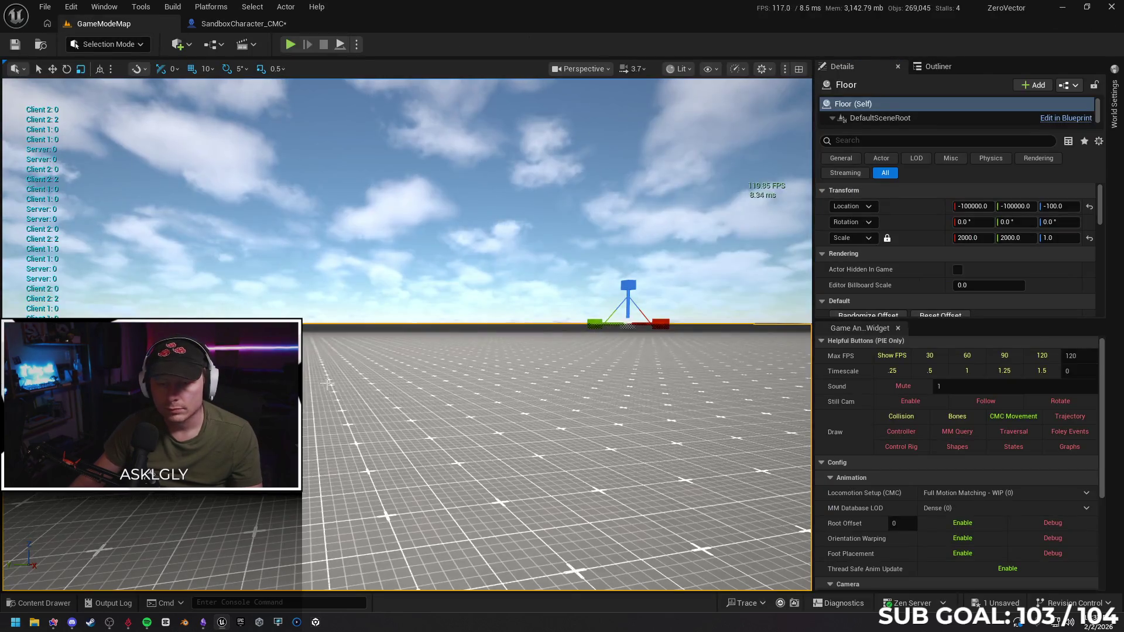